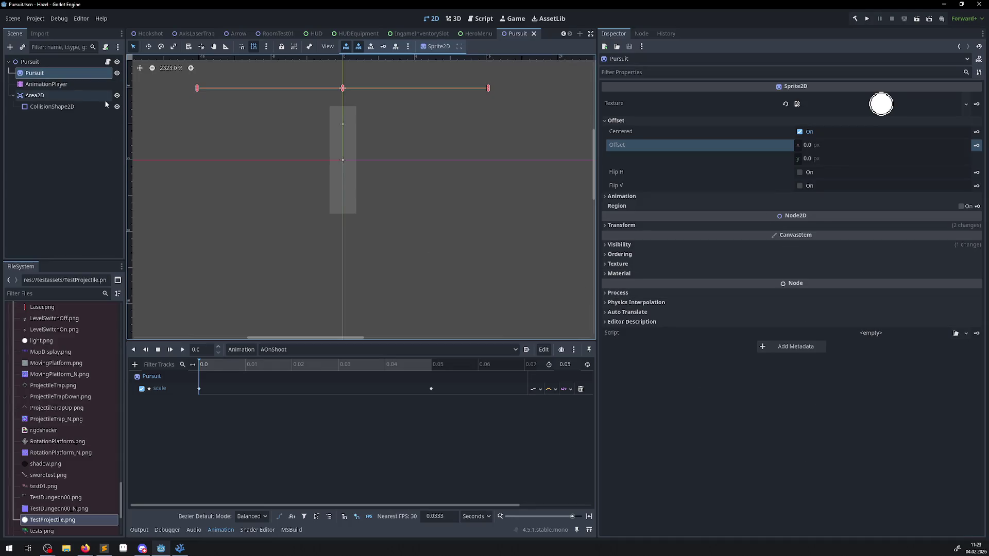
- In the AOnHit animation, delete the offset and position tracks, keeping only scale, and save
left_click(287, 350)
left_click(282, 360)
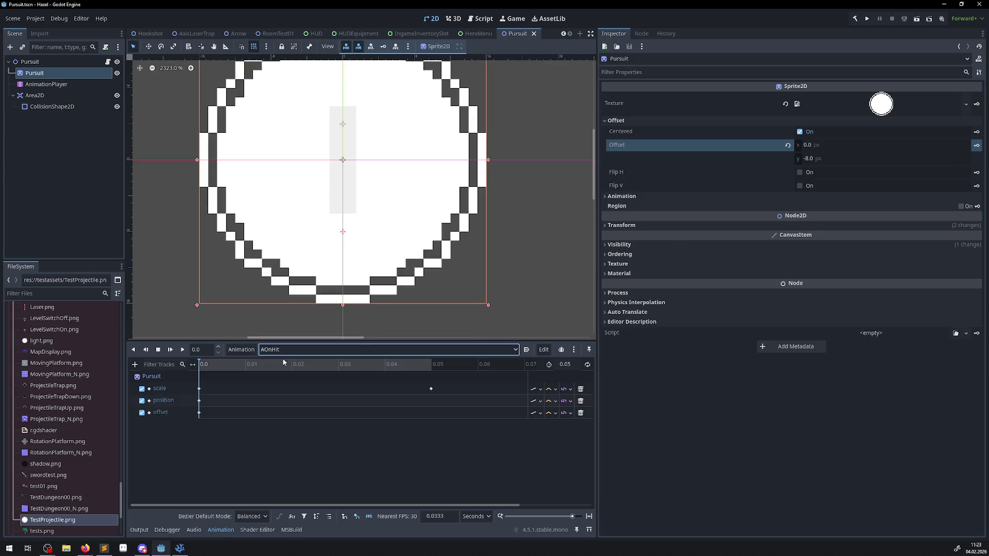
left_click(580, 414)
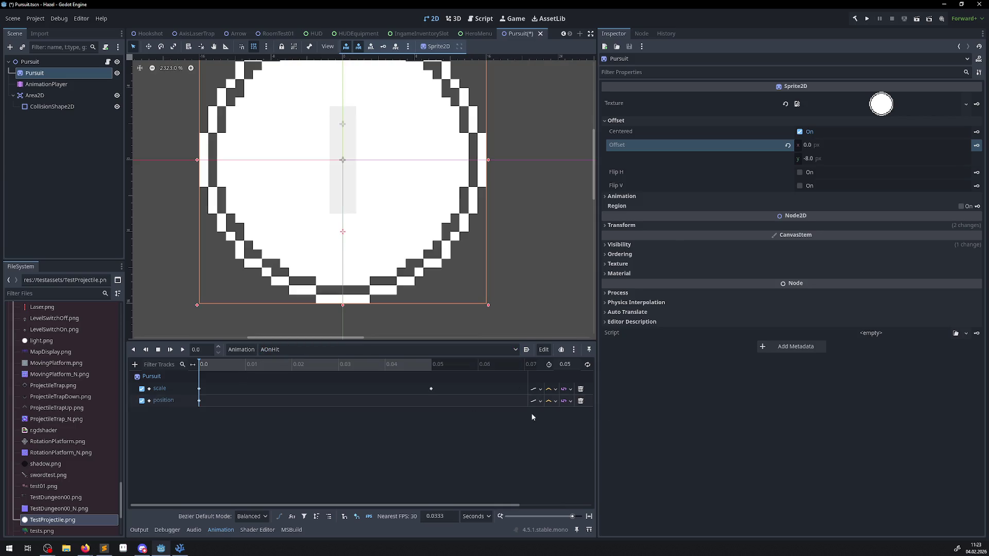
left_click(580, 401)
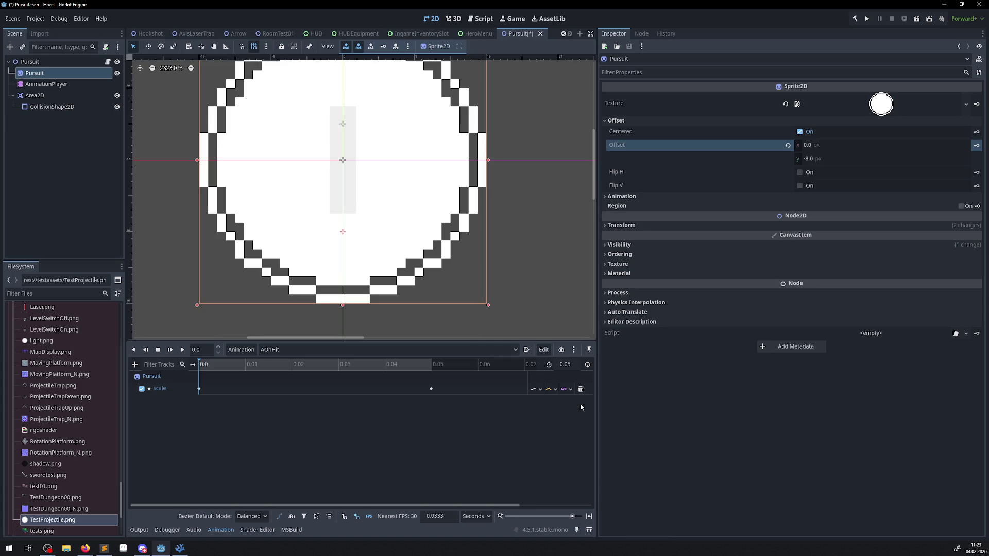
key("ctrl+s")
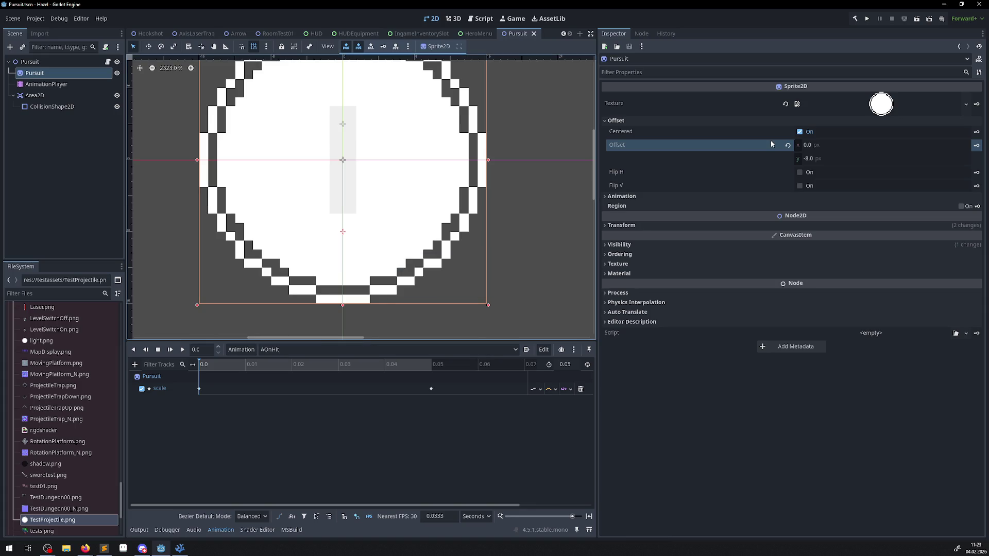
- Set the Pursuit sprite's Offset y and Position y to 0, save, and scrub to 0.05 s
left_click(812, 158)
type("0")
key("Return")
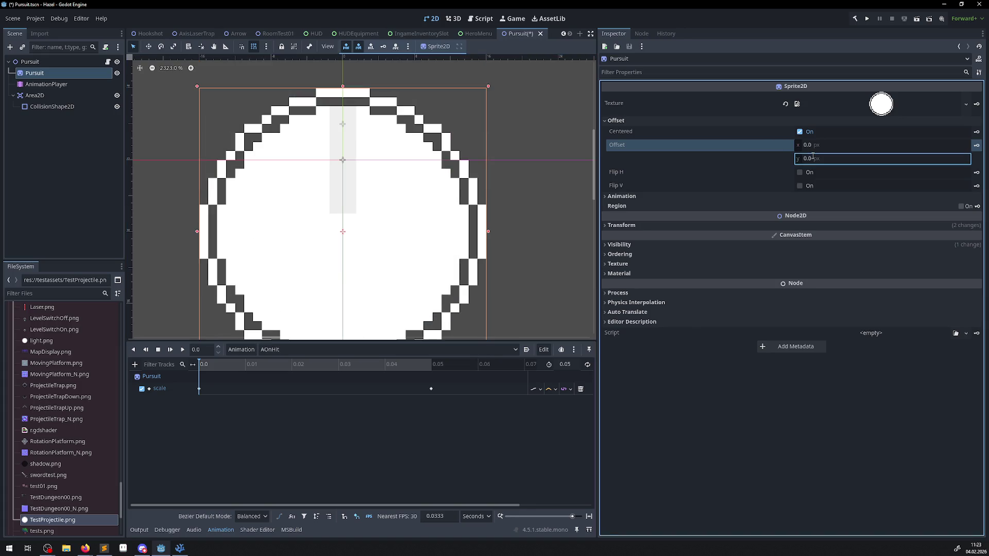
key("ctrl+s")
left_click(605, 225)
left_click(807, 249)
type("0")
key("Return")
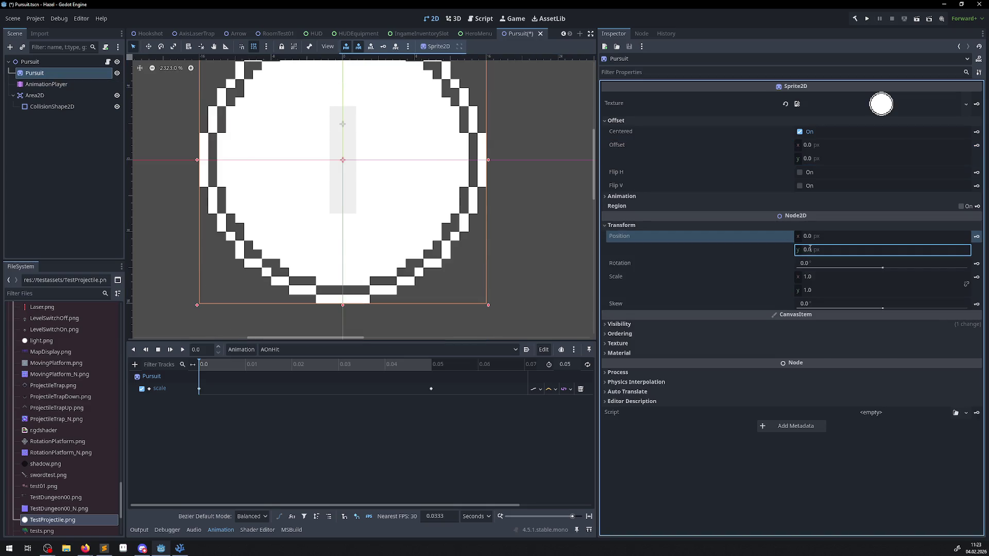
key("ctrl+s")
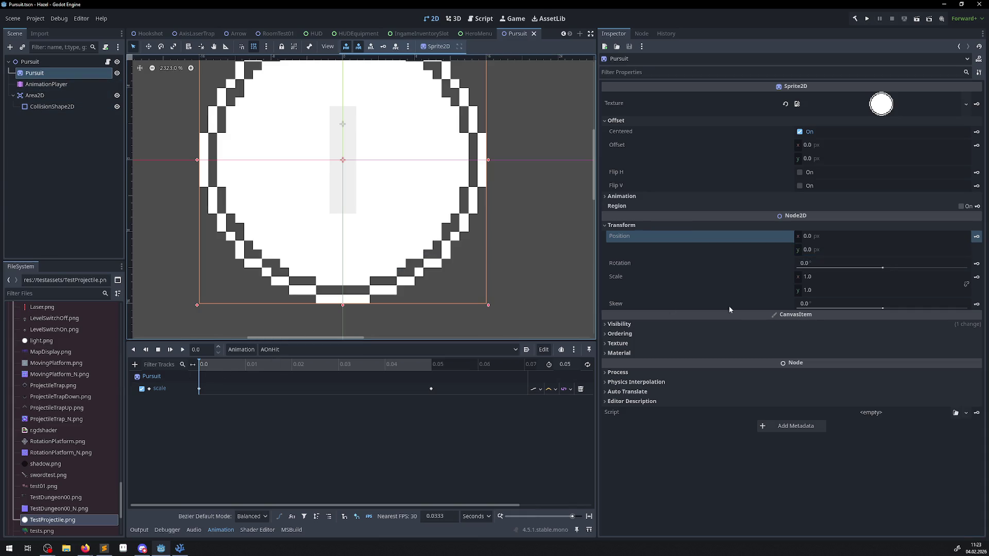
left_click_drag(258, 365, 432, 364)
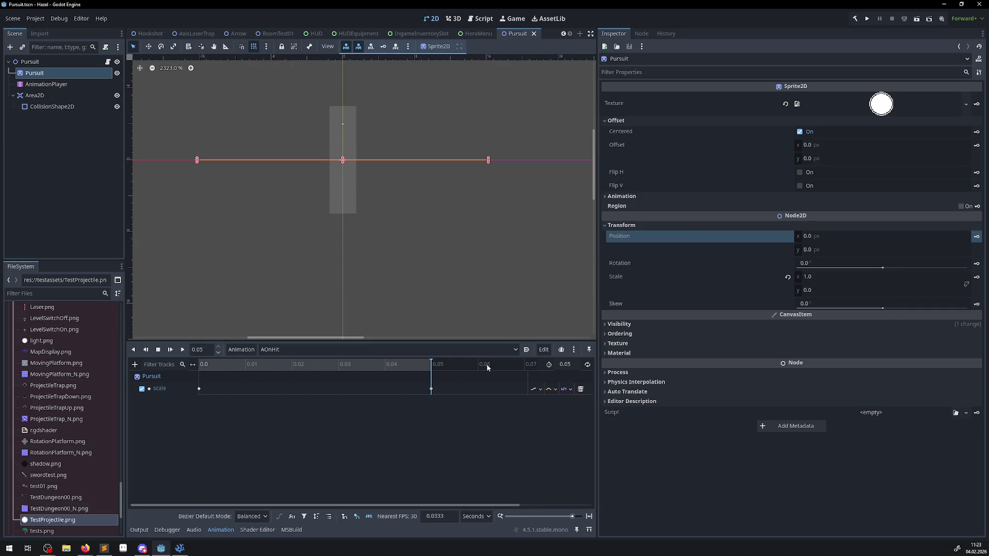
- In AOnHit, key the sprite's Scale at 0 at 0.05 s and preview the shrink
left_click(811, 279)
type("0")
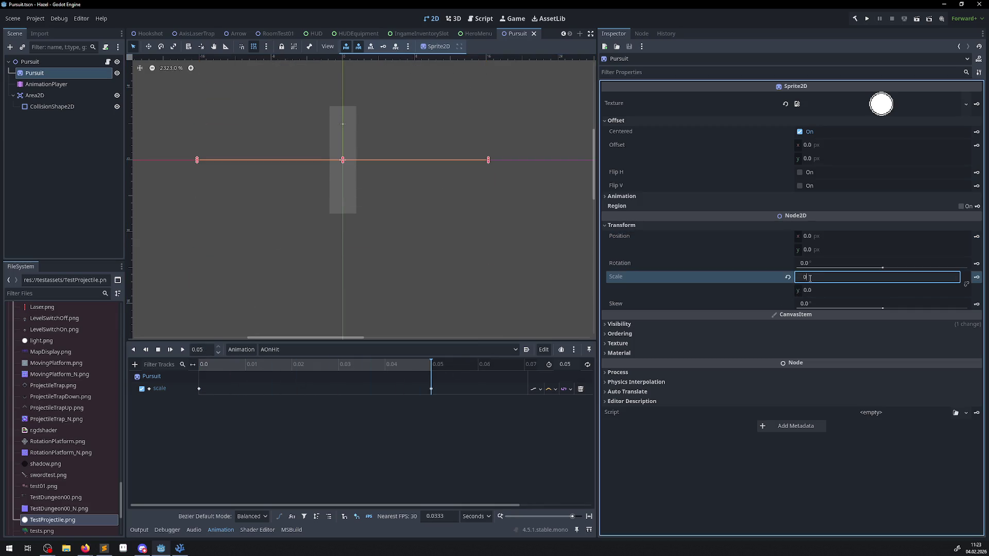
key("Return")
left_click(977, 278)
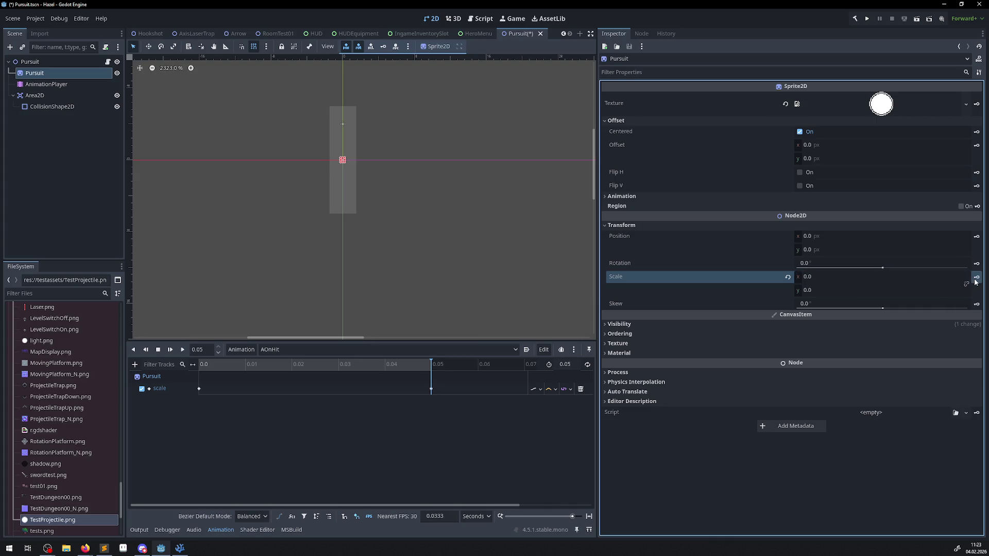
mouse_move(437, 366)
left_mouse_down()
mouse_move(138, 366)
mouse_move(526, 366)
left_mouse_up()
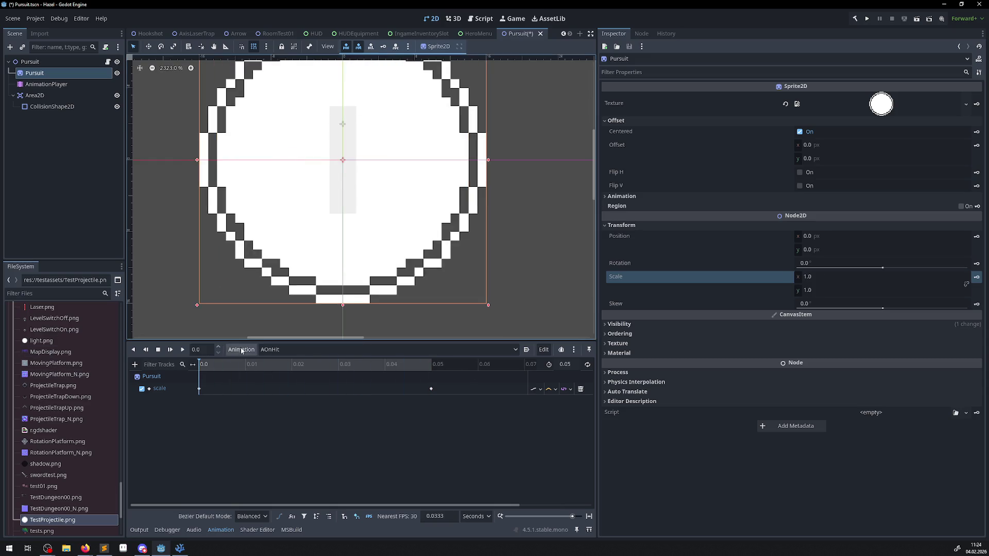
left_click(183, 350)
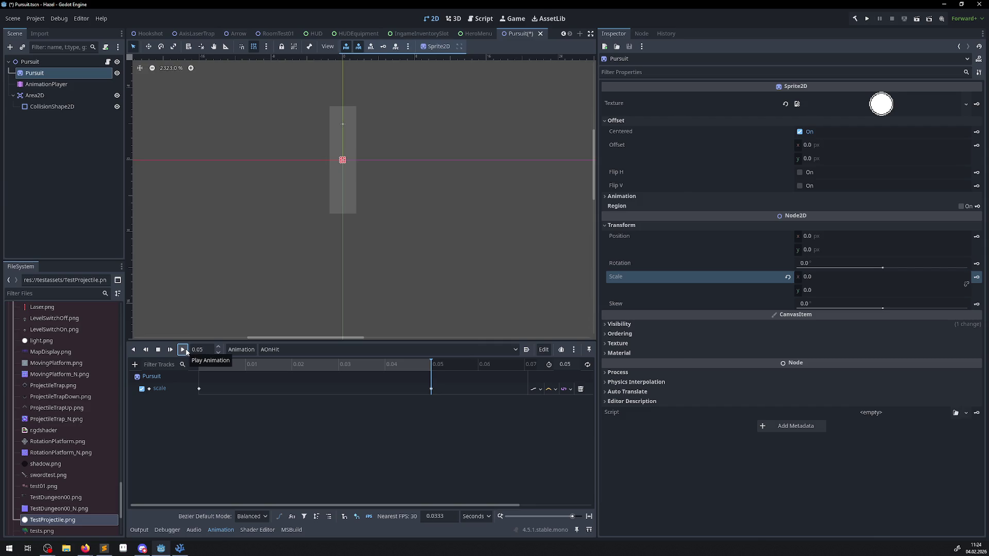
- In AOnShoot, key Scale 0 at the start frame and preview the sprite growing
left_click(305, 349)
left_click(291, 375)
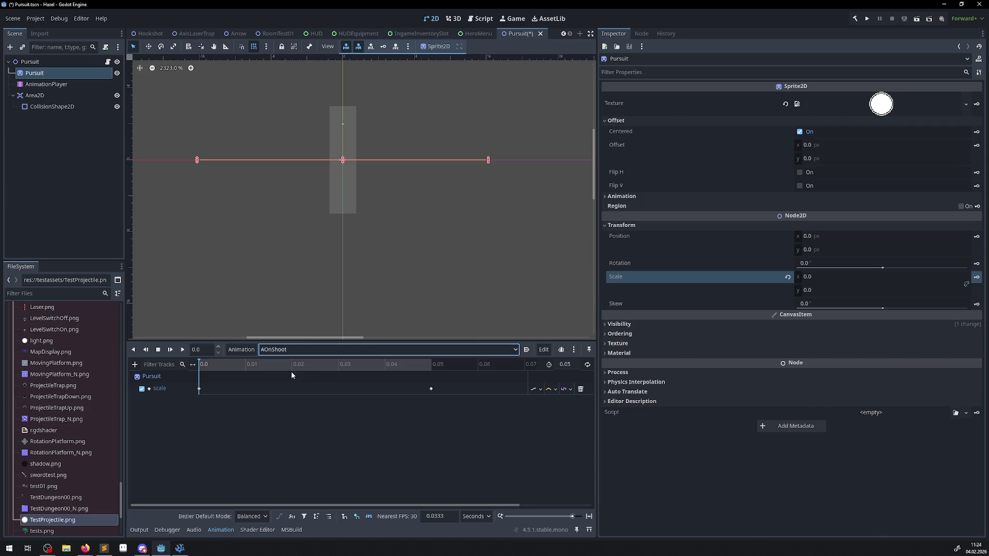
left_click(813, 283)
type("0")
key("Return")
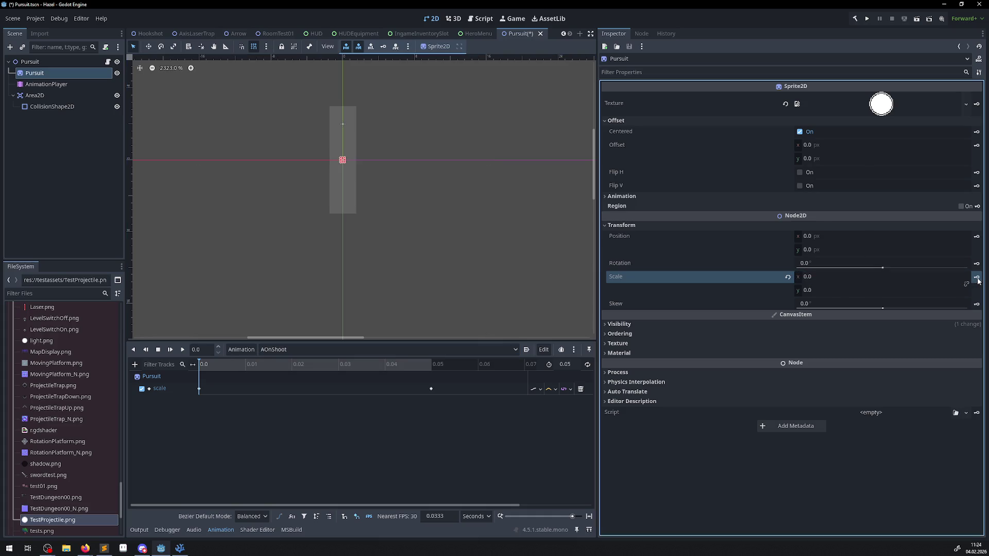
left_click(432, 365)
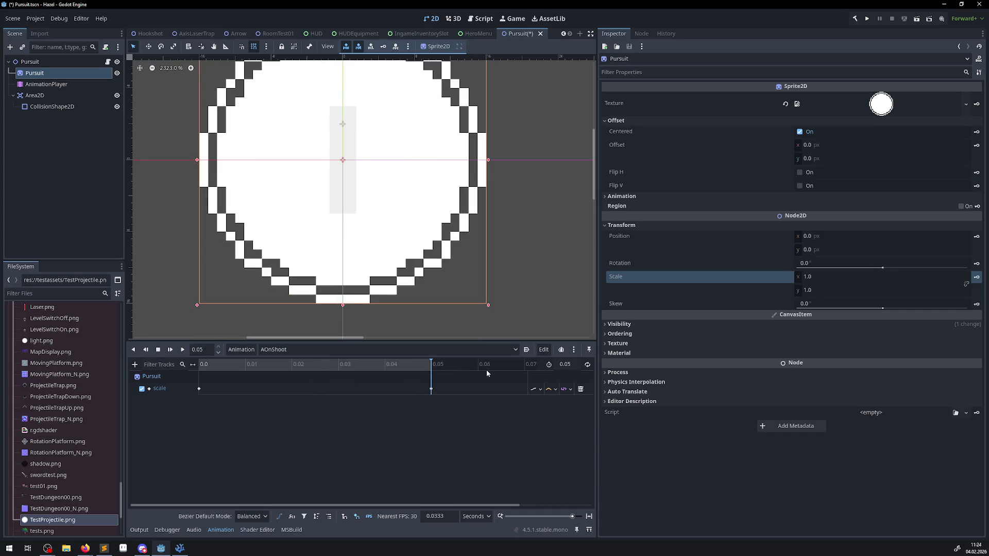
mouse_move(487, 370)
left_mouse_down()
mouse_move(215, 367)
mouse_move(428, 312)
left_mouse_up()
- Give the CollisionShape2D node a new CircleShape2D
left_click(41, 107)
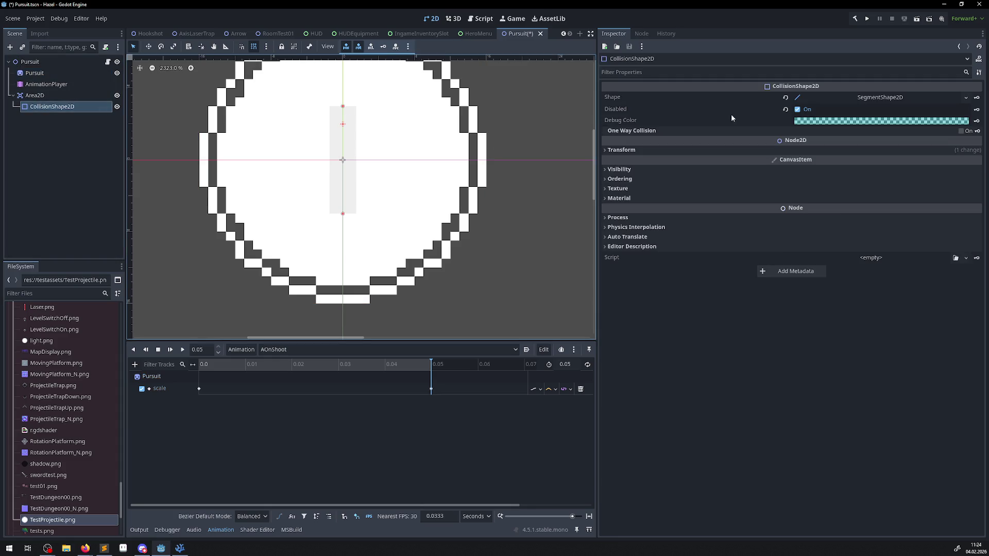
left_click(966, 97)
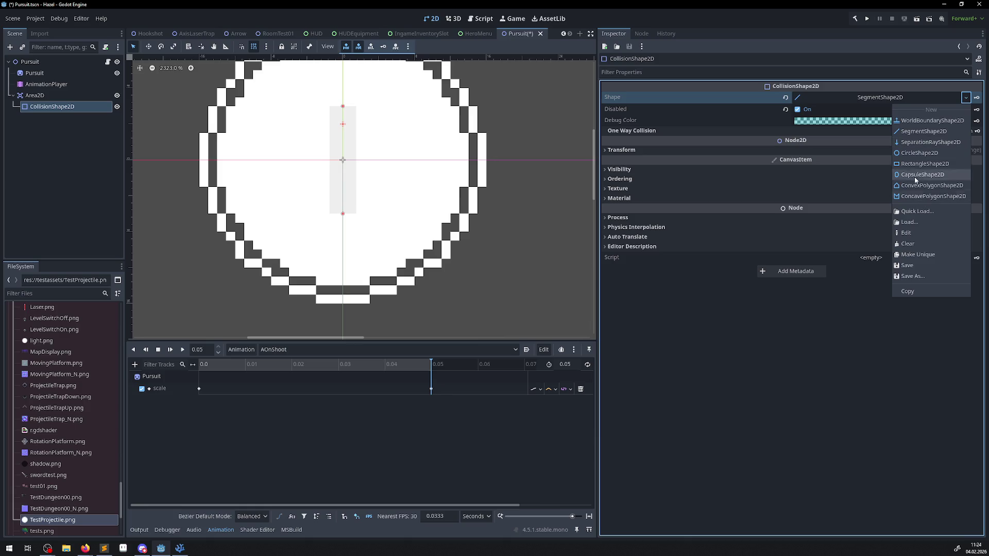
left_click(927, 153)
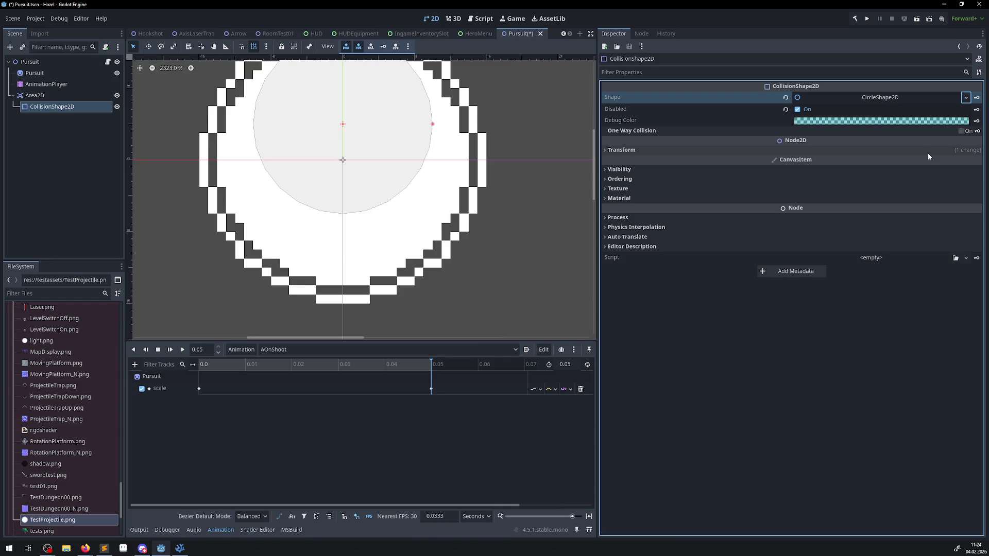
scroll(430, 194, "down", 2)
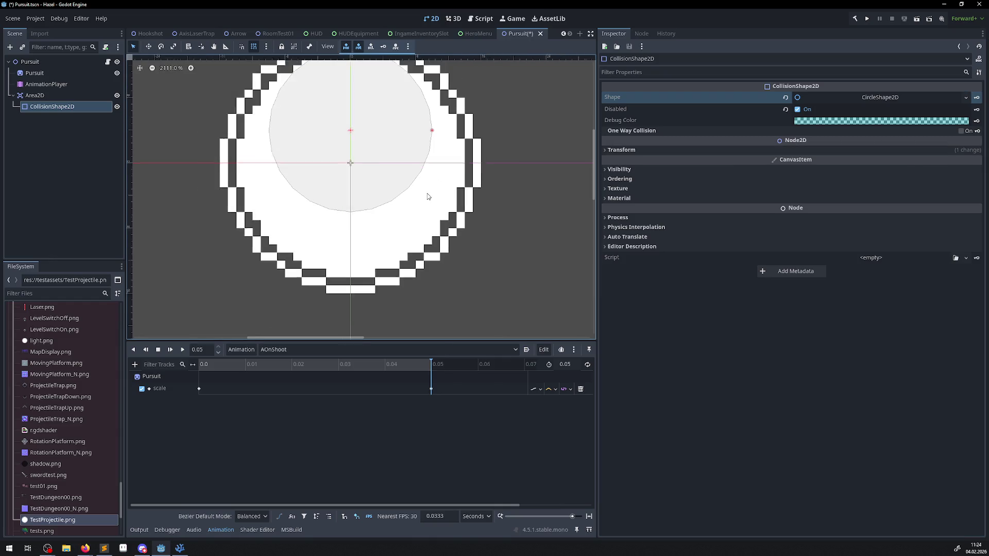
- Set the collision shape's Transform Position y to 0
left_click(605, 149)
left_click(807, 175)
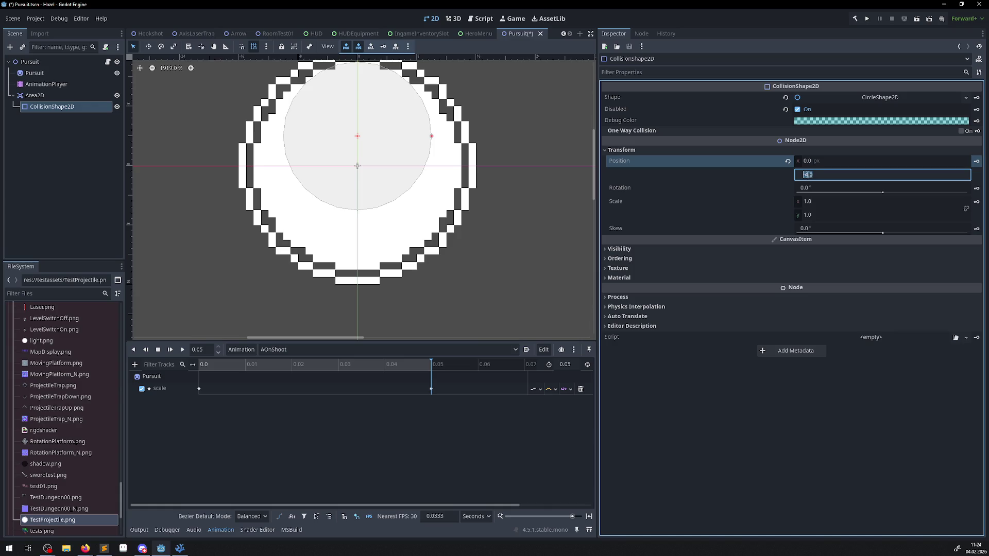
type("0")
key("Return")
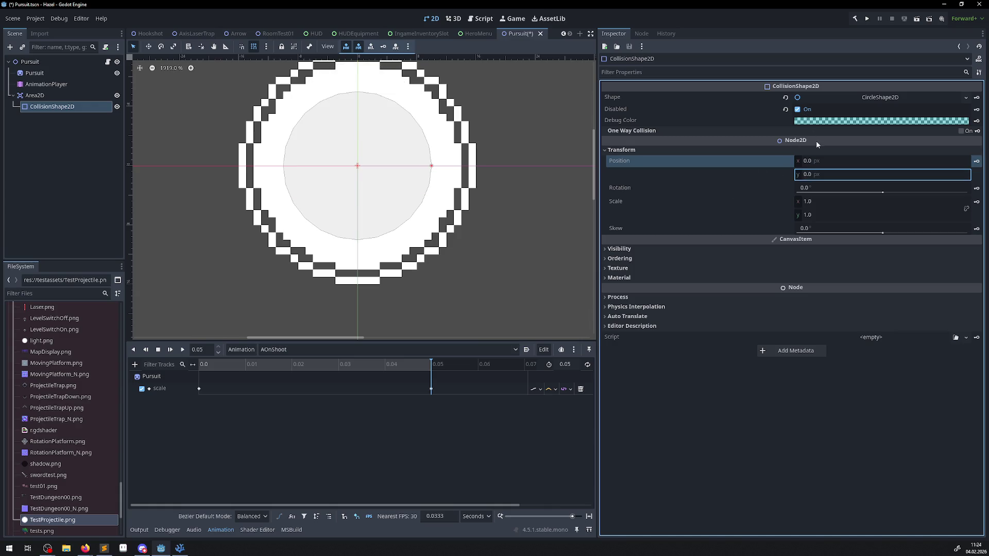
- Expand the CircleShape2D resource to inspect its 10 px radius
left_click(865, 98)
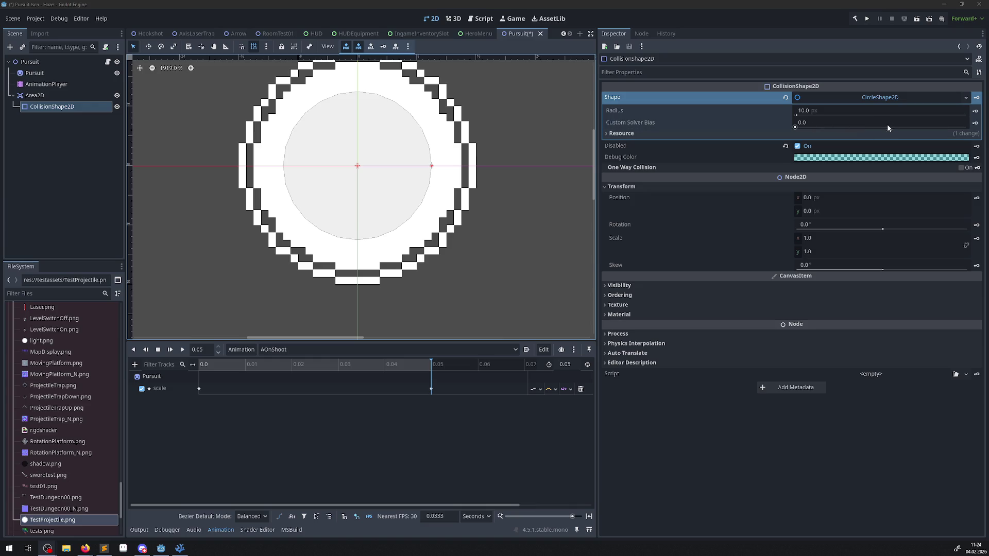
left_click(913, 98)
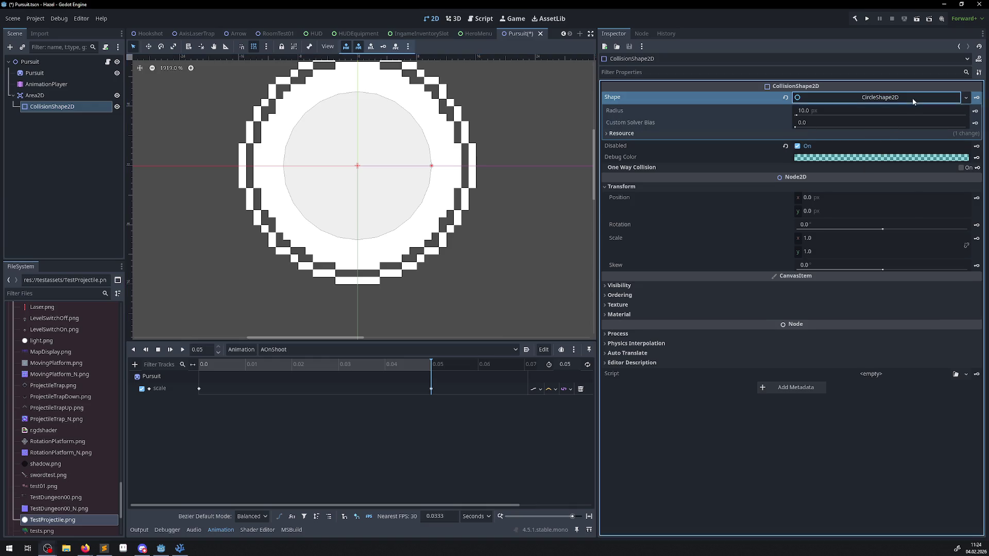
left_click(913, 99)
left_click(913, 99)
left_click(966, 98)
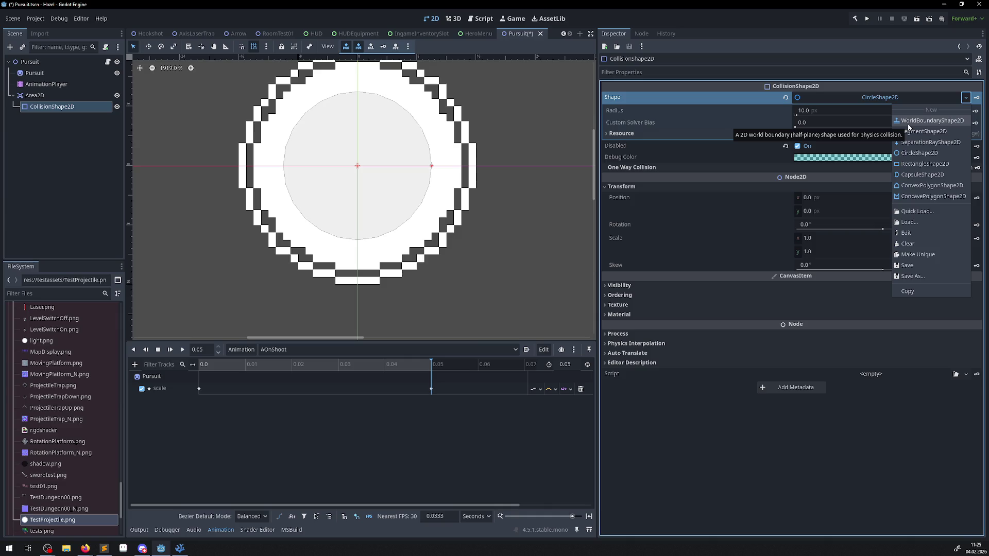
- Try a rectangle collision shape, rotate it, then reset its rotation to 0
left_click(926, 164)
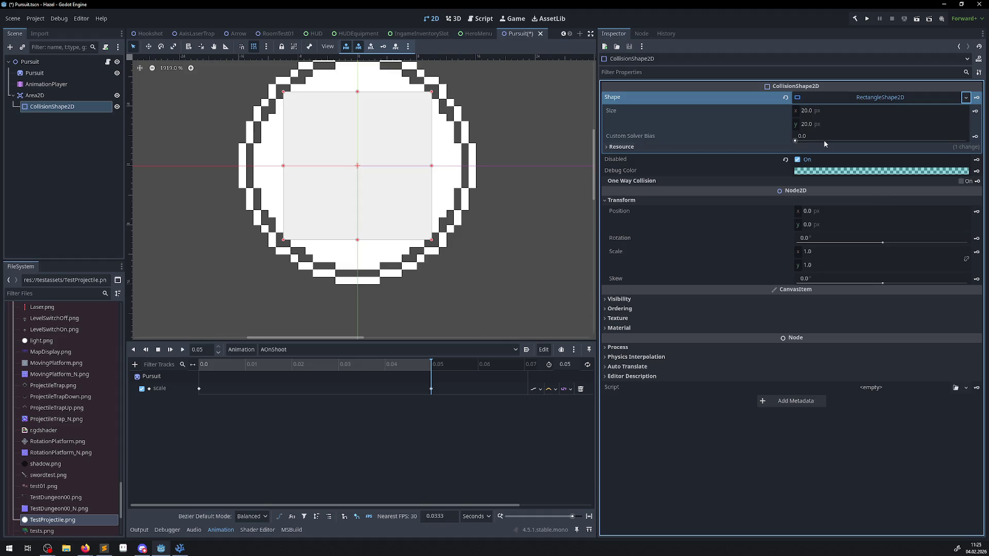
scroll(524, 172, "down", 2)
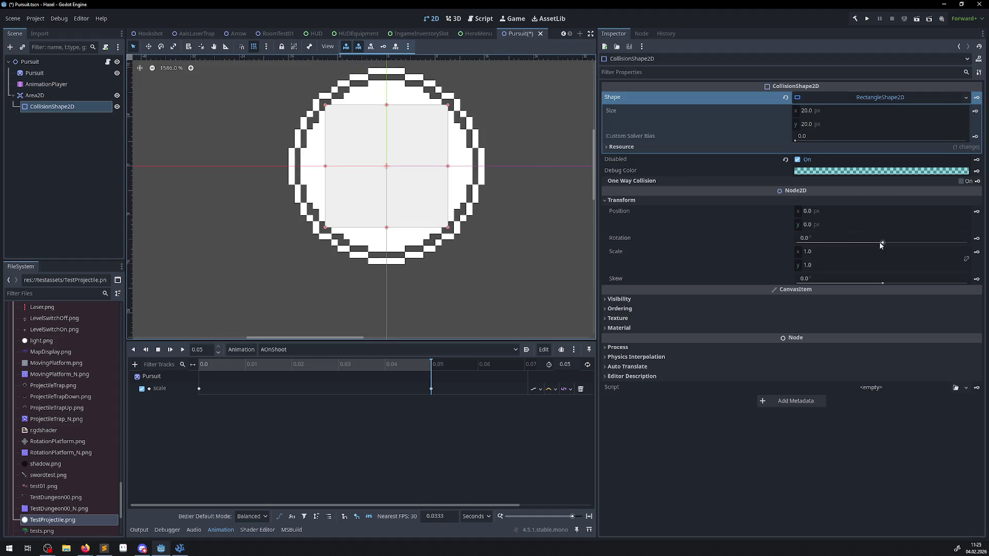
left_click_drag(881, 243, 895, 245)
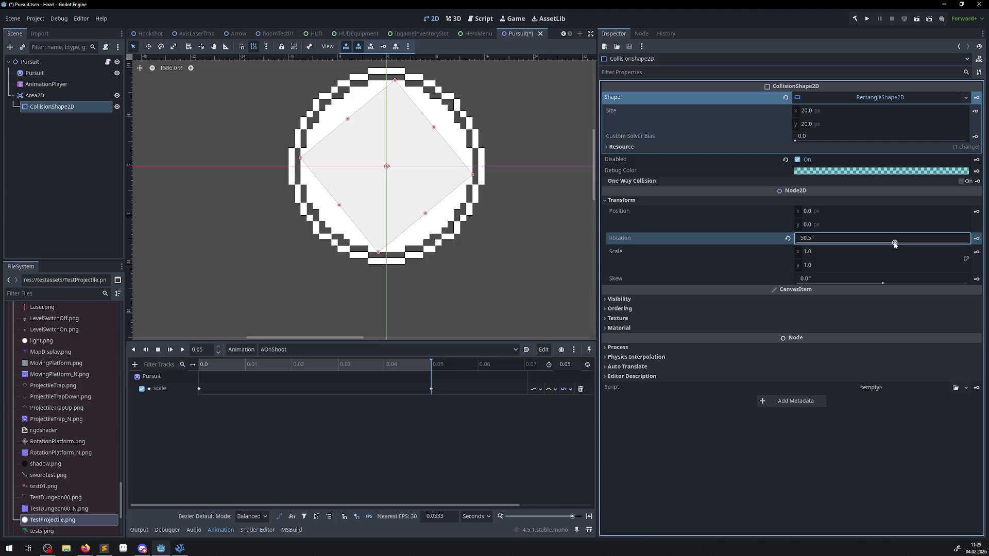
left_click(805, 238)
type("0")
key("Return")
left_click(958, 101)
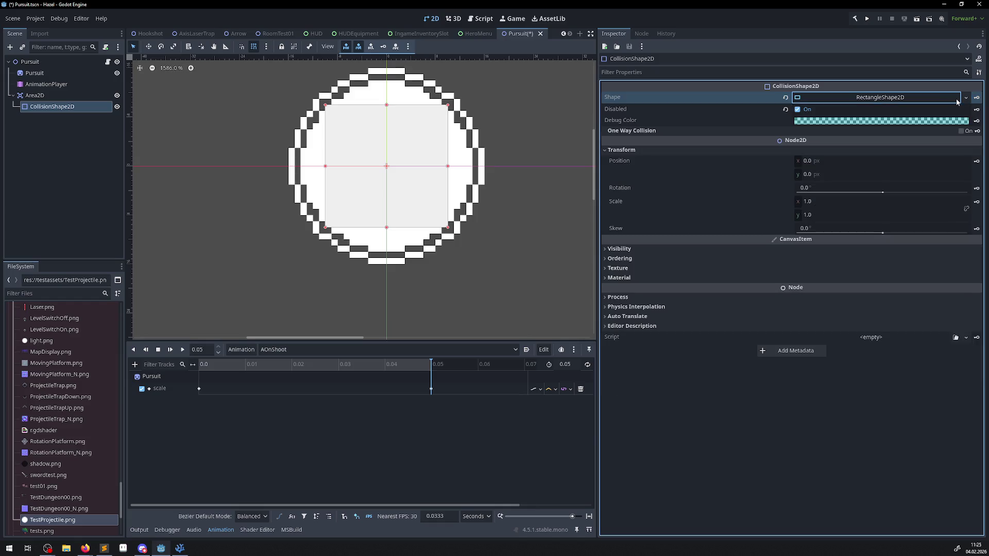
- Switch back to a circle shape, set its radius to 16 then 15, and save
left_click(966, 97)
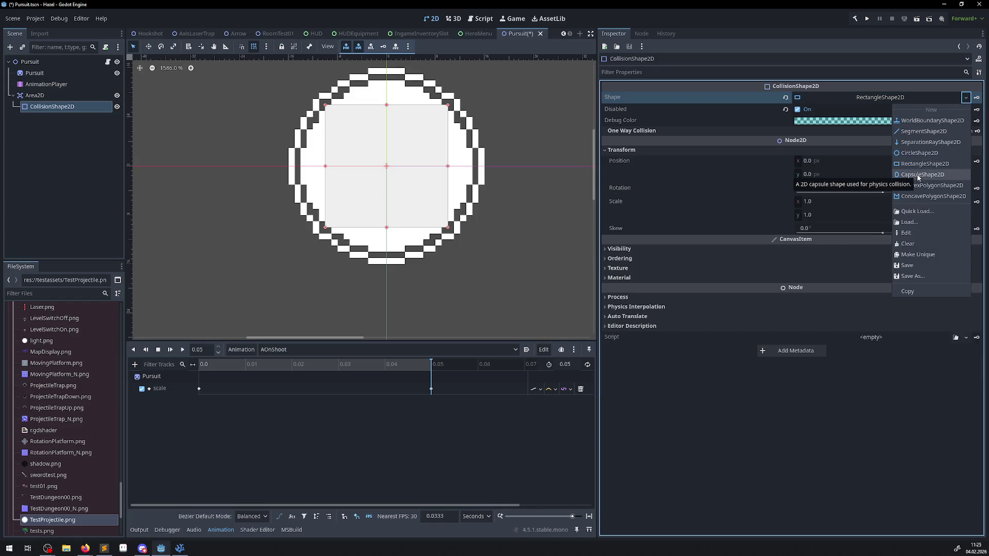
left_click(916, 153)
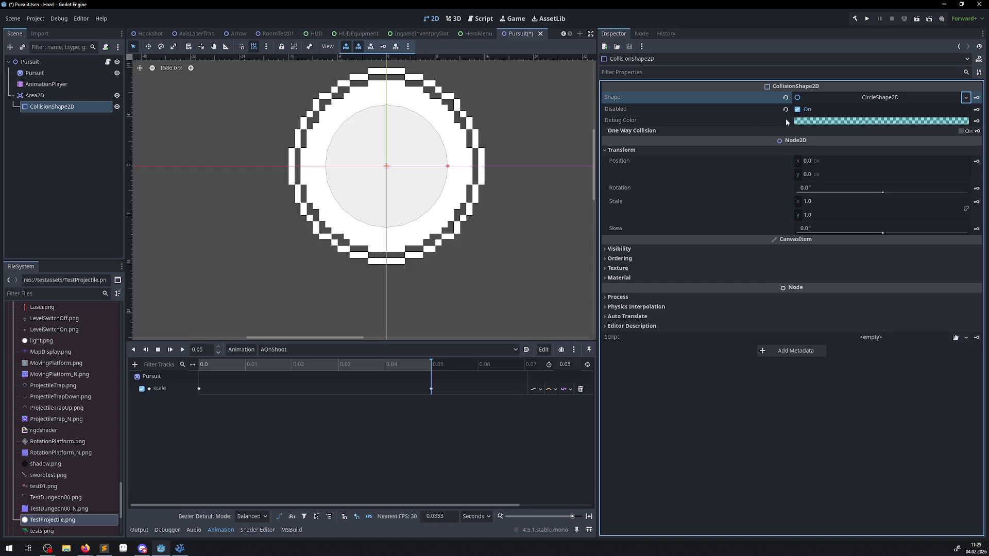
left_click(874, 102)
left_click(805, 111)
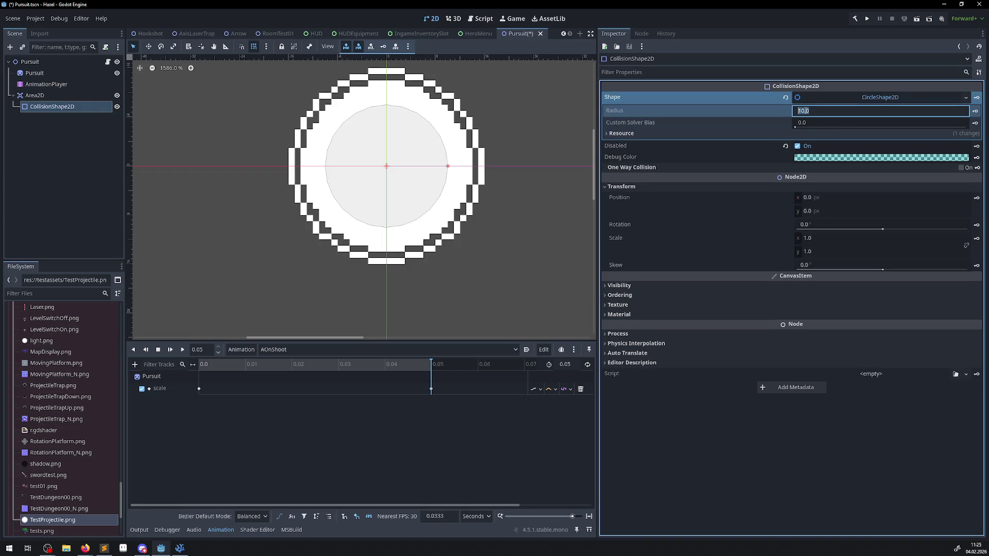
type("16")
key("Return")
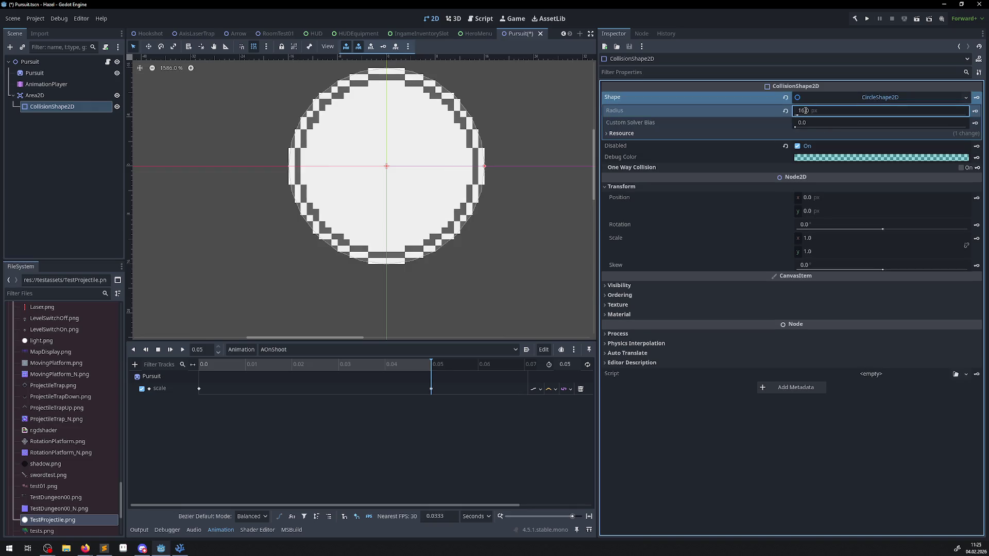
left_click(802, 110)
type("15")
key("Return")
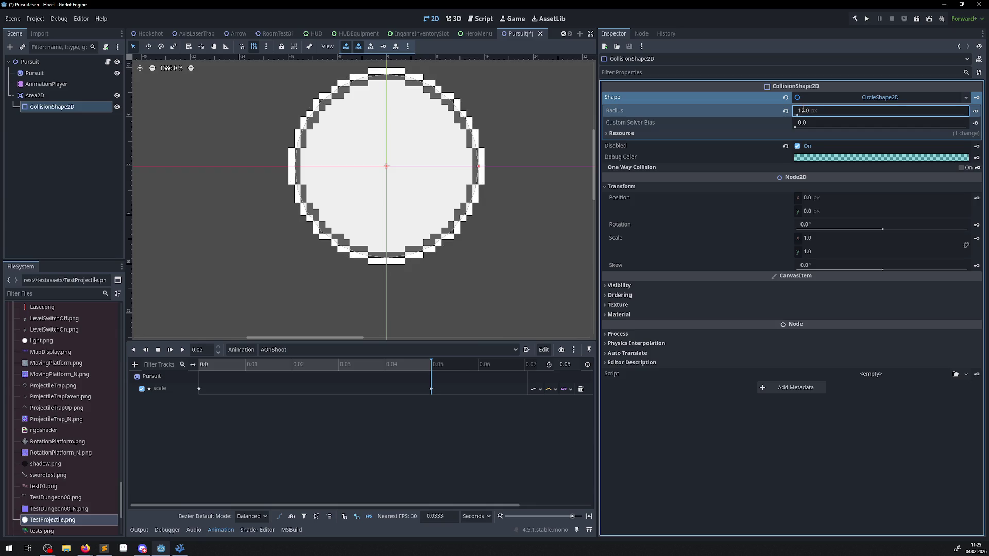
key("ctrl+s")
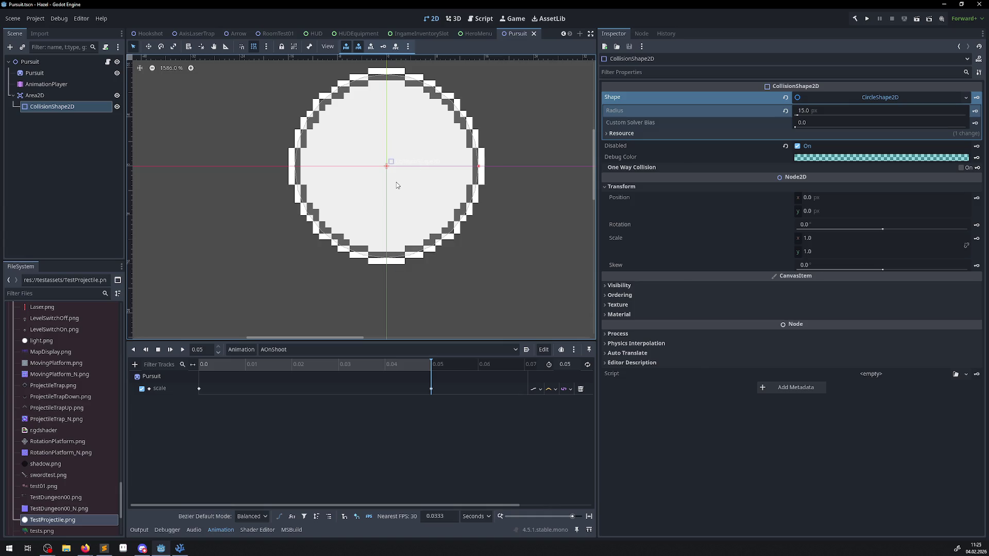
scroll(393, 210, "down", 2)
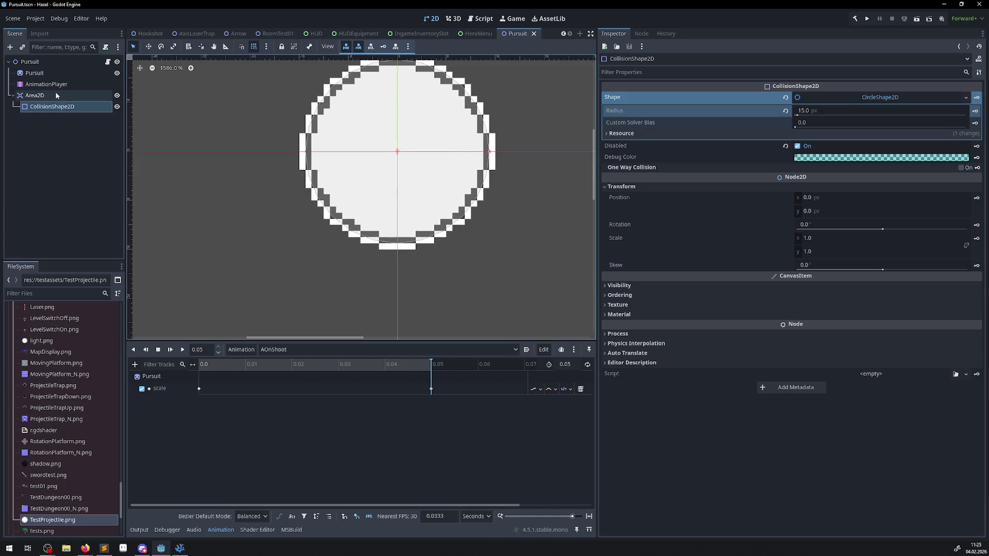
- Change the Pursuit root node's Speed from 700 to 300 and save the scene
left_click(31, 62)
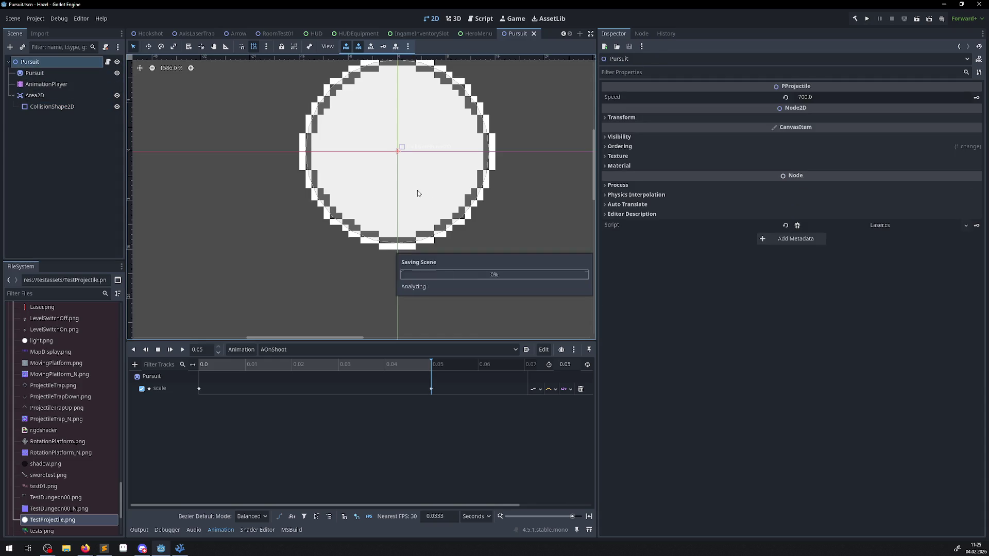
left_click(818, 102)
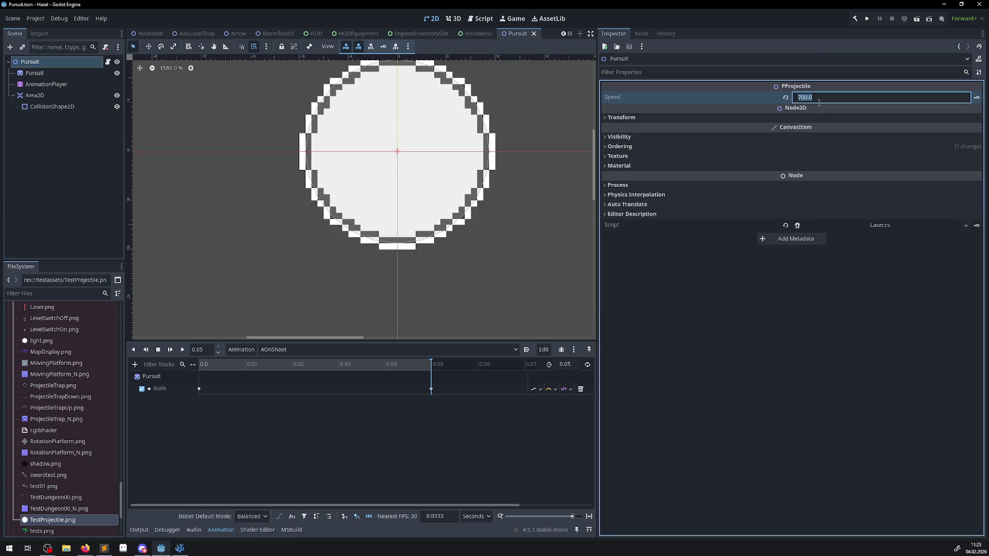
type("300")
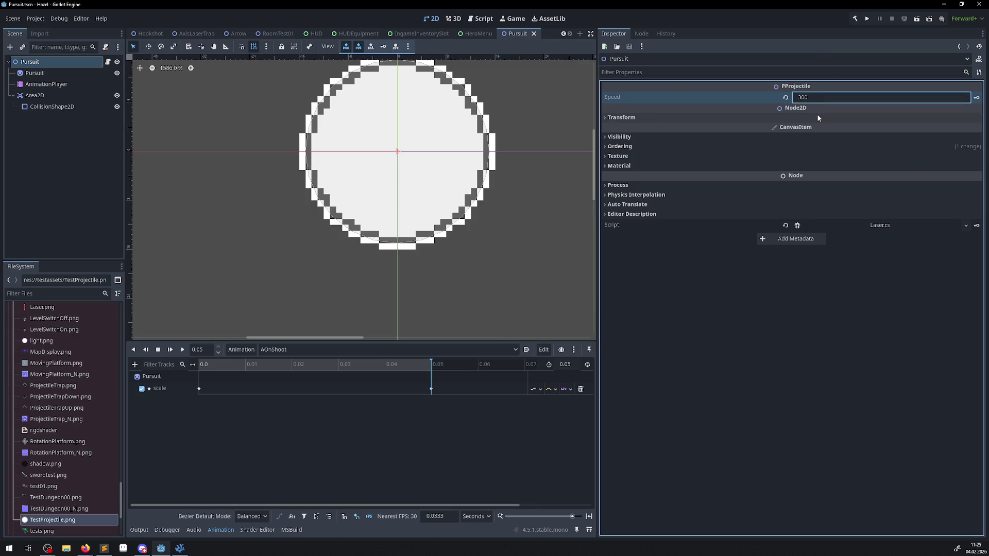
key("Return")
key("ctrl+s")
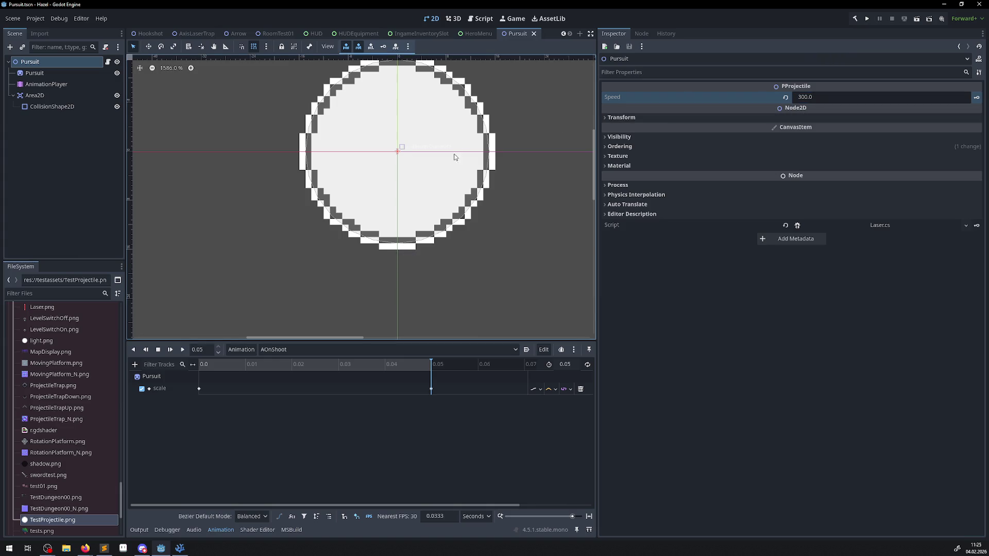
scroll(440, 188, "down", 2)
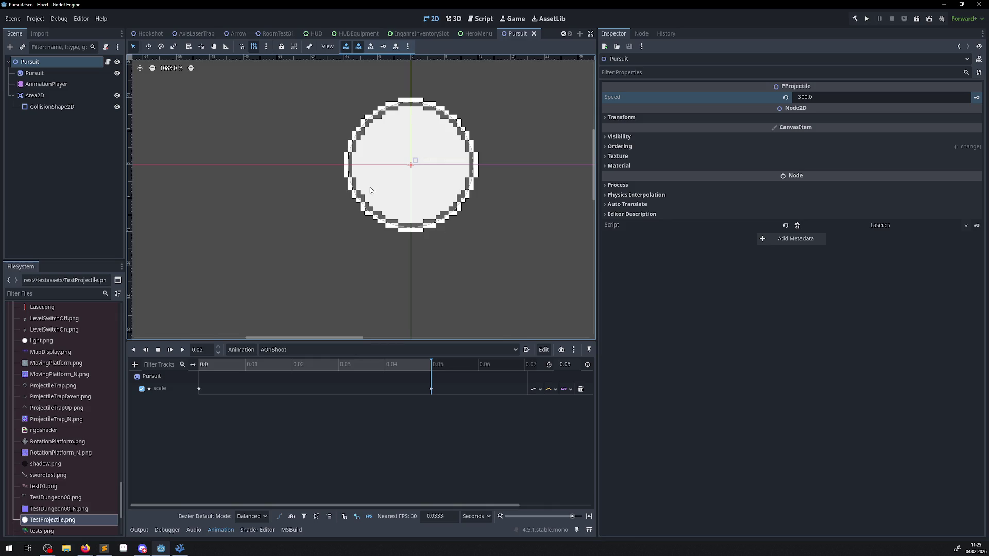
scroll(58, 416, "up", 15)
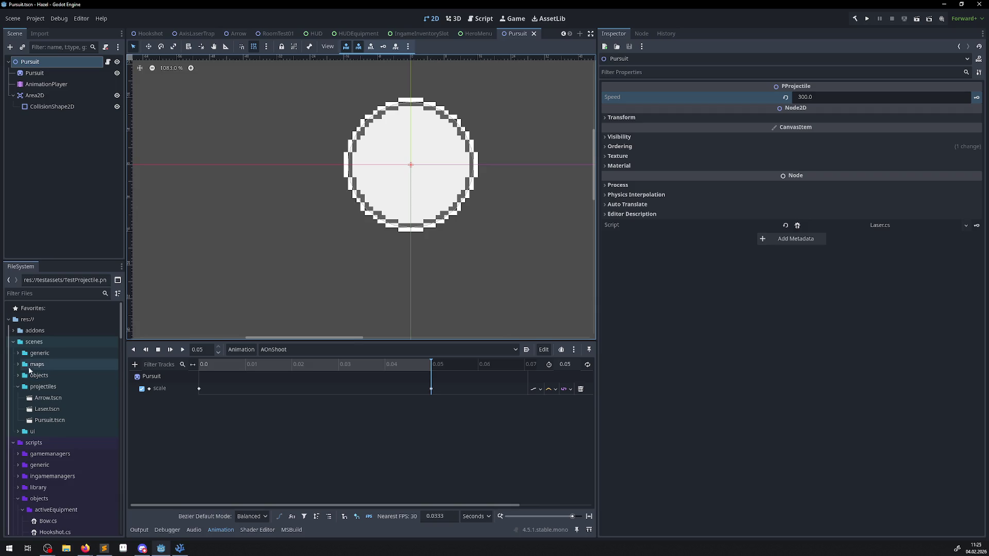
- Replace Laser.cs with Pursuit.cs on the root node via Quick Load and rebuild the C# project
left_click(966, 226)
left_click(932, 263)
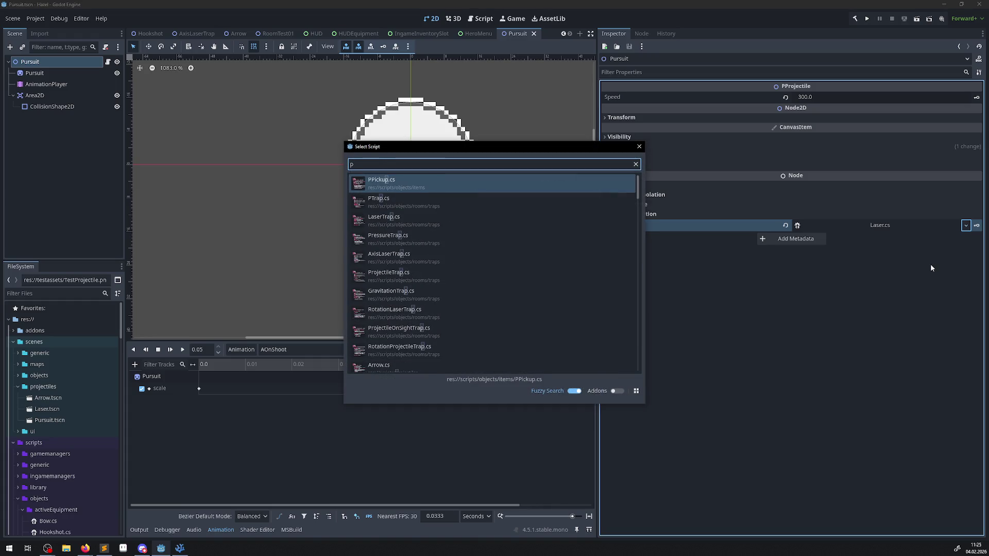
type("pur")
double_click(457, 188)
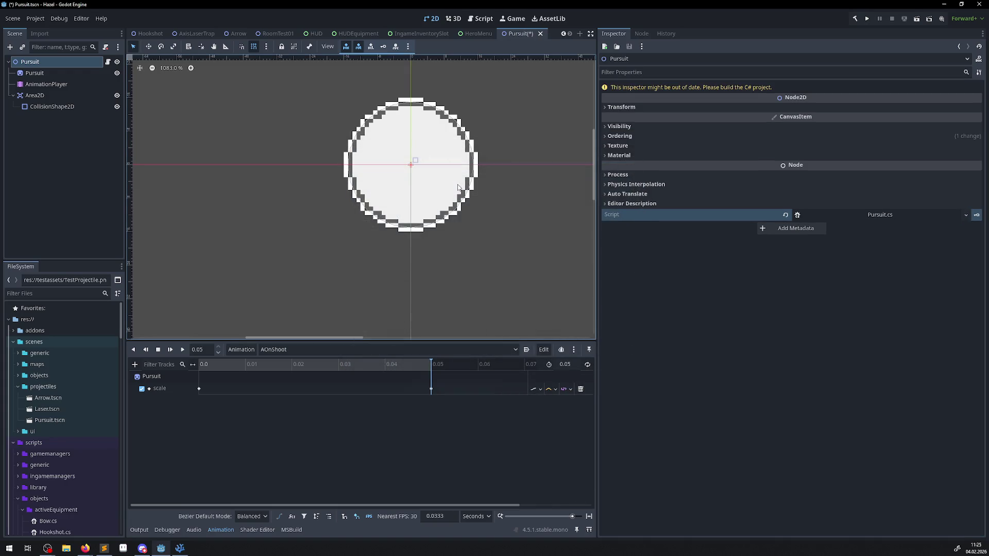
left_click(852, 21)
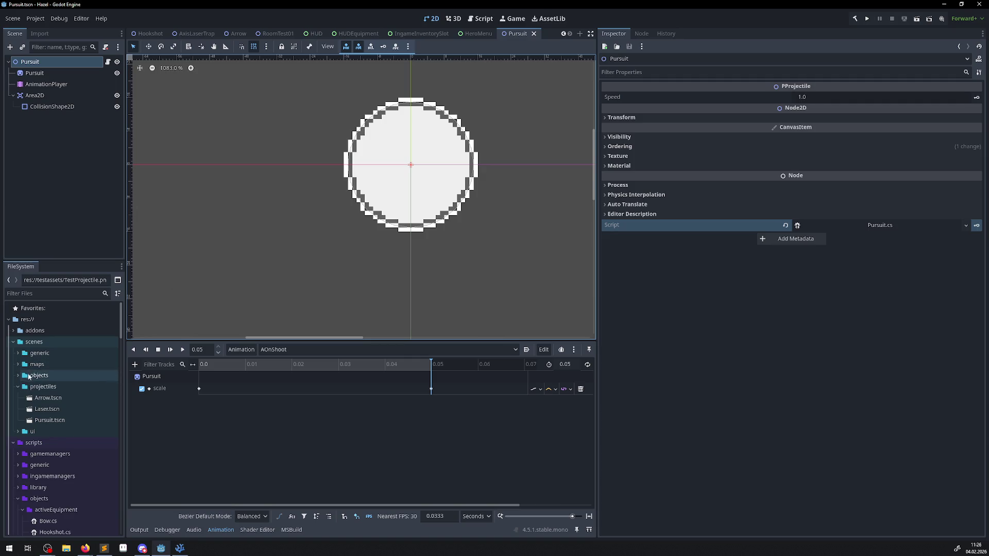
left_click(202, 37)
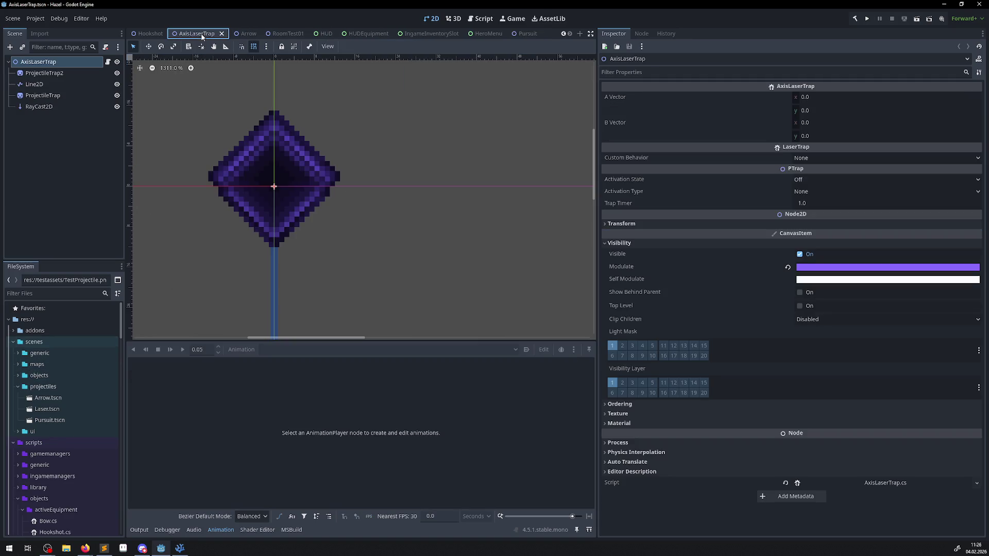
- Close the AxisLaserTrap, Bow, Hero and GameManager scene tabs
left_click(222, 34)
left_click(224, 34)
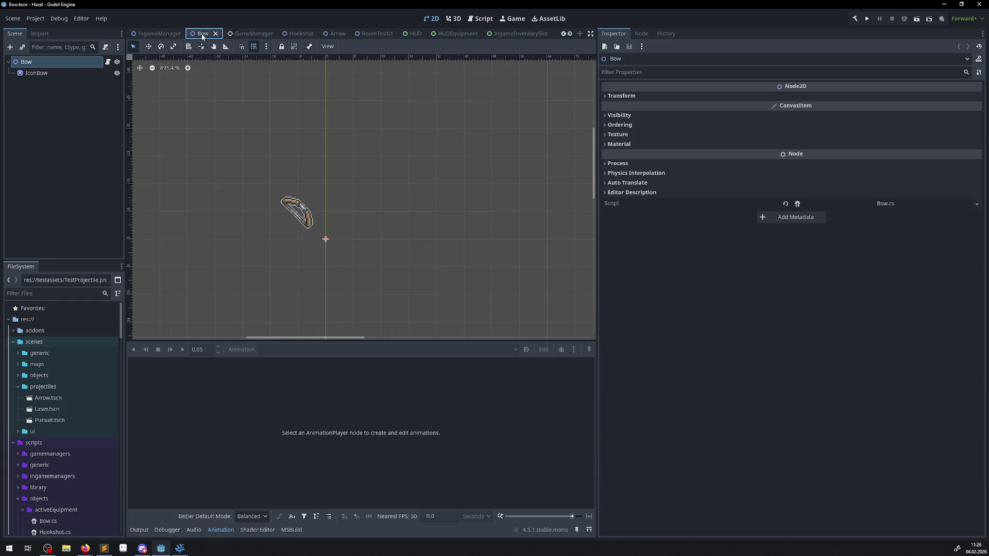
left_click(215, 34)
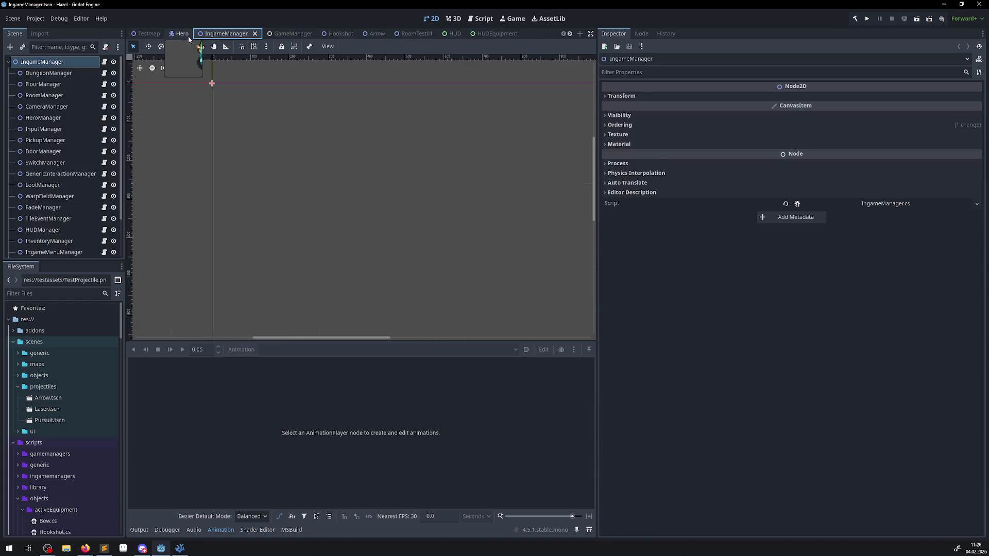
left_click(188, 36)
left_click(197, 35)
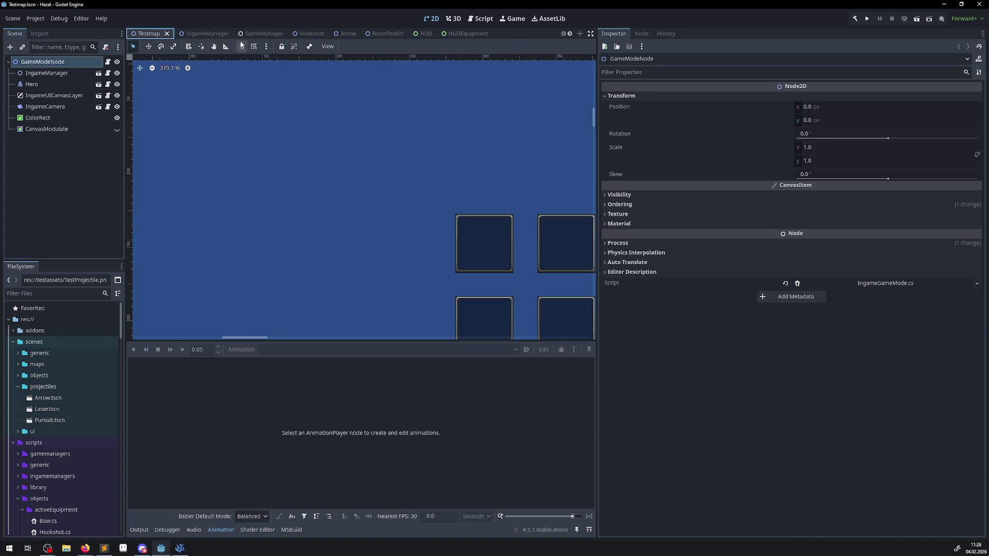
left_click(261, 36)
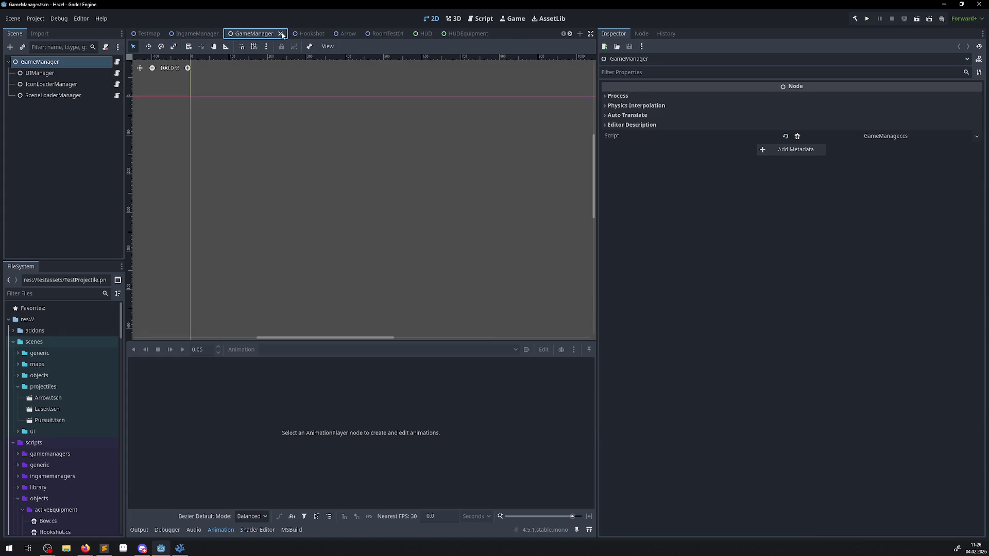
left_click(281, 34)
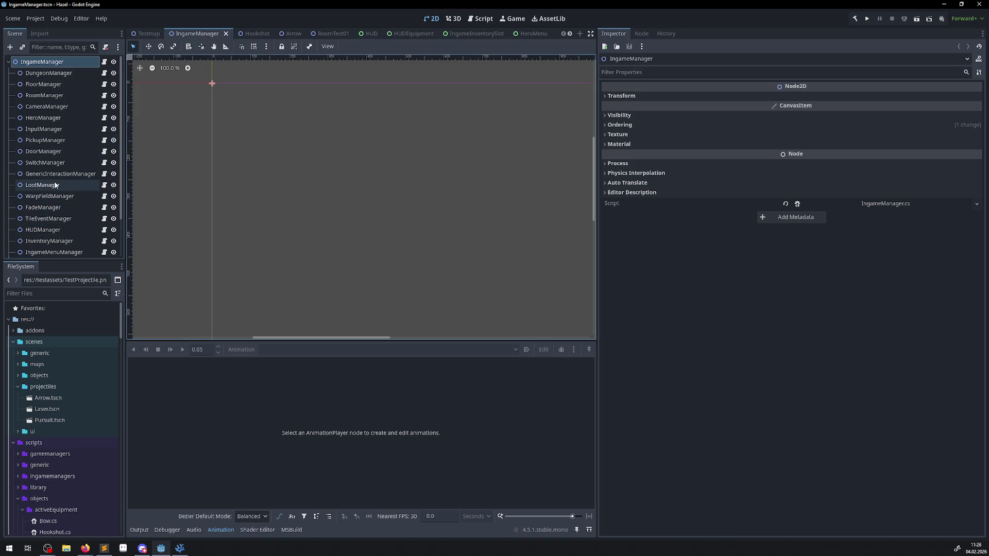
- Open the TrapManager node's script, TrapManager.cs, in Visual Studio Code
scroll(54, 181, "down", 2)
left_click(42, 229)
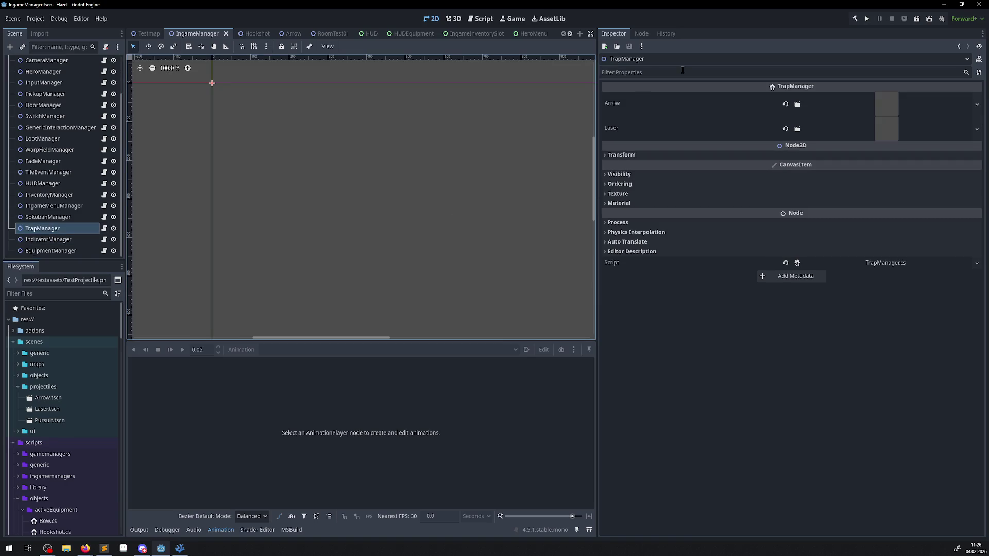
left_click(104, 228)
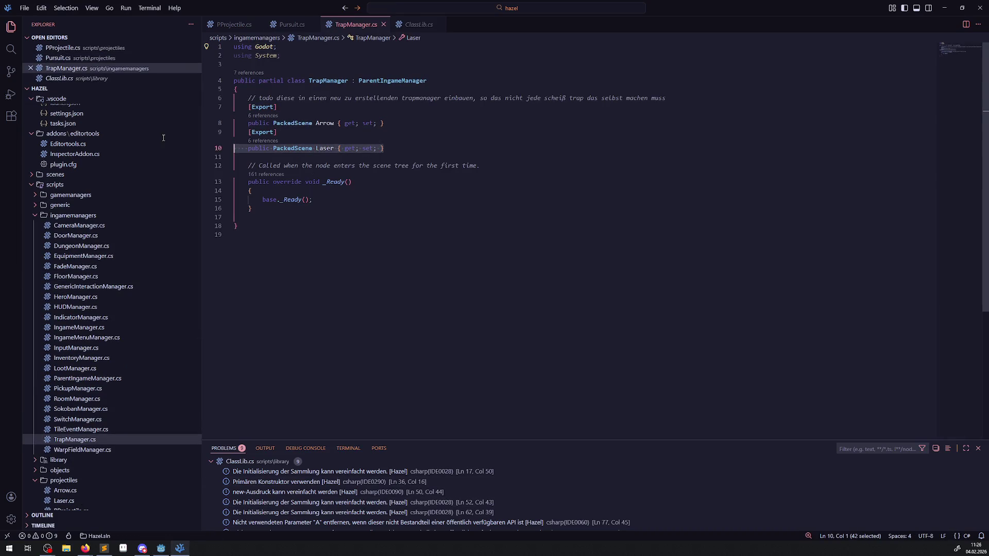
- Duplicate the exported Laser PackedScene declaration and check Pursuit.cs's class name
left_click(392, 147)
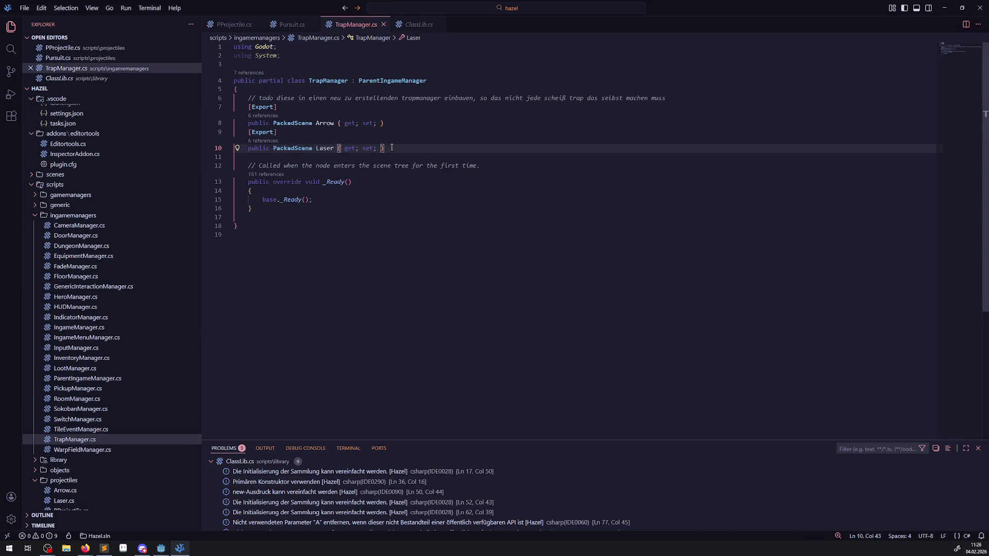
key("Return")
key("Return")
key("ctrl+v")
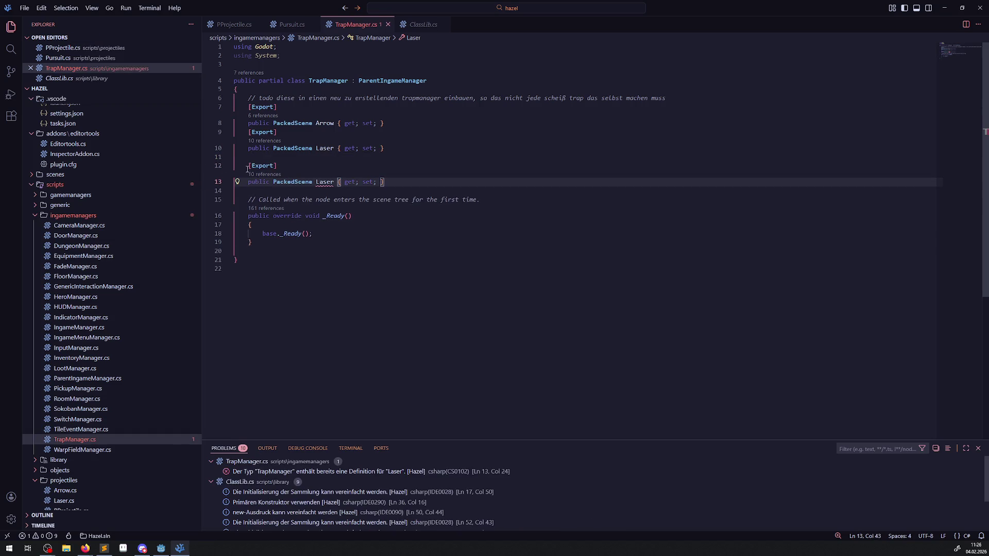
left_click(161, 548)
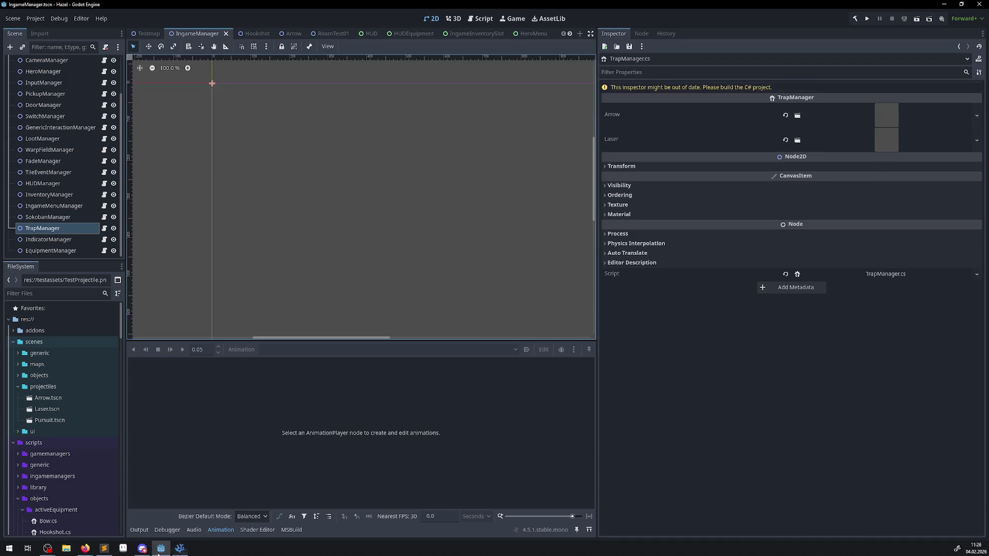
left_click(180, 549)
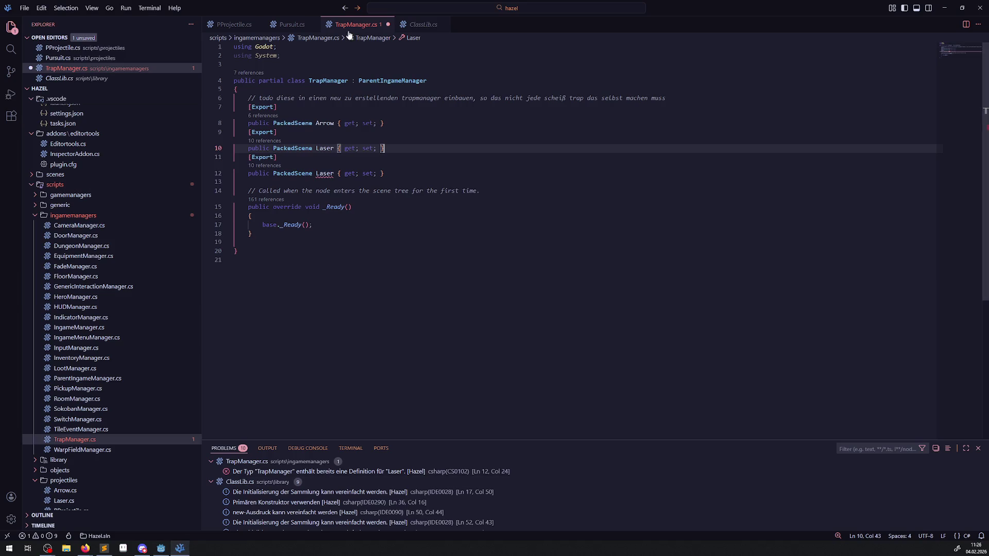
left_click(292, 25)
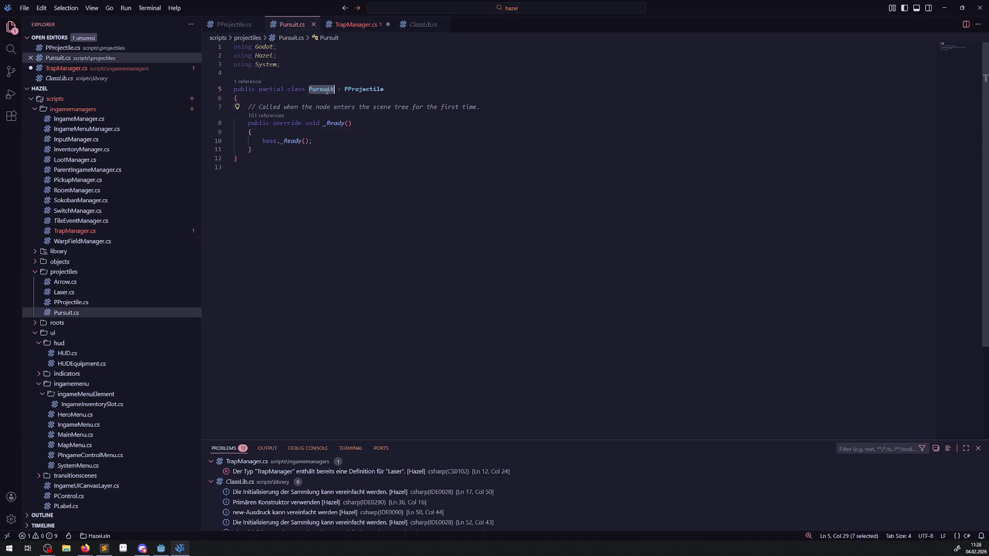
left_click(355, 24)
- Rename the duplicated property to Pursuit and save TrapManager.cs
double_click(324, 174)
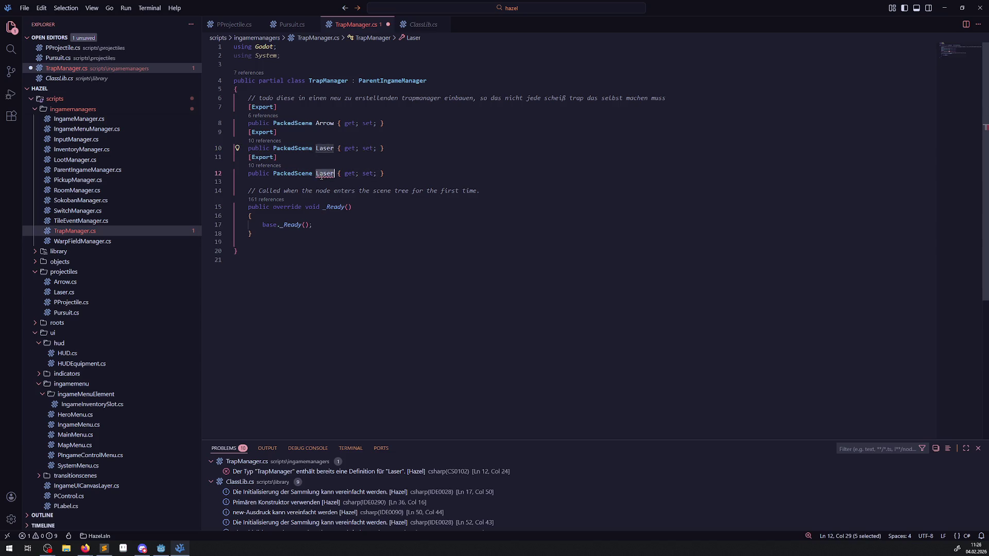
type("Pursuit")
key("ctrl+s")
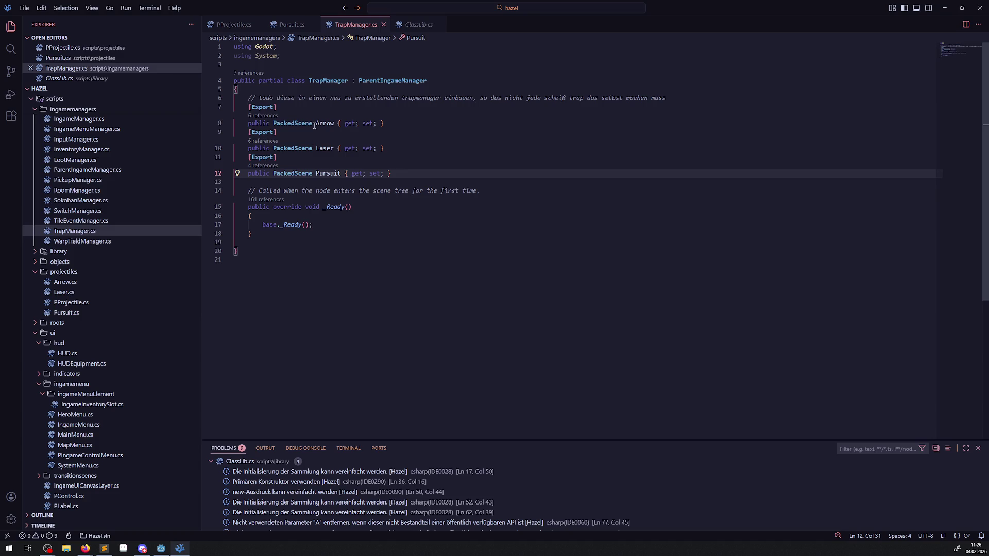
mouse_move(314, 120)
mouse_move(328, 174)
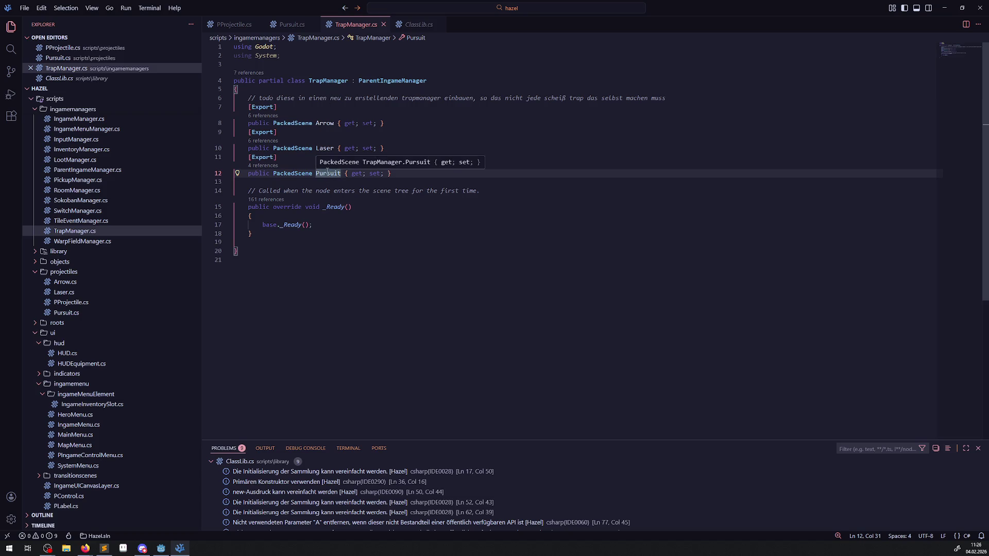
key("Down")
key("Down")
key("Down")
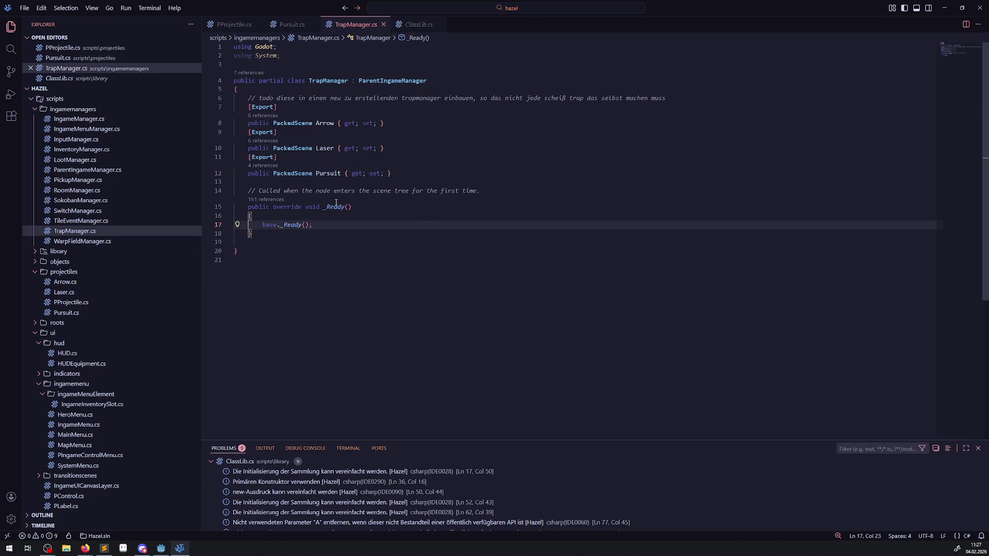
left_click(165, 549)
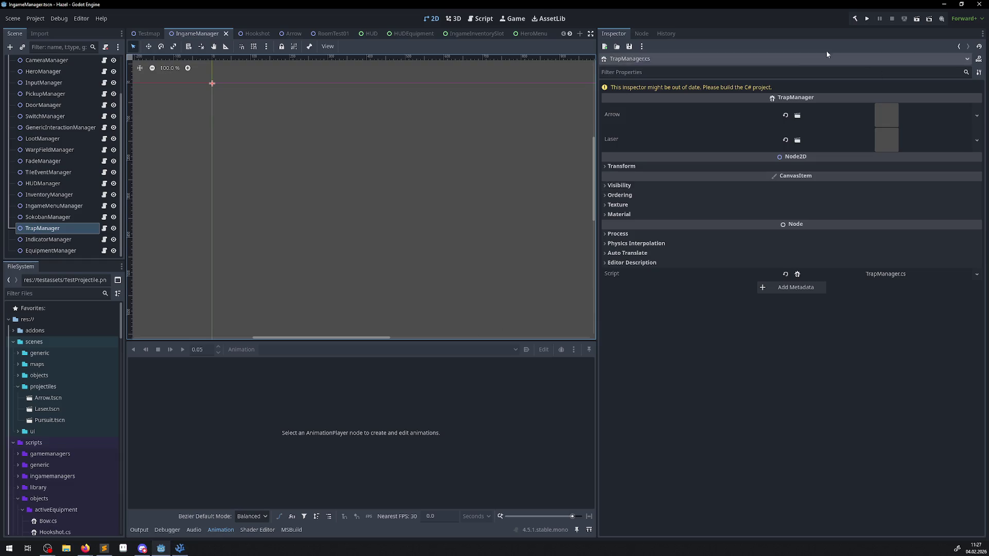
- Rebuild, assign Pursuit.tscn to TrapManager's Pursuit property, and save the scene
left_click(855, 19)
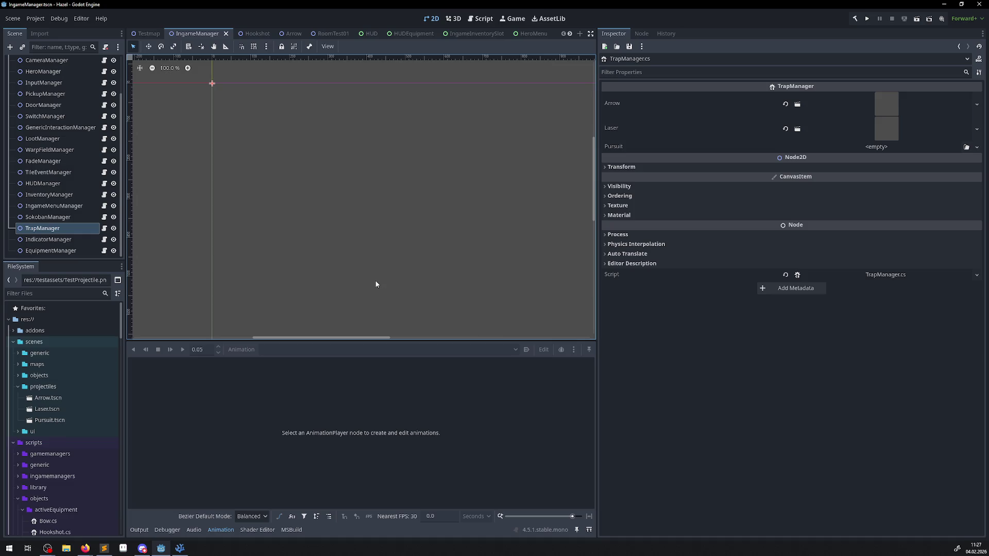
scroll(57, 421, "down", 5)
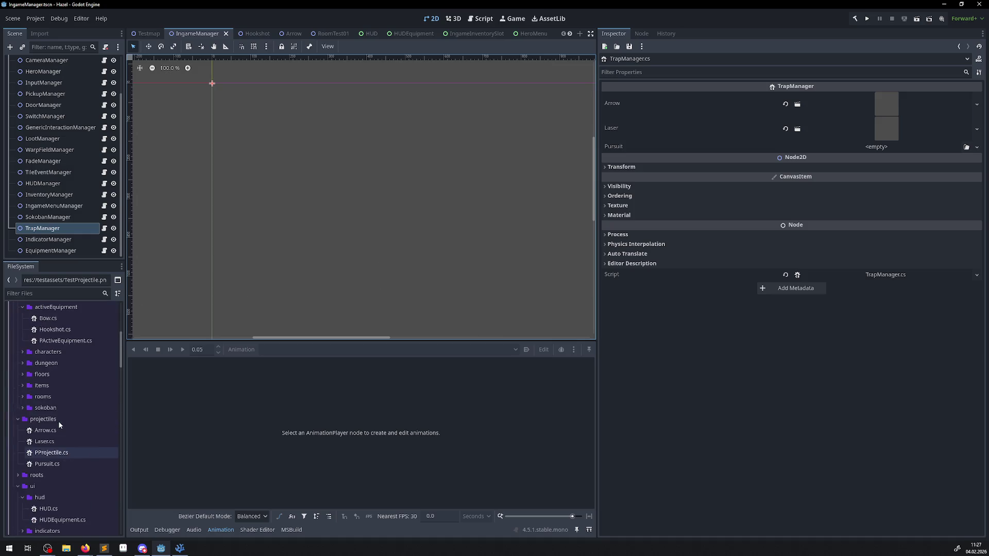
scroll(57, 391, "up", 2)
mouse_move(57, 364)
left_mouse_down()
mouse_move(867, 179)
mouse_move(874, 150)
left_mouse_up()
key("ctrl+s")
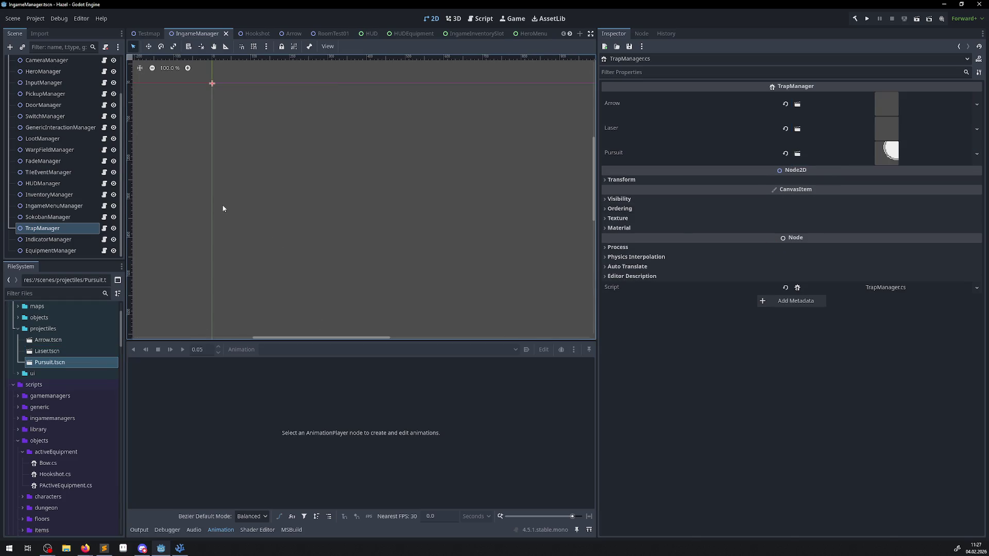
left_click(178, 549)
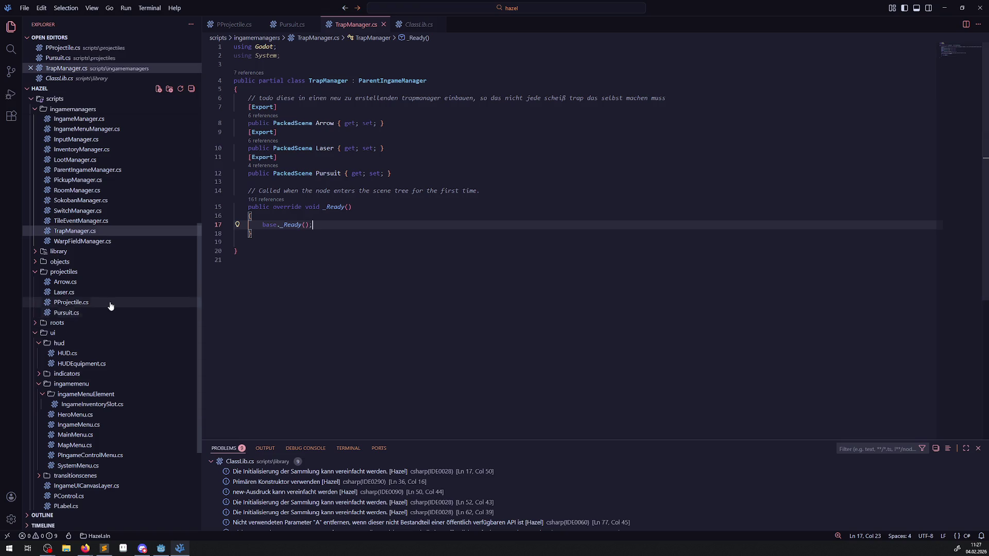
- Open EnumLib.cs from the library folder in the Explorer
scroll(119, 299, "up", 5)
scroll(33, 232, "down", 3)
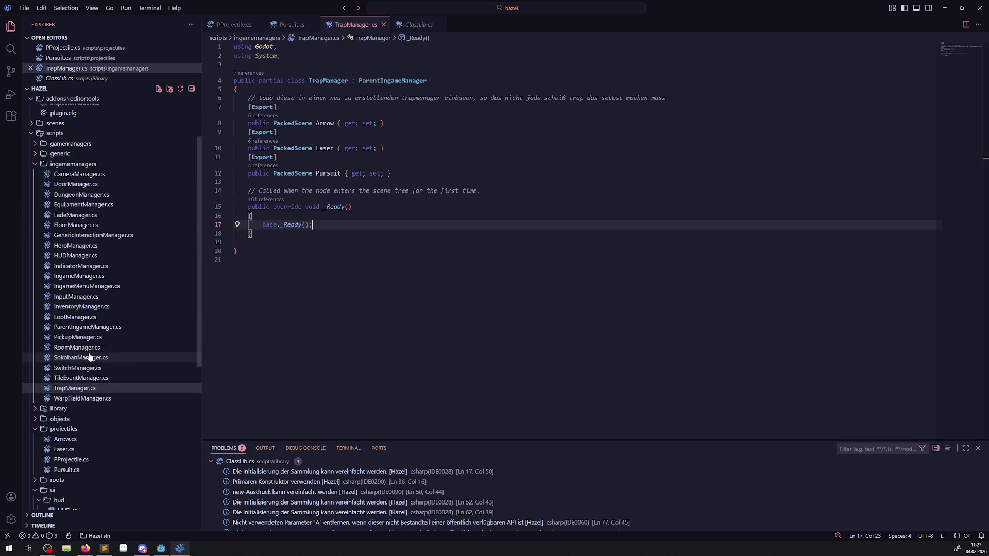
left_click(34, 410)
left_click(69, 460)
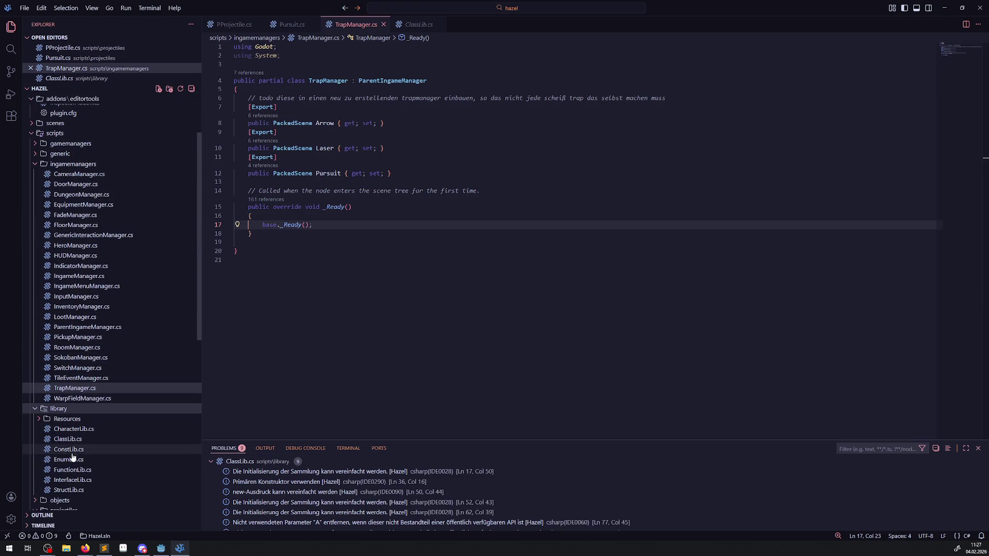
- Add 'Pursuit,' after Laser in the ProjectileType enum and save
scroll(347, 325, "up", 5)
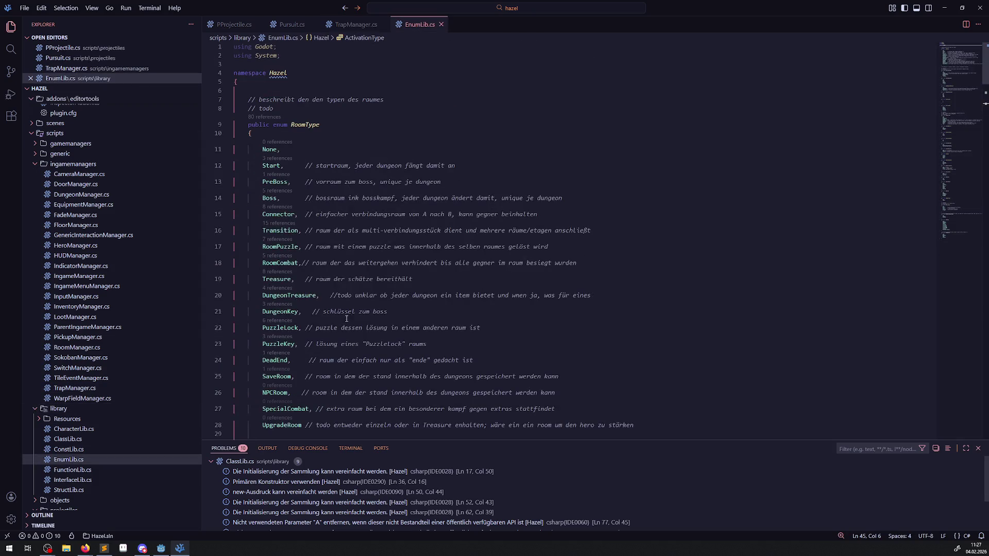
scroll(348, 325, "down", 8)
scroll(347, 323, "down", 10)
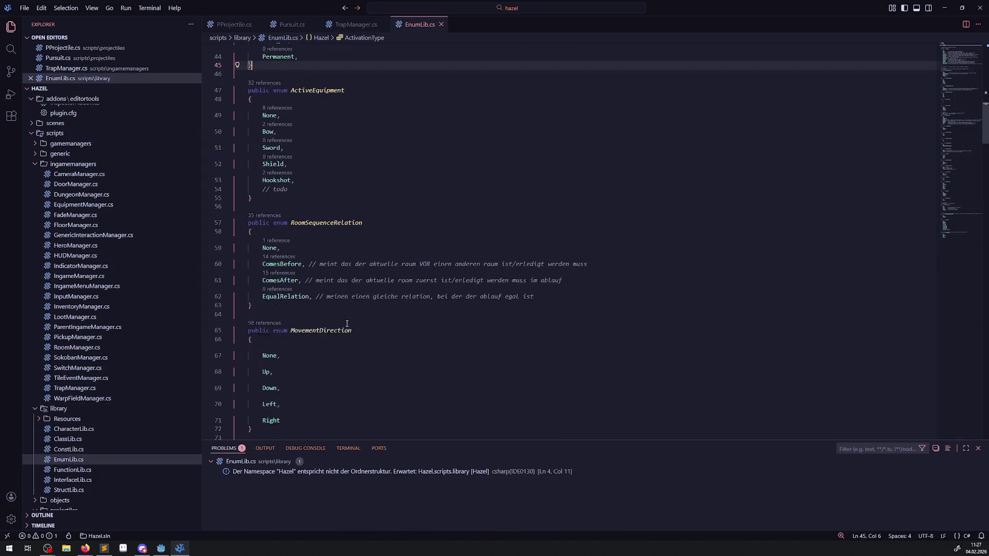
scroll(346, 324, "down", 15)
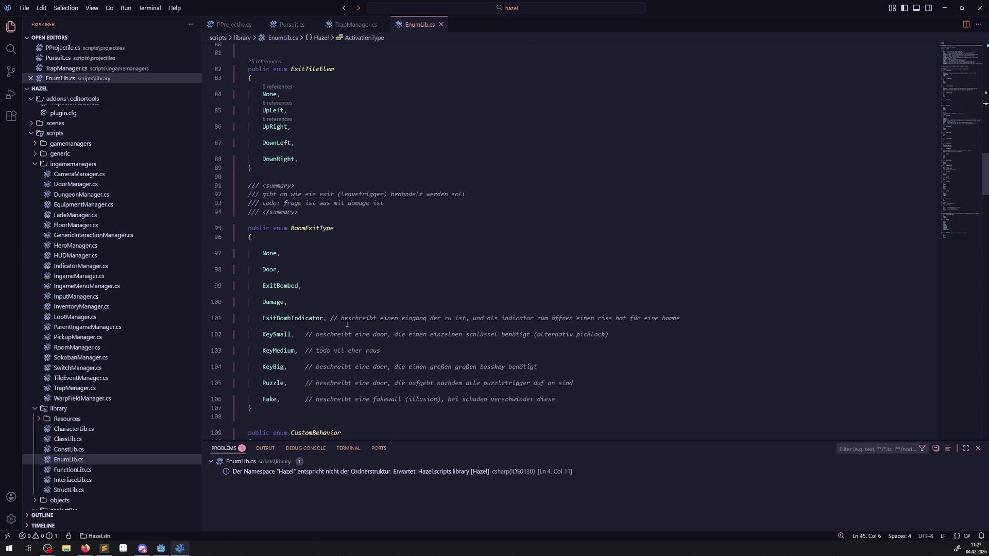
left_click(328, 281)
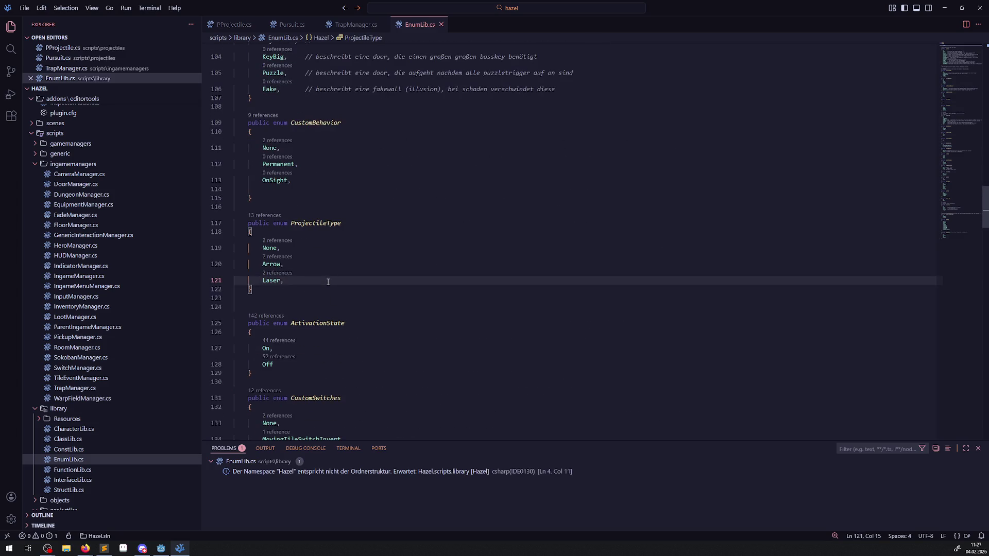
key("Return")
type("Pursuit")
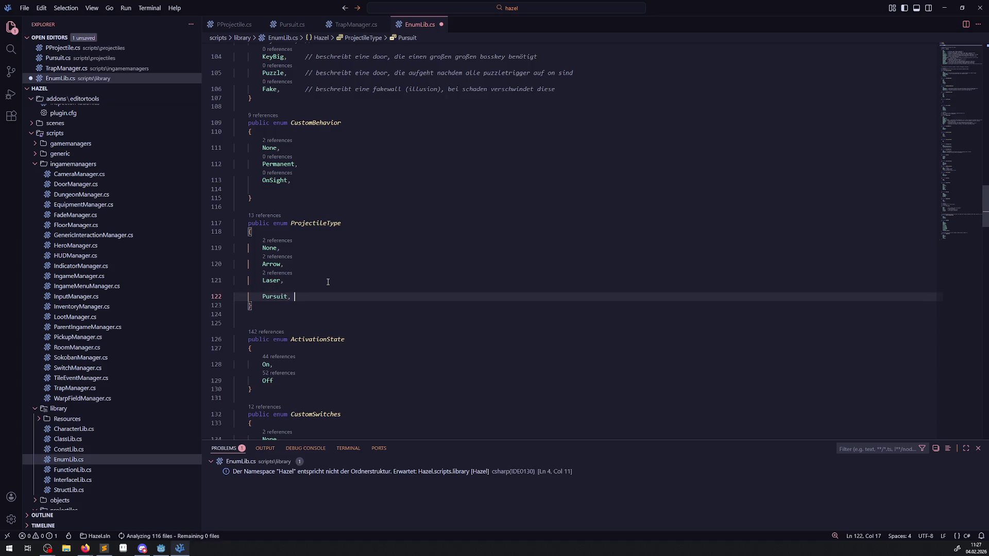
type(",")
key("ctrl+s")
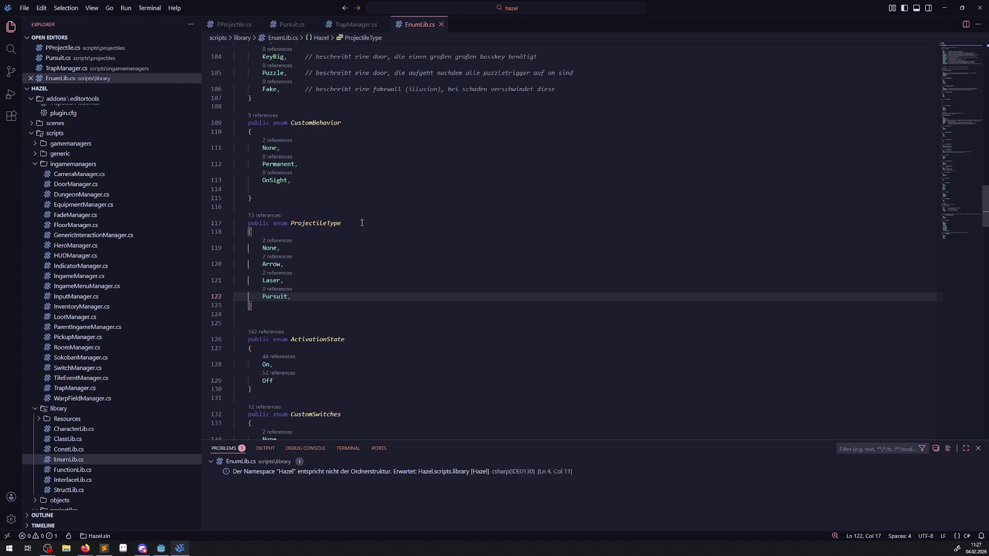
mouse_move(164, 550)
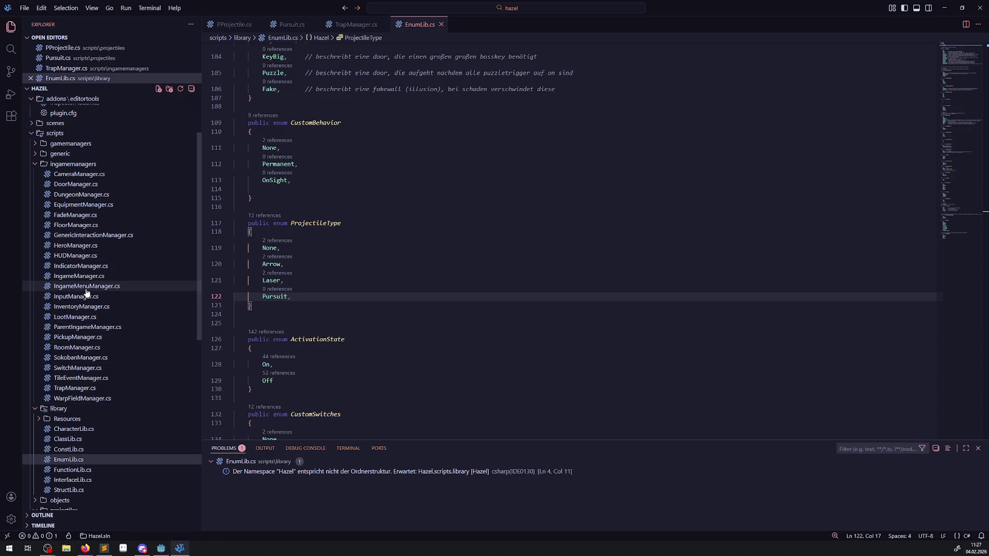
- Reopen TrapManager.cs and select its code from line 7 to 20
left_click(83, 388)
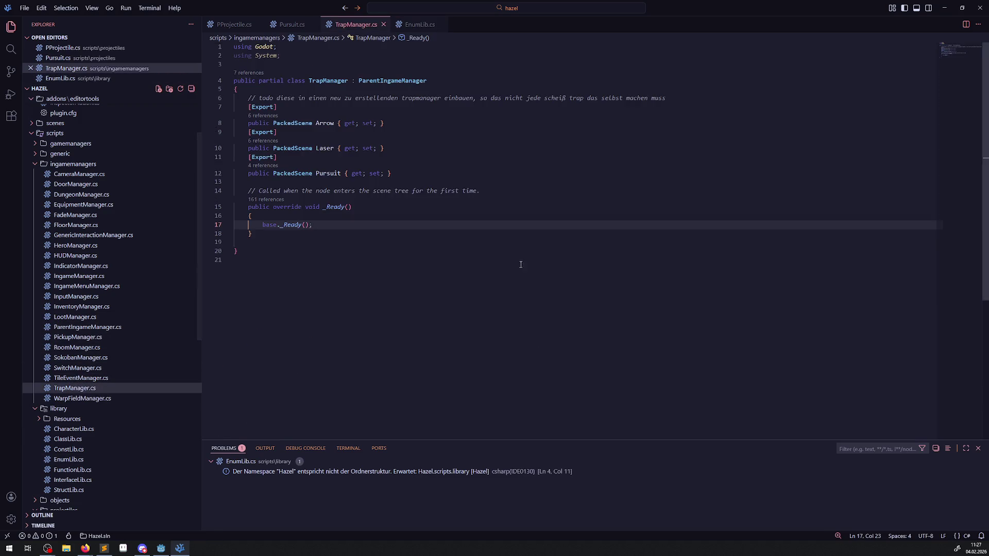
left_click_drag(326, 253, 278, 107)
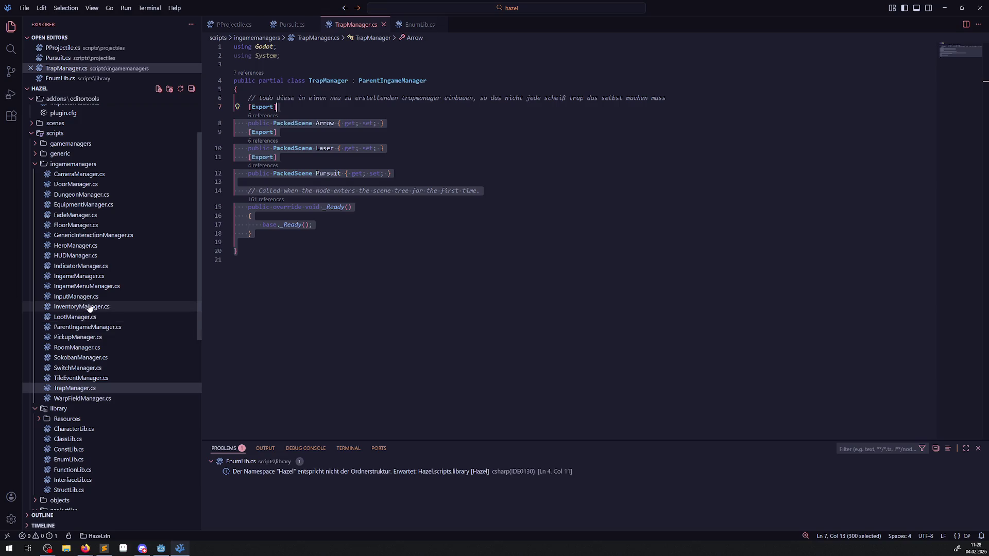
scroll(102, 361, "down", 3)
scroll(101, 361, "down", 8)
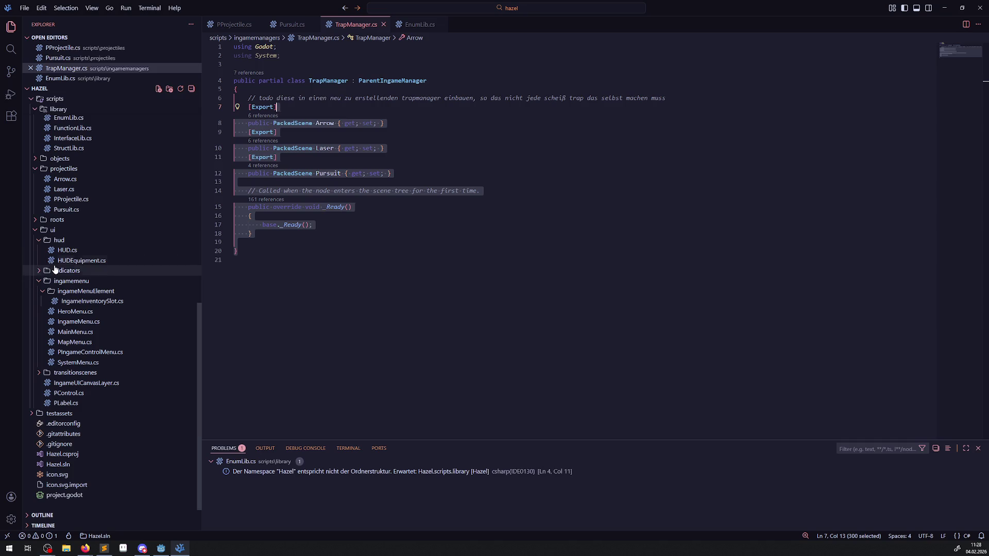
- Collapse the ingamemenu and ui folders and expand objects > rooms > traps in the Explorer
left_click(40, 285)
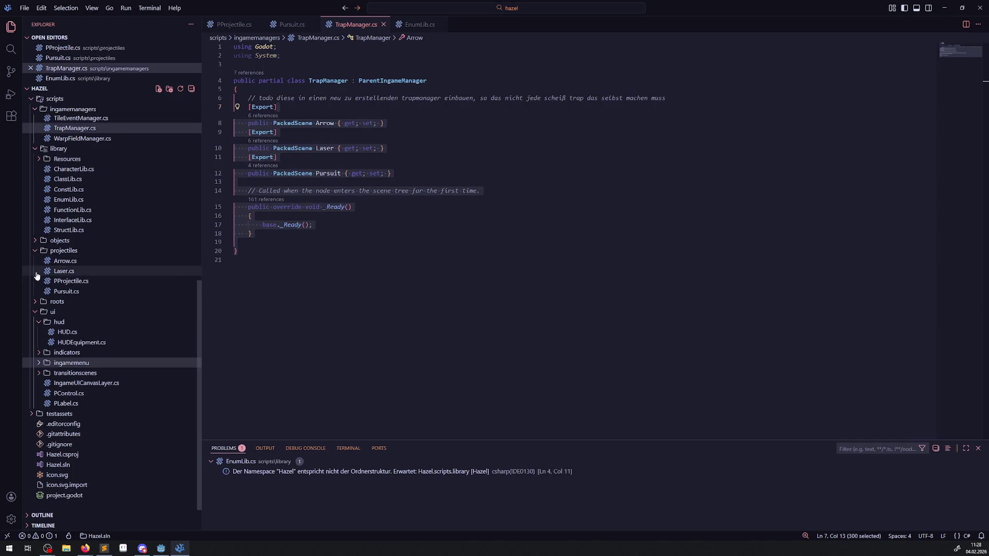
left_click(34, 313)
left_click(31, 332)
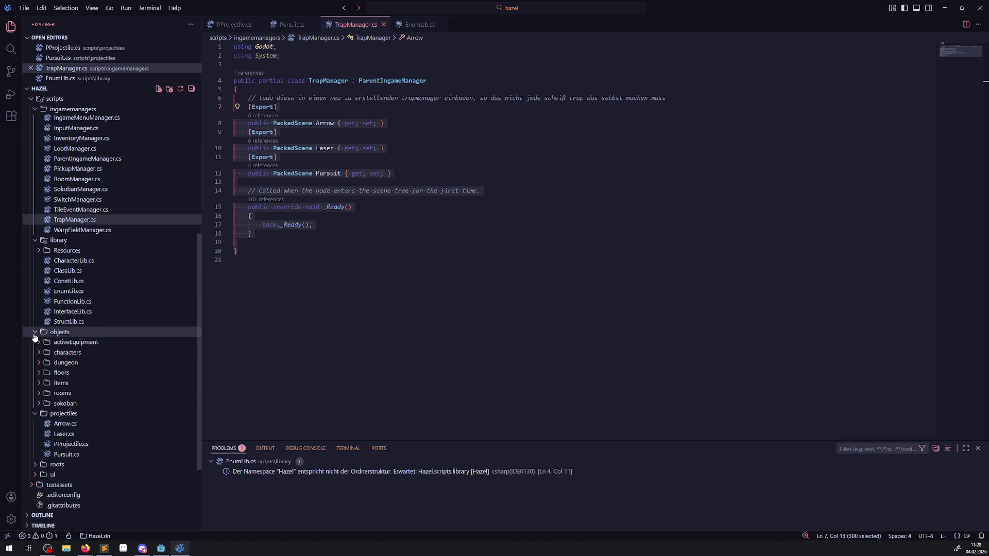
left_click(38, 394)
scroll(47, 399, "down", 1)
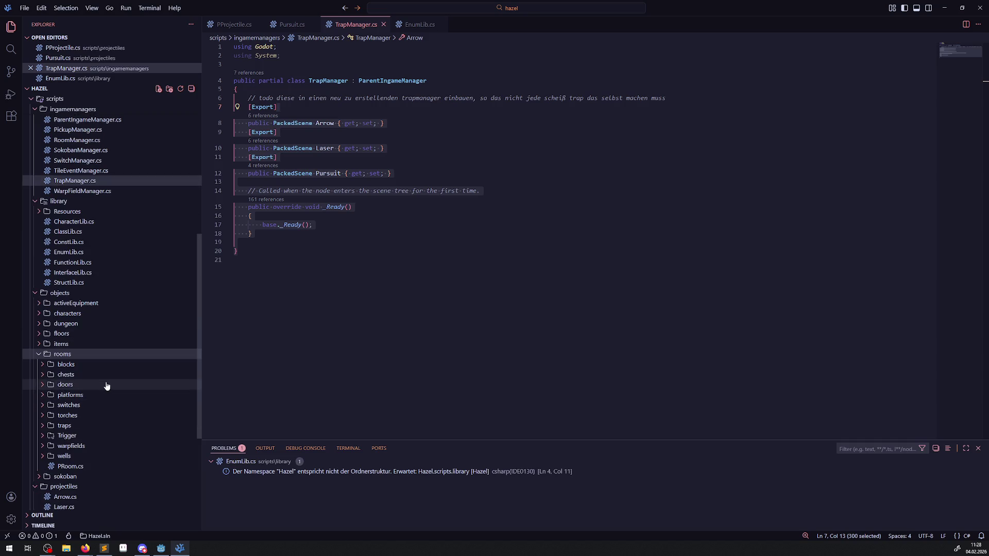
left_click(43, 427)
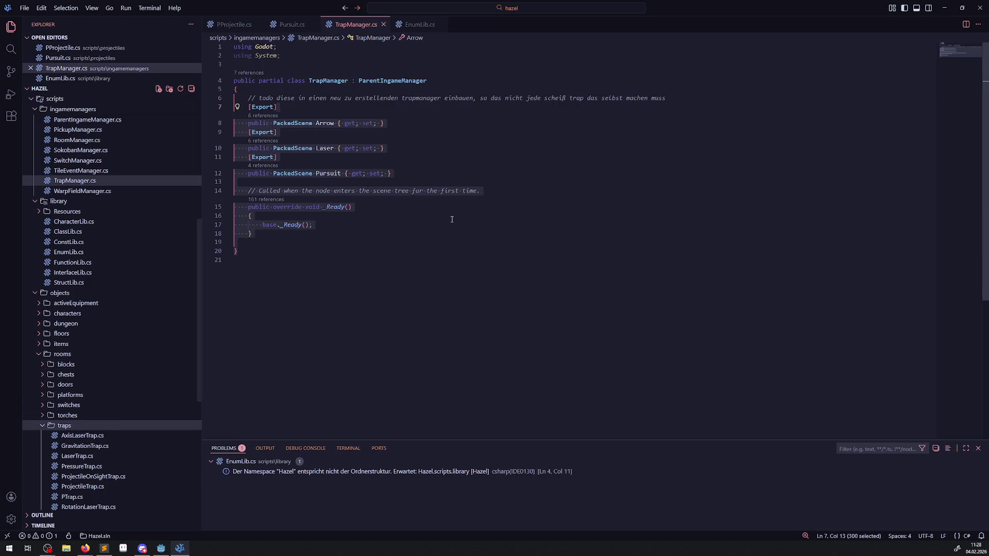
scroll(104, 392, "down", 2)
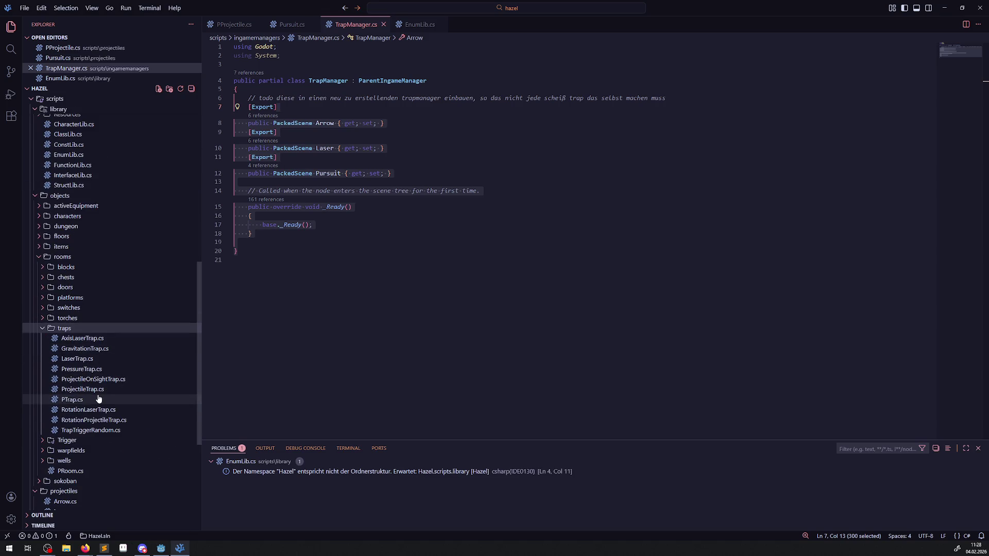
- Open PTrap.cs, then keep ProjectileTrap.cs open as a regular tab
left_click(99, 400)
scroll(520, 314, "down", 15)
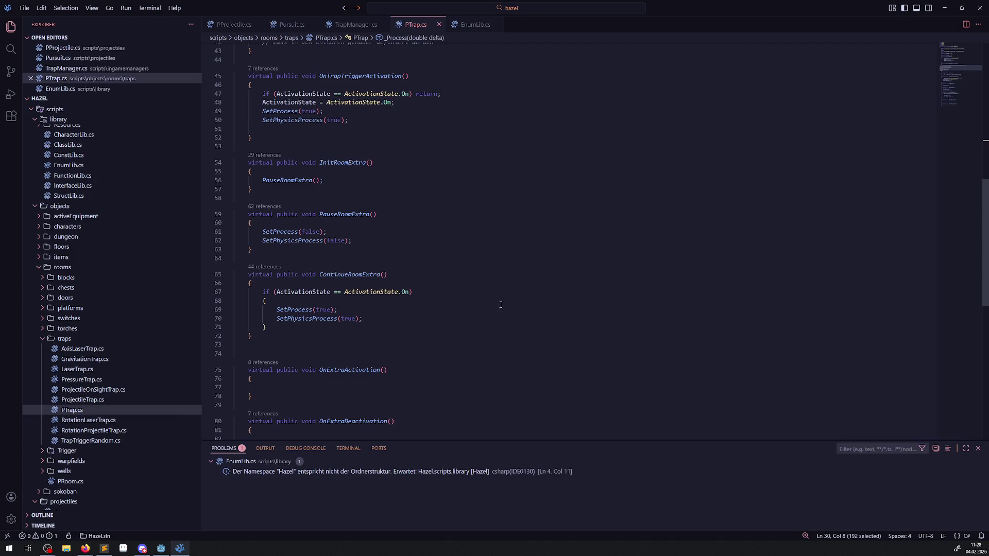
scroll(432, 295, "up", 10)
left_click(430, 238)
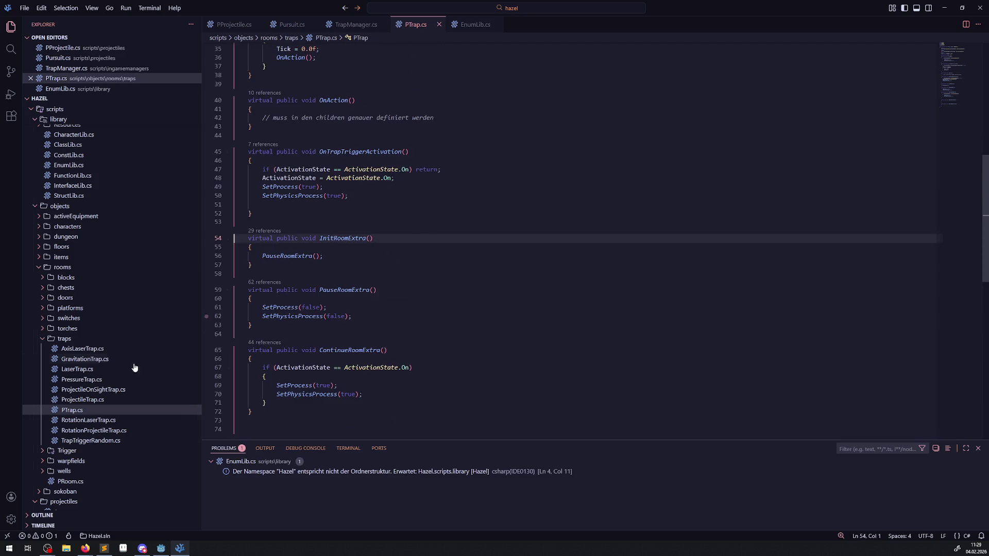
left_click(96, 402)
double_click(97, 401)
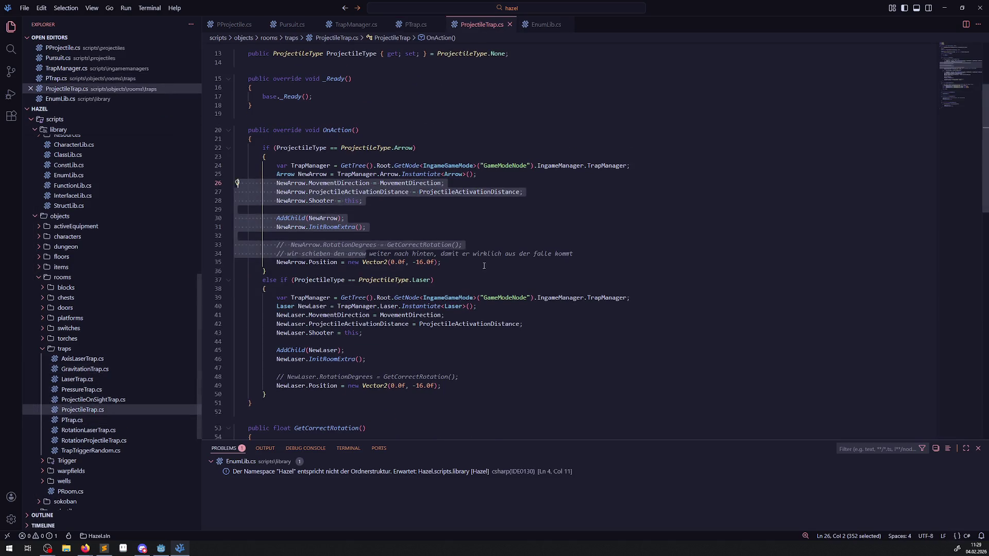
- Duplicate the Laser else-if block (lines 37–50) directly below itself
left_click(454, 290)
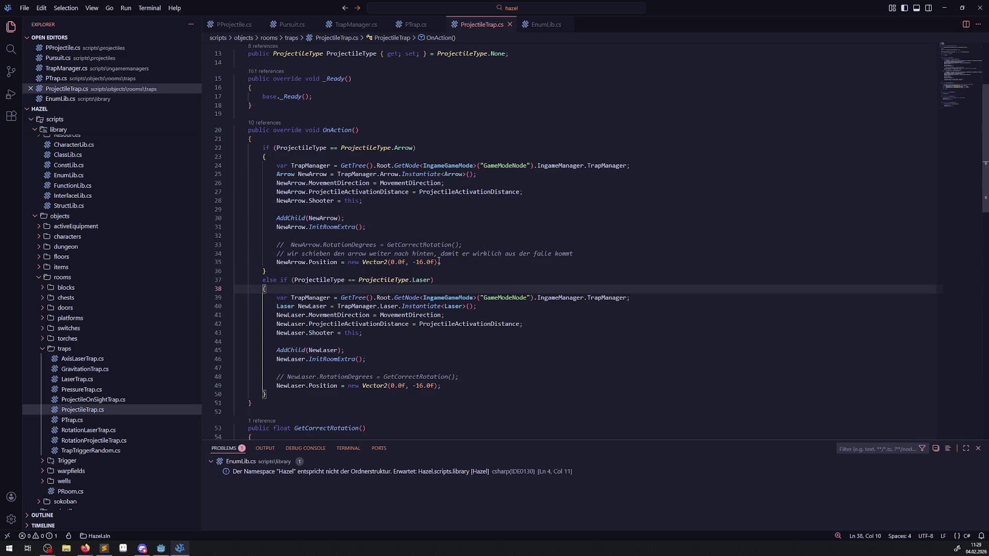
scroll(403, 247, "down", 2)
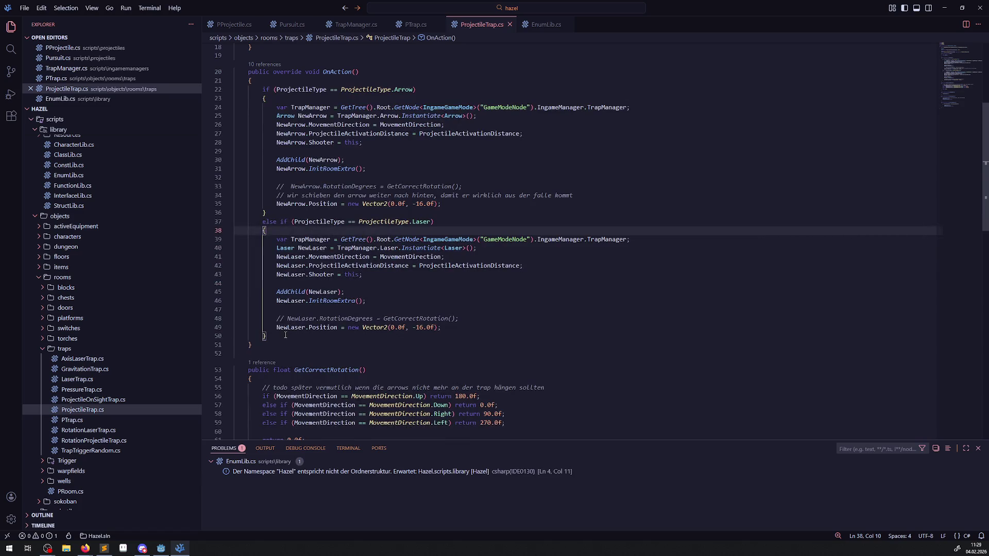
left_click_drag(286, 335, 259, 222)
key("ctrl+c")
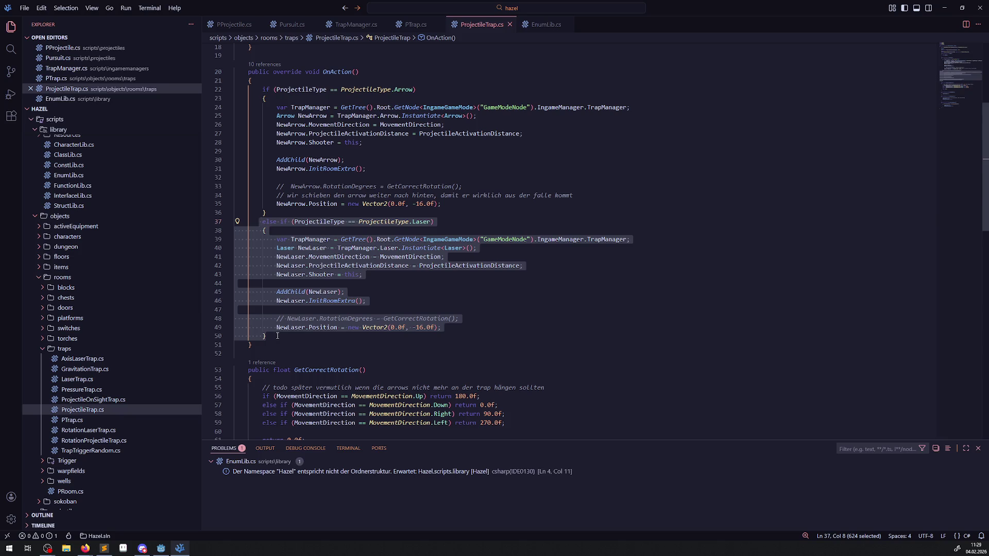
left_click(277, 335)
key("ctrl+v")
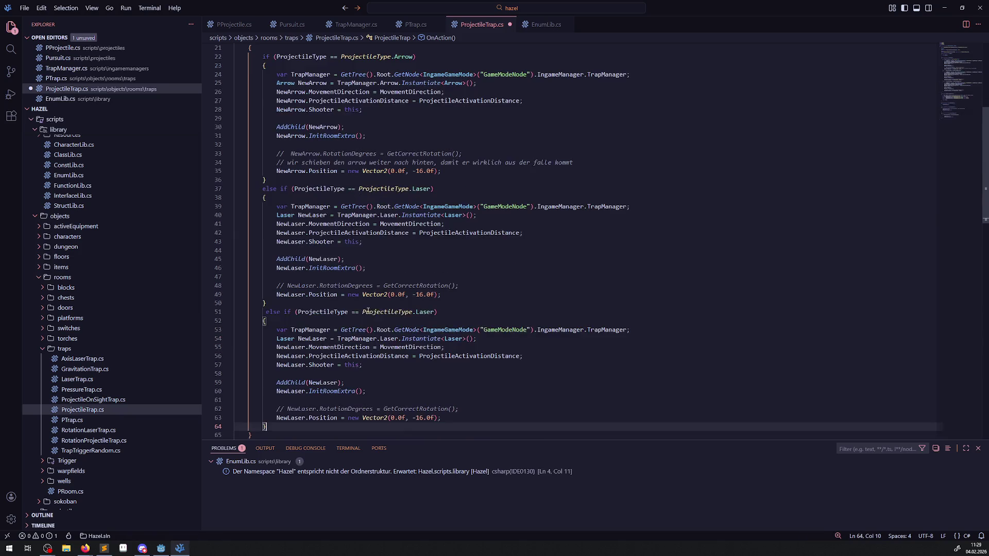
- Change the copied condition on line 51 to ProjectileType.Pursuit and save
double_click(421, 311)
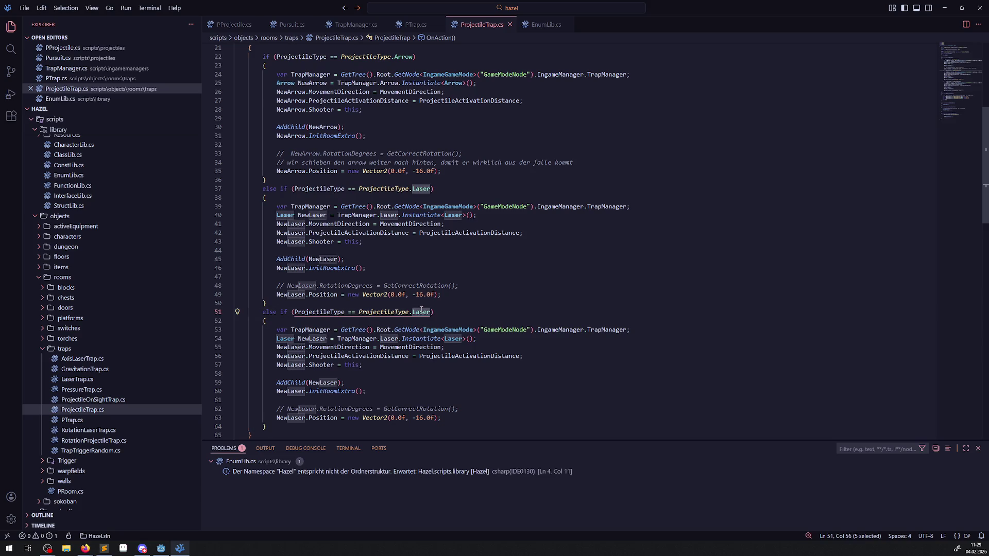
key("ctrl+v")
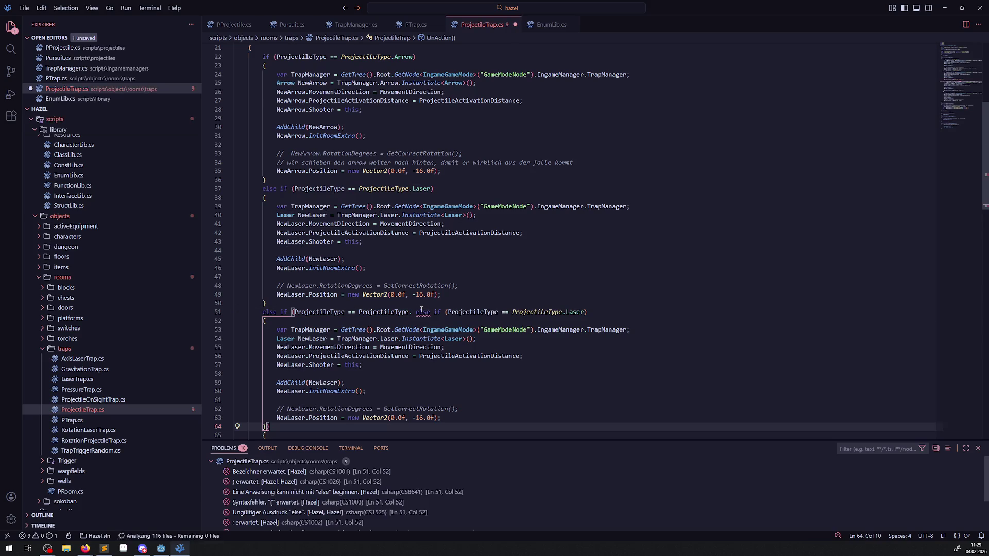
key("ctrl+z")
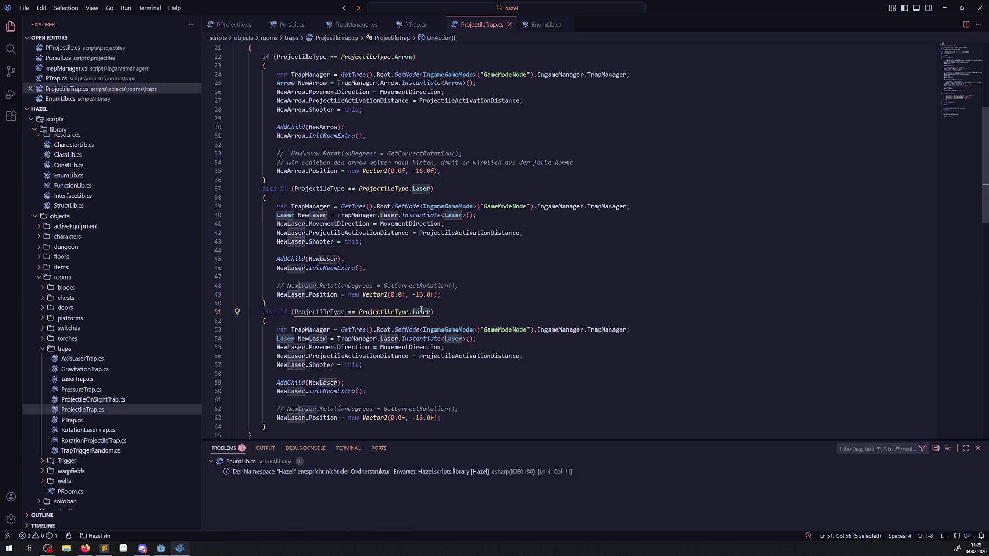
type("P")
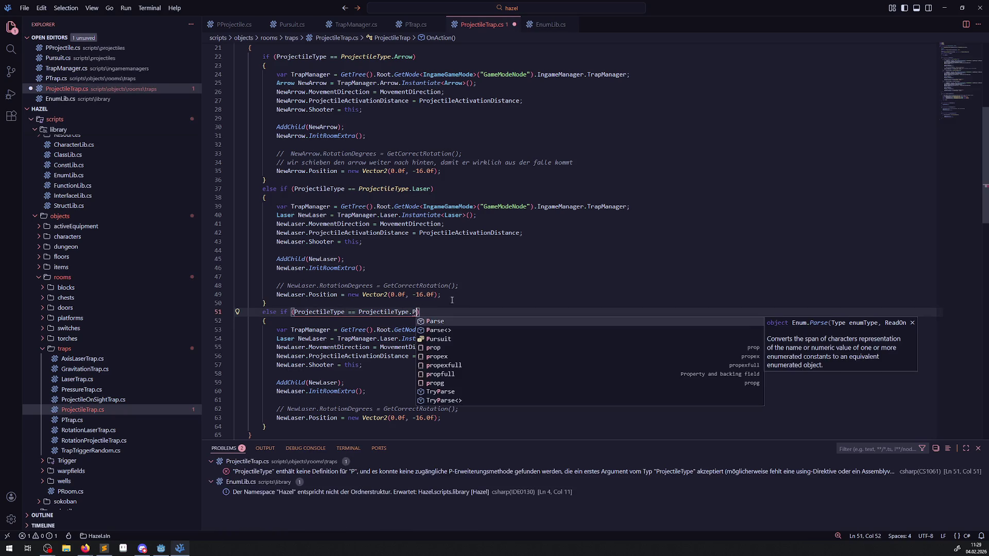
left_click(434, 339)
key("ctrl+s")
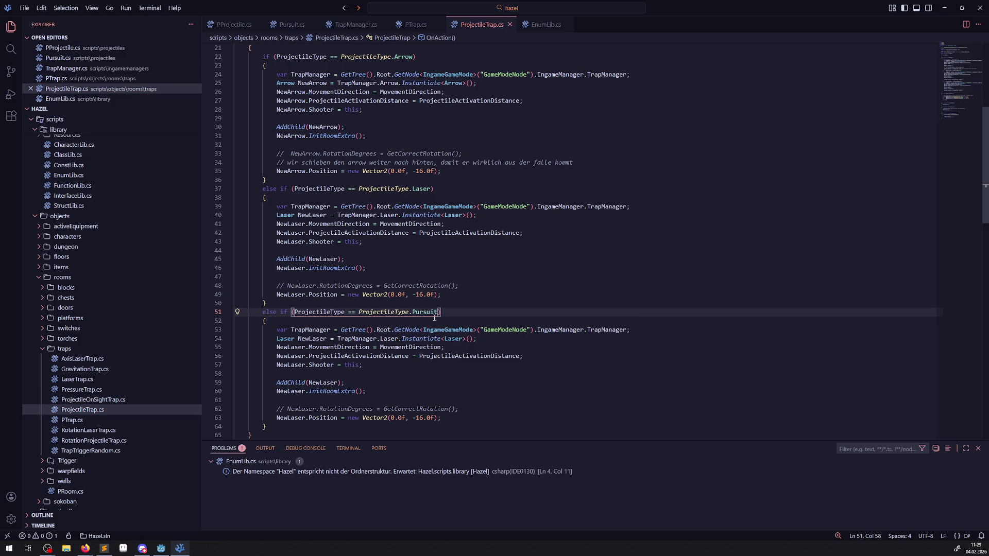
- Rename the NewLaser variable on line 54 to NewPursuit and save
double_click(424, 312)
scroll(328, 293, "down", 2)
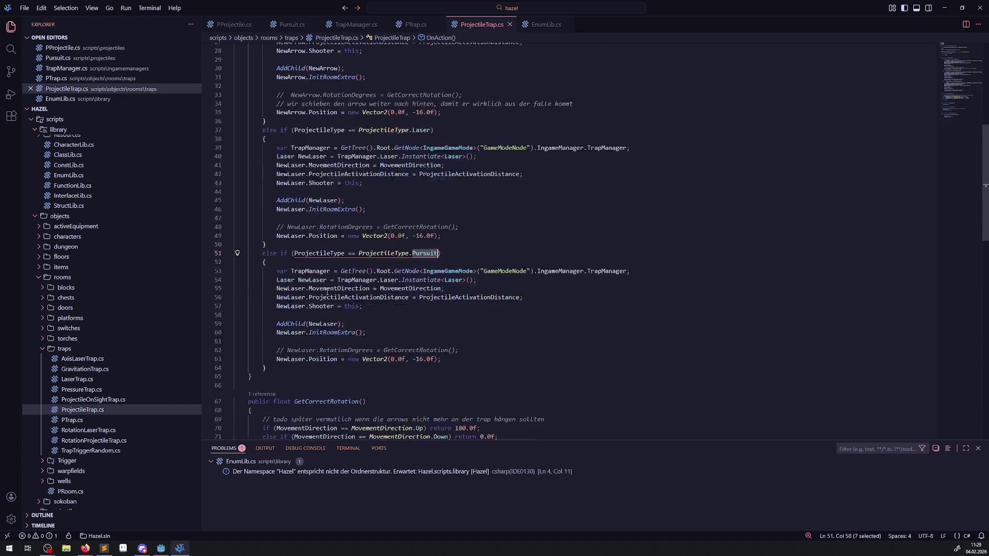
left_click(320, 280)
key("BackSpace")
key("BackSpace")
key("BackSpace")
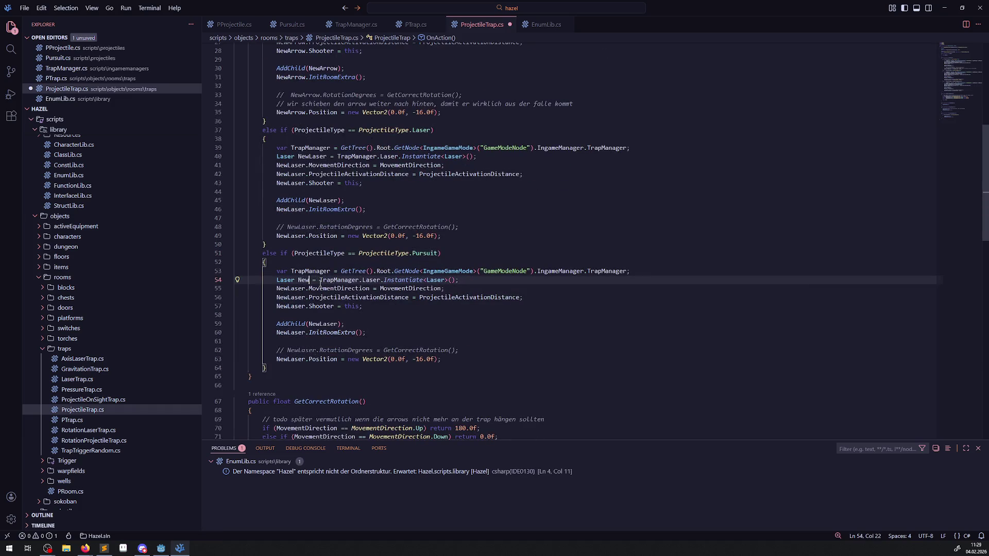
type("Pursuit")
key("ctrl+s")
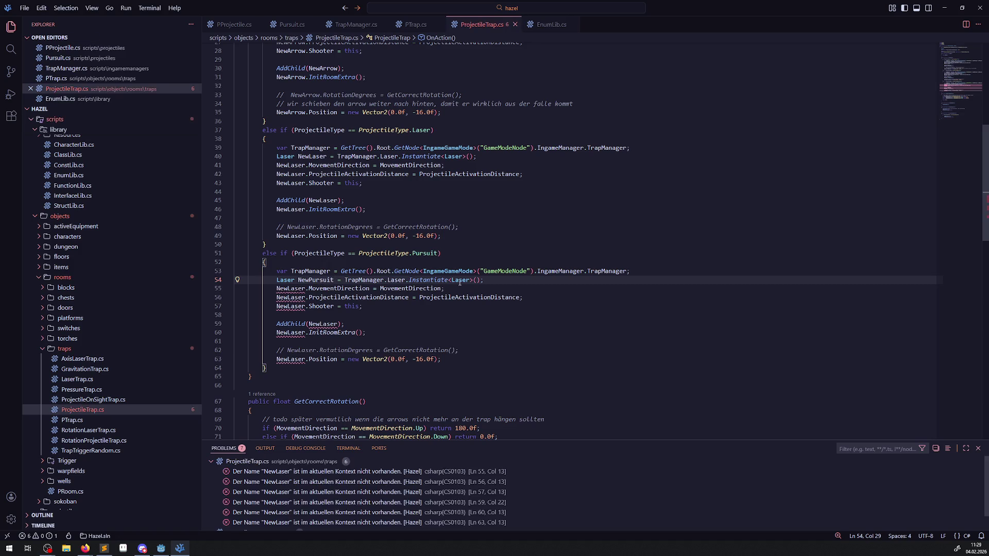
- Change both Laser references in line 54's Instantiate call to Pursuit
double_click(457, 281)
type("Pursuit")
double_click(397, 280)
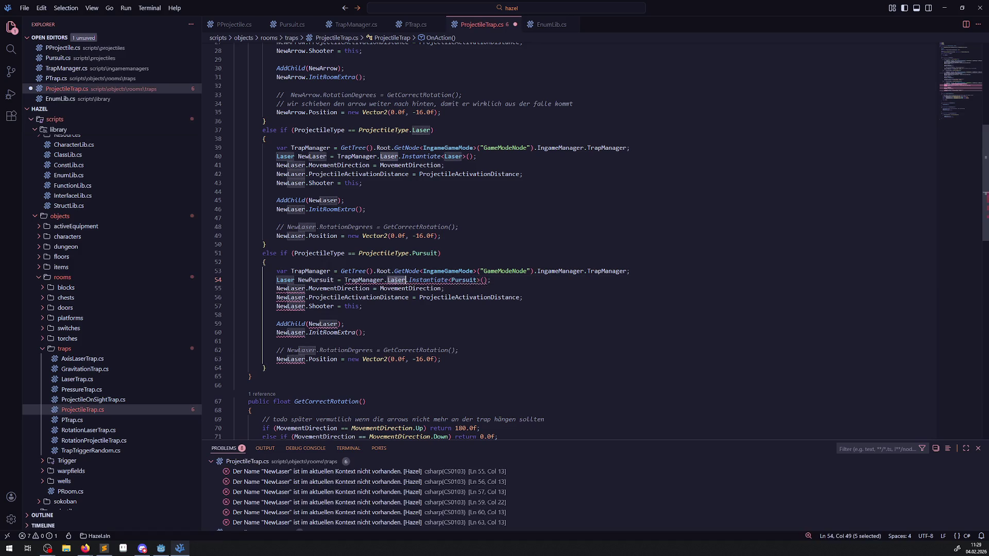
type("Pursuit")
double_click(330, 280)
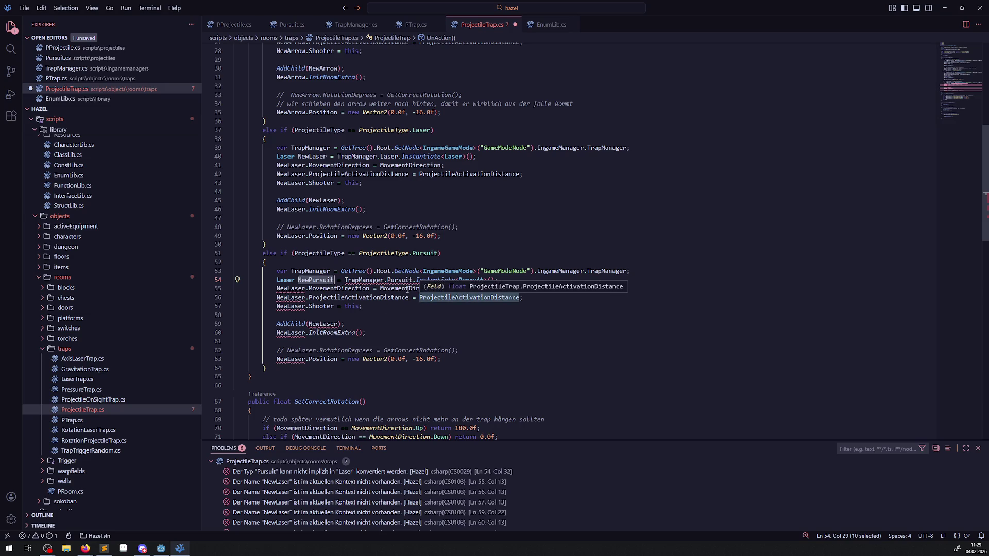
- Check TrapManager.cs's Pursuit property, then make Pursuit the declared type on line 54
left_click(362, 25)
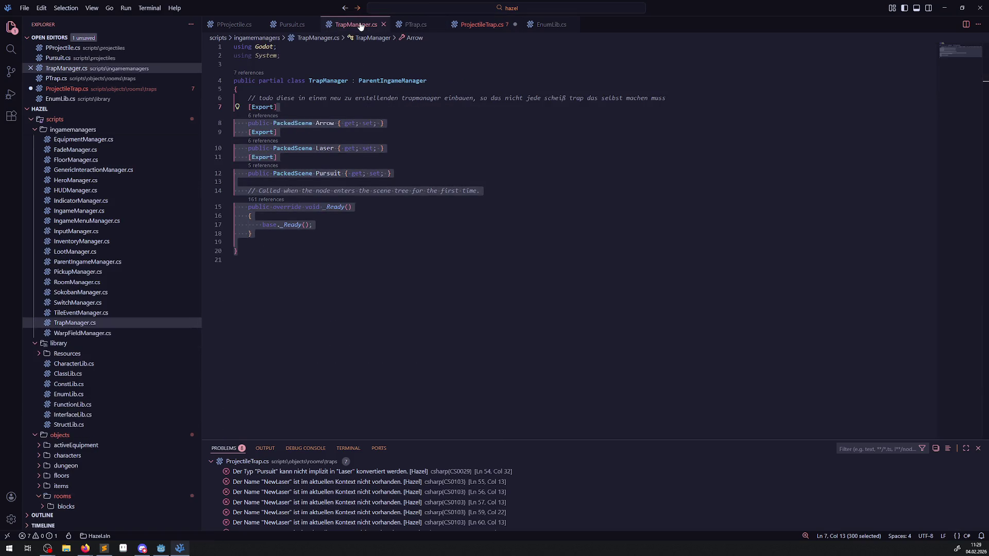
left_click(483, 25)
key("ctrl+c")
double_click(286, 280)
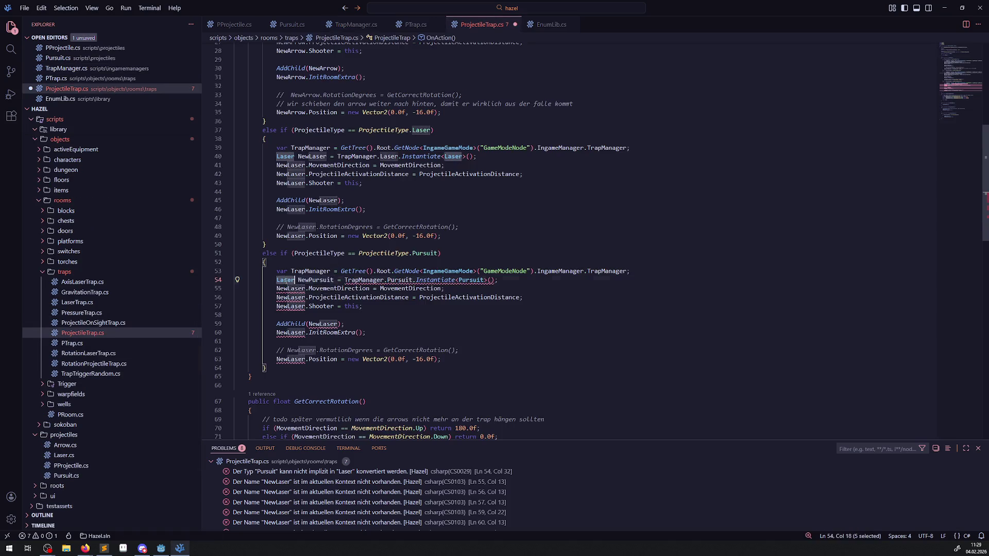
key("ctrl+v")
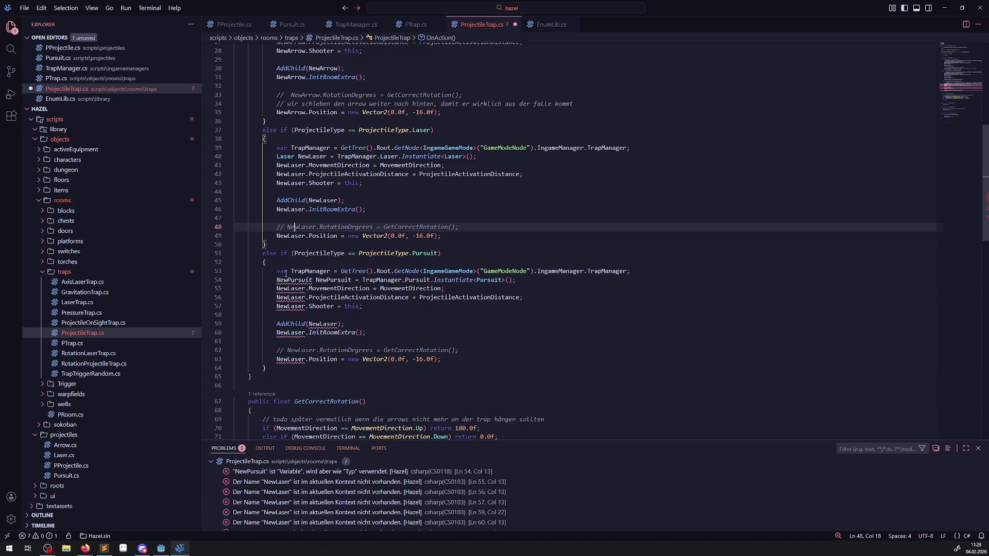
type("Pursuit")
key("Home")
key("Delete")
key("Delete")
key("Delete")
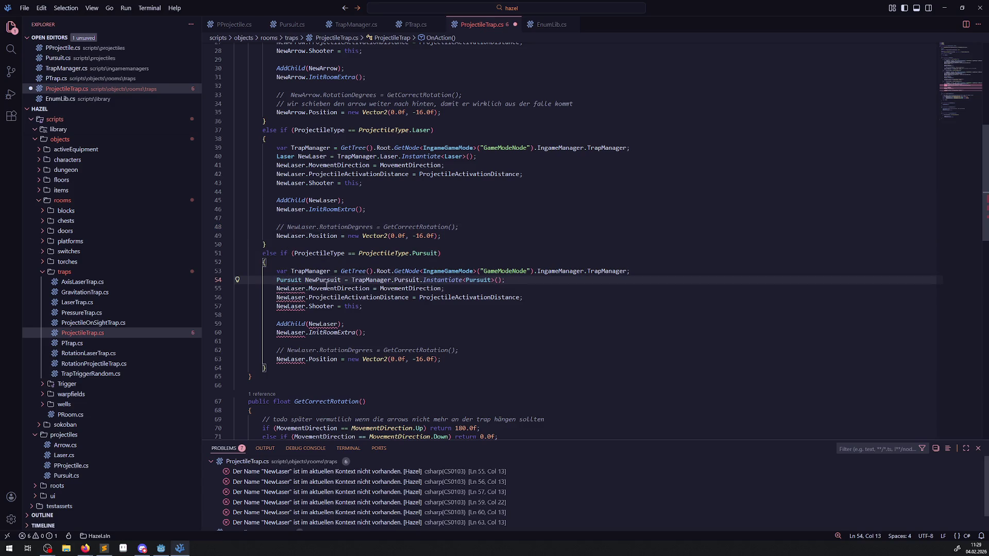
- Replace every NewLaser on lines 55–63 with NewPursuit, including the AddChild call, and save
double_click(322, 280)
key("ctrl+c")
double_click(290, 288)
key("ctrl+v")
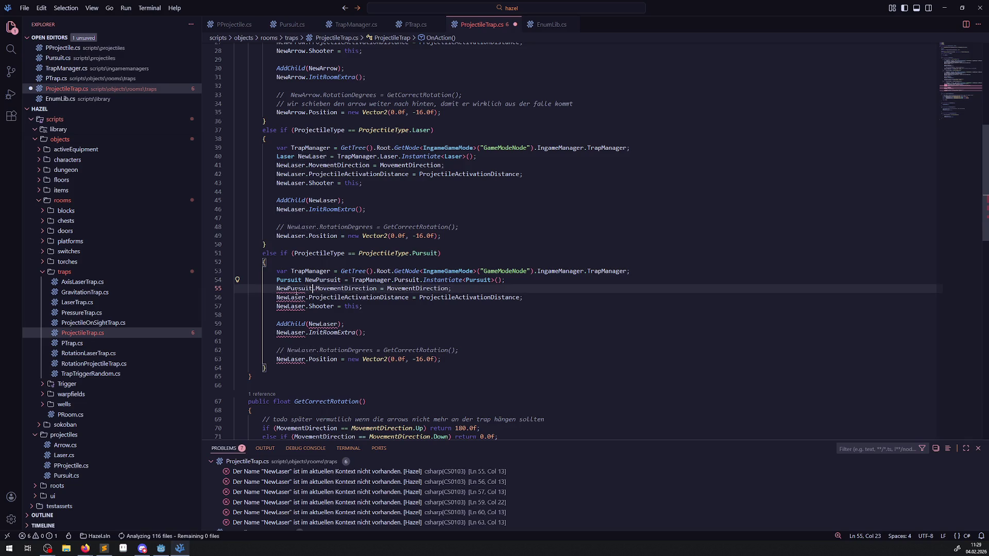
double_click(290, 298)
key("ctrl+v")
double_click(291, 307)
key("ctrl+v")
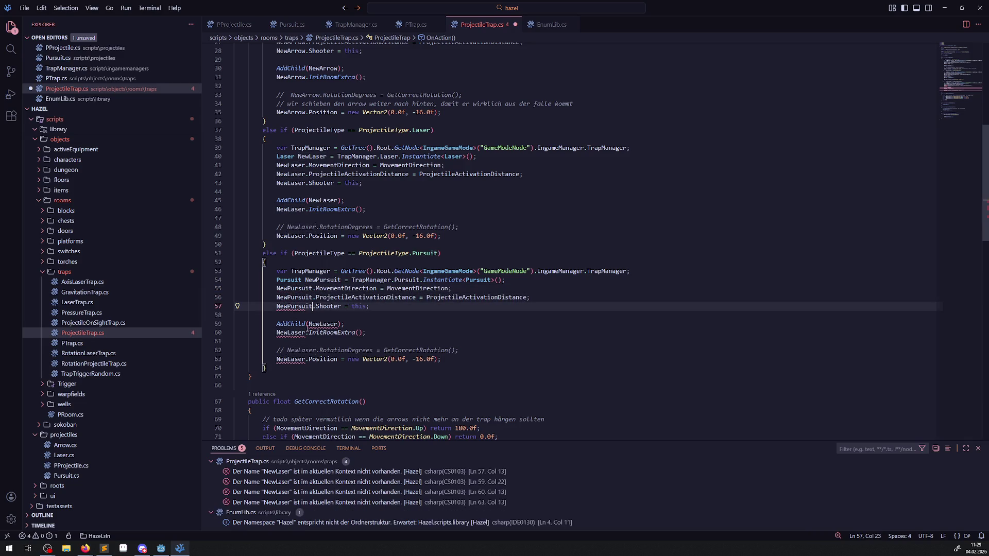
double_click(323, 324)
key("ctrl+v")
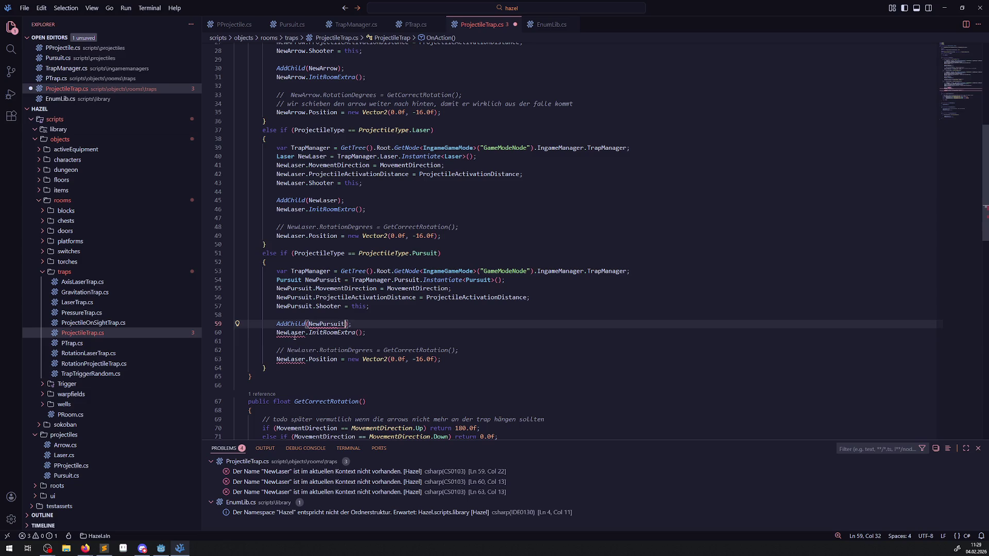
double_click(290, 333)
key("ctrl+v")
double_click(290, 359)
key("ctrl+v")
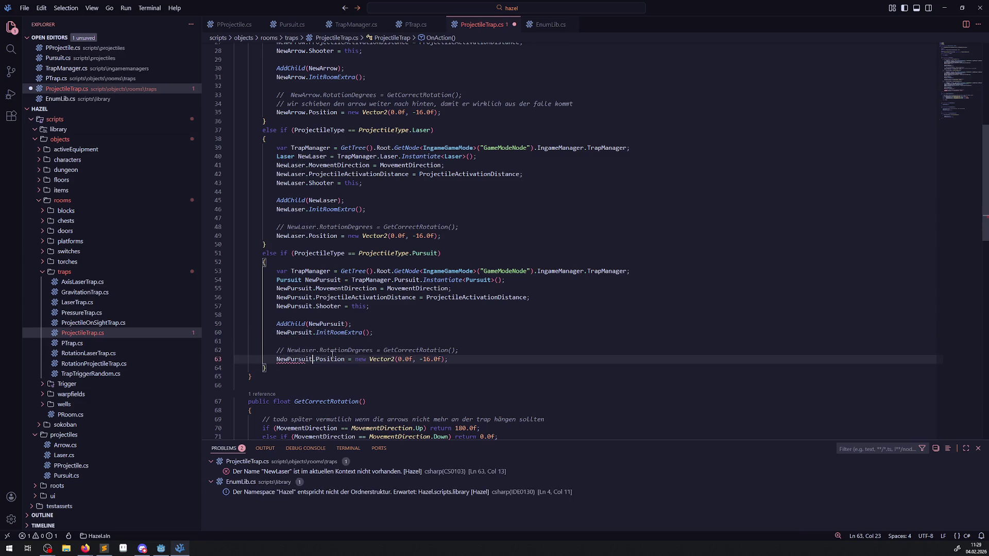
key("ctrl+s")
- Select the finished Pursuit branch (lines 51–64) and open ProjectileOnSightTrap.cs
left_click(429, 320)
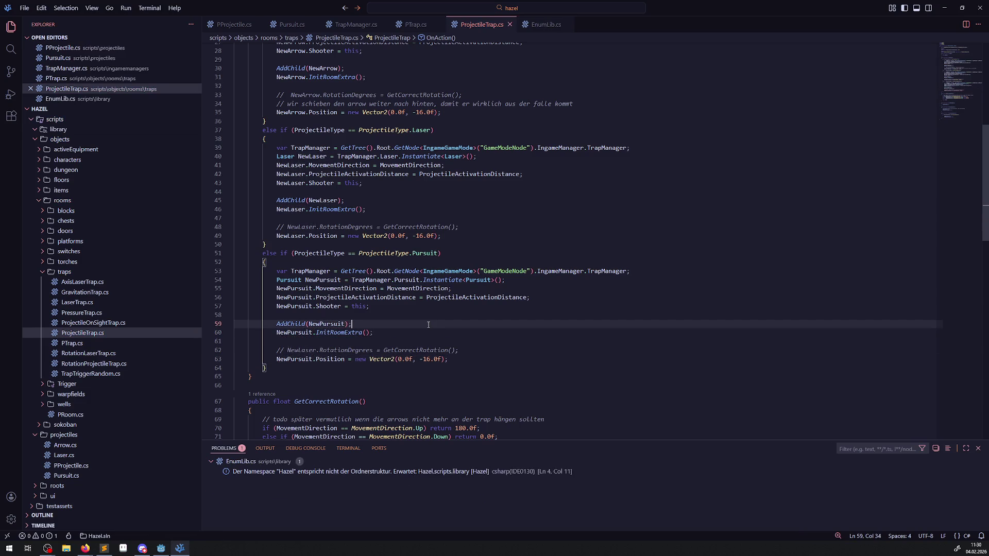
scroll(414, 259, "down", 2)
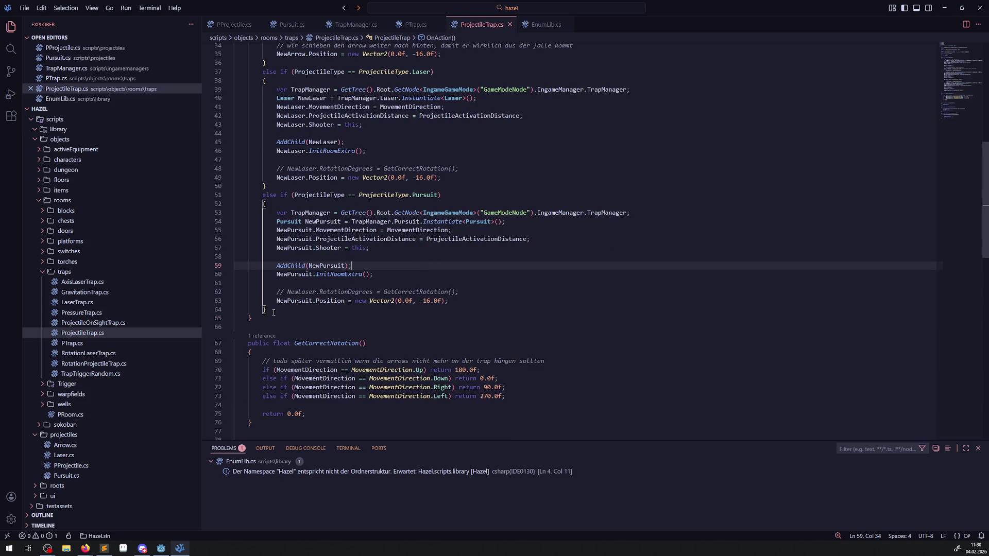
left_click_drag(273, 312, 252, 196)
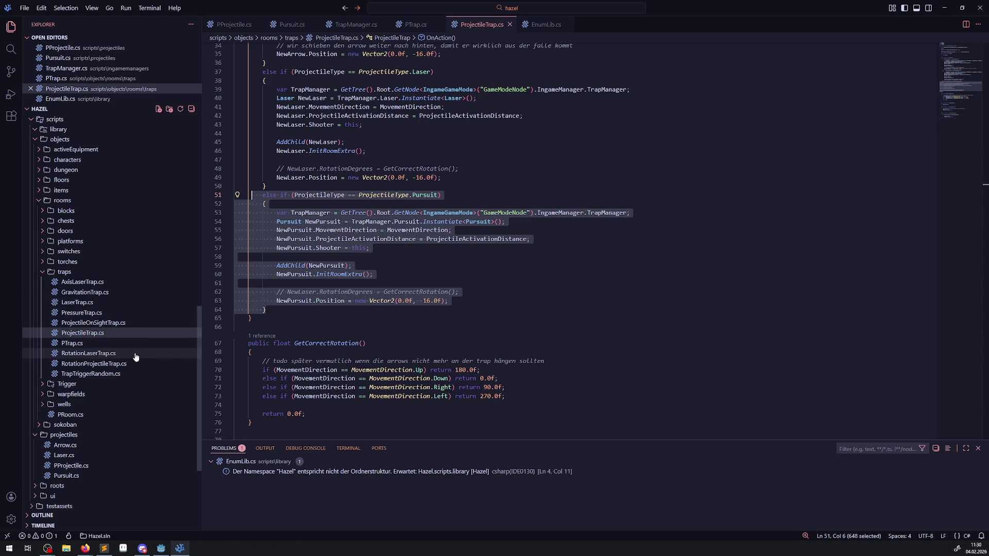
left_click(97, 324)
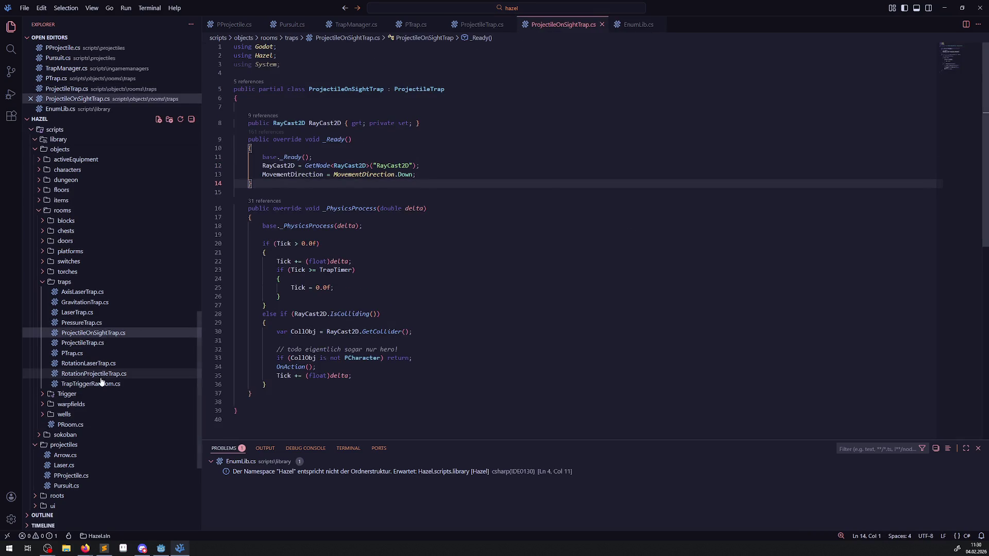
- Open RotationProjectileTrap.cs and select the Laser else-if block in its OnAction method
left_click(94, 373)
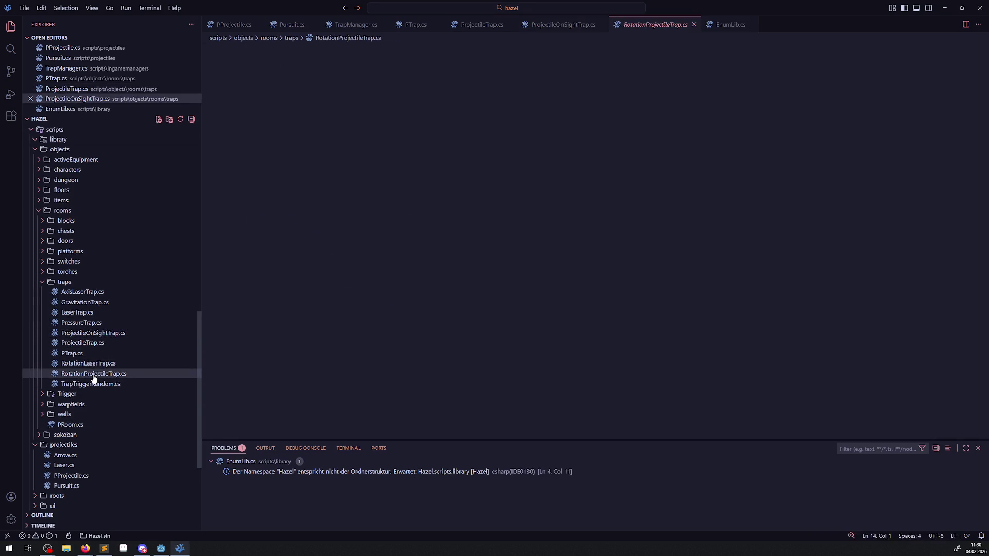
scroll(309, 258, "down", 5)
left_click(271, 335)
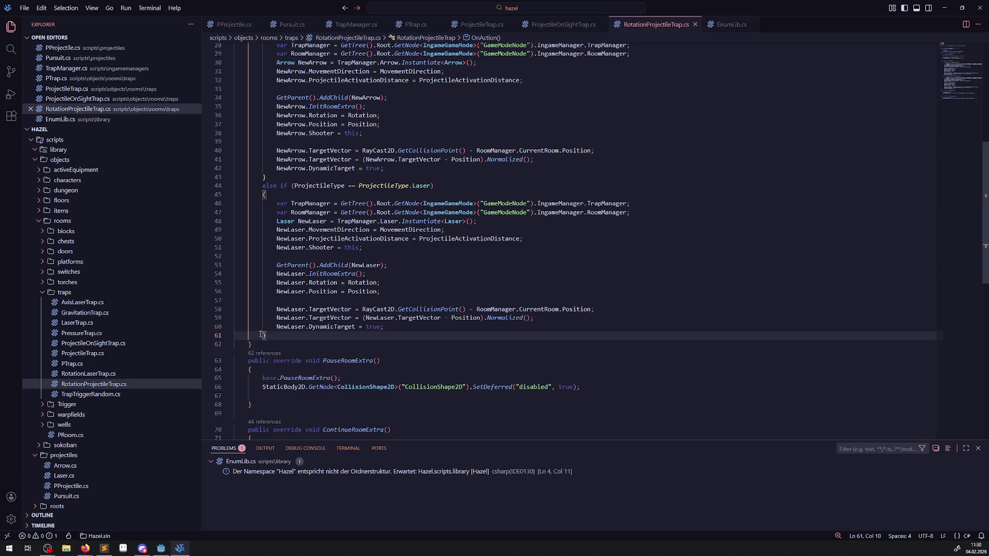
scroll(261, 335, "up", 3)
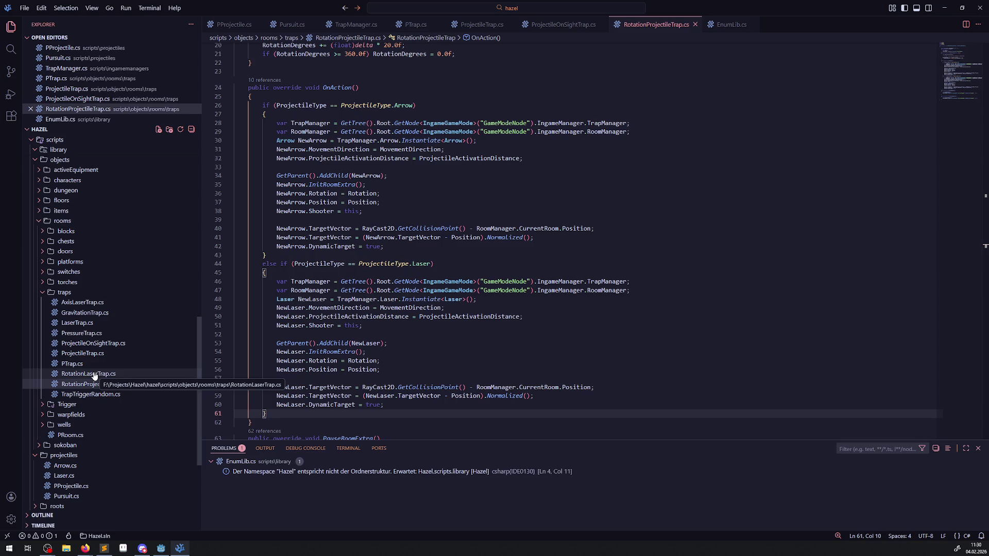
scroll(275, 311, "down", 3)
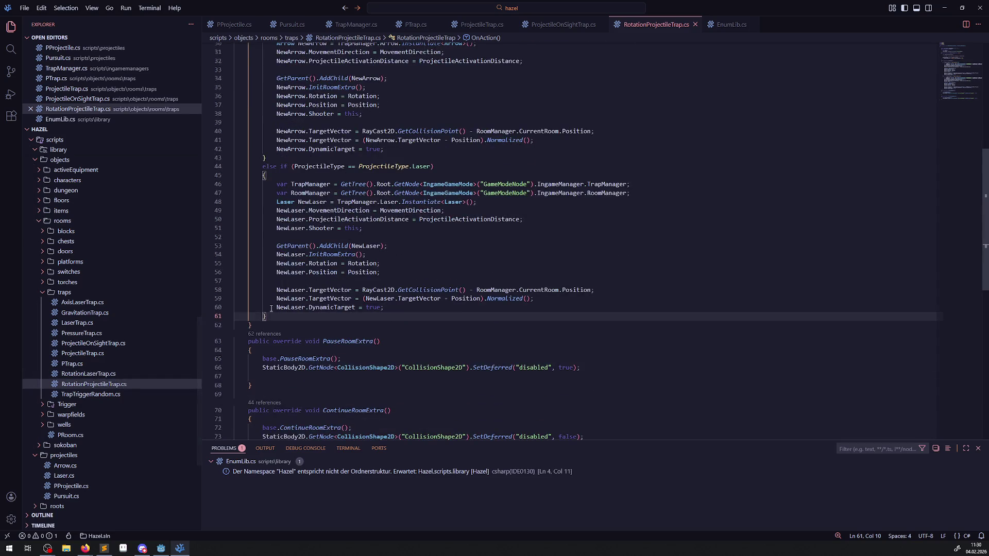
key("shift+alt+Right")
key("shift+alt+Right")
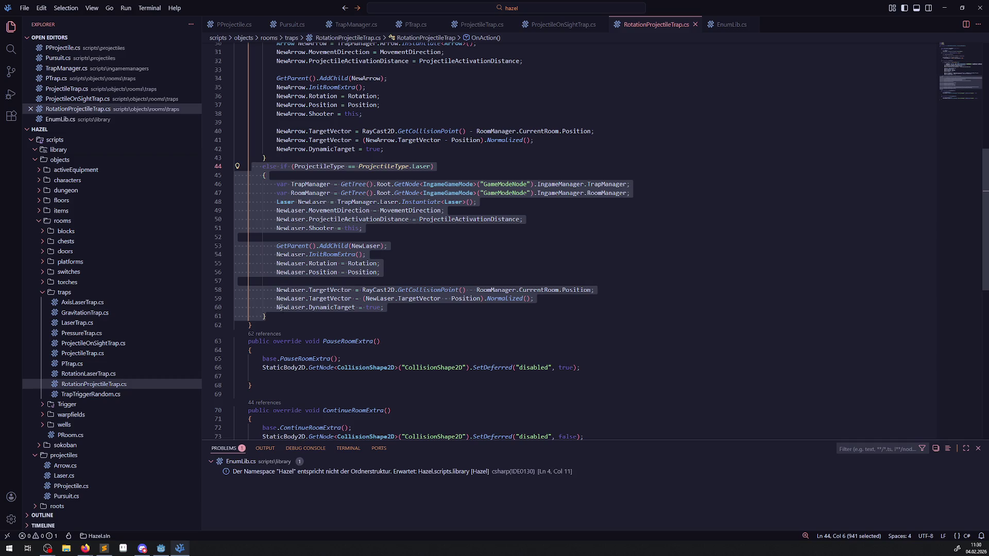
- Duplicate the Laser branch and change the copy's condition to ProjectileType.Pursuit
key("Escape")
key("Return")
key("ctrl+v")
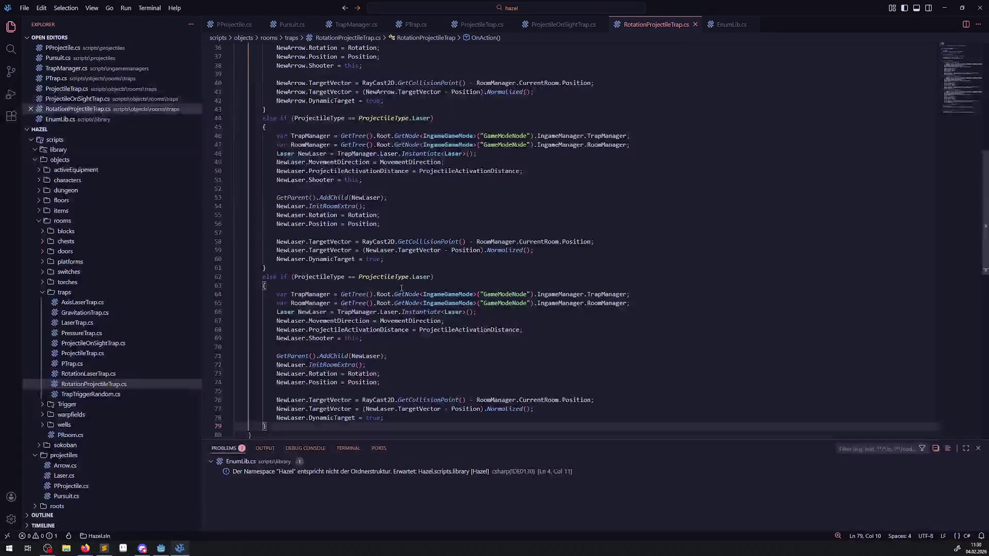
double_click(421, 277)
type("P")
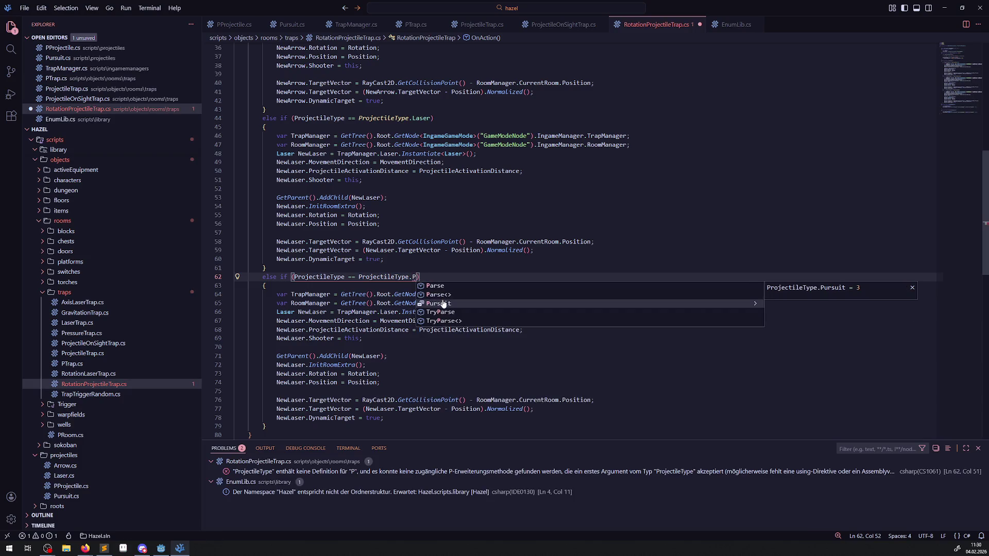
left_click(443, 303)
- Change the declared type and both Laser references on line 66 to Pursuit
double_click(425, 277)
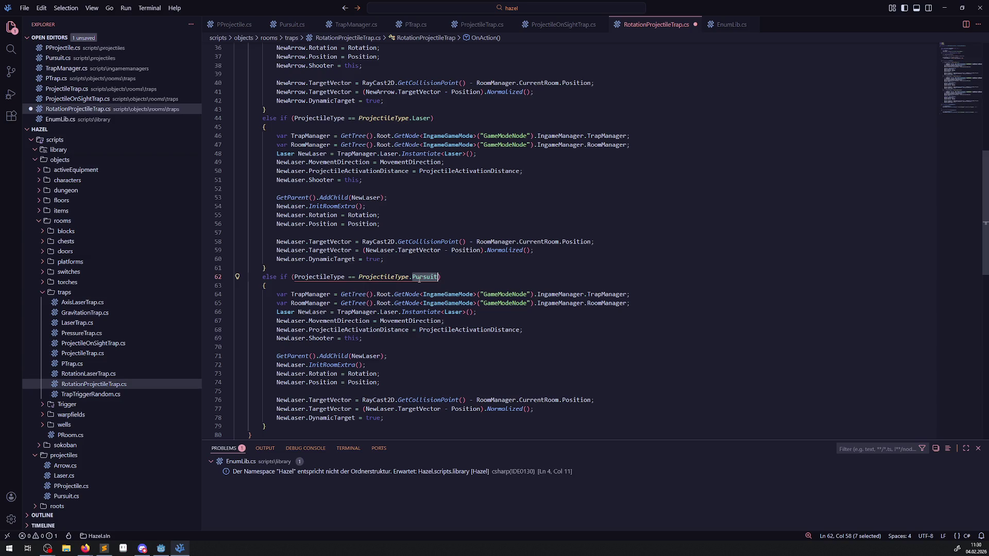
scroll(422, 279, "down", 2)
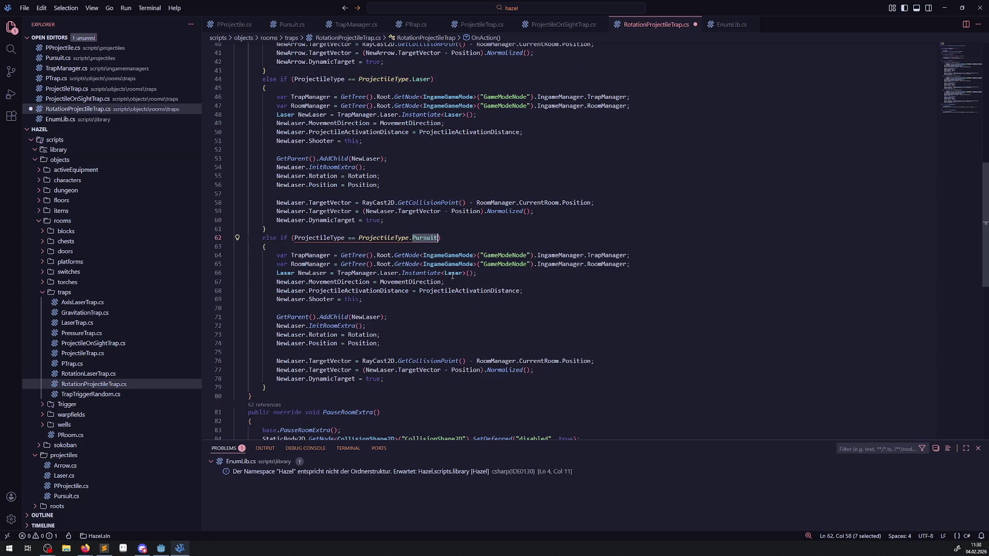
key("ctrl+c")
double_click(454, 273)
key("ctrl+v")
double_click(389, 273)
key("ctrl+v")
double_click(285, 273)
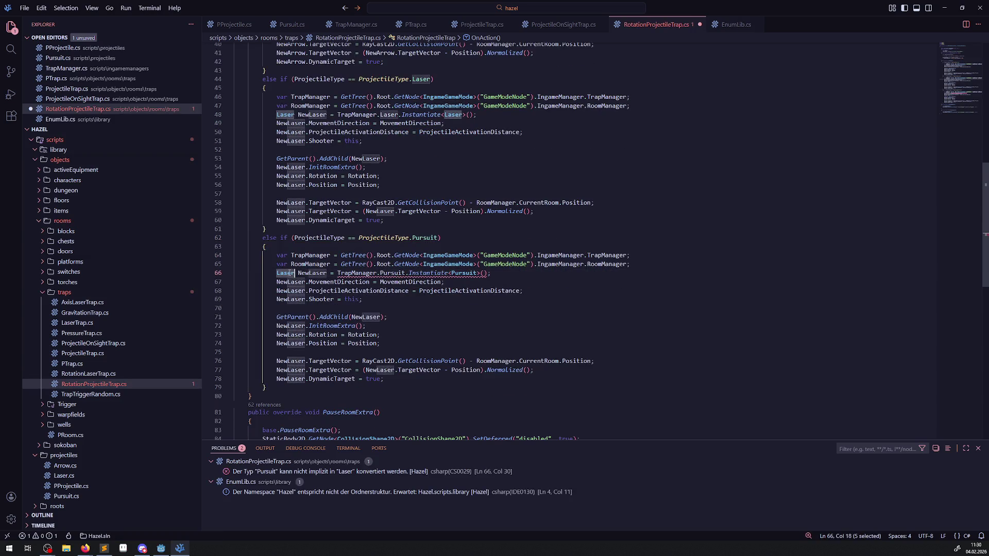
key("ctrl+v")
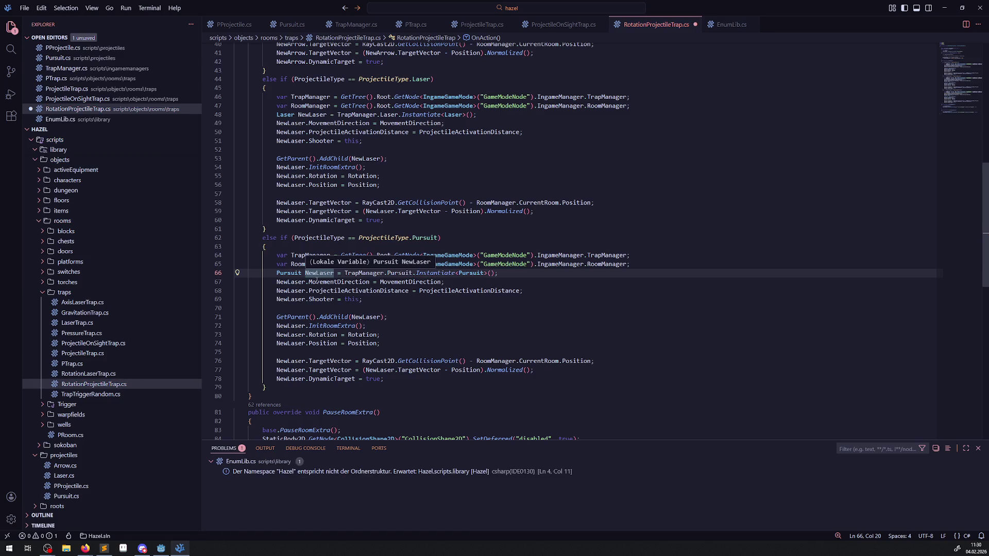
key("Down")
key("Down")
key("Down")
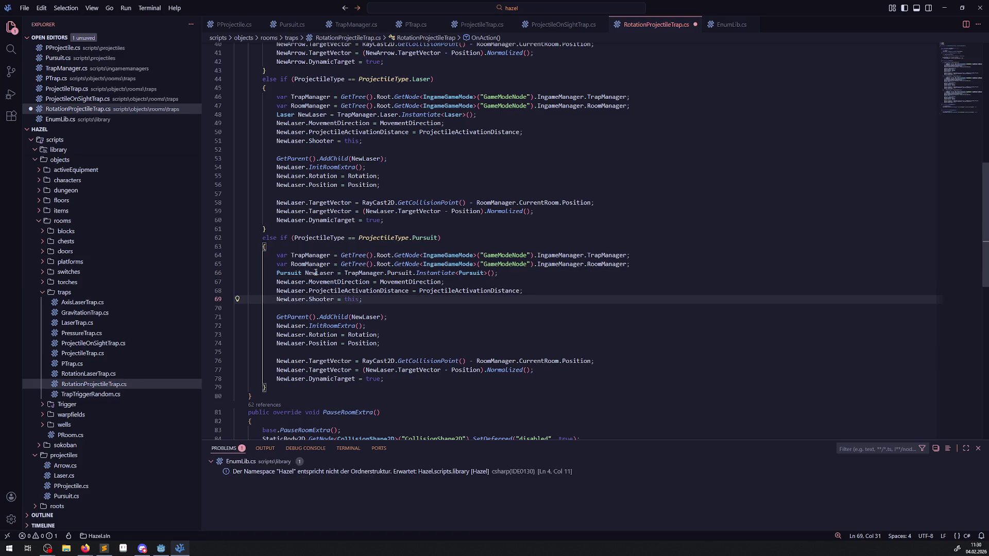
- Rename line 66's variable to NewPursuit and update NewLaser on the next three lines
double_click(316, 273)
type("NewPursuit")
double_click(324, 273)
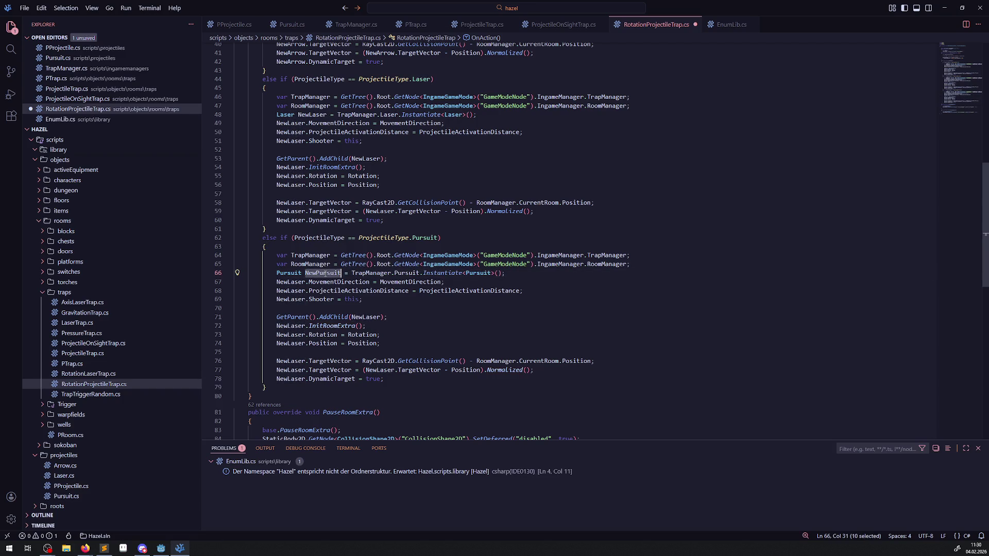
key("ctrl+c")
double_click(291, 282)
key("ctrl+v")
double_click(291, 290)
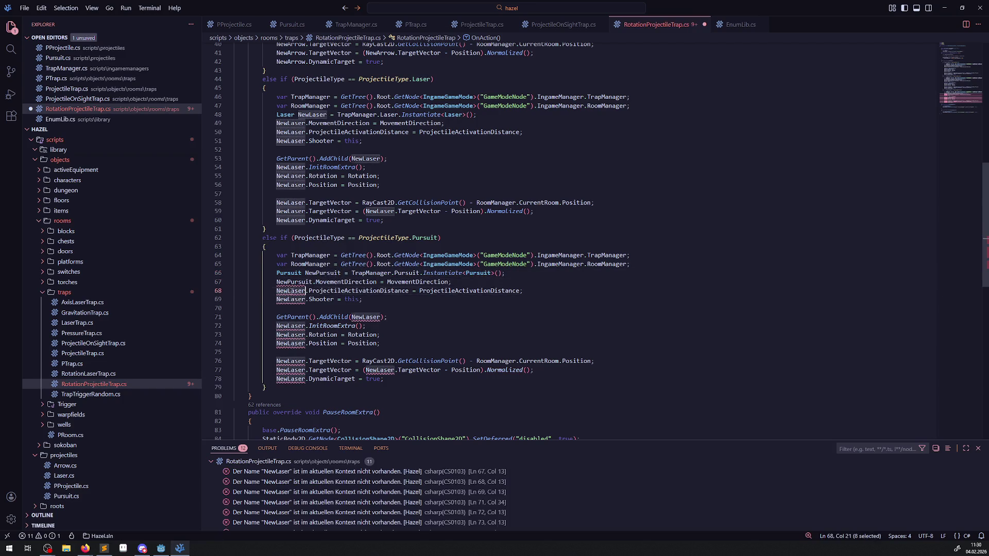
key("ctrl+v")
double_click(291, 299)
key("ctrl+v")
- Replace NewLaser with NewPursuit in the AddChild, InitRoomExtra, Rotation and Position lines
double_click(366, 317)
key("ctrl+v")
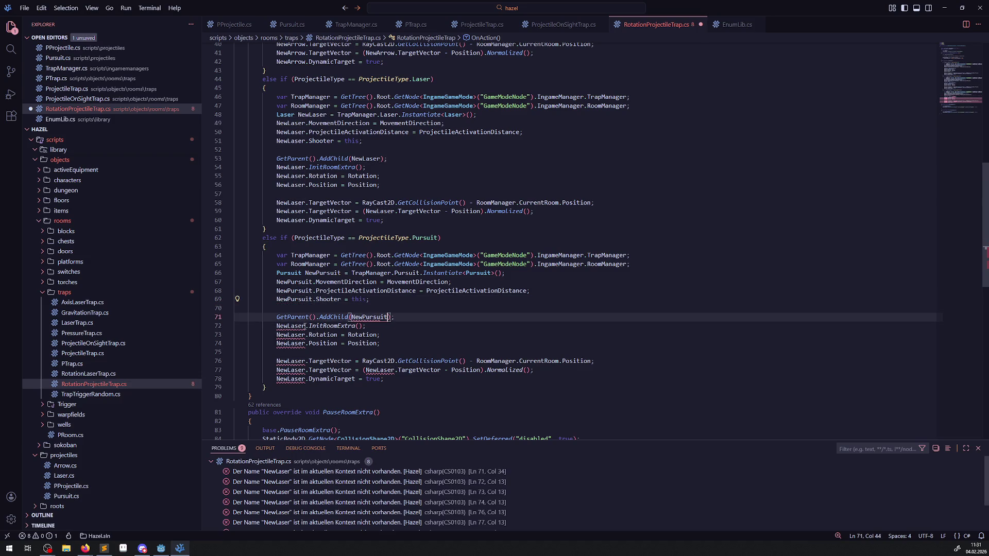
double_click(305, 326)
key("ctrl+v")
double_click(291, 334)
key("ctrl+v")
left_click(294, 343)
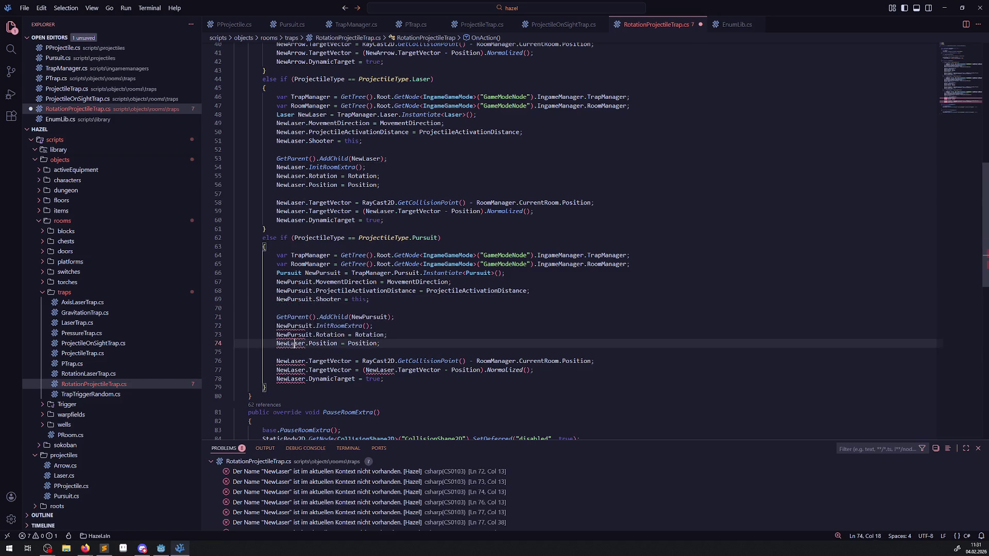
double_click(291, 344)
key("ctrl+v")
- Replace the remaining NewLaser uses on lines 76–77 and the DynamicTarget line, then save
left_click(384, 369)
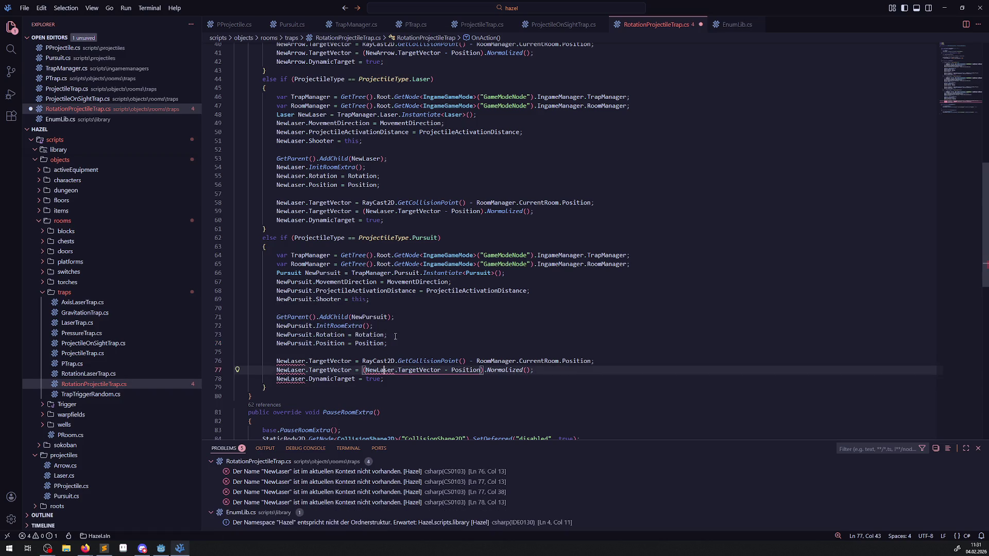
left_click(396, 336)
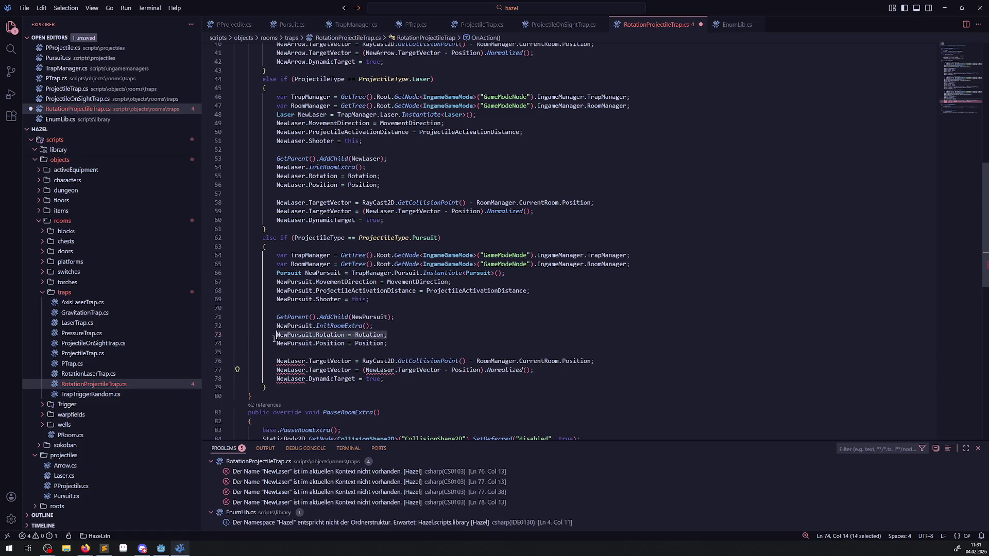
double_click(291, 361)
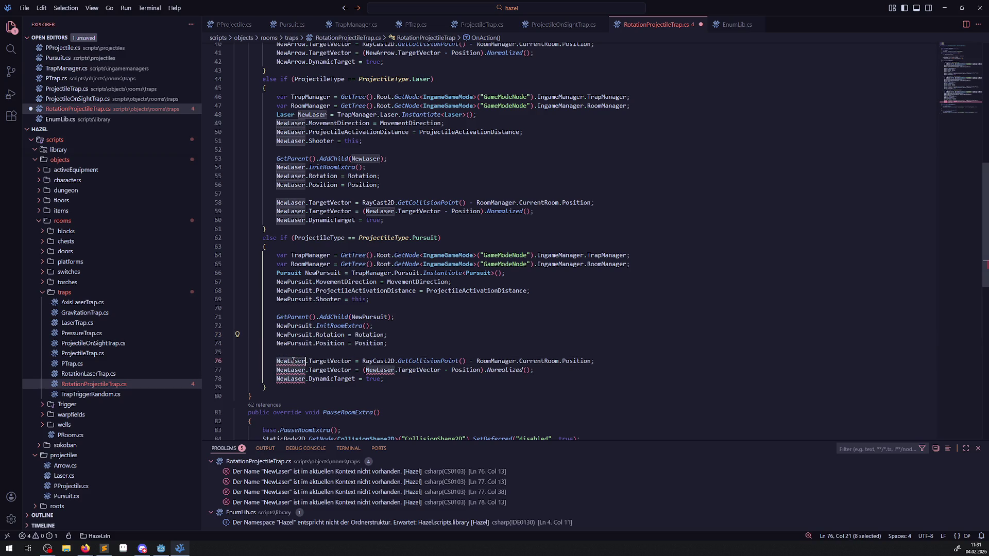
key("ctrl+v")
double_click(373, 370)
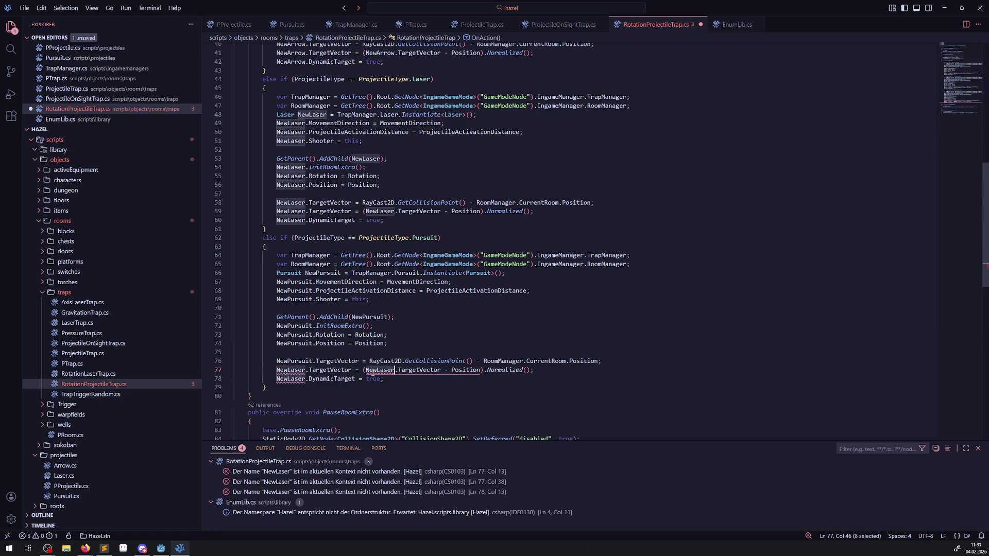
key("ctrl+v")
double_click(291, 379)
key("ctrl+v")
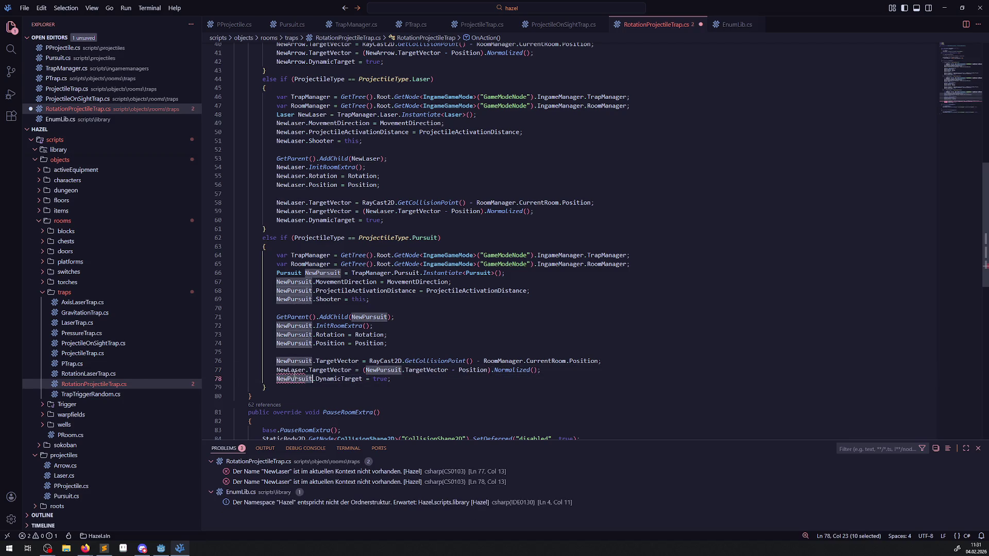
double_click(292, 370)
key("ctrl+v")
left_click(411, 336)
key("ctrl+s")
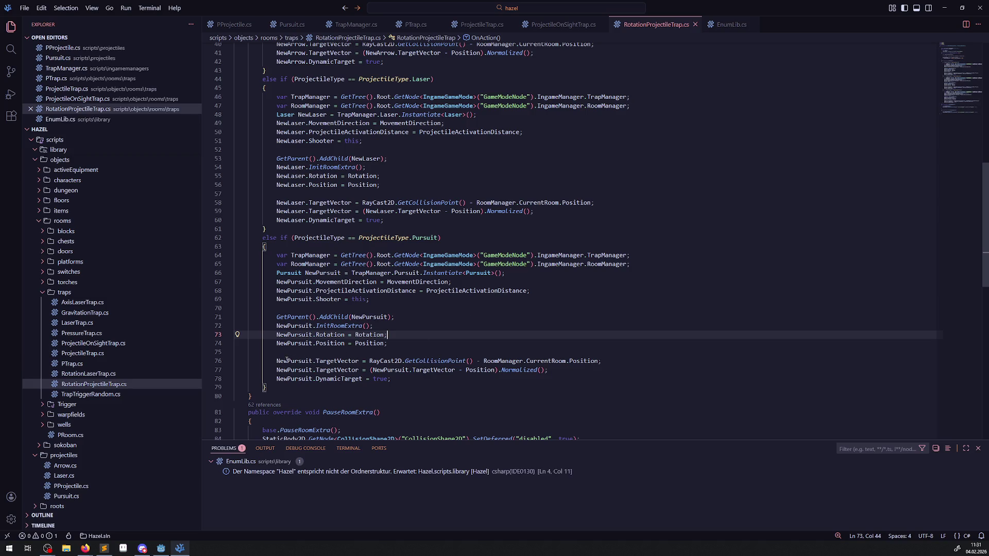
- Select the Pursuit rotation, position and target lines, then switch to ProjectileOnSightTrap.cs
left_click(396, 378)
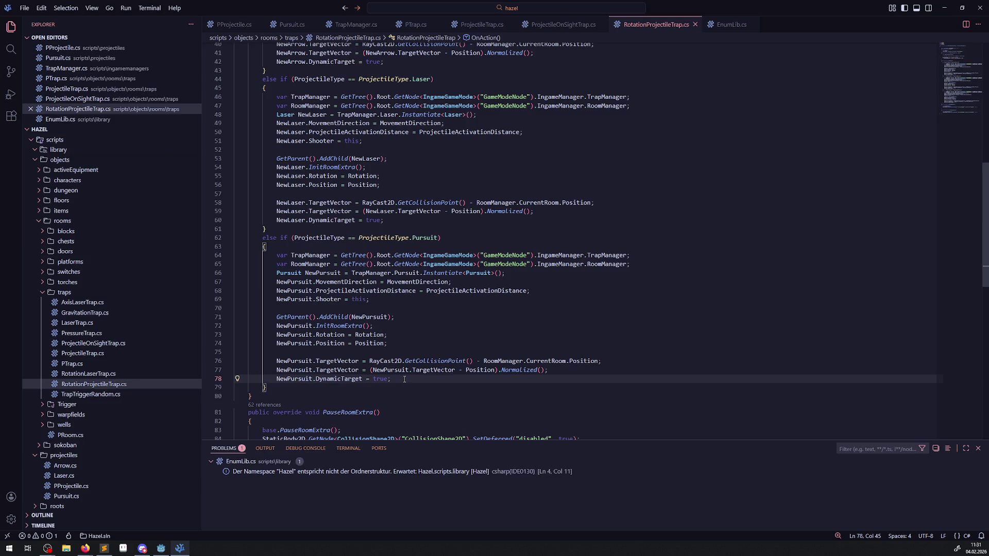
double_click(338, 379)
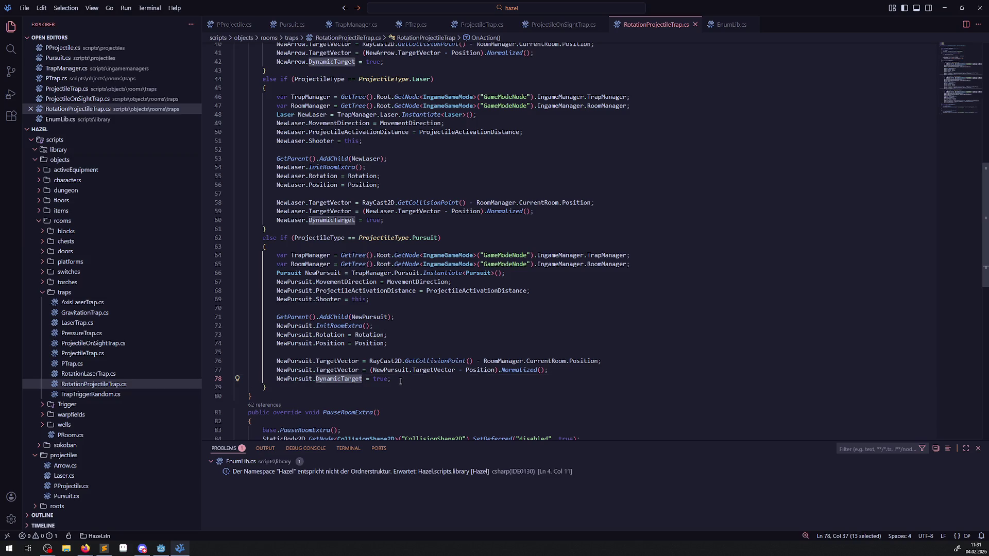
mouse_move(400, 381)
left_mouse_down()
mouse_move(258, 353)
mouse_move(274, 336)
left_mouse_up()
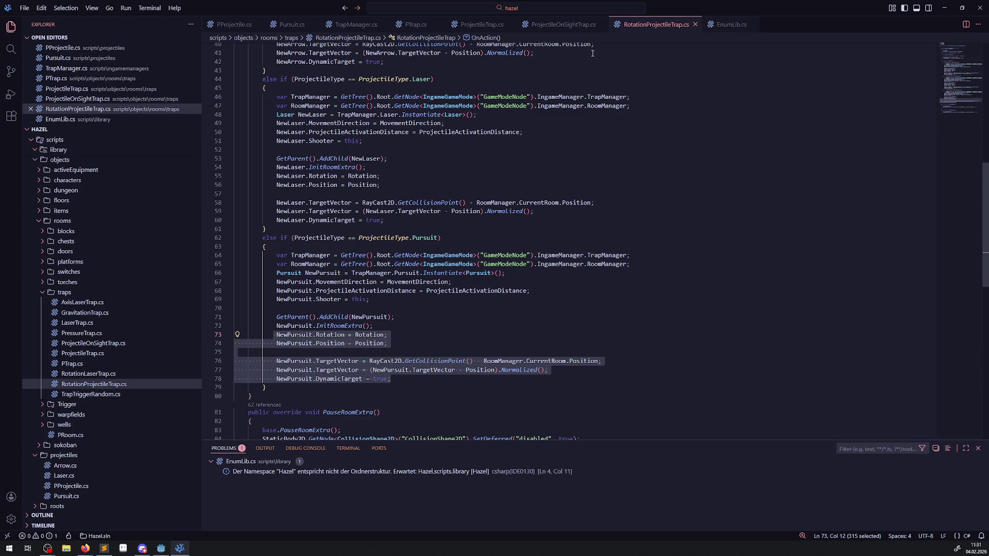
left_click(582, 24)
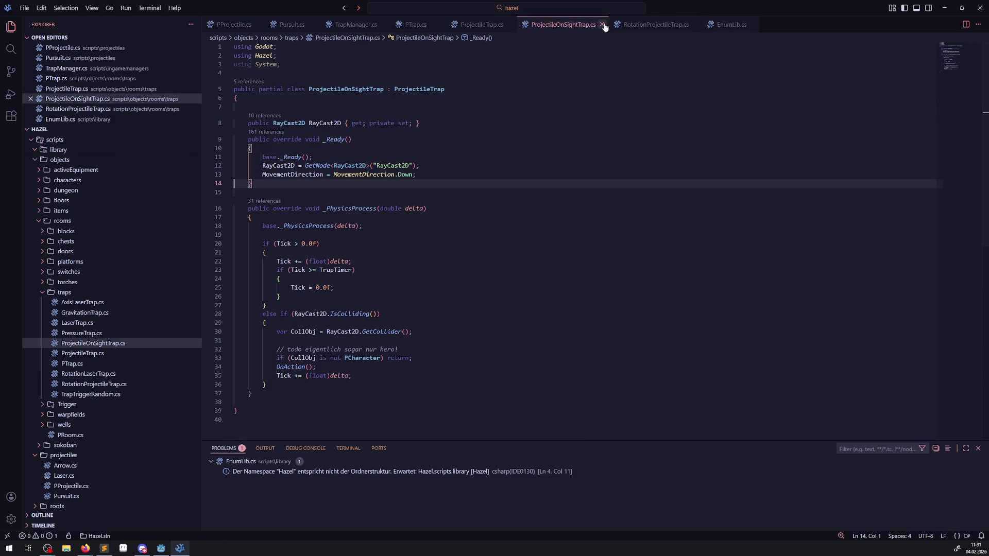
- Close ProjectileOnSightTrap.cs and paste the copied lines into ProjectileTrap.cs's Pursuit branch, removing the duplicate Position line
left_click(604, 26)
left_click(481, 24)
left_click(463, 293)
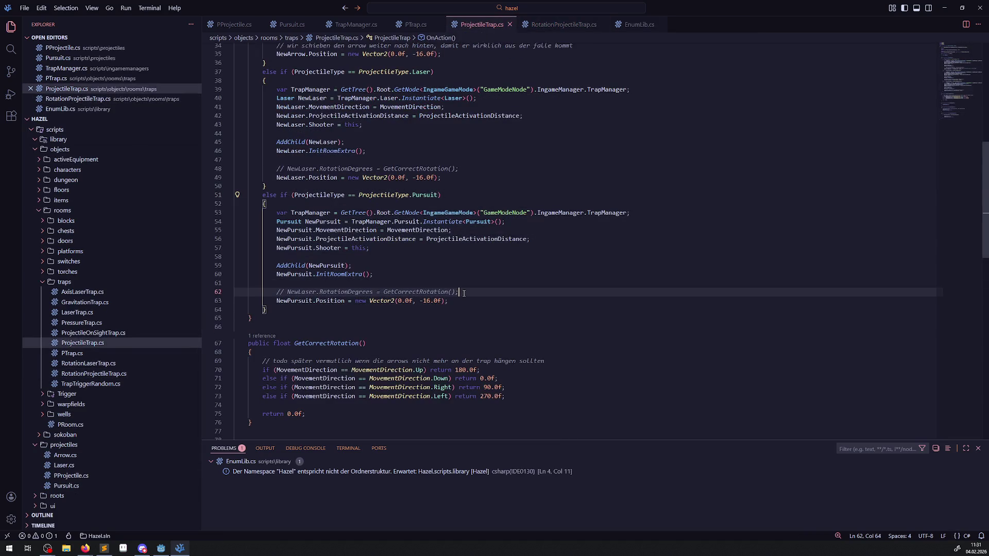
left_click(476, 301)
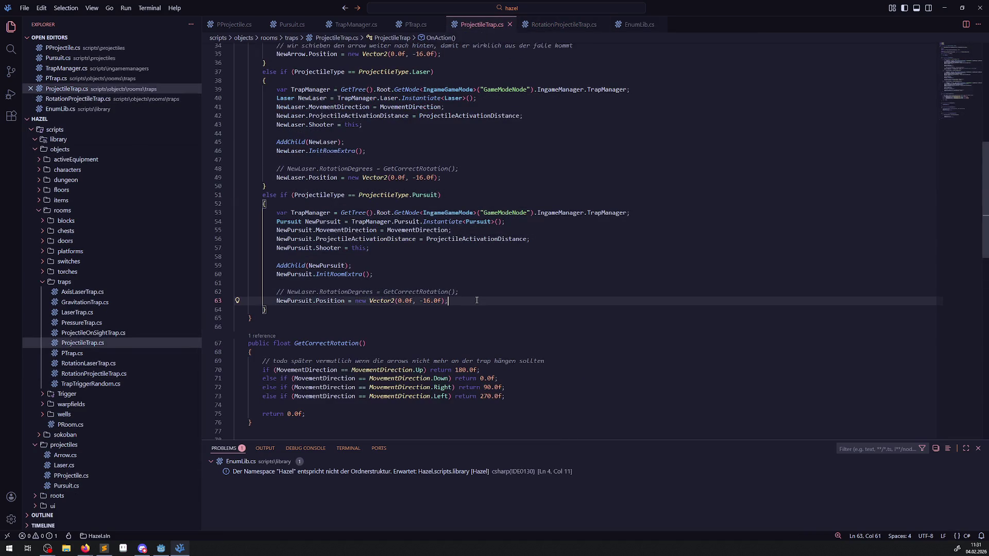
key("Return")
key("ctrl+v")
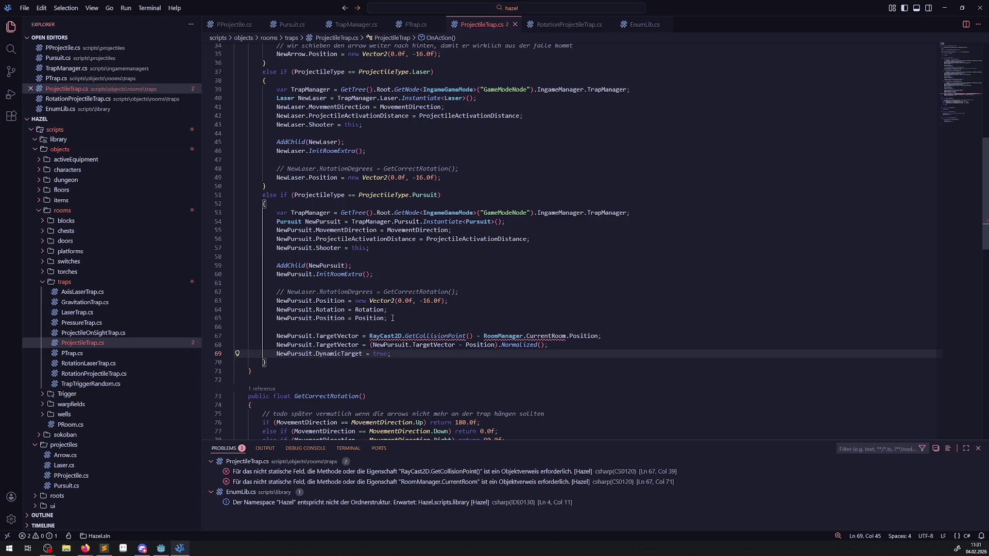
left_click_drag(392, 319, 236, 319)
key("BackSpace")
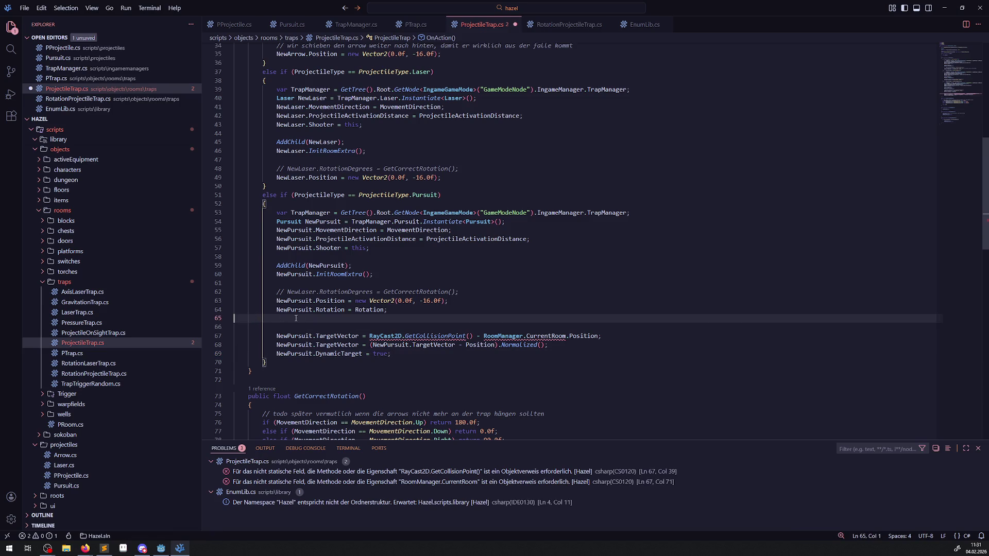
key("BackSpace")
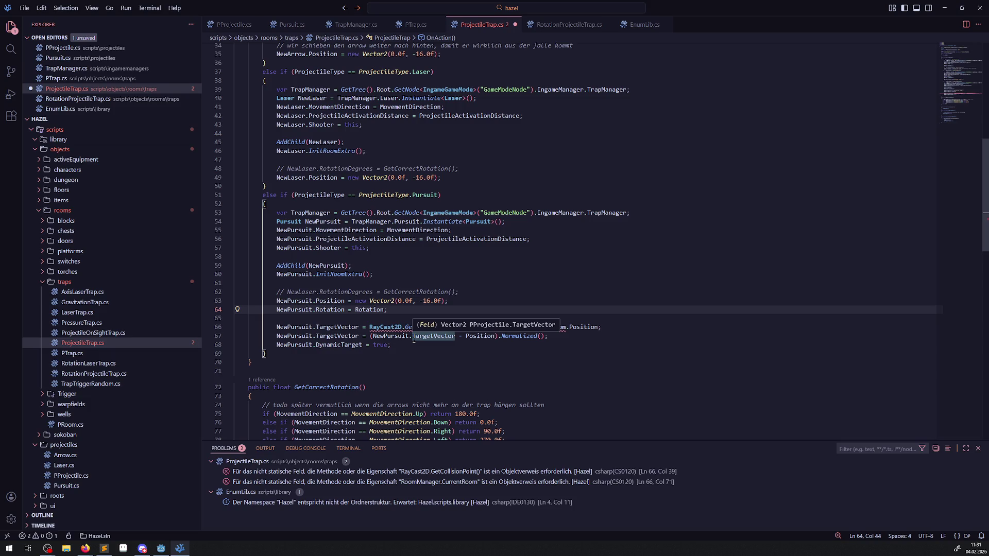
- Review the pasted TargetVector and RayCast2D collision-point lines in the Pursuit branch
left_click(410, 337)
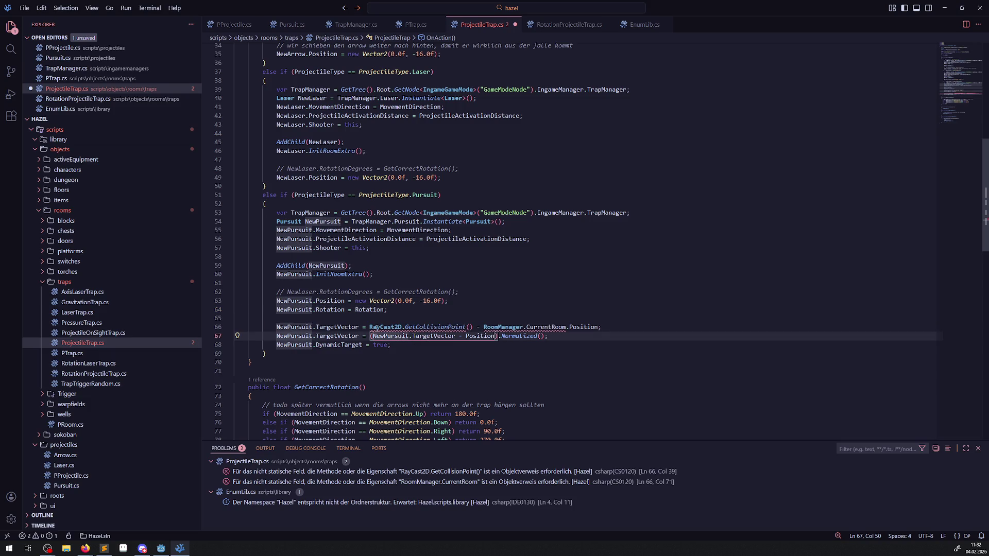
left_click_drag(369, 328, 474, 327)
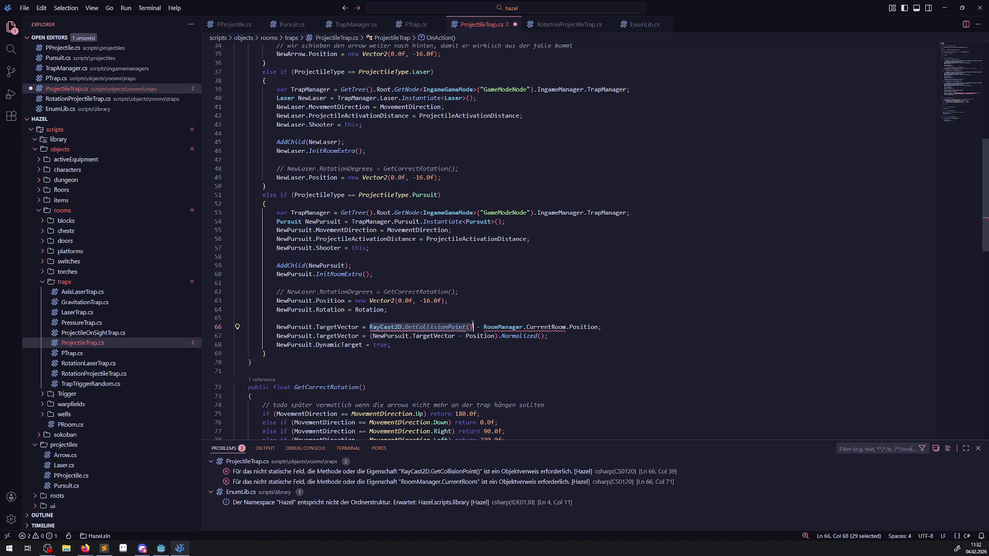
key("Up")
key("Up")
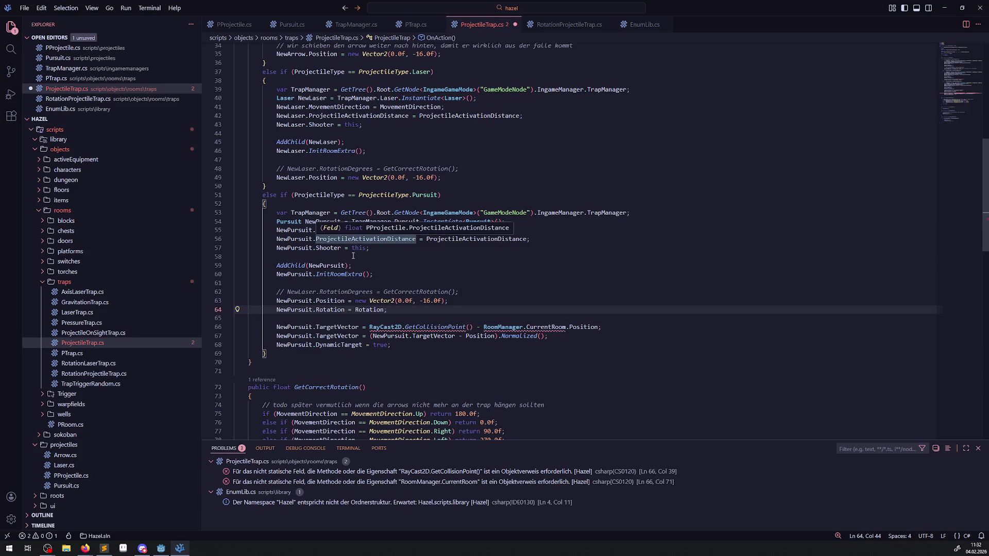
scroll(446, 345, "up", 9)
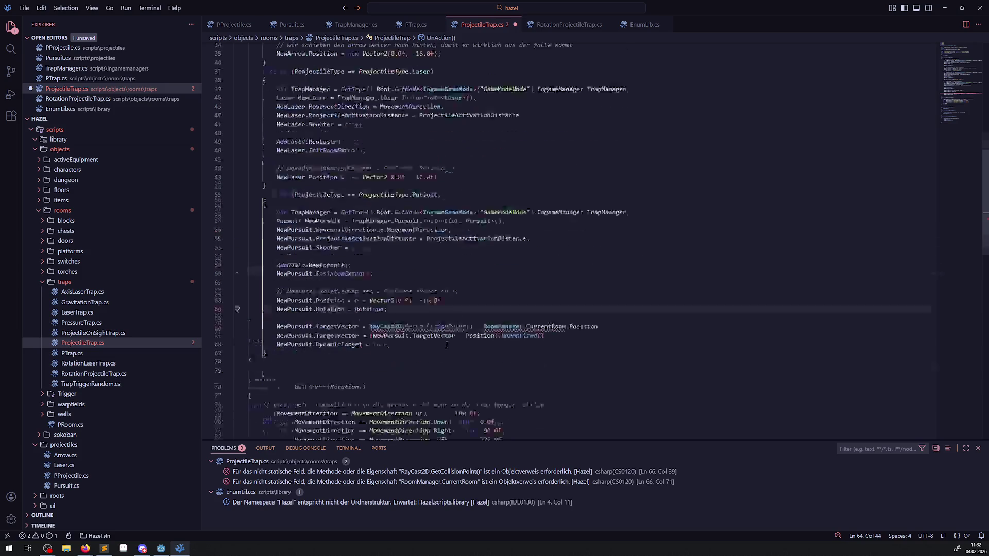
scroll(446, 345, "up", 2)
scroll(447, 345, "down", 7)
scroll(457, 322, "down", 4)
- Switch to RotationProjectileTrap.cs and select its ProjectileOnSightTrap base class name
key("ctrl+Page_Down")
key("ctrl+Page_Up")
key("ctrl+Page_Down")
double_click(438, 88)
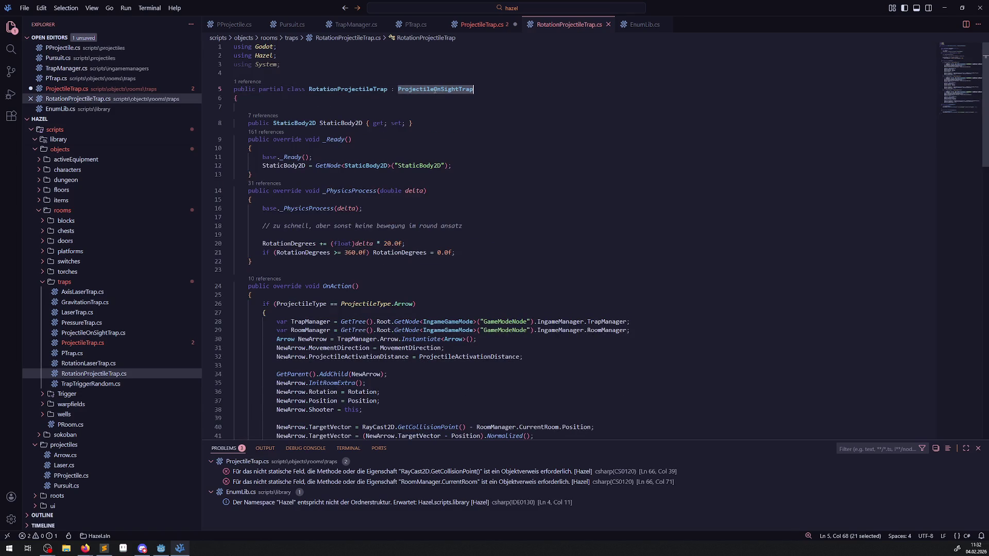
- Browse RotationLaserTrap.cs and LaserTrap.cs, then return to ProjectileTrap.cs
left_click(78, 364)
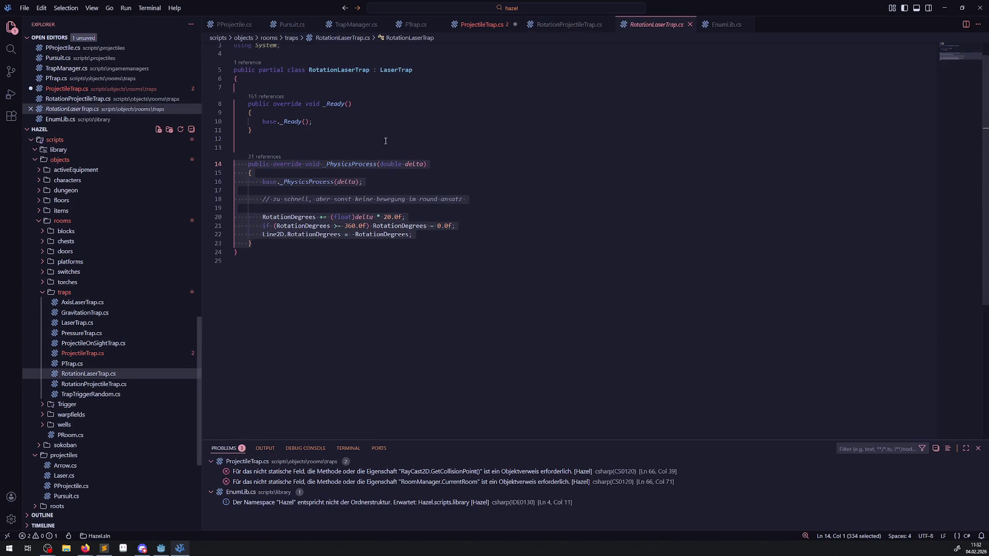
left_click(82, 324)
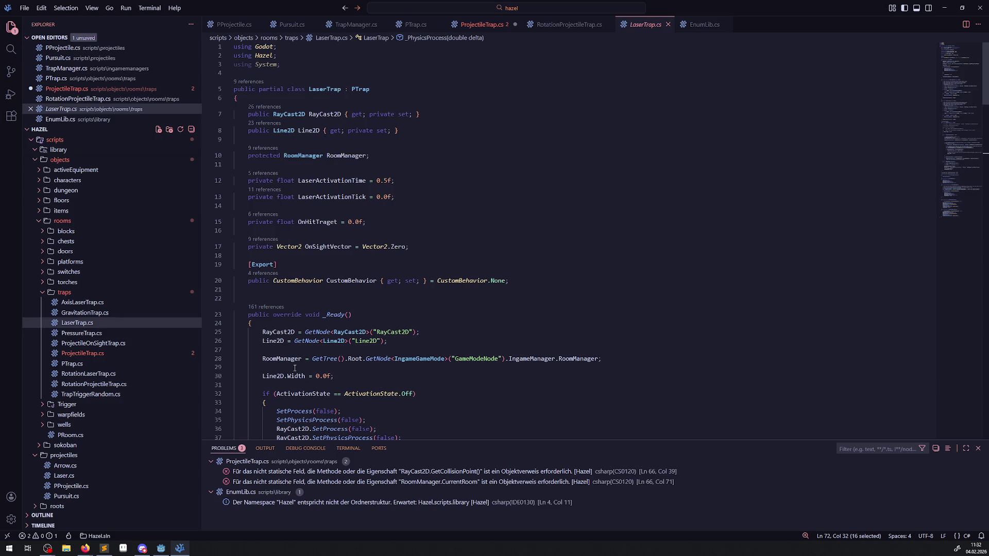
mouse_move(296, 355)
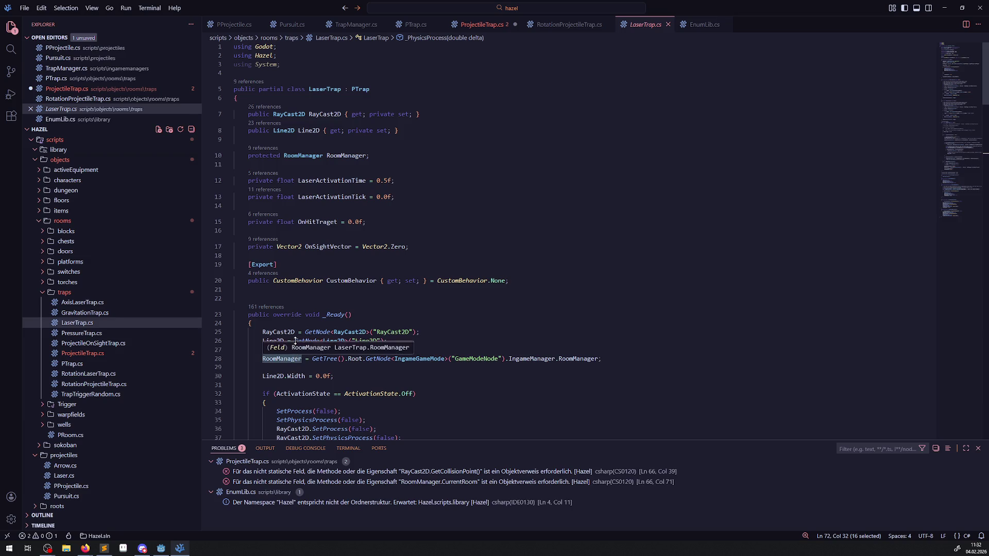
left_click(486, 29)
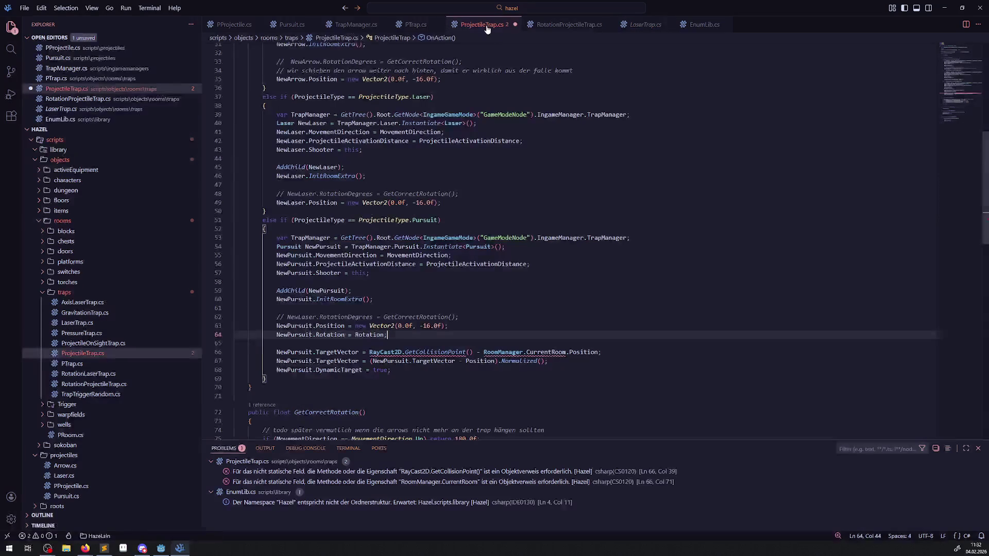
- Comment out both TargetVector lines in the Pursuit branch of ProjectileTrap.cs and save it
left_click(486, 309)
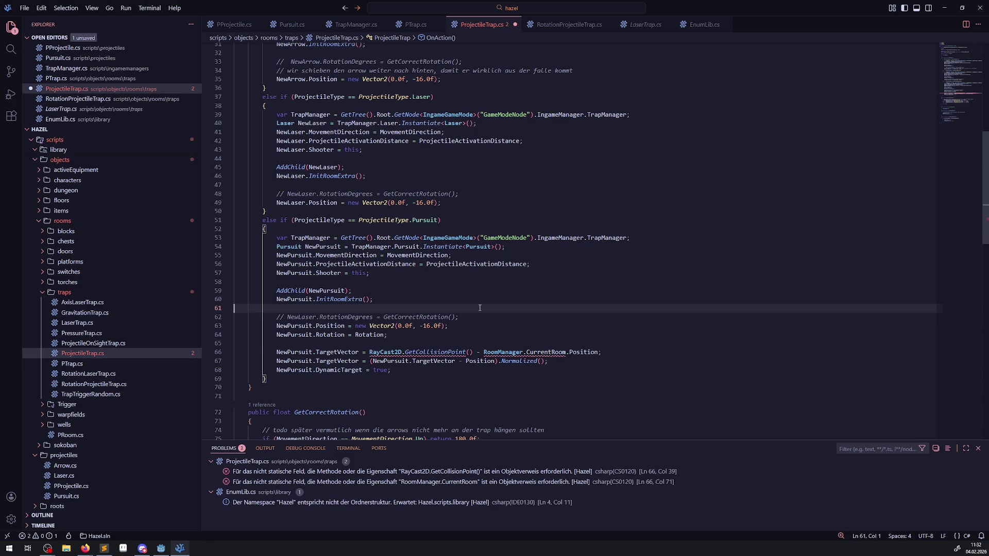
left_click(451, 336)
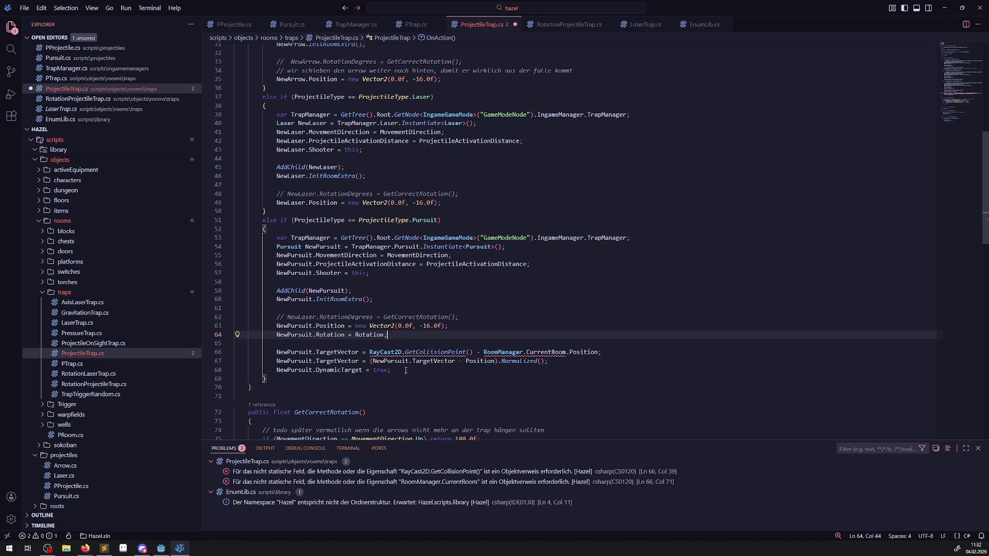
mouse_move(538, 361)
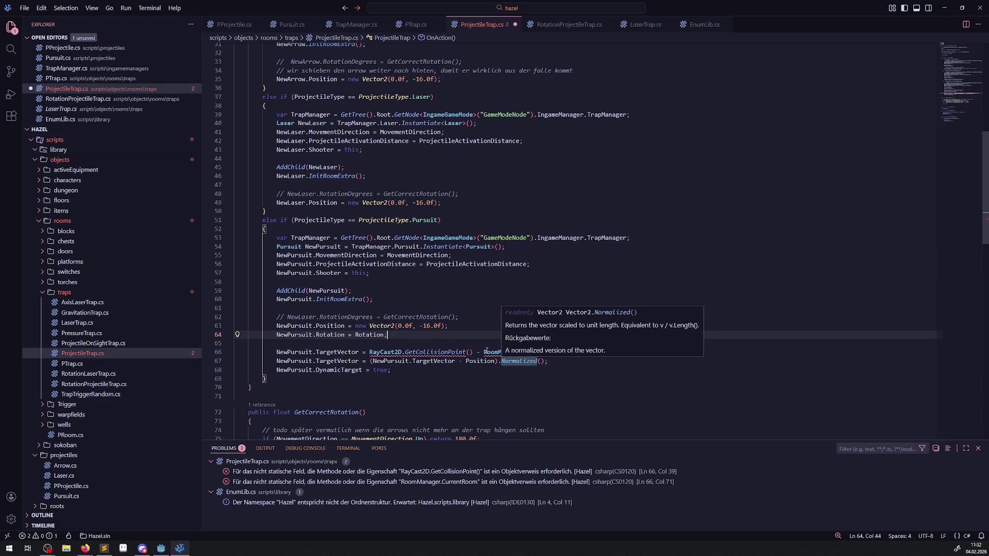
left_click_drag(274, 353, 624, 361)
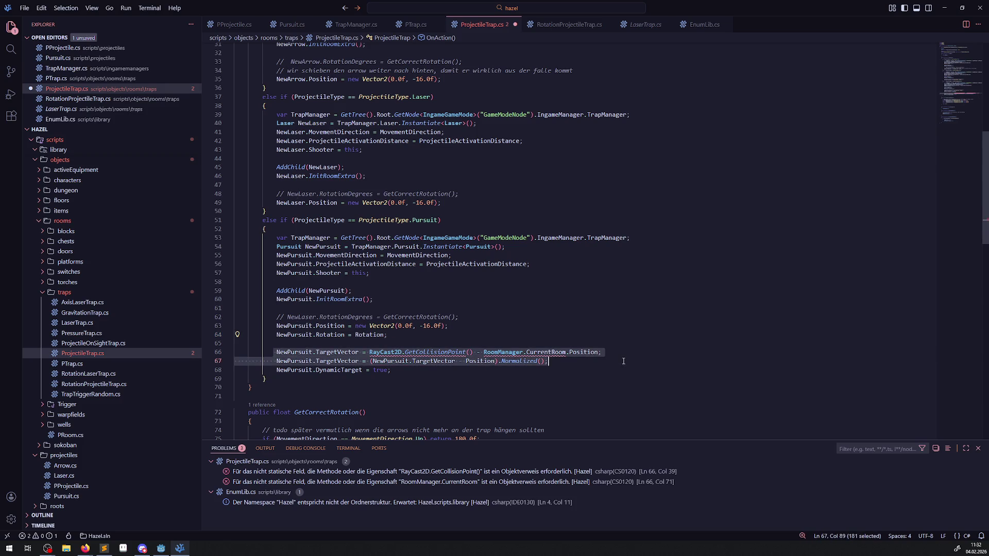
key("ctrl+slash")
key("ctrl+s")
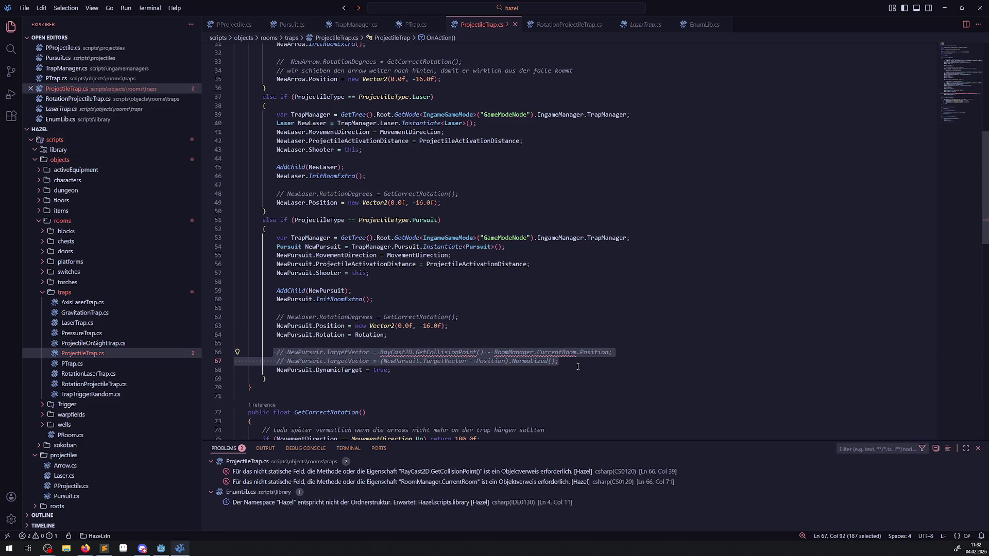
key("Up")
key("Up")
key("Up")
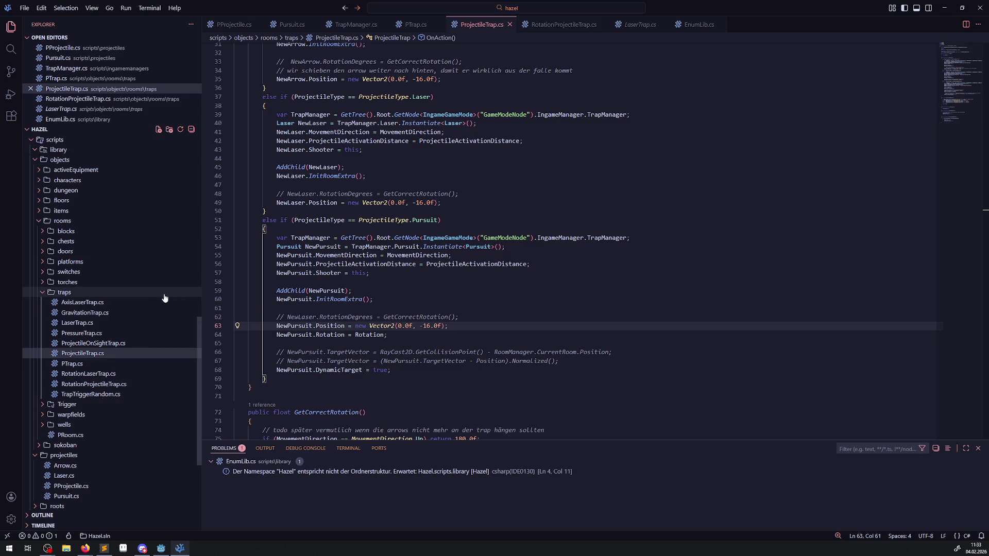
left_click(92, 329)
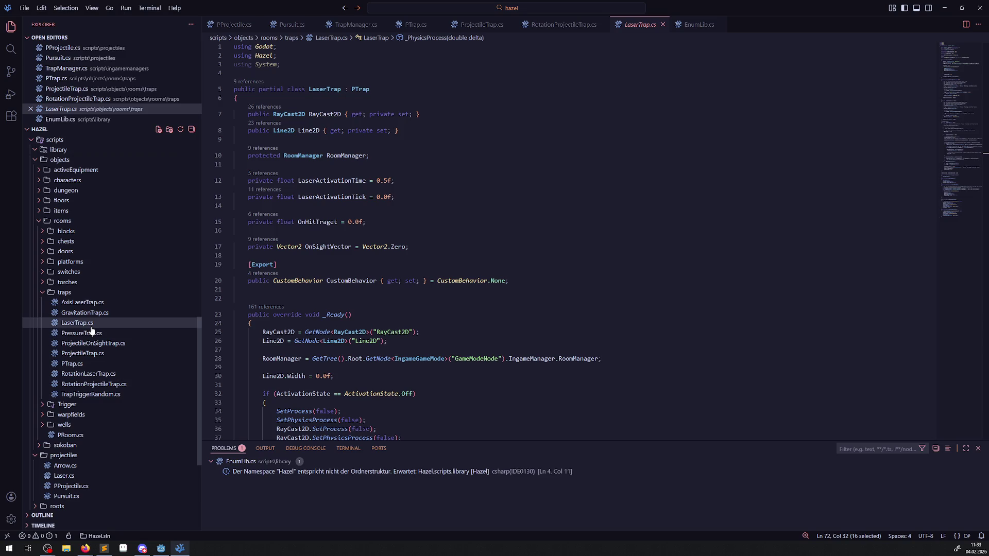
- Open the Arrow.cs projectile script and scroll through it
scroll(480, 376, "down", 7)
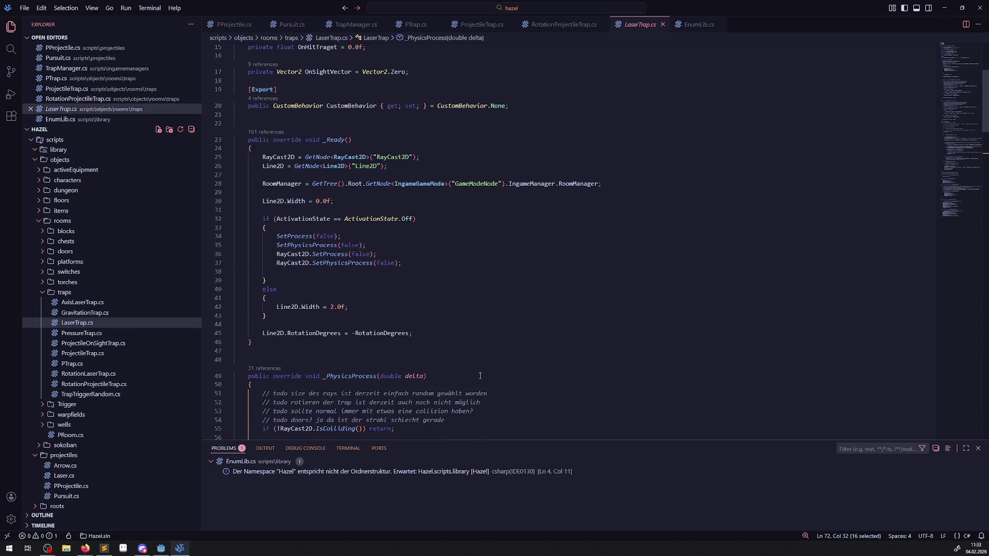
scroll(470, 370, "up", 1)
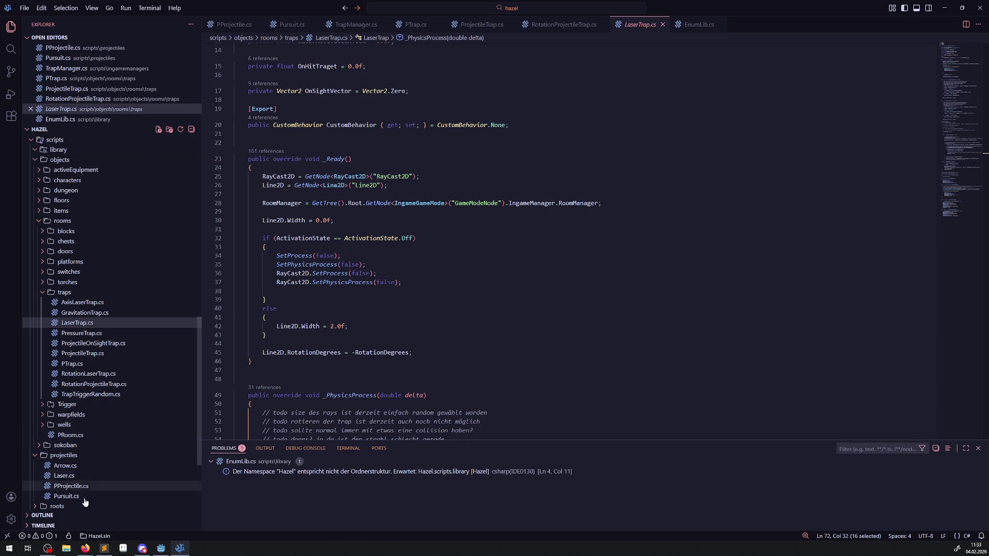
double_click(72, 467)
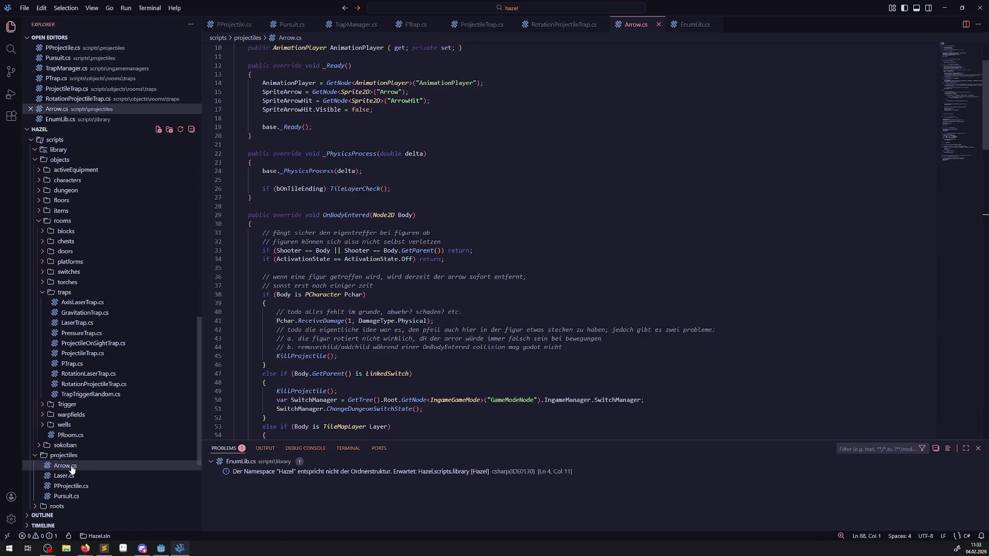
scroll(441, 351, "down", 3)
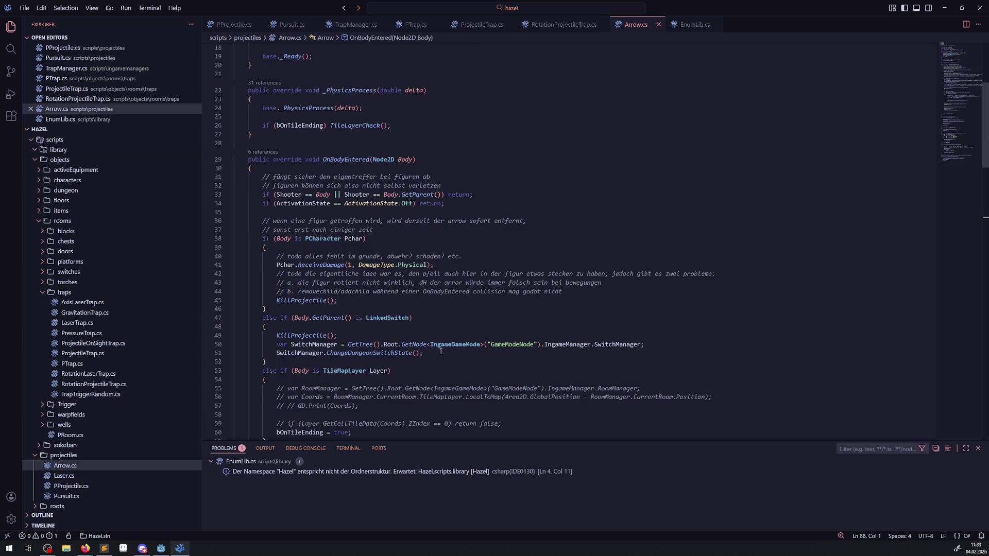
scroll(440, 351, "down", 2)
scroll(440, 346, "down", 2)
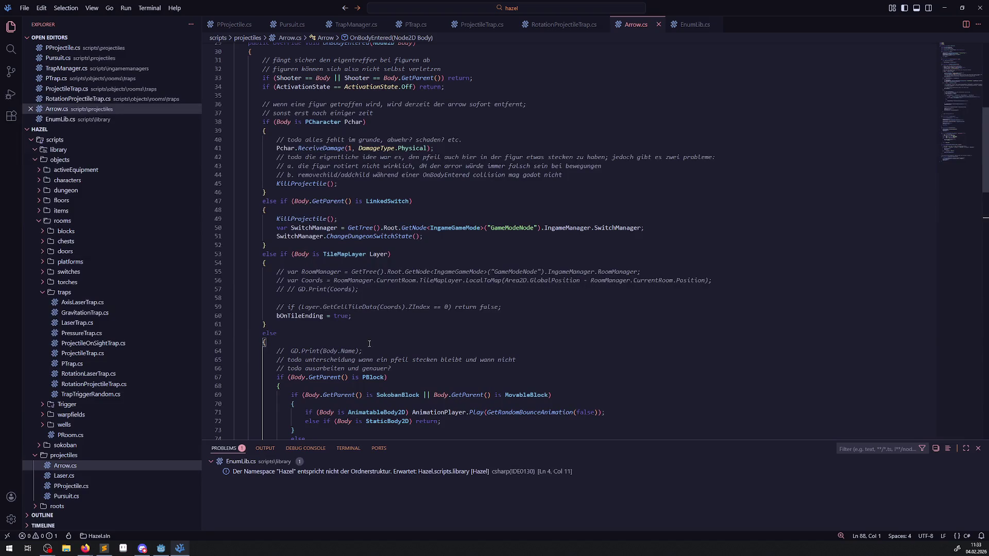
- Open Laser.cs and select its class body from _Ready through OnAnimationFinished for copying
left_click(65, 475)
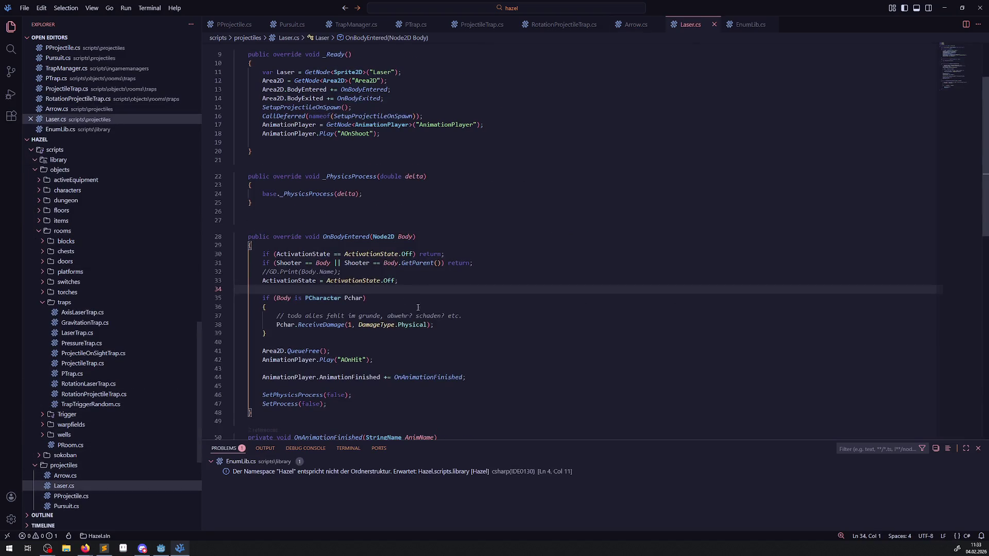
scroll(418, 308, "down", 2)
scroll(455, 311, "down", 3)
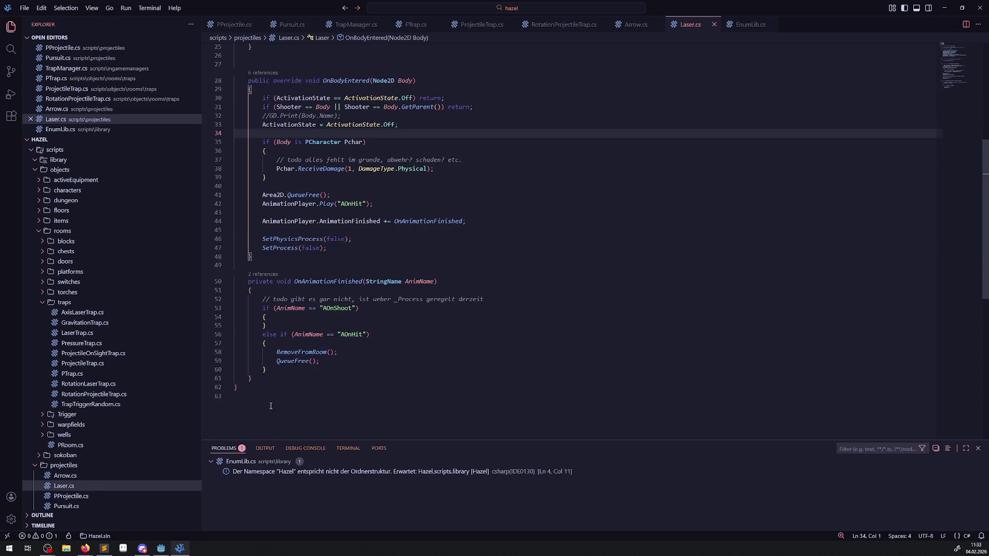
scroll(336, 355, "up", 6)
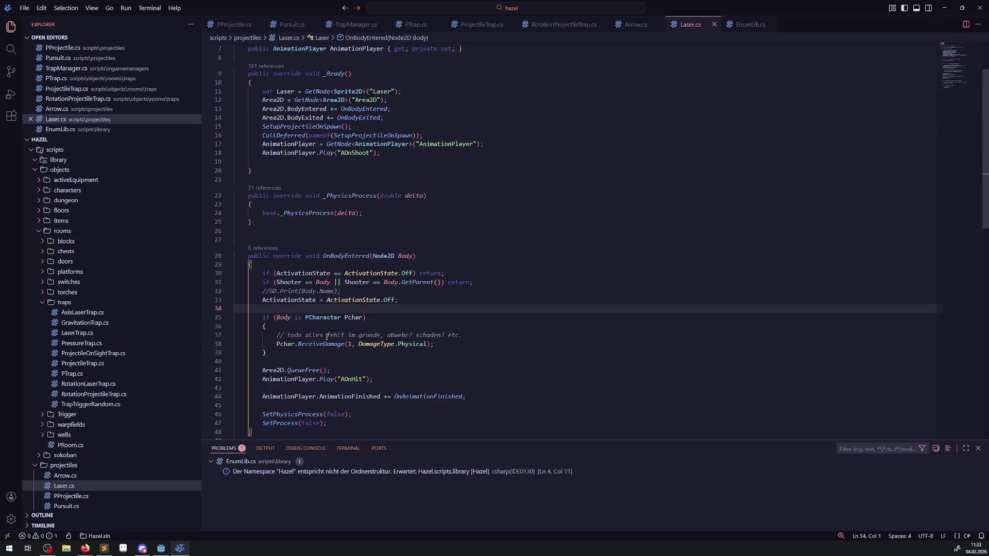
scroll(327, 337, "up", 2)
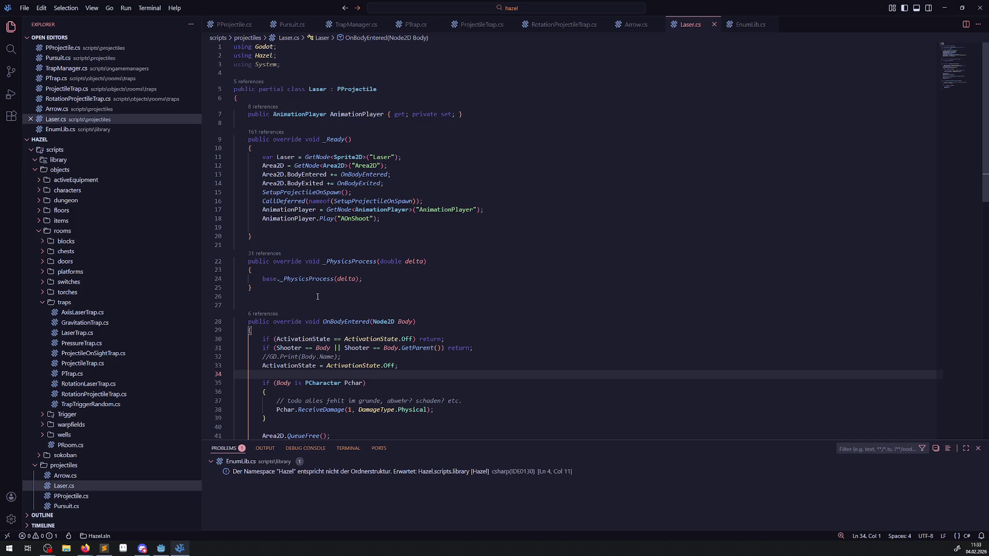
double_click(364, 200)
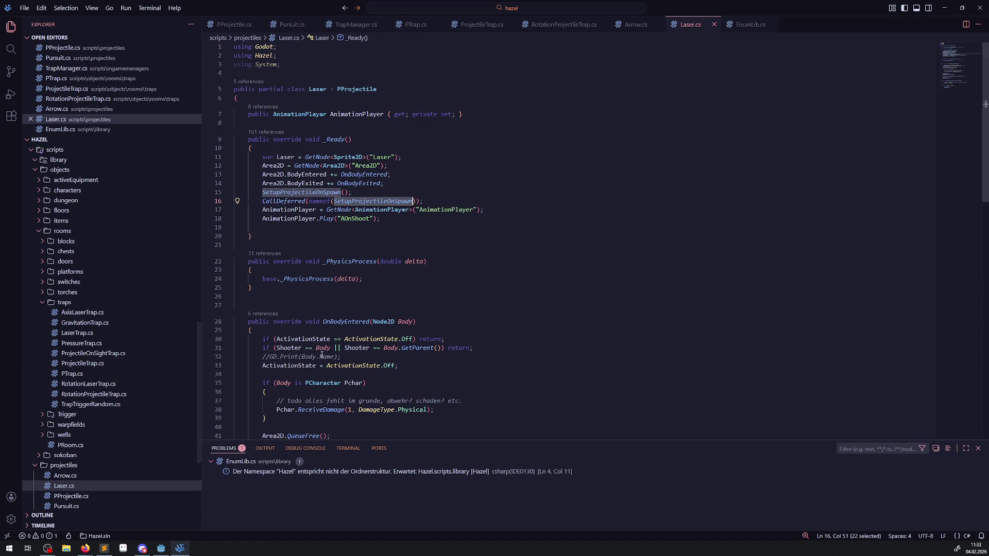
scroll(440, 313, "down", 2)
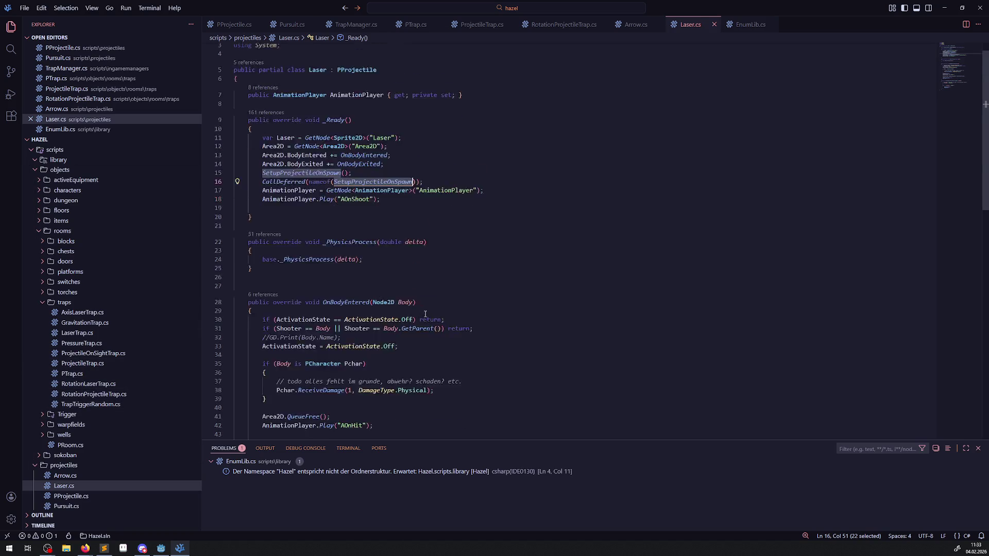
scroll(439, 314, "down", 2)
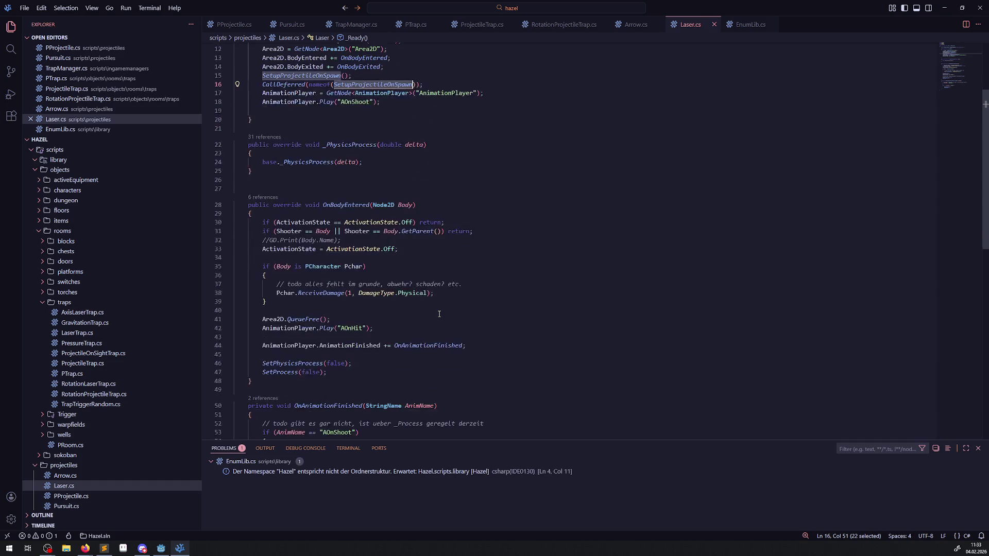
scroll(439, 314, "down", 2)
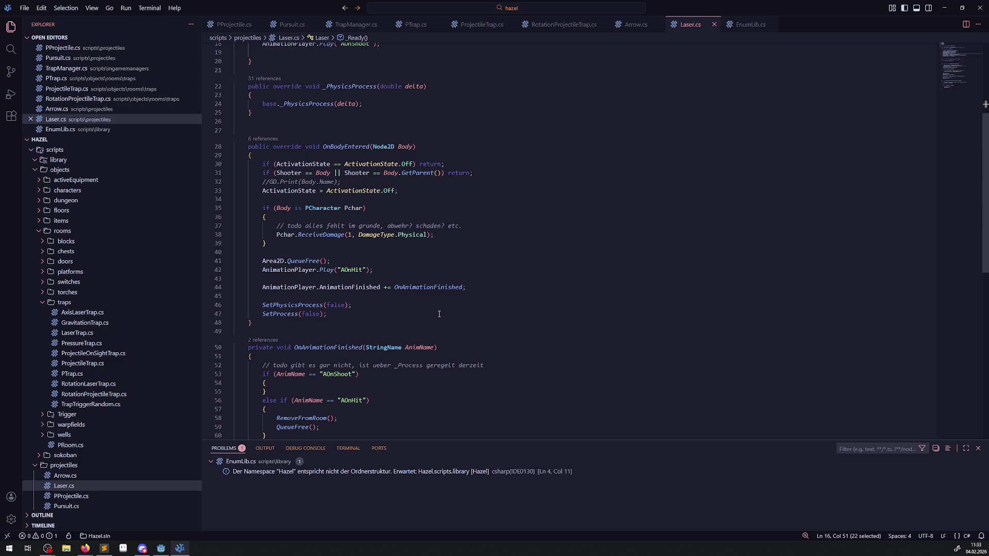
scroll(440, 314, "down", 1)
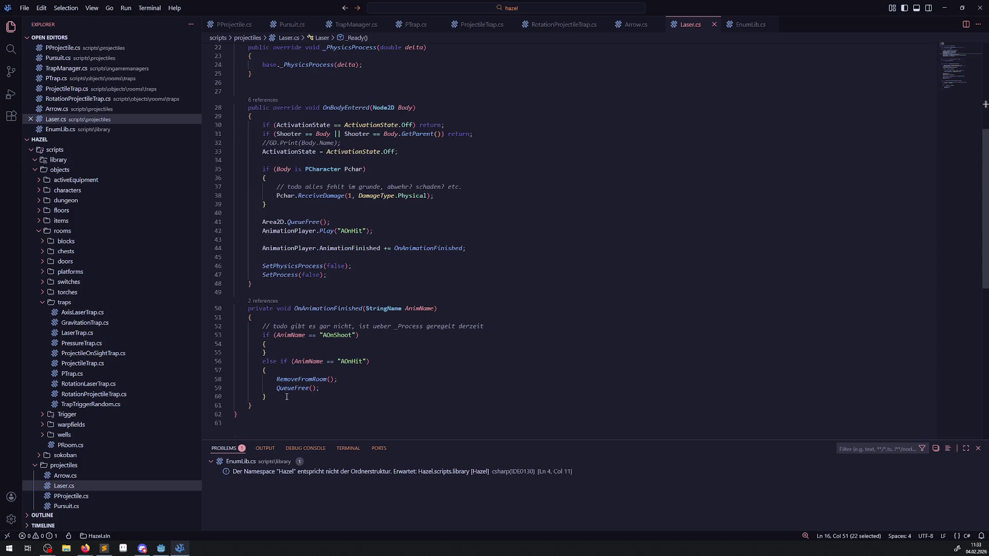
mouse_move(266, 407)
left_mouse_down()
mouse_move(255, 168)
mouse_move(238, 99)
left_mouse_up()
key("ctrl+c")
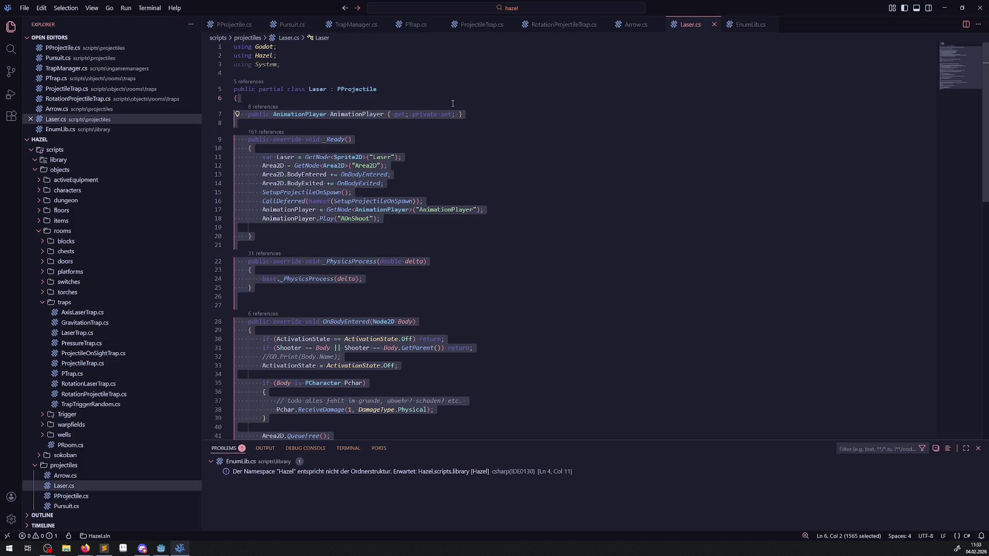
- Paste the Laser class body over Pursuit.cs's stub lines 6–11, then bring Godot to the front
left_click(427, 26)
left_click(291, 25)
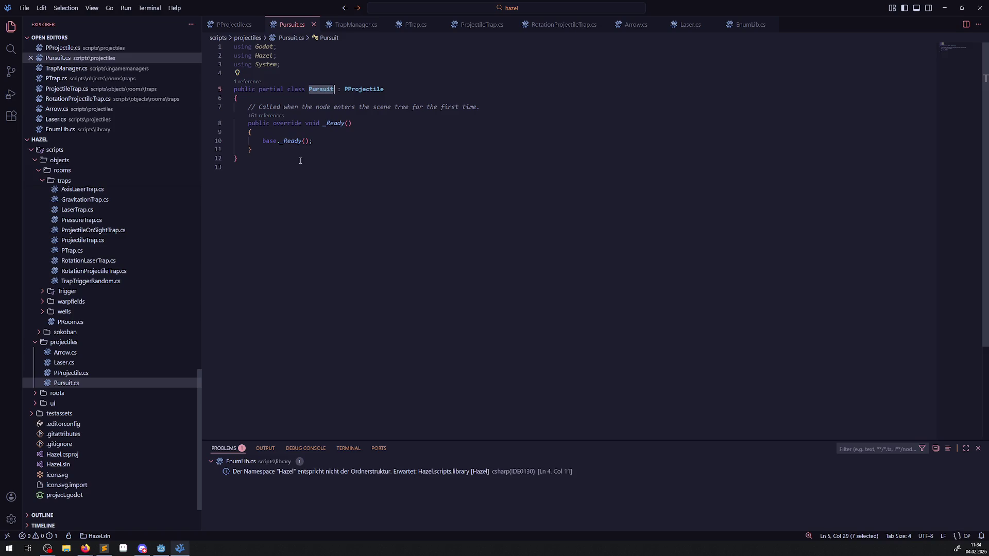
mouse_move(288, 150)
left_mouse_down()
mouse_move(263, 141)
mouse_move(231, 106)
left_mouse_up()
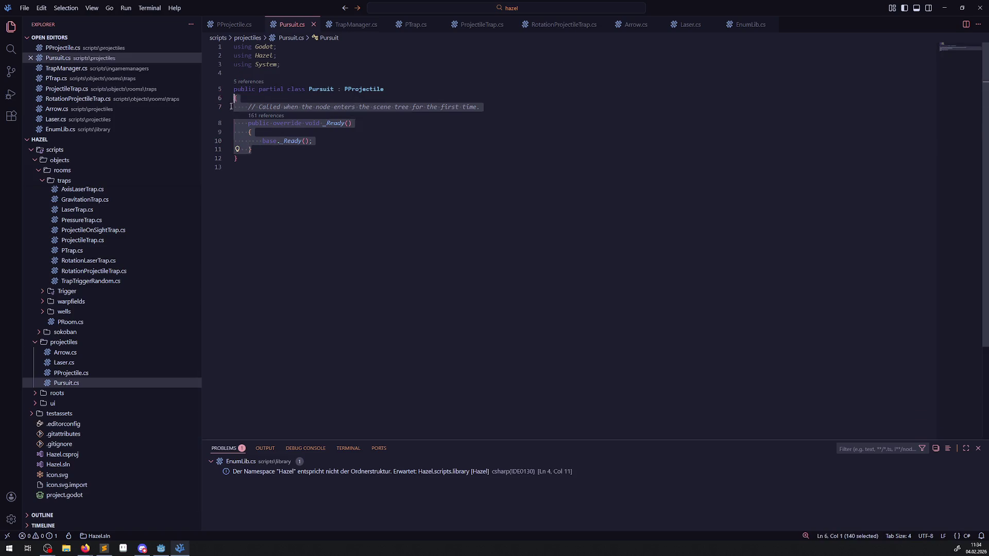
key("ctrl+v")
scroll(403, 256, "up", 5)
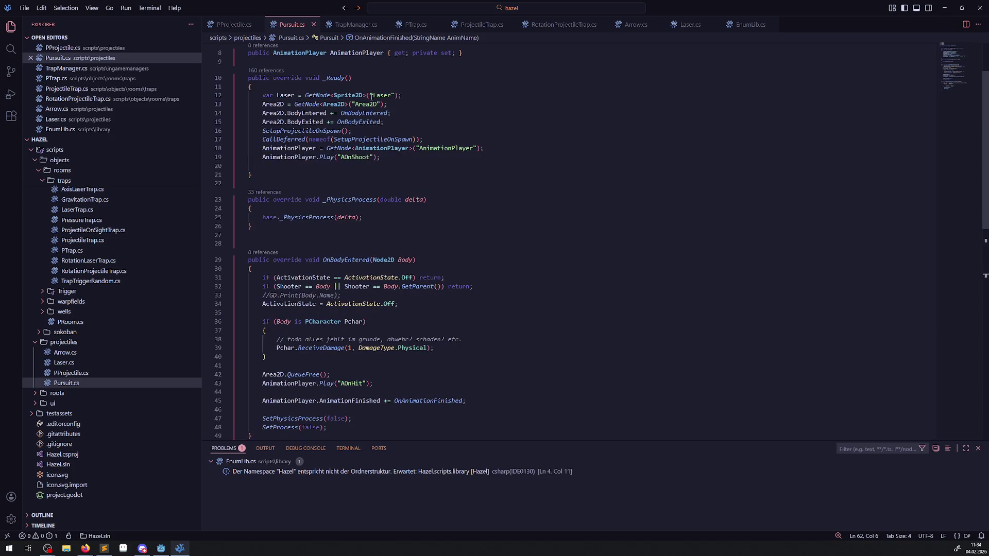
left_click(160, 548)
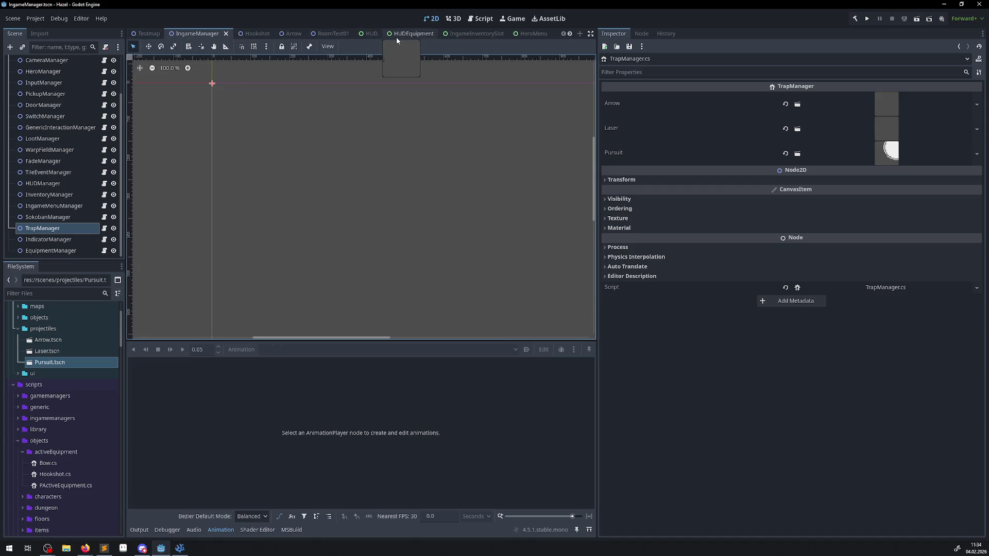
- Close the HUDEquipment, IngameInventorySlot, HeroMenu, HUD and other unneeded scene tabs
left_click(442, 35)
left_click(430, 35)
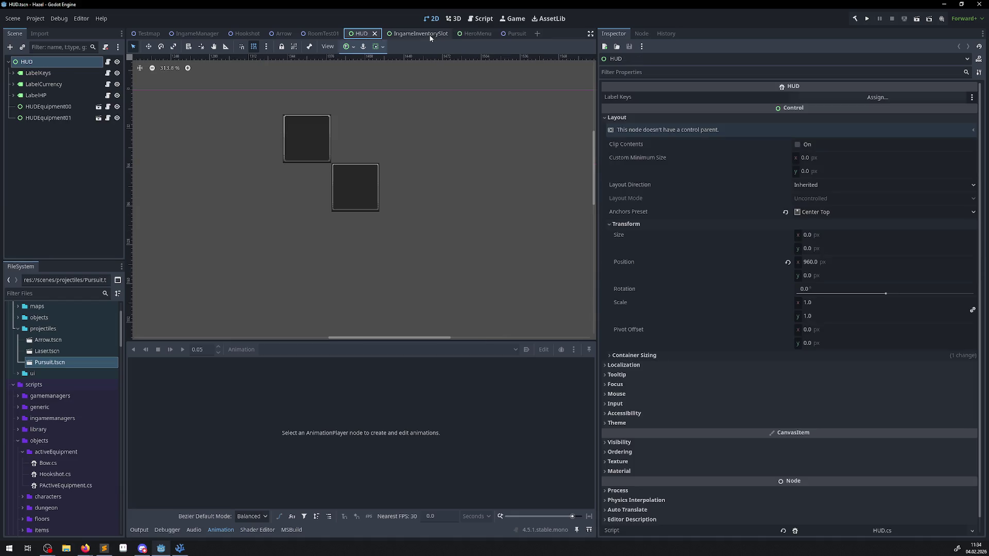
left_click(433, 34)
left_click(445, 34)
left_click(402, 35)
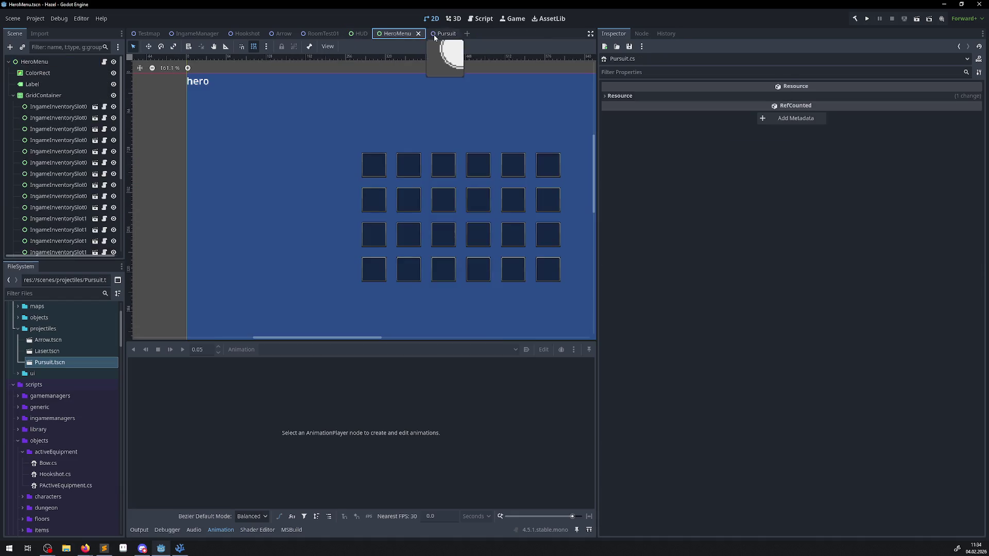
left_click(418, 35)
left_click(376, 35)
- Confirm the Pursuit scene's root node is named Pursuit, then select the Laser variable in Pursuit.cs
left_click(374, 36)
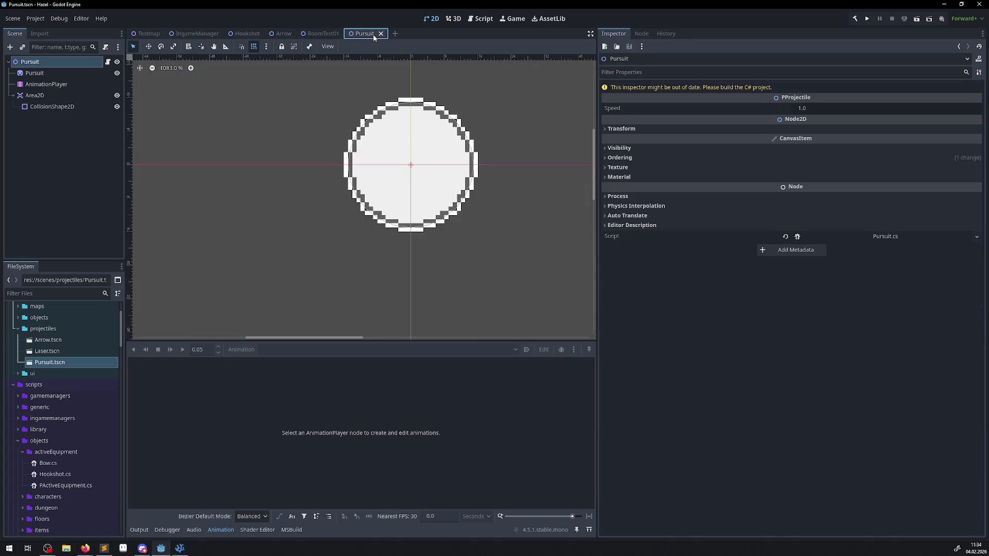
double_click(55, 63)
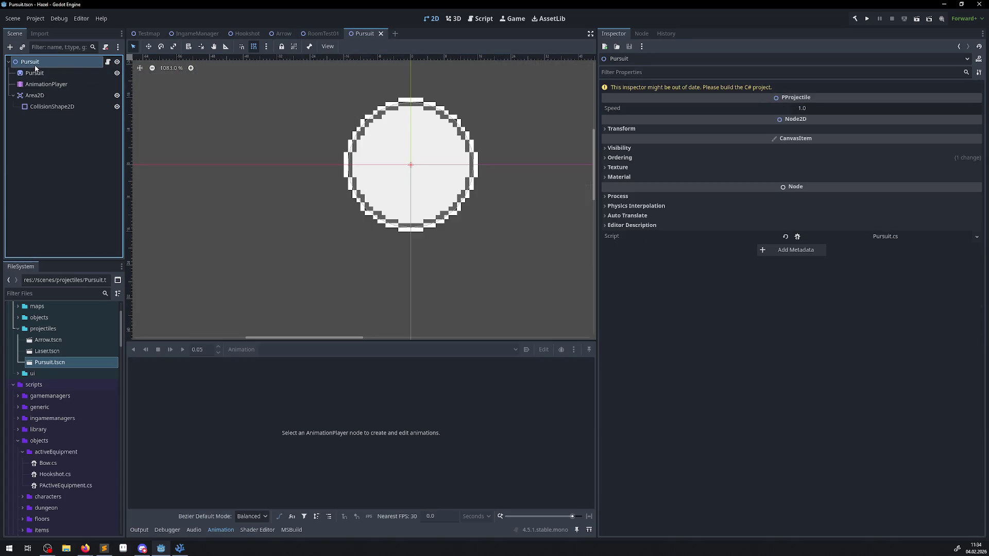
left_click(180, 549)
double_click(286, 96)
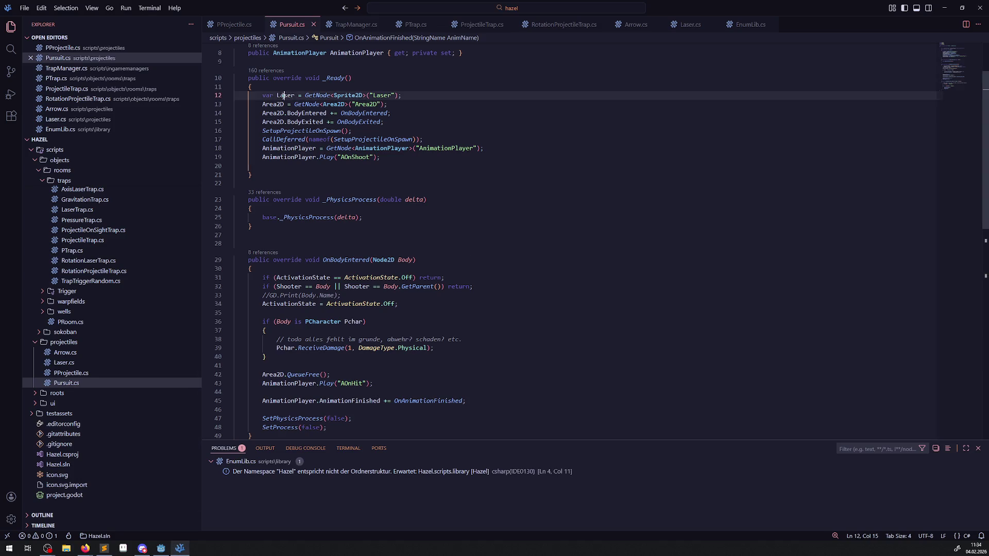
- Rename line 12's Laser variable and node string to Pursuit, giving GetNode<Sprite2D>("Pursuit"), and save
type("Pursuit")
left_click(395, 95)
double_click(394, 95)
type("Pursuit")
key("ctrl+s")
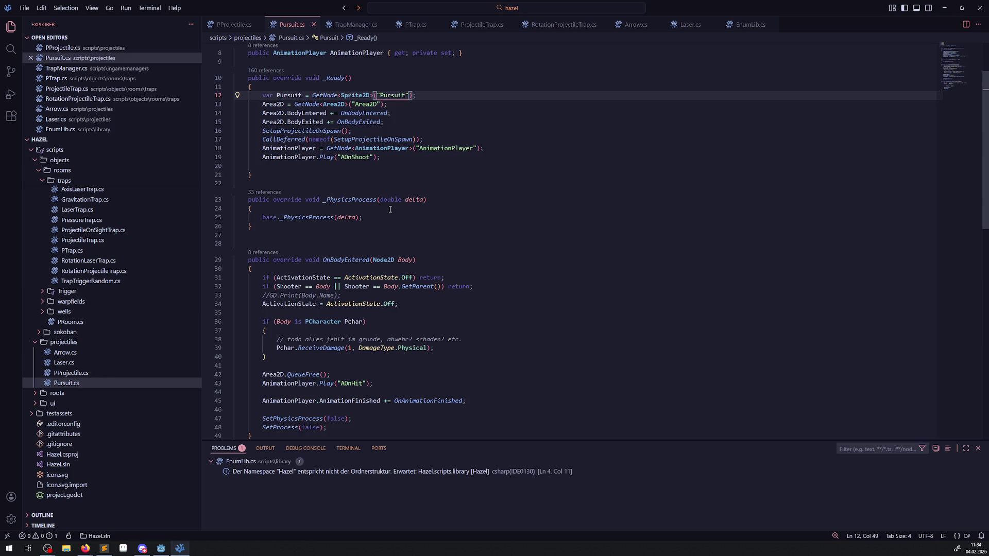
scroll(443, 294, "down", 3)
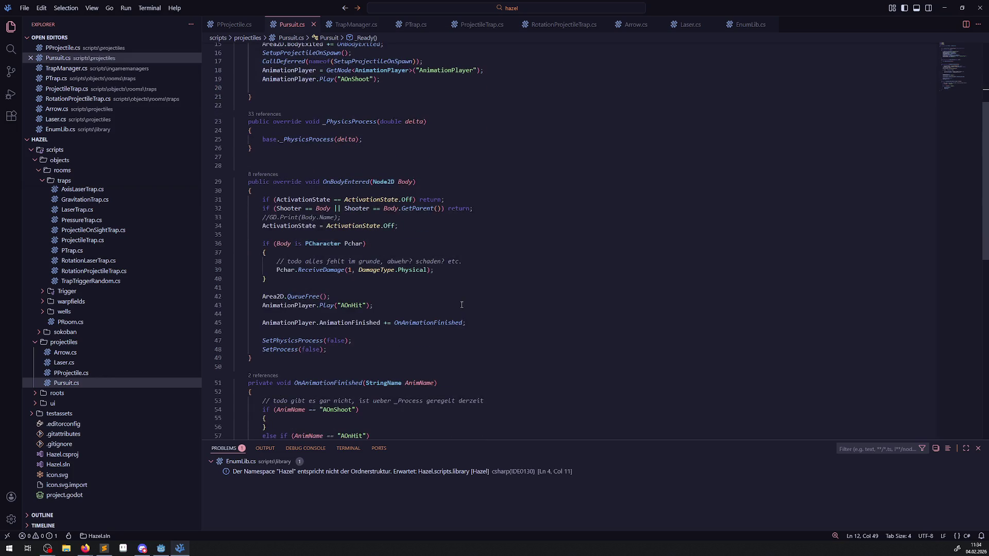
scroll(459, 303, "down", 4)
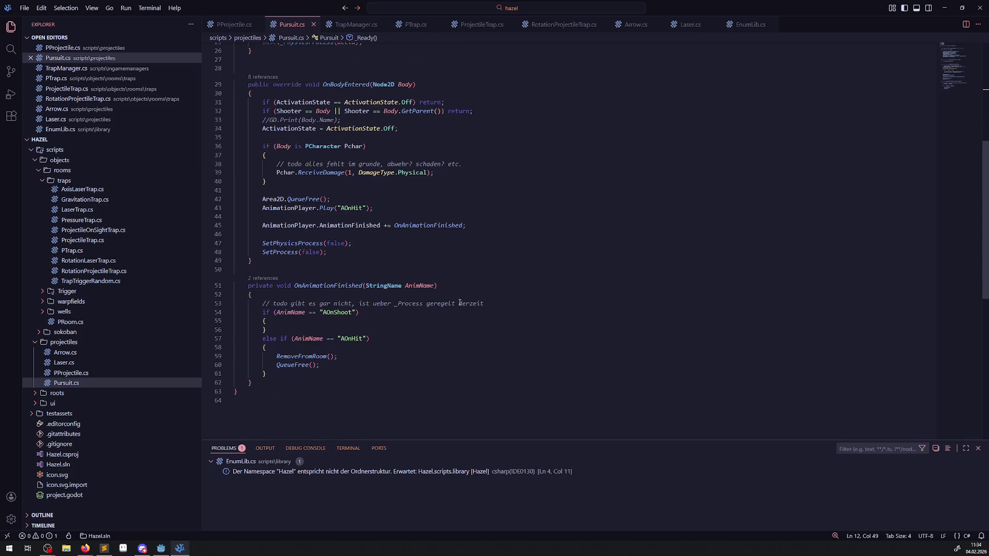
scroll(460, 303, "up", 5)
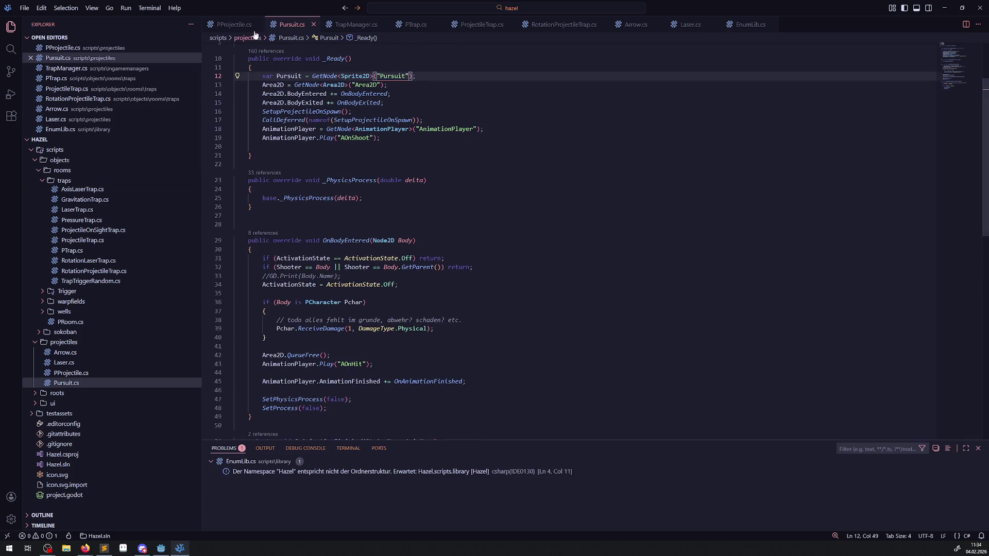
- Open PProjectile.cs, locate GetMovementVector and highlight the uses of DeltaPos
left_click(234, 24)
scroll(451, 390, "down", 10)
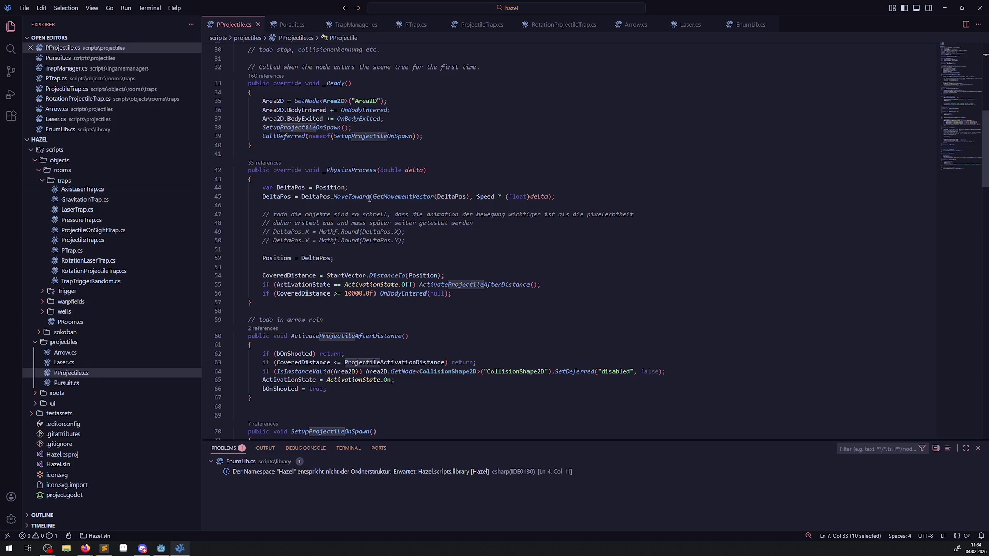
double_click(395, 196)
scroll(424, 283, "down", 4)
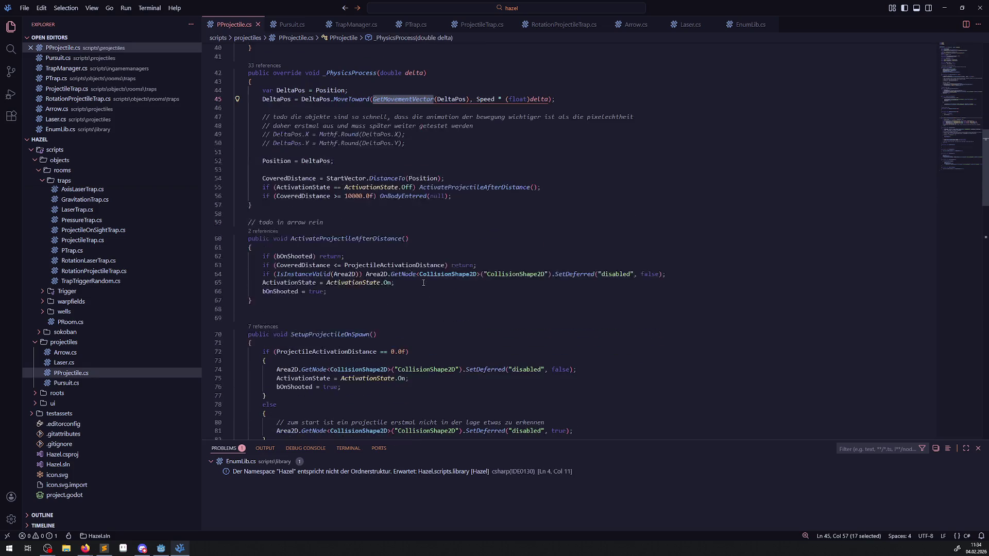
scroll(424, 282, "down", 15)
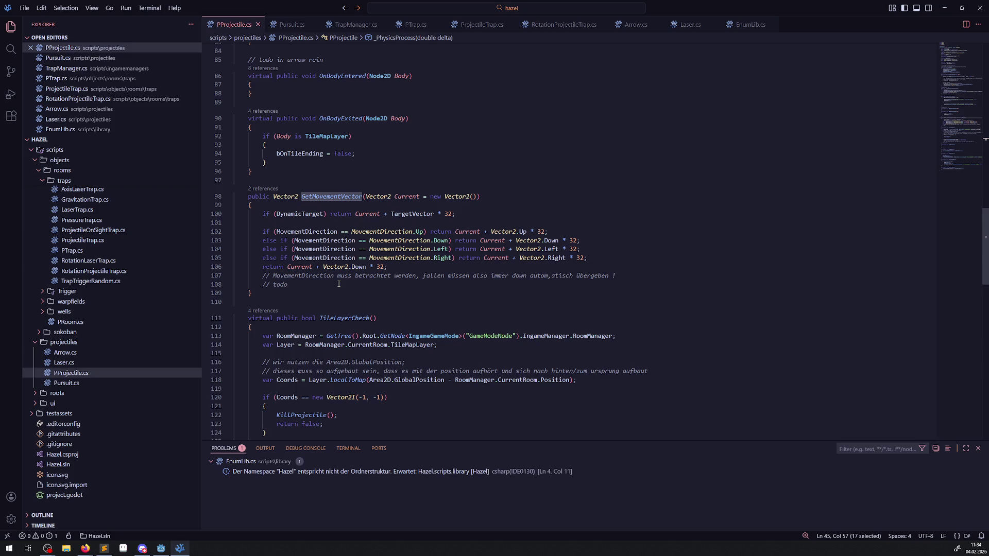
scroll(339, 284, "up", 13)
scroll(339, 284, "up", 3)
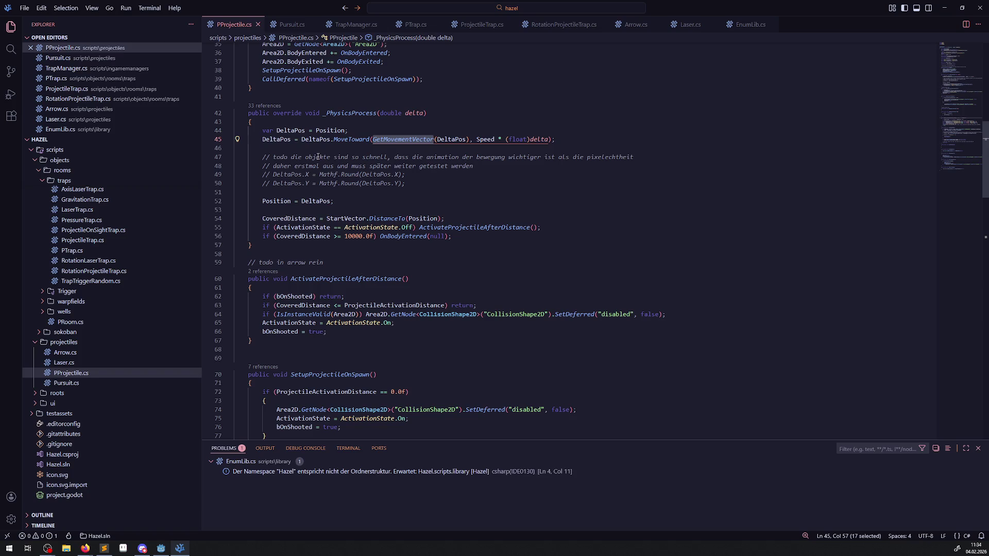
double_click(451, 139)
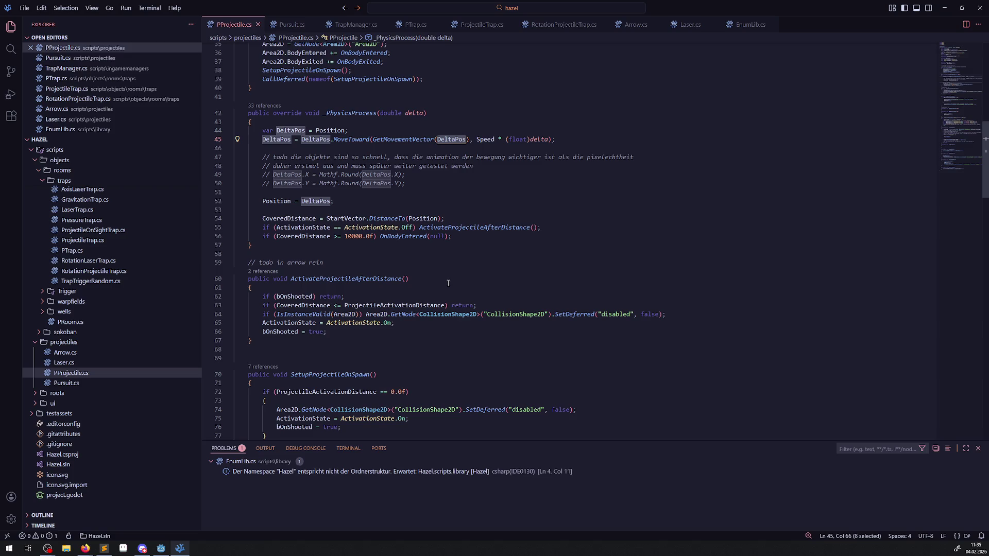
- Highlight the Current parameter's uses and select the whole GetMovementVector method, lines 98–109
scroll(447, 288, "down", 20)
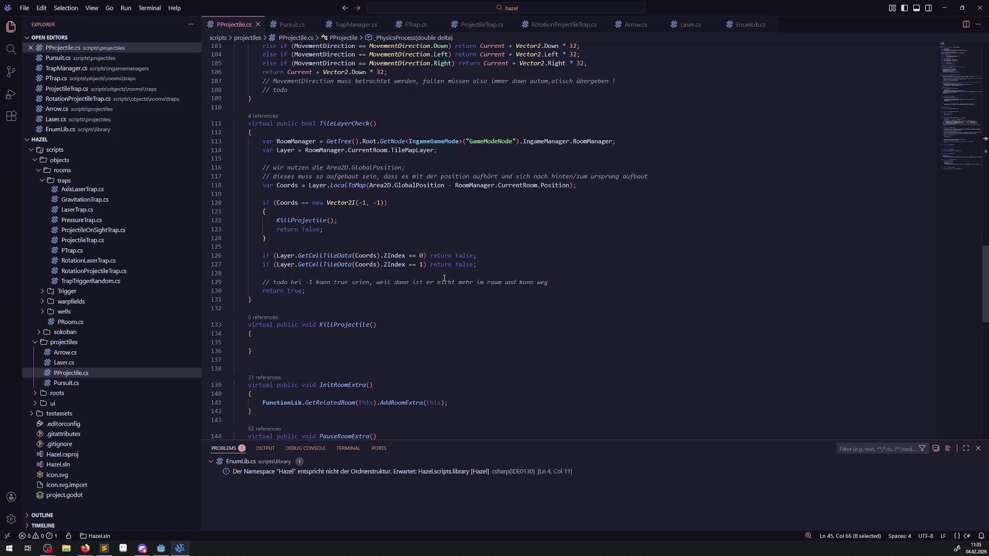
scroll(445, 242, "down", 5)
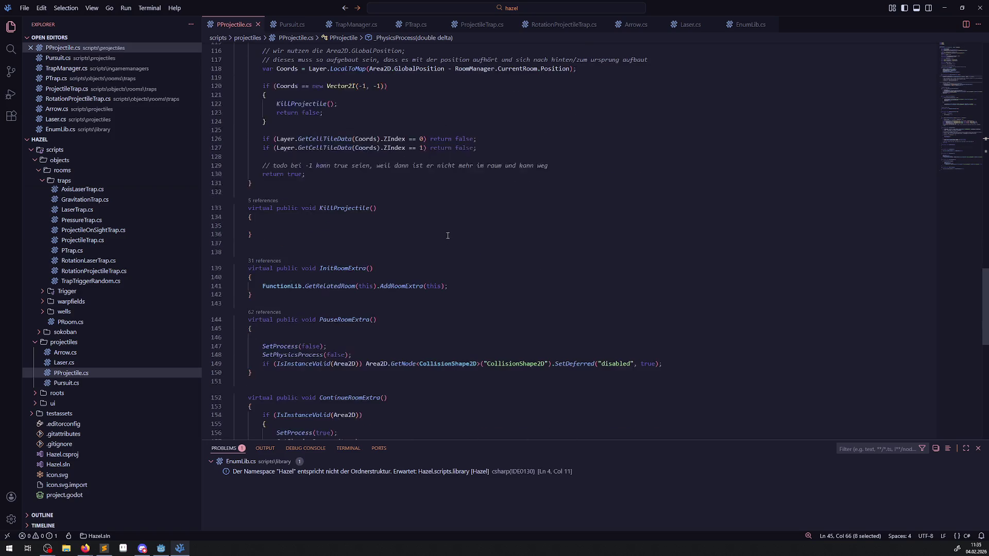
scroll(446, 243, "down", 4)
scroll(447, 242, "up", 14)
scroll(447, 242, "down", 2)
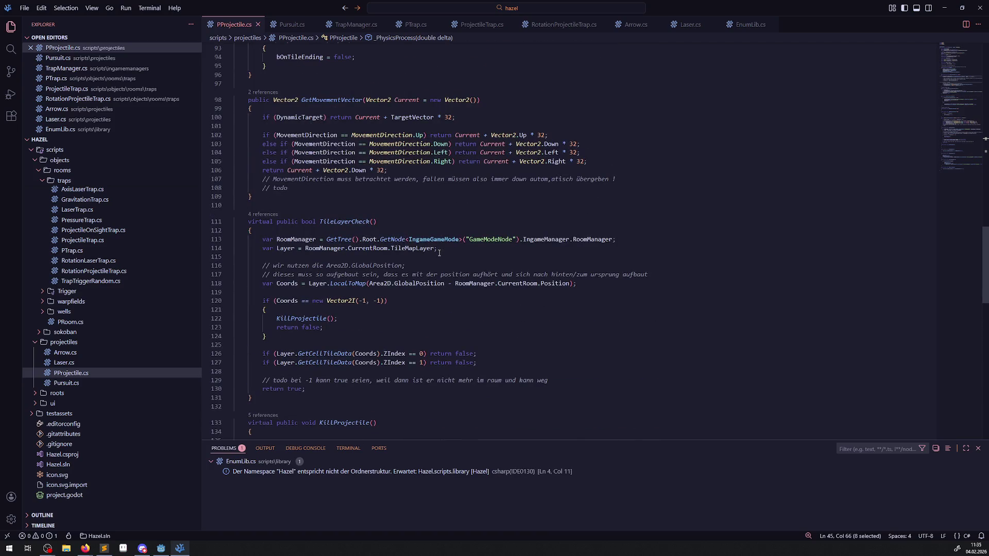
double_click(401, 99)
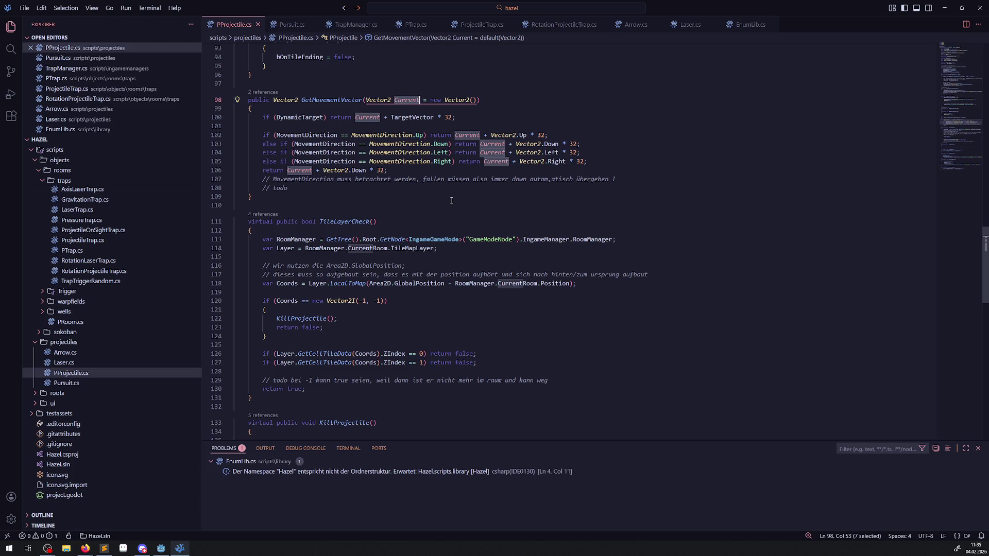
scroll(456, 112, "up", 13)
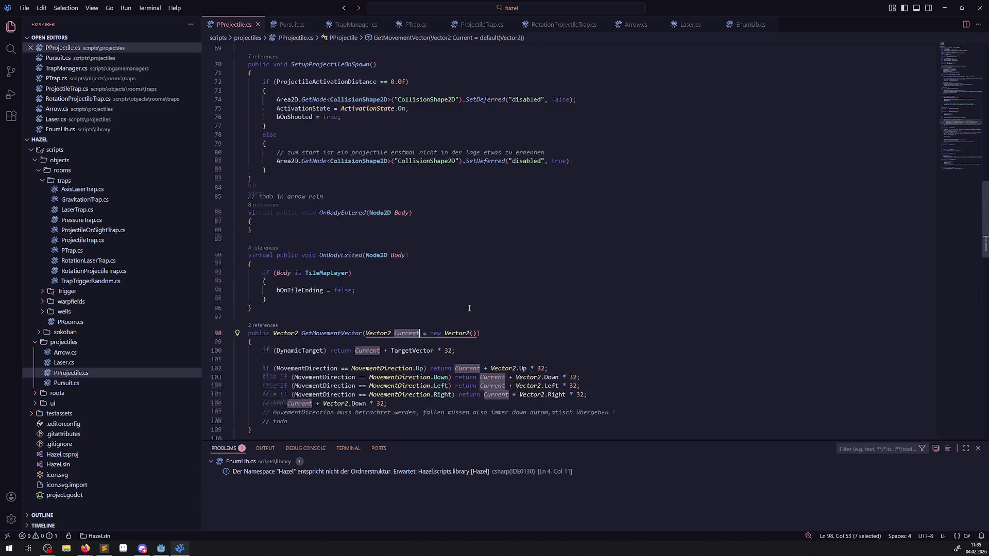
scroll(381, 258, "down", 12)
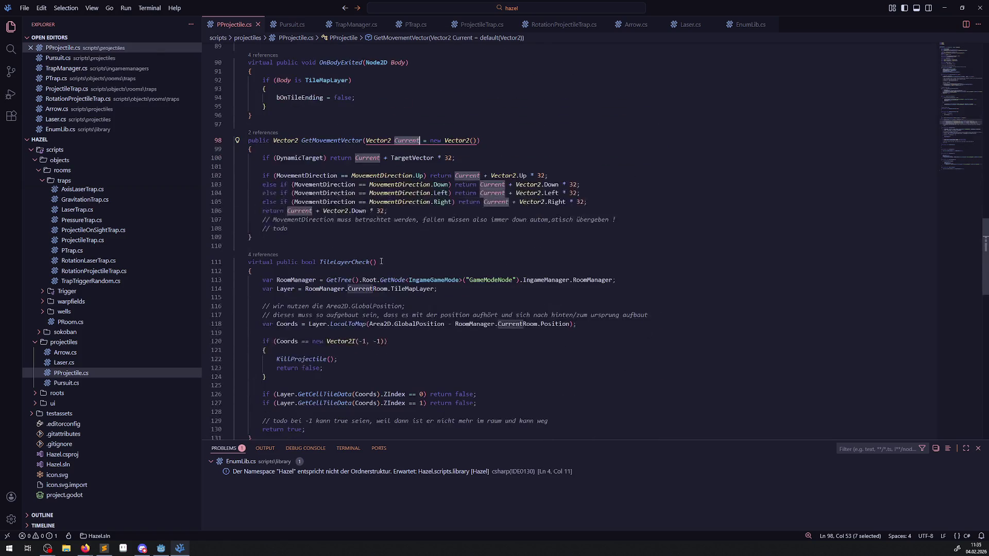
mouse_move(255, 239)
left_mouse_down()
mouse_move(268, 143)
mouse_move(225, 144)
left_mouse_up()
key("ctrl+c")
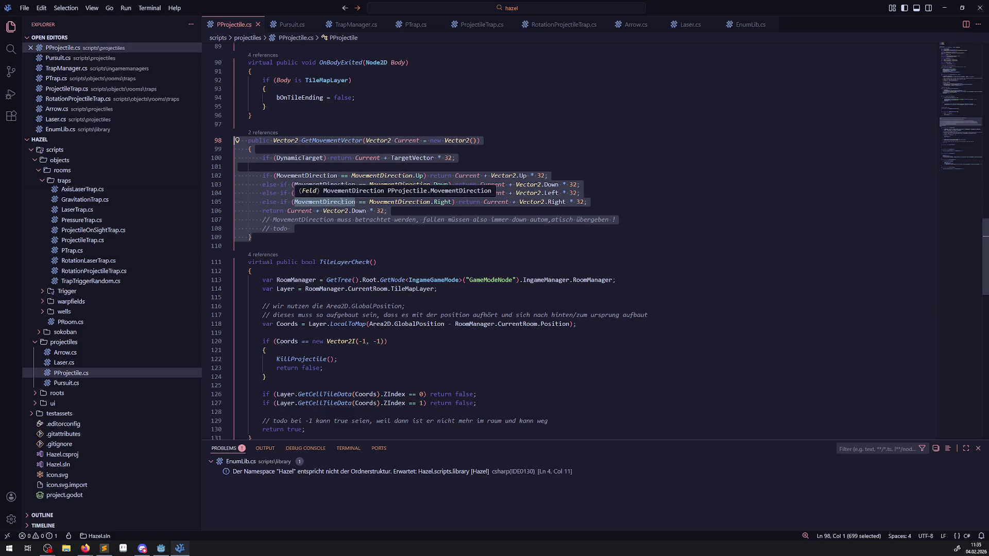
- Paste the GetMovementVector method into Pursuit.cs above OnBodyEntered and save
left_click(291, 24)
scroll(298, 218, "down", 15)
scroll(286, 153, "up", 2)
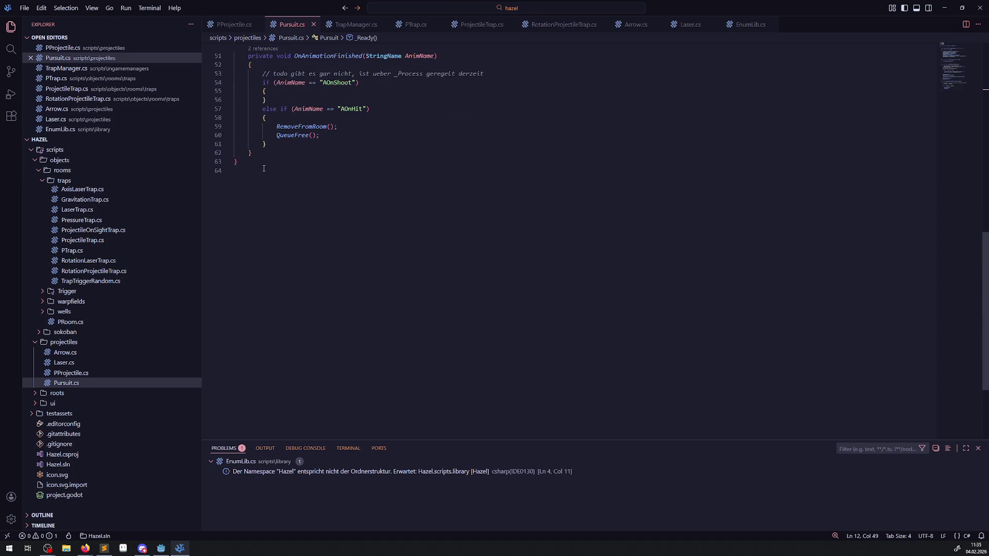
left_click(264, 152)
scroll(283, 204, "up", 10)
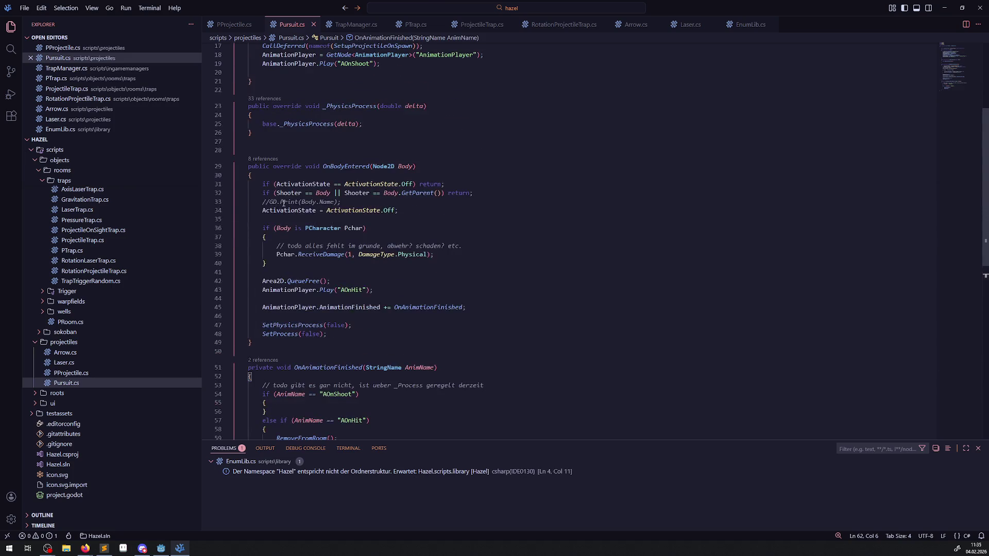
left_click(276, 144)
key("Return")
key("ctrl+v")
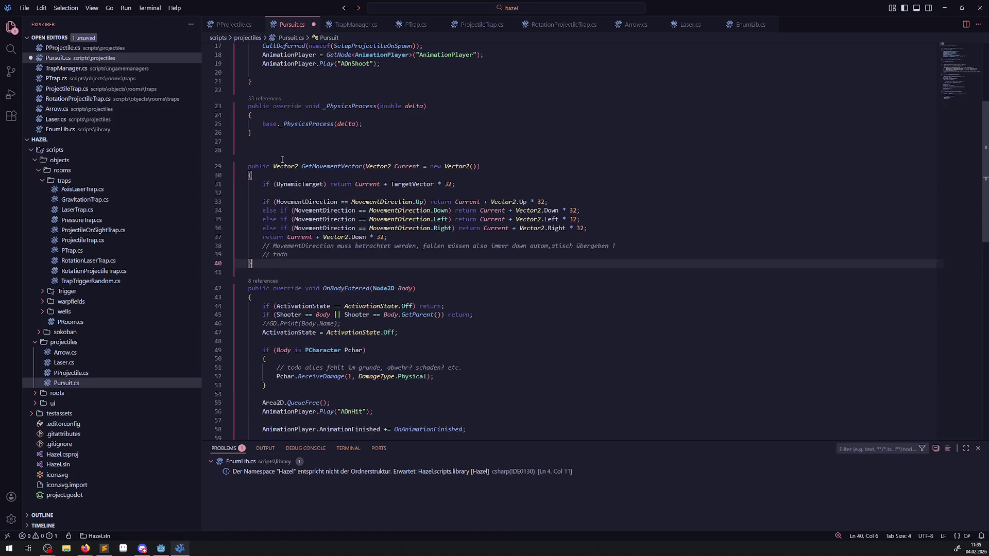
key("ctrl+s")
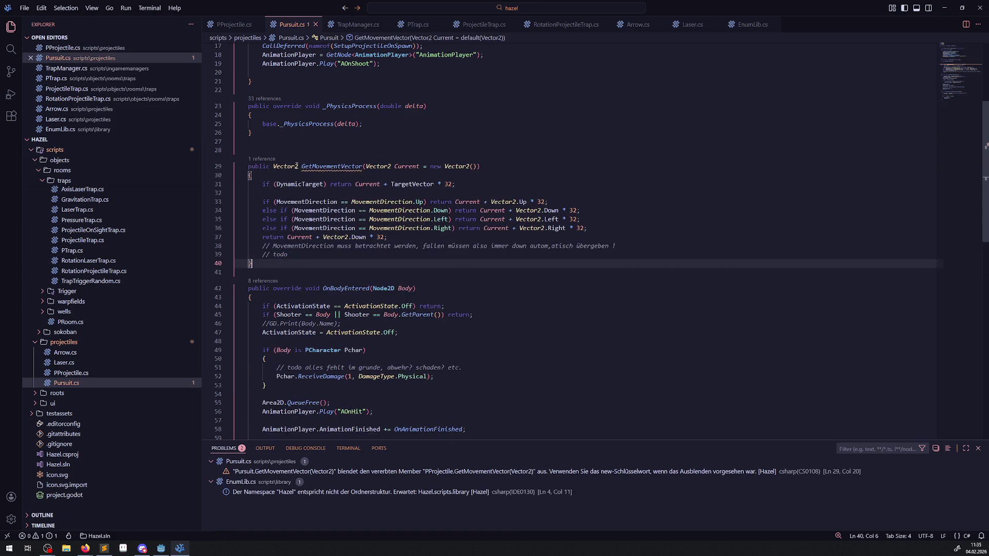
- Make PProjectile's GetMovementVector on line 98 virtual and save PProjectile.cs
left_click(274, 158)
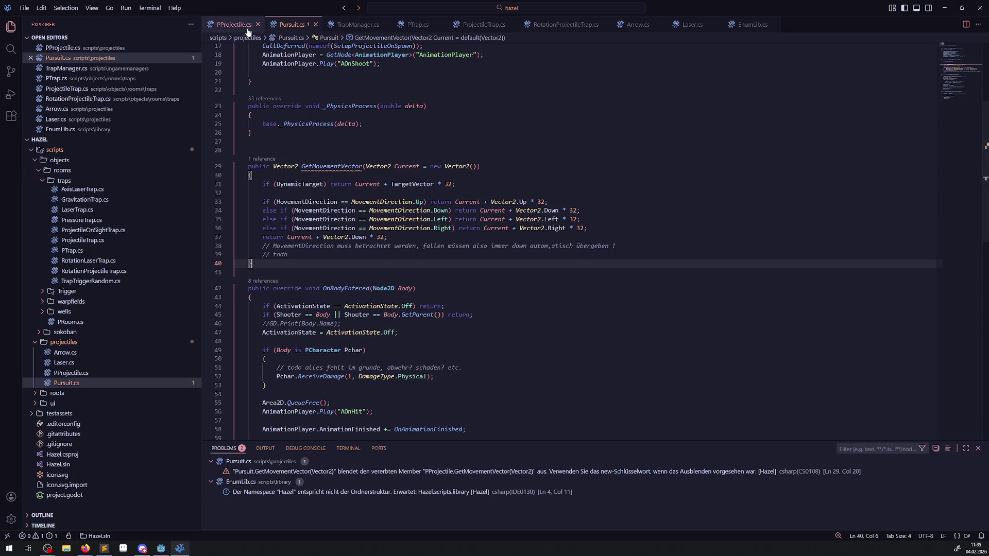
left_click(248, 140)
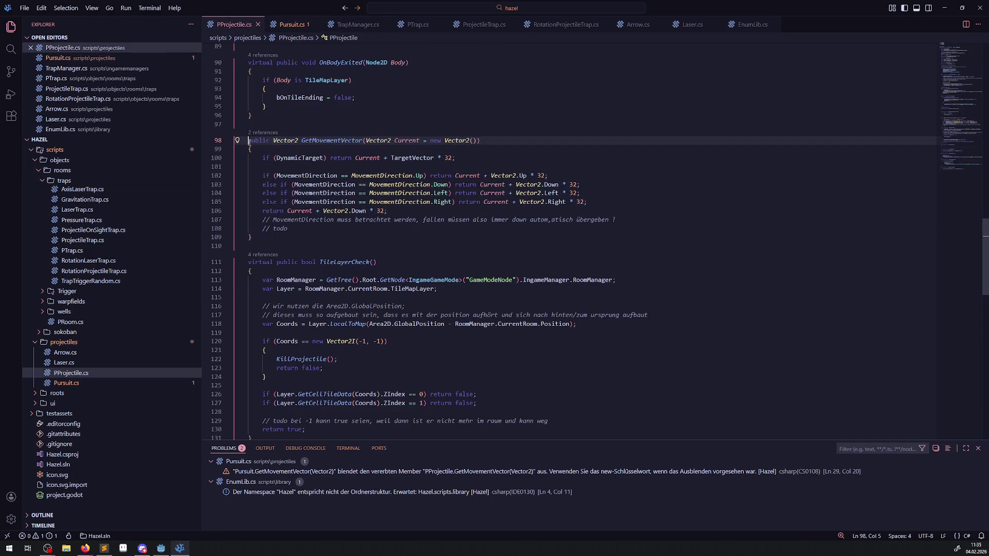
type("pu")
key("BackSpace")
key("BackSpace")
type("virtual")
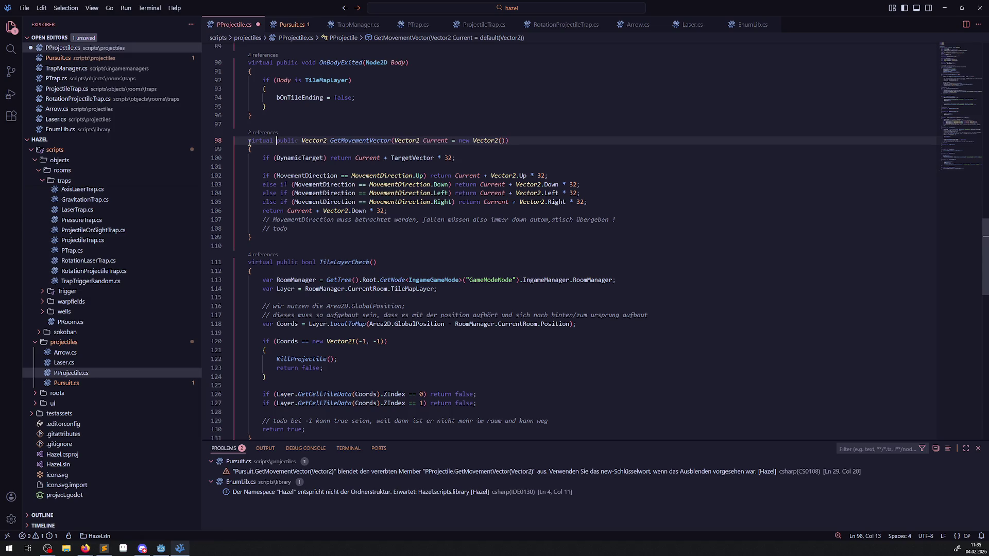
key("ctrl+s")
- Mark Pursuit.cs's GetMovementVector as override and save
left_click(292, 24)
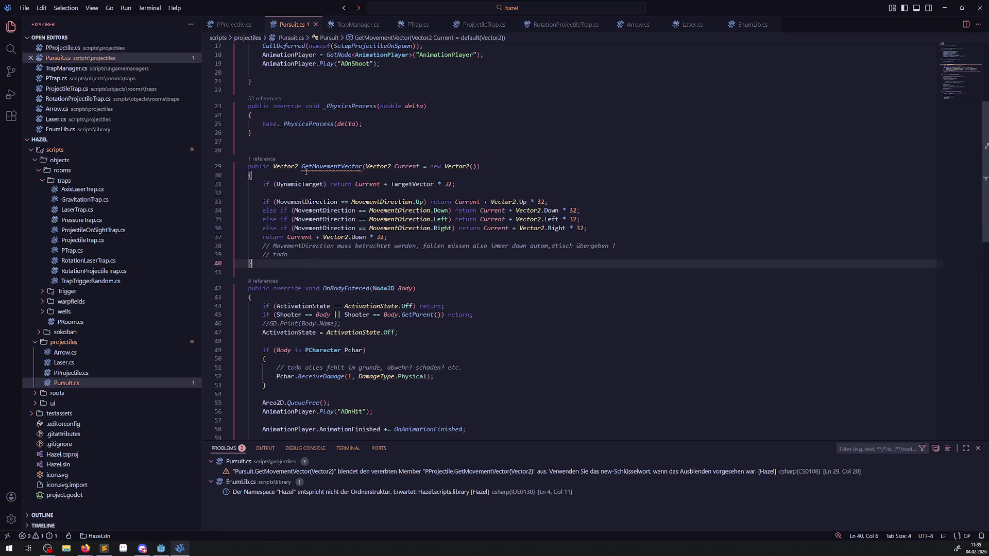
left_click(273, 167)
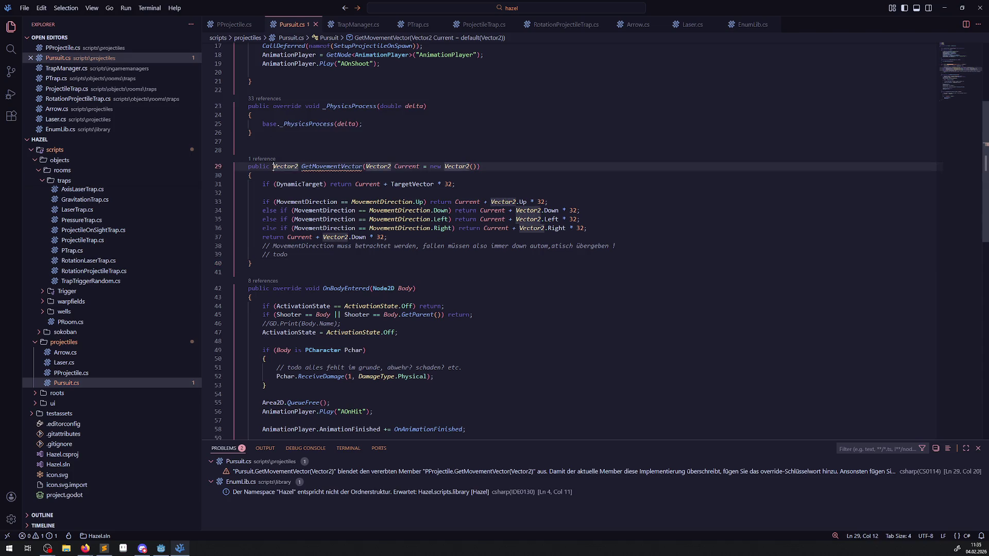
type("override")
key("ctrl+s")
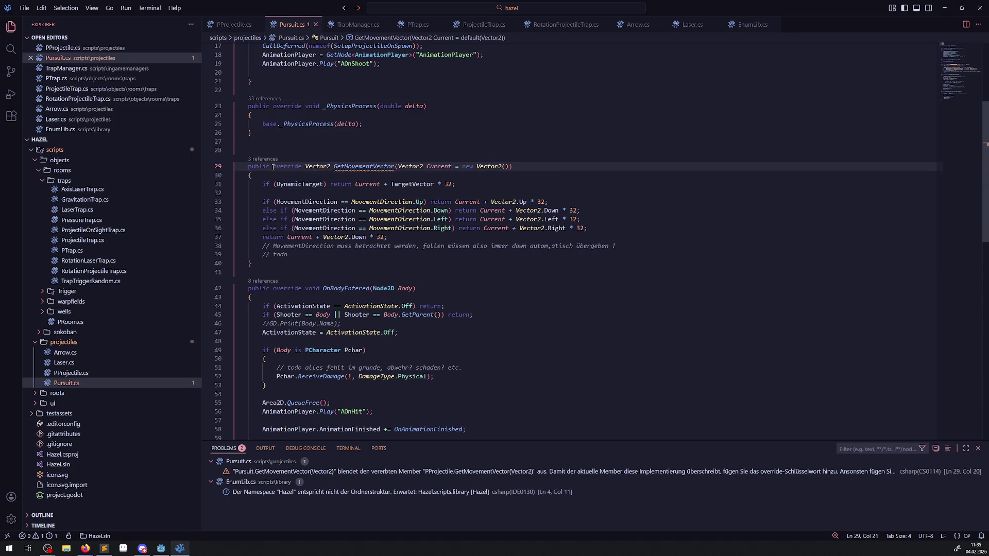
- Review the overridden GetMovementVector body in Pursuit.cs, then return to PProjectile.cs
mouse_move(297, 256)
left_mouse_down()
mouse_move(242, 243)
mouse_move(234, 201)
mouse_move(215, 187)
left_mouse_up()
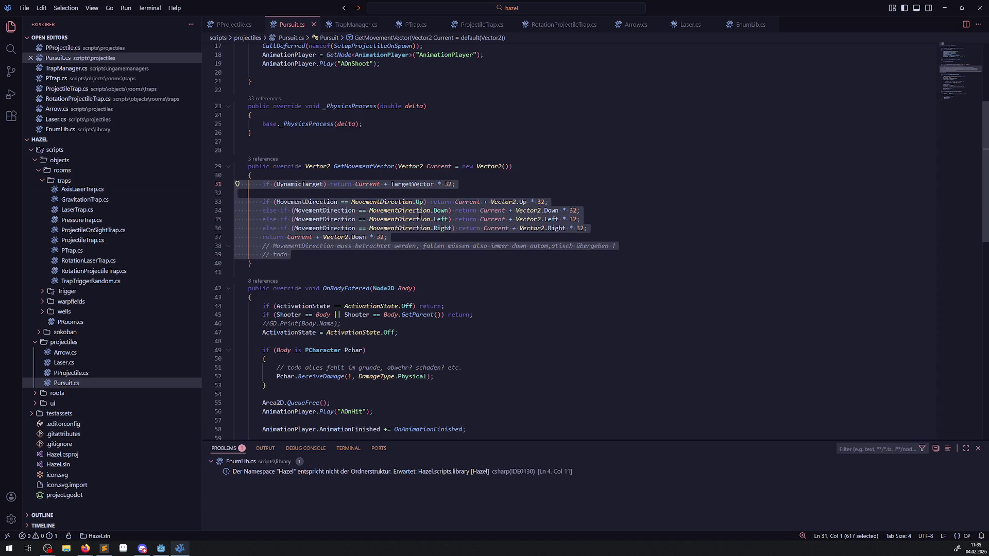
left_click(420, 219)
scroll(489, 238, "up", 3)
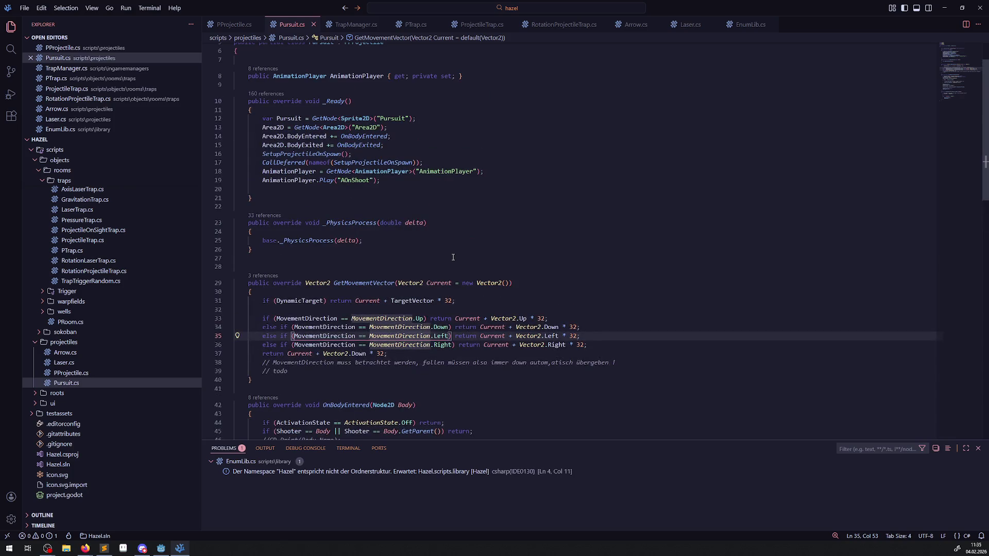
scroll(453, 257, "up", 2)
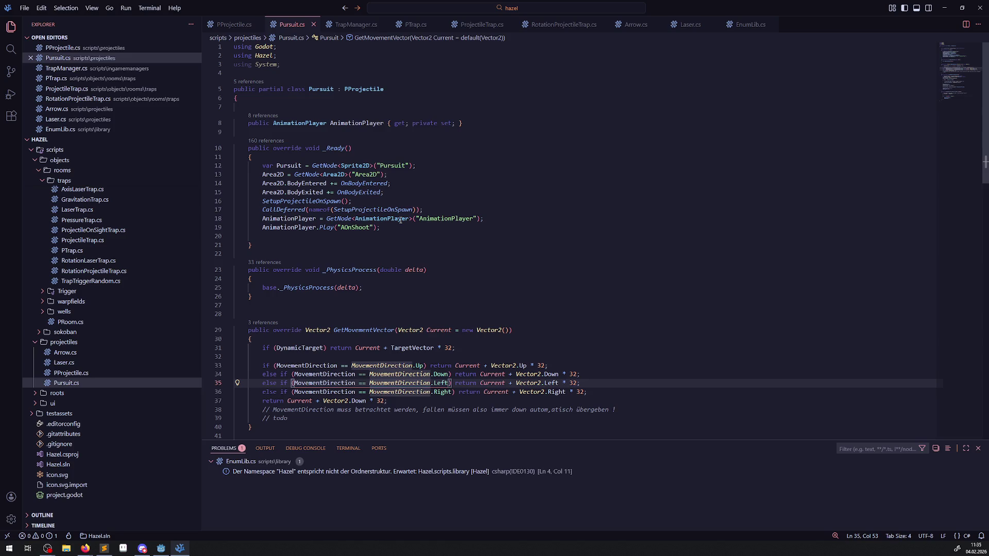
mouse_move(400, 219)
scroll(400, 219, "down", 5)
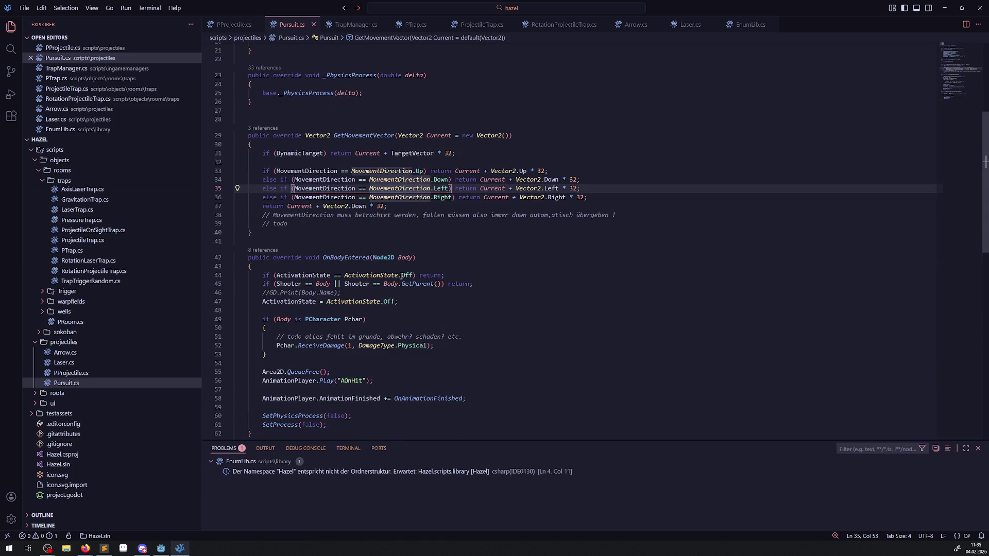
scroll(386, 255, "up", 4)
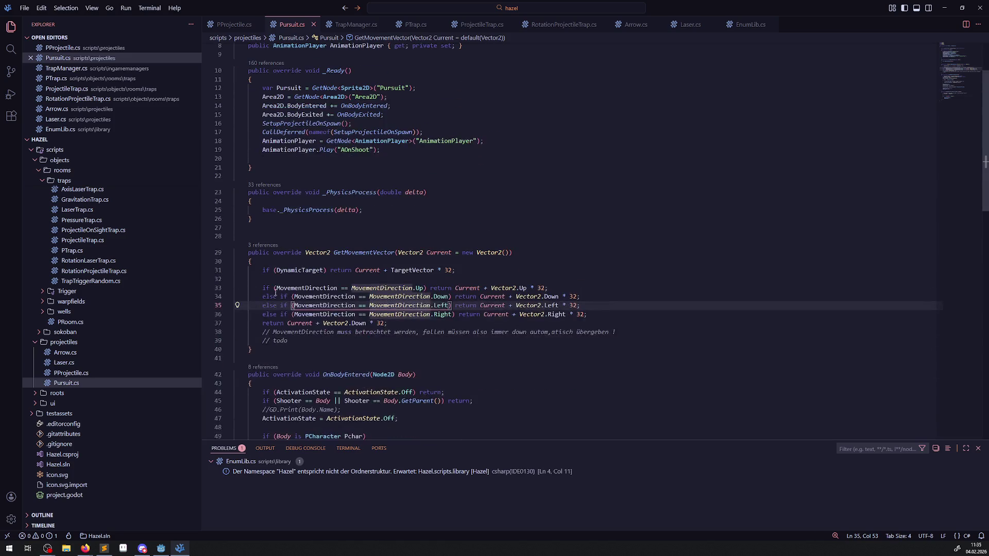
scroll(285, 279, "up", 2)
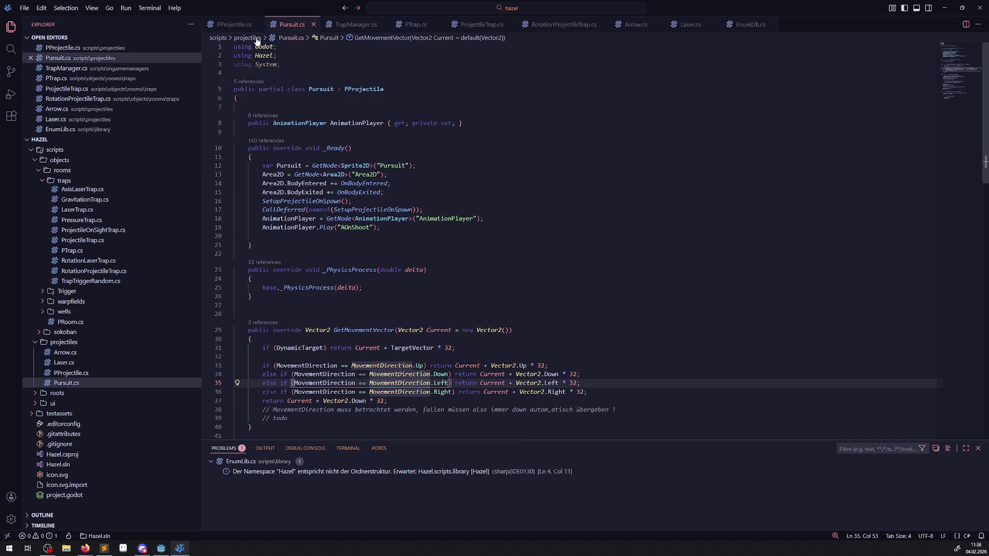
left_click(217, 26)
scroll(374, 293, "up", 15)
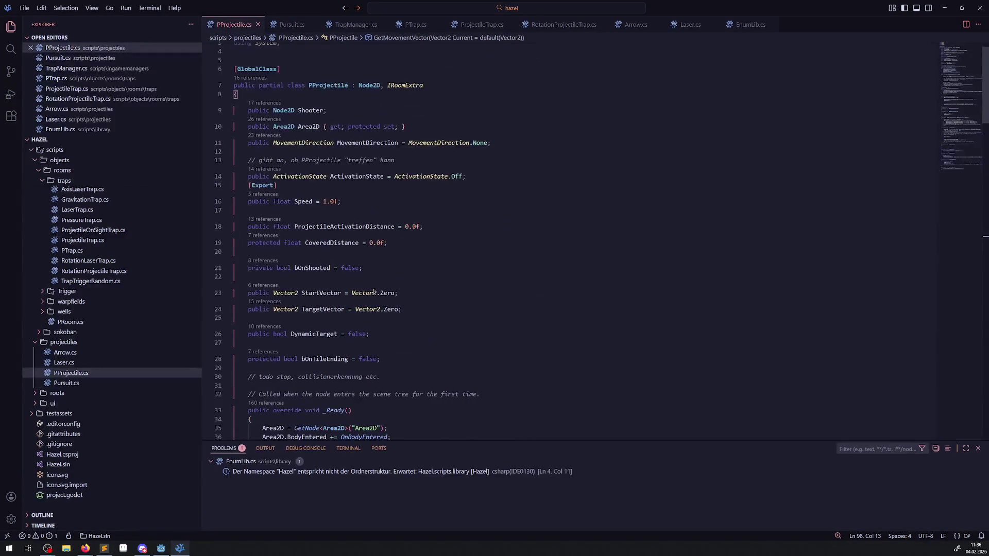
- Browse TrapManager.cs, PTrap.cs, ProjectileTrap.cs, RotationProjectileTrap.cs and Arrow.cs
scroll(374, 293, "down", 2)
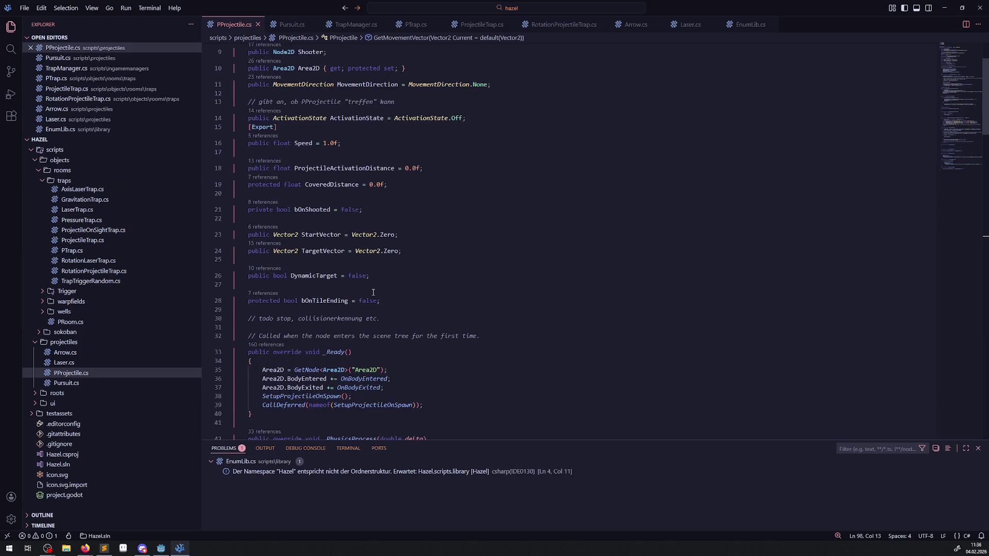
scroll(373, 293, "down", 3)
scroll(374, 293, "down", 2)
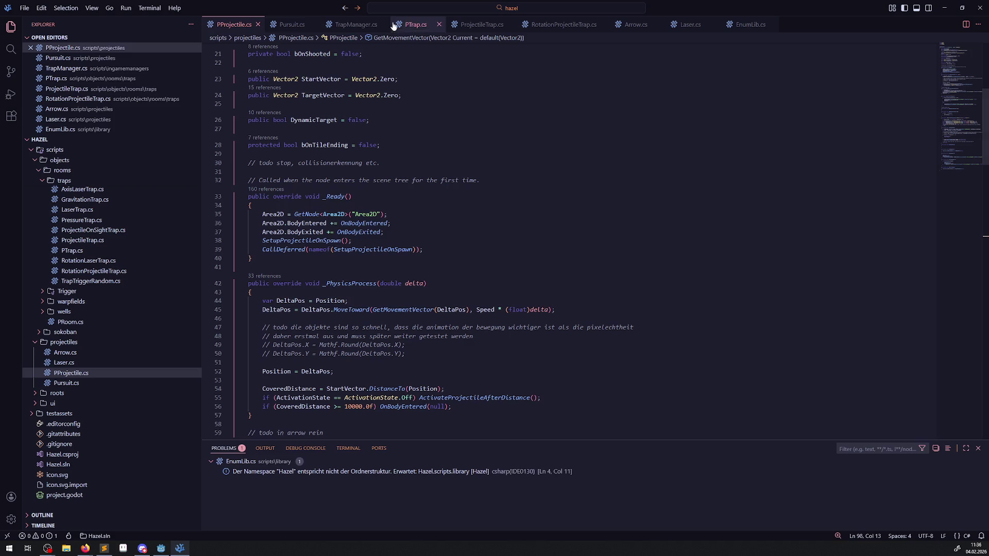
left_click(355, 25)
left_click(412, 27)
scroll(443, 52, "up", 10)
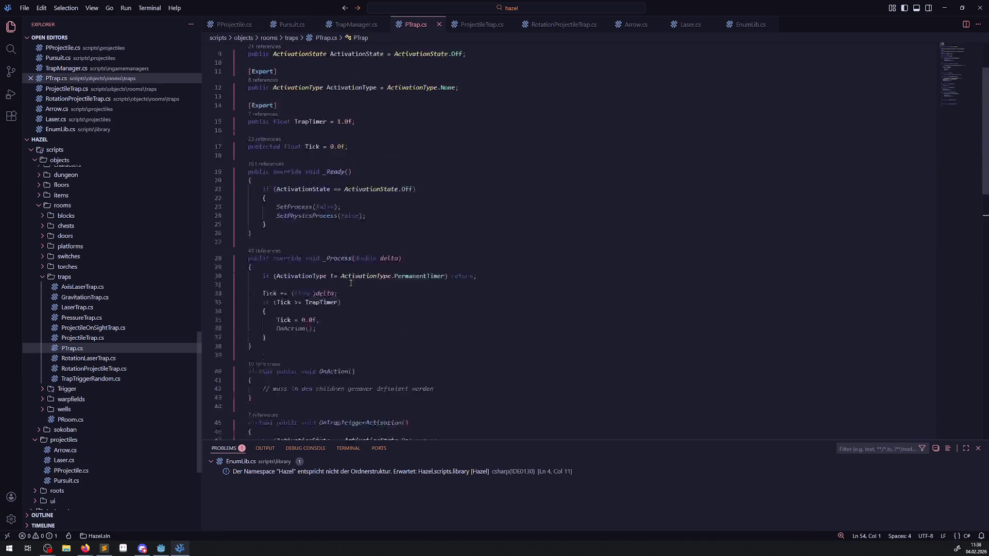
left_click(484, 25)
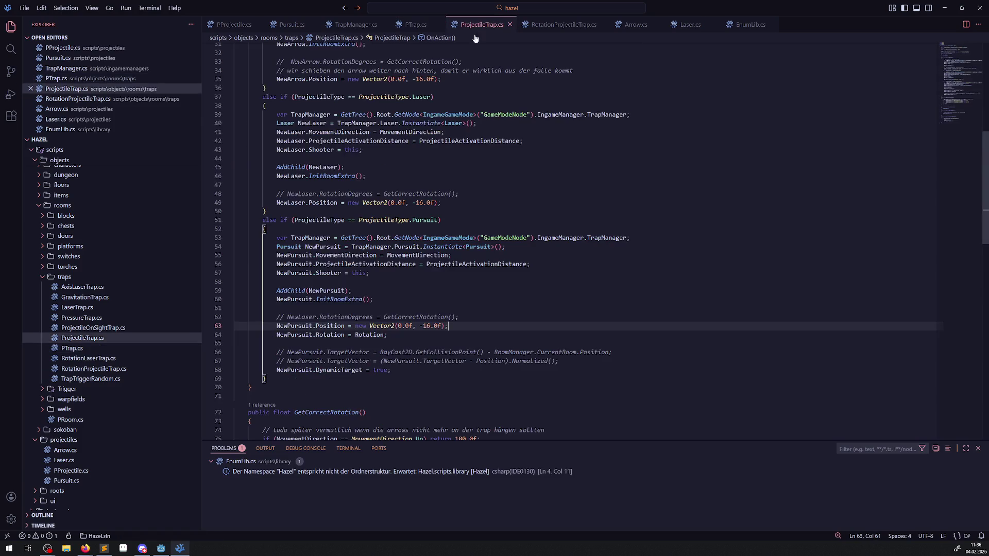
scroll(378, 295, "up", 10)
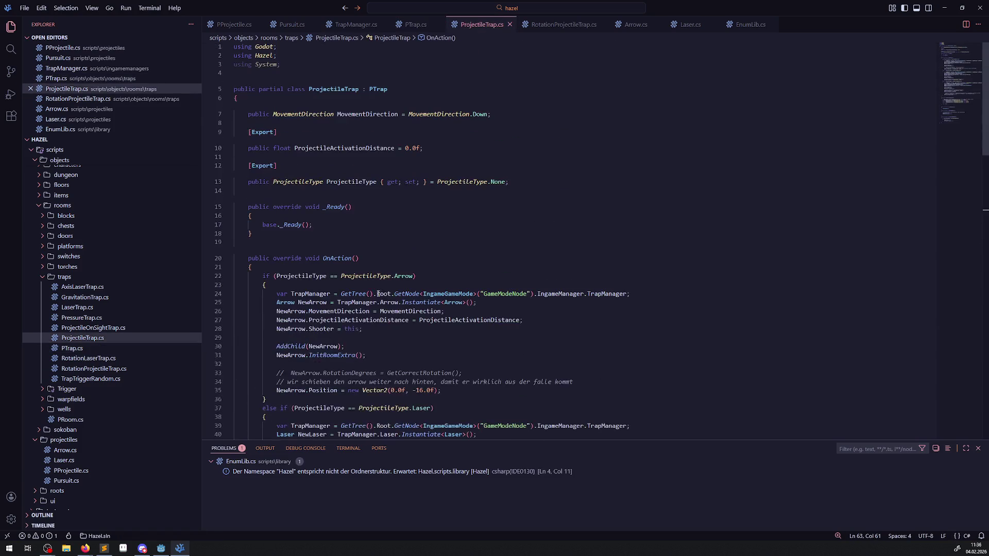
left_click(561, 25)
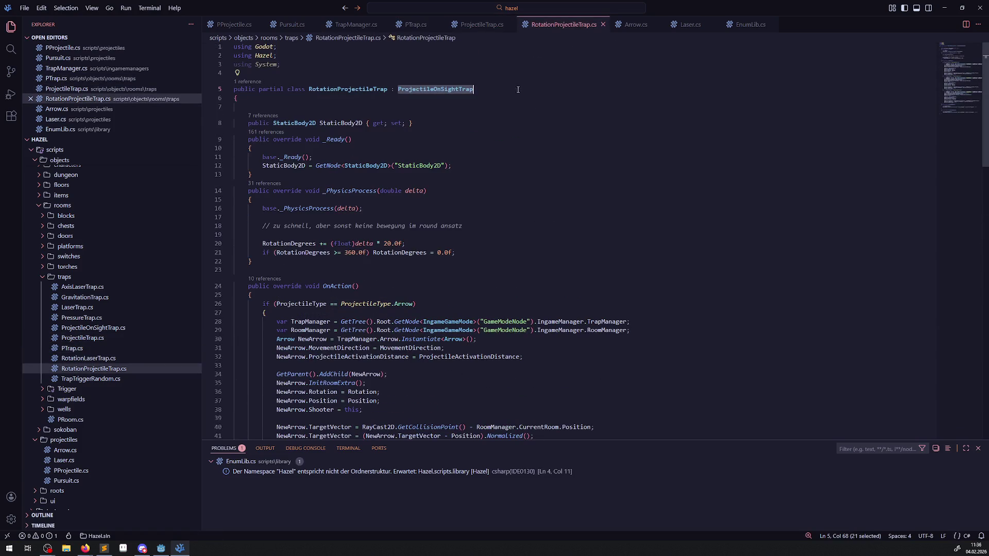
left_click(639, 26)
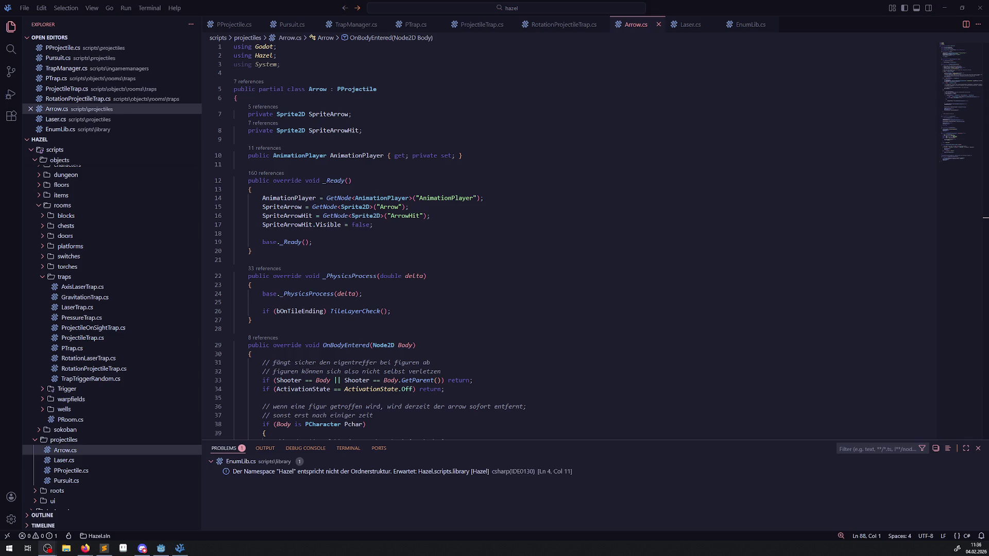
- Compare Laser.cs with the ProjectileType enum in EnumLib.cs, then start a workspace search
left_click(691, 25)
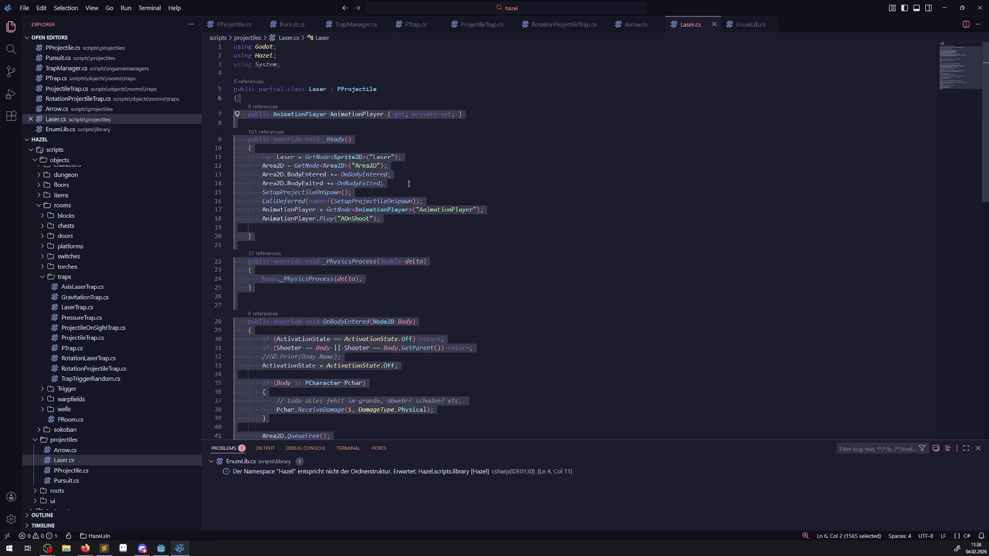
left_click(409, 157)
left_click(751, 24)
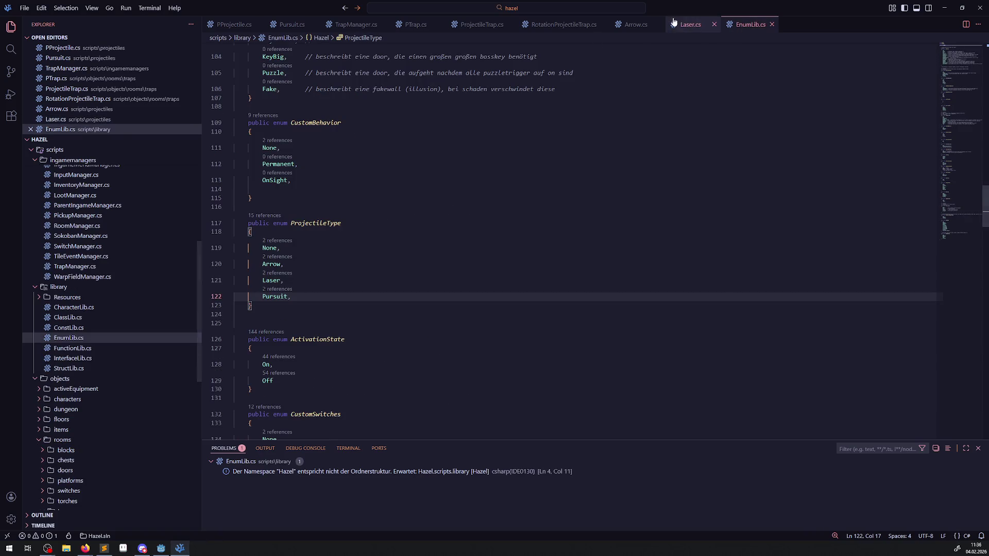
left_click(674, 24)
left_click(11, 49)
type("GetTr")
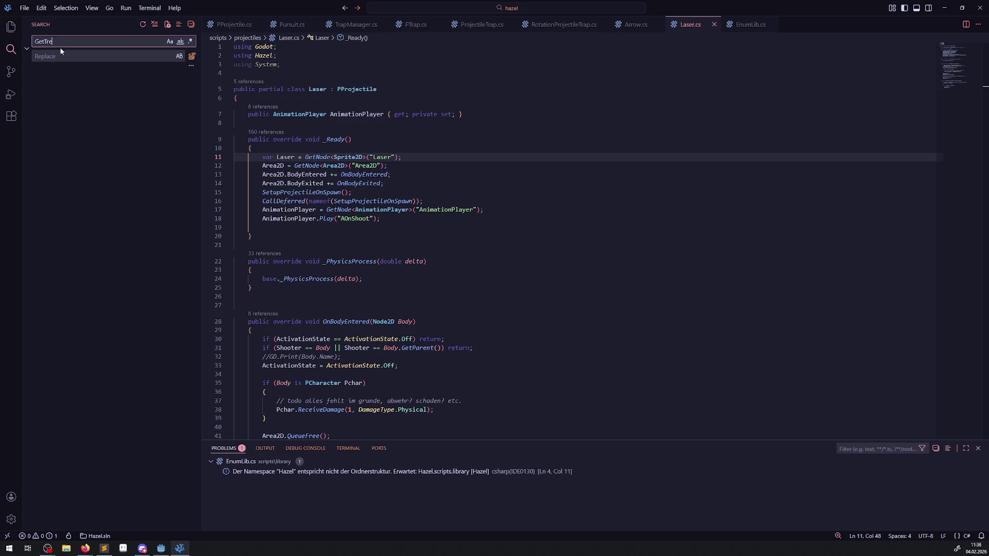
- Search the workspace for GetTree and copy the GameModeNode lookup line from PActiveEquipment.cs
type("ee")
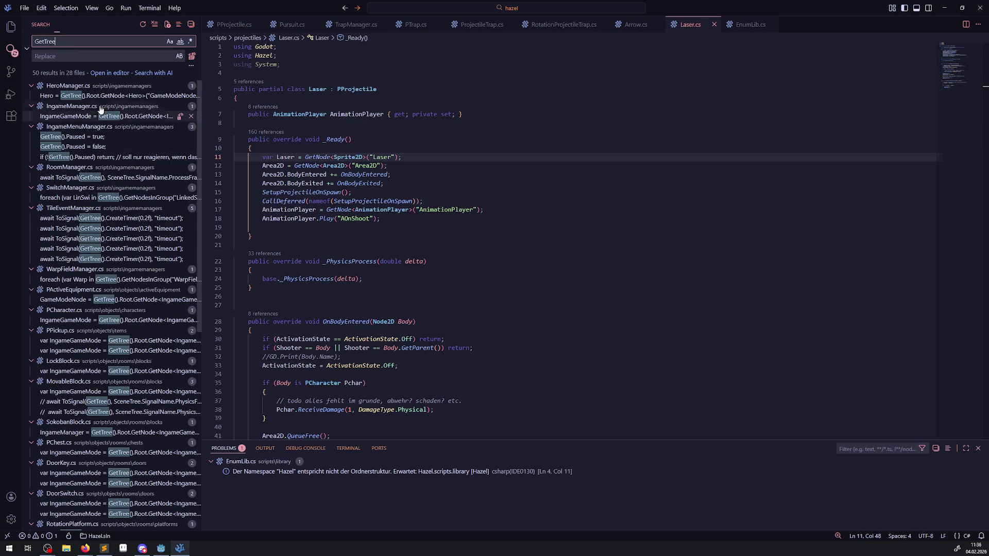
left_click(104, 98)
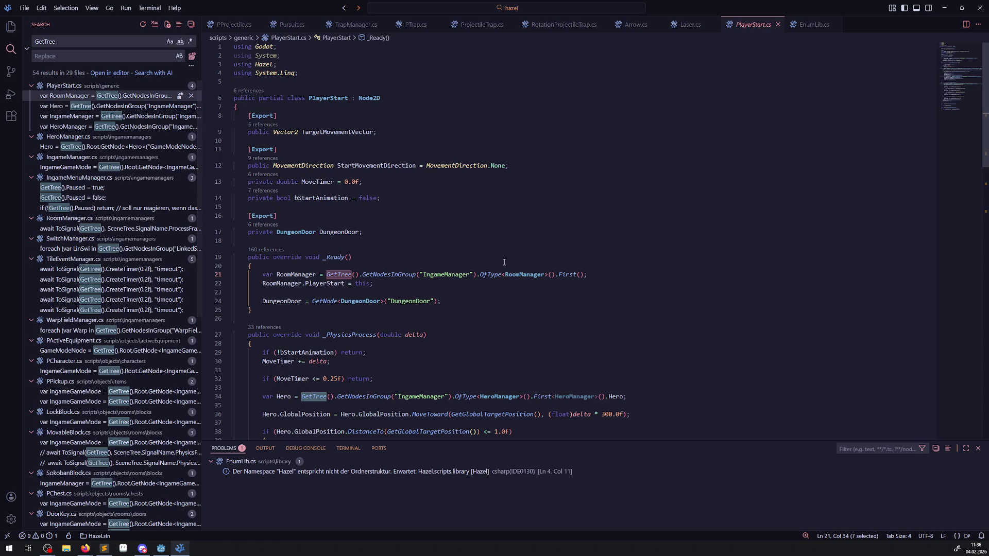
left_click_drag(602, 277, 246, 281)
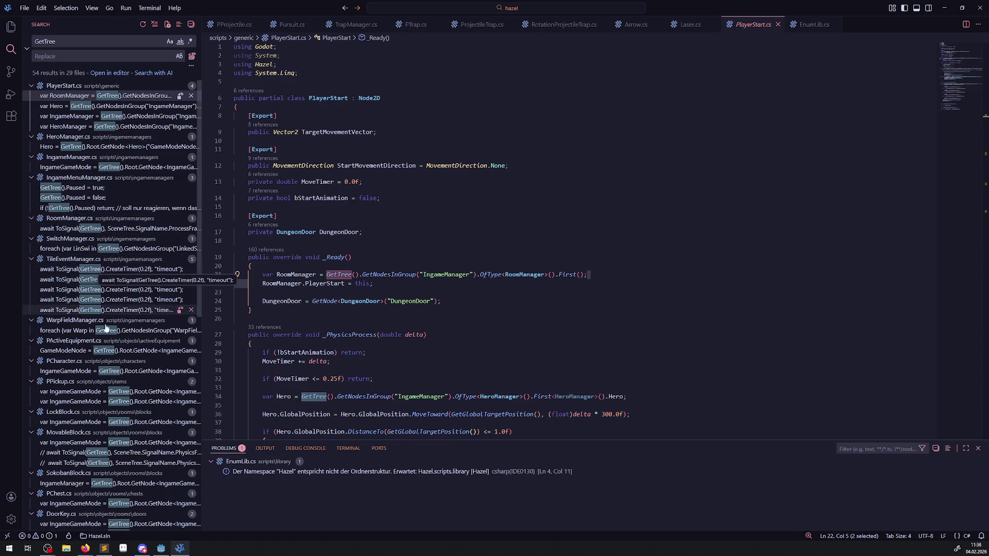
left_click(106, 351)
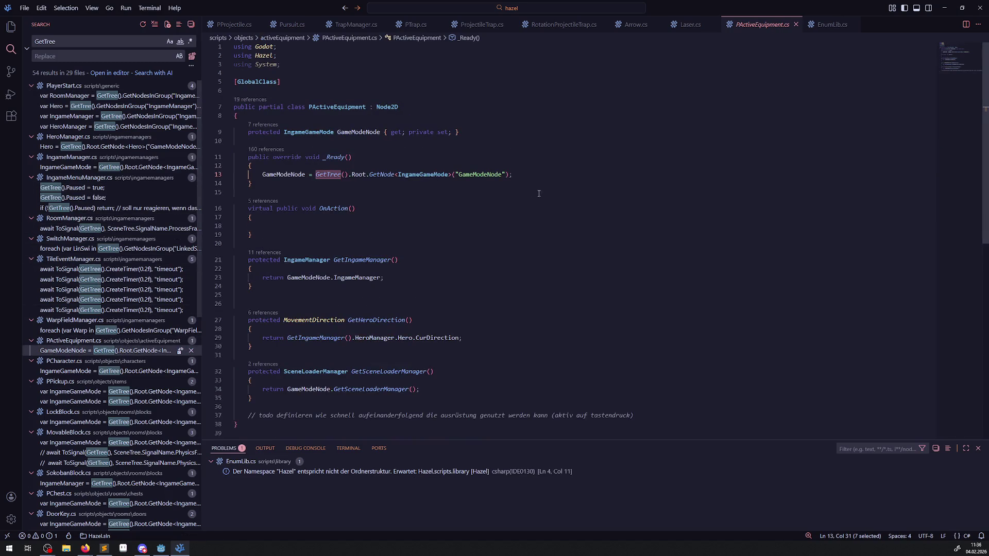
left_click_drag(515, 174, 225, 178)
key("ctrl+c")
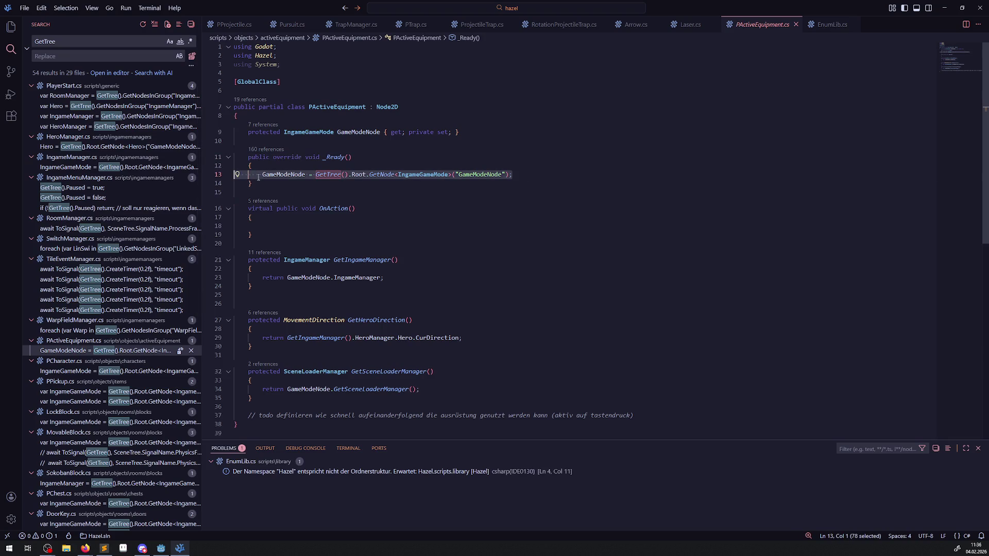
key("ctrl+shift+e")
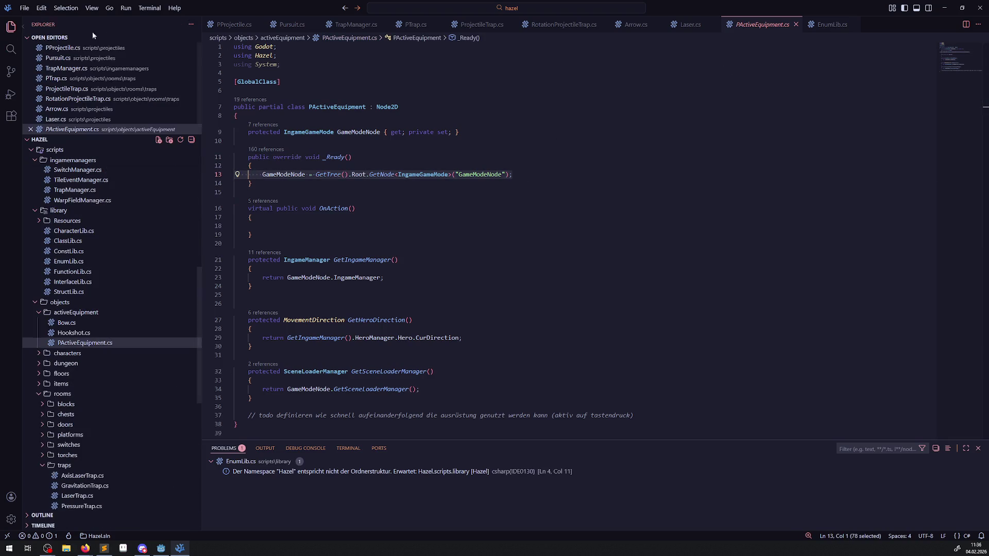
left_click(292, 25)
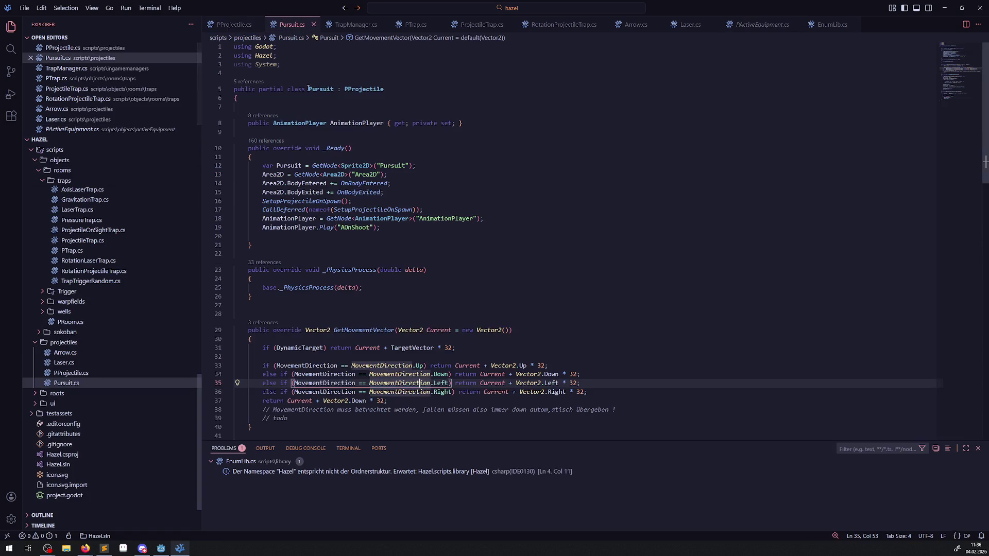
- Paste the GameModeNode lookup into the end of _Ready and assign it to IngameManager
left_click(399, 224)
key("Return")
key("Return")
key("ctrl+v")
key("ctrl+s")
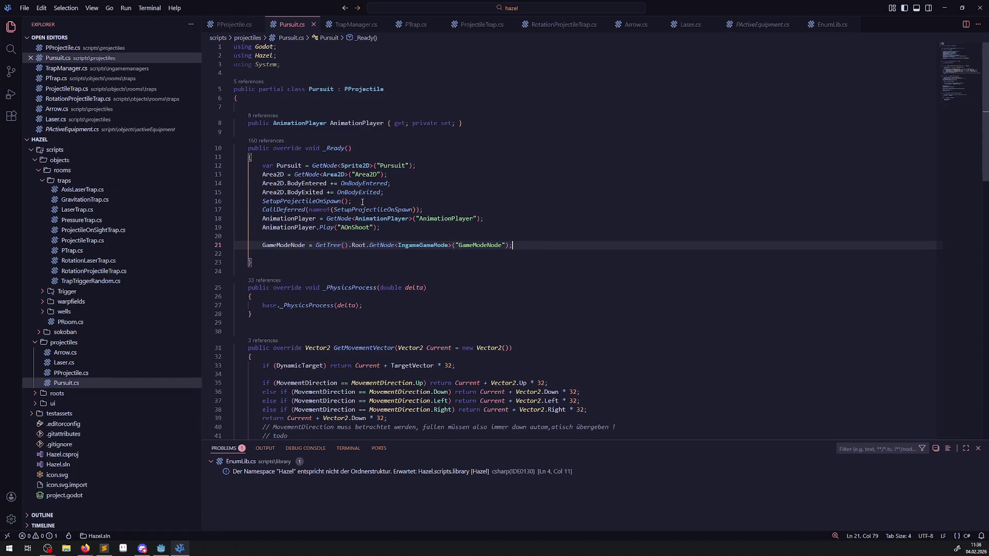
double_click(300, 245)
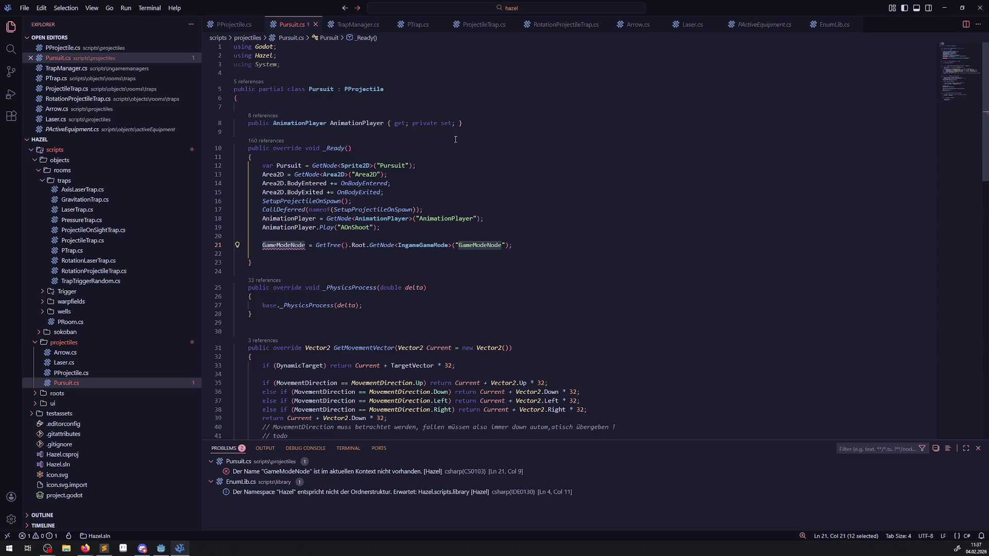
type("Ingame")
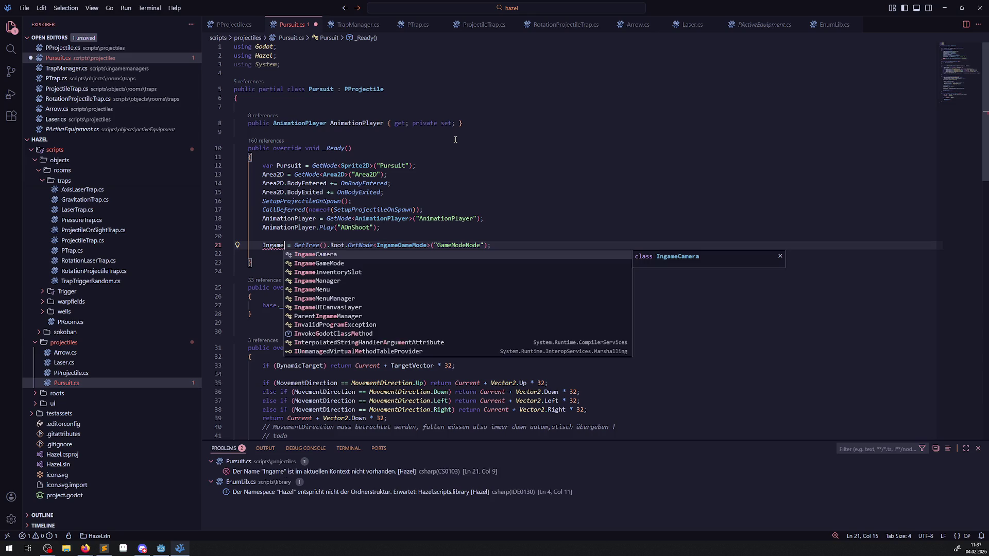
key("Down")
key("Down")
key("Down")
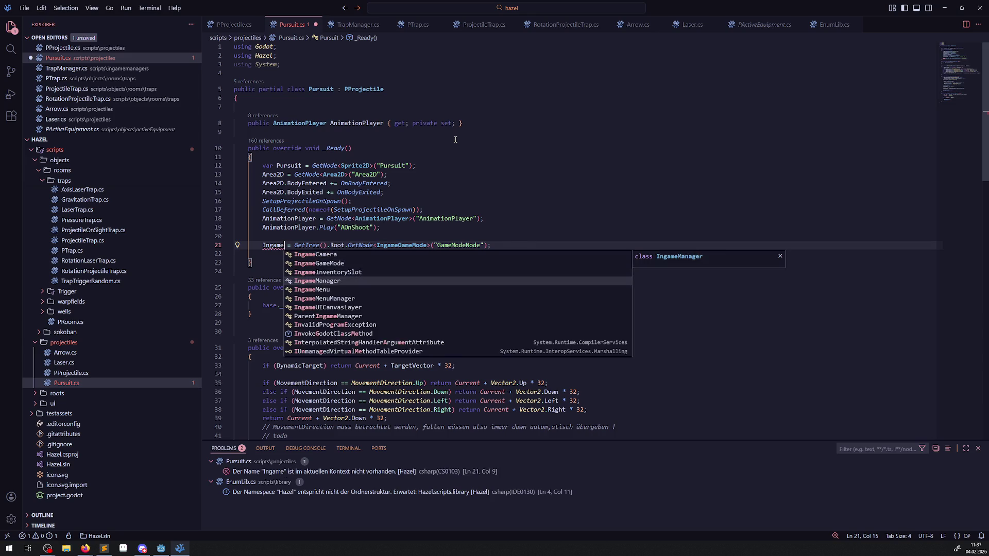
key("Return")
- Duplicate the AnimationPlayer property and turn the copy into an IngameManager property of type IngameManager
double_click(289, 245)
key("ctrl+c")
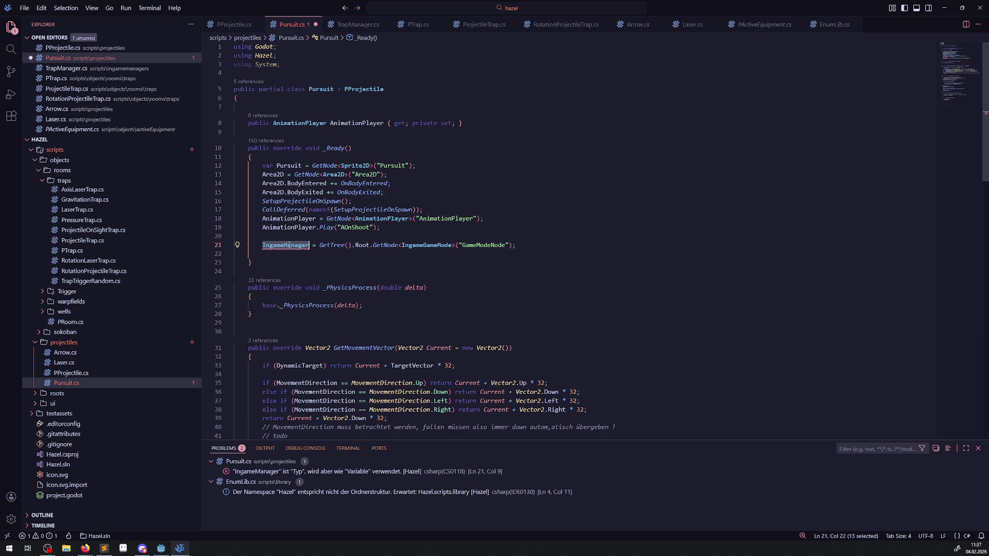
left_click(296, 125)
key("shift+alt+Down")
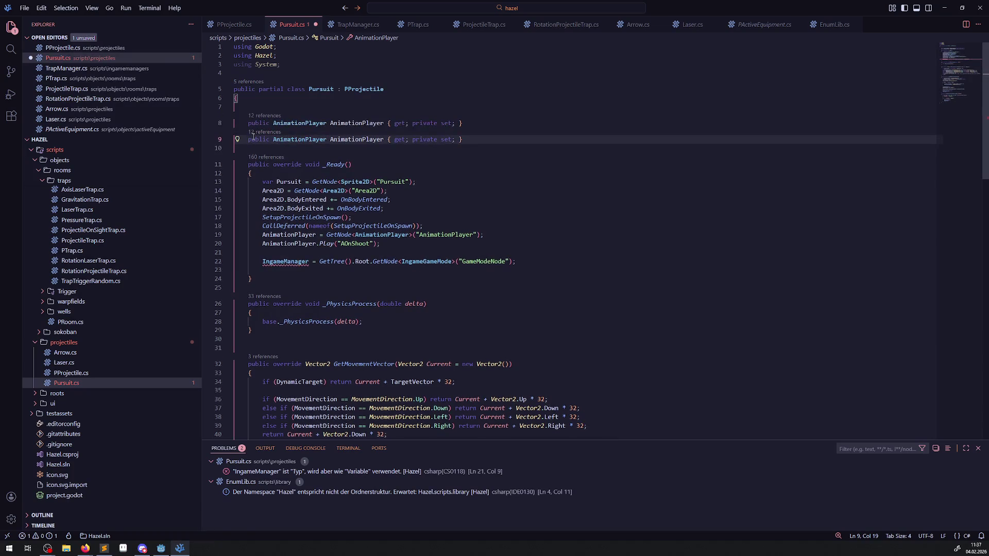
key("Home")
key("ctrl+v")
key("ctrl+z")
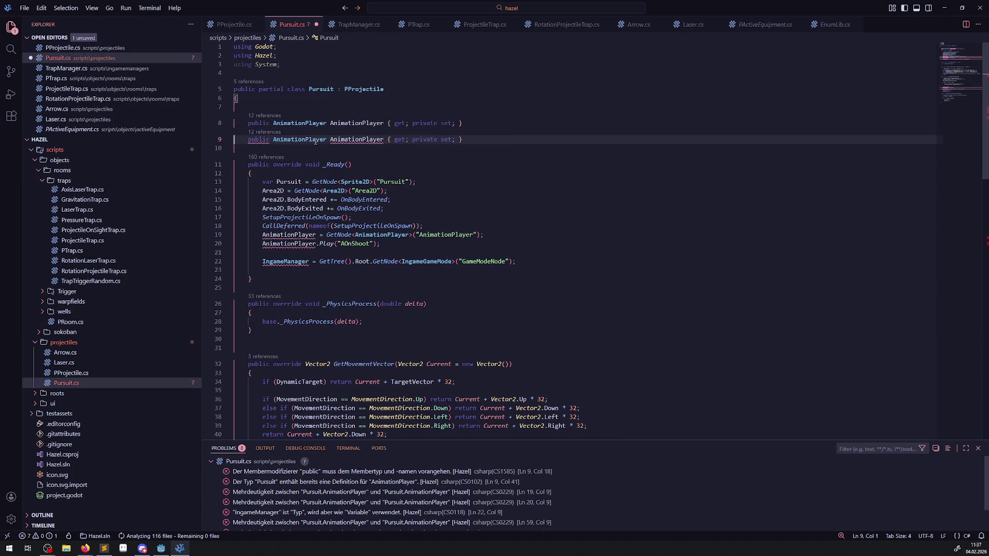
double_click(315, 141)
key("ctrl+v")
double_click(349, 140)
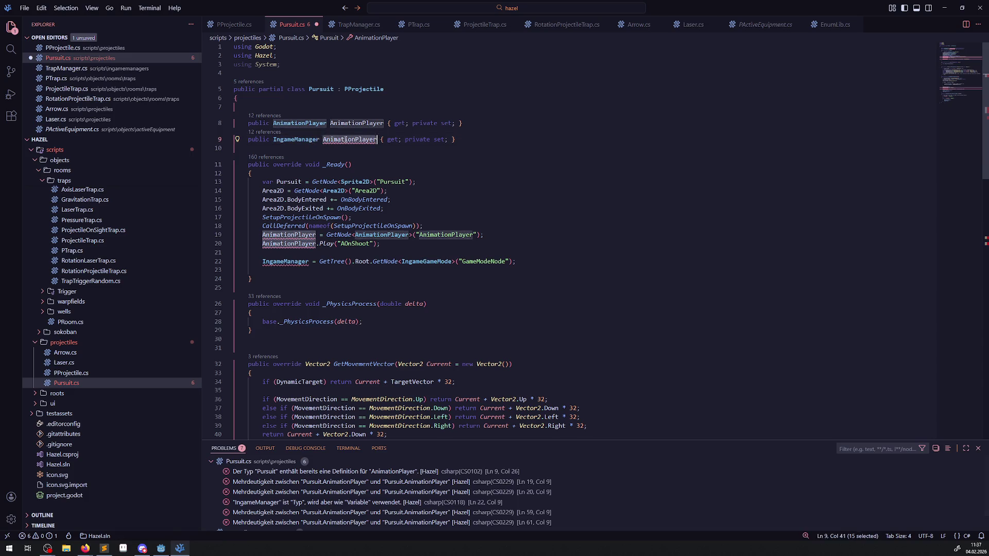
key("ctrl+v")
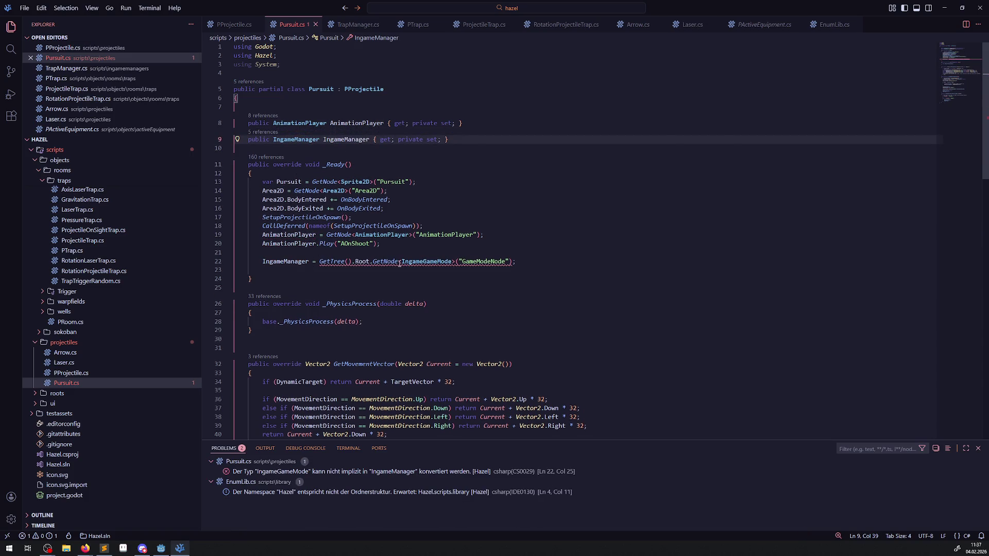
left_click(510, 261)
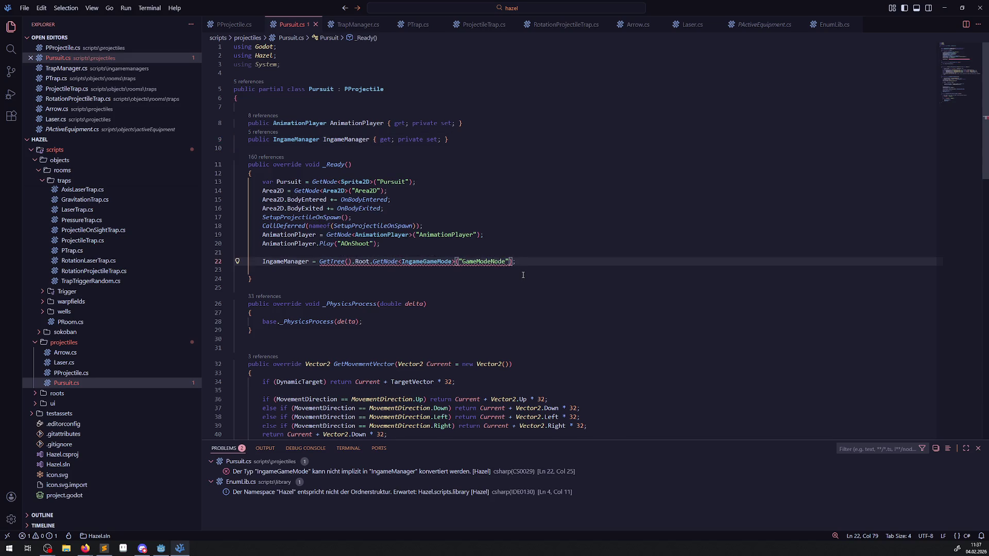
- Append .IngameManager to the GetNode lookup in _Ready to fix the type error
type(".IngameManager")
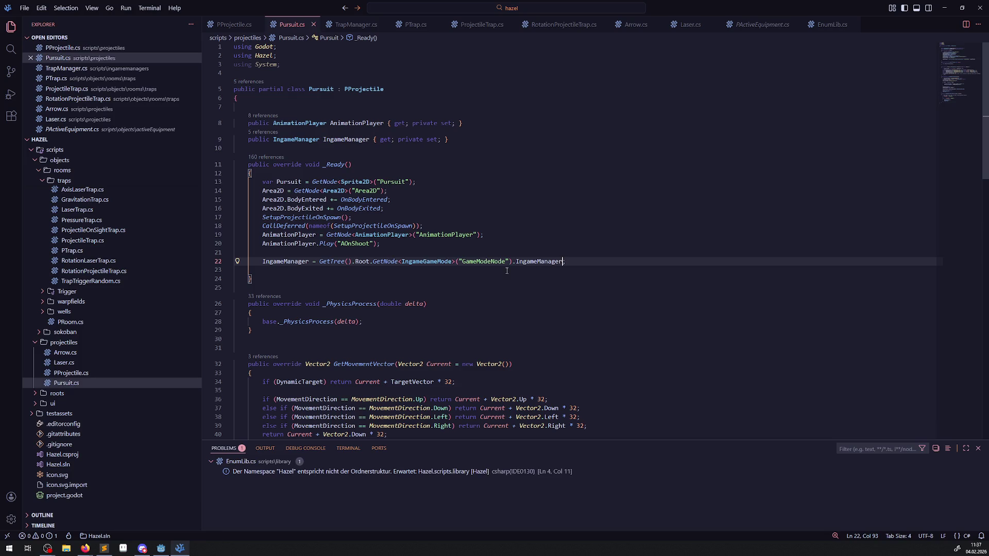
scroll(323, 238, "down", 3)
double_click(286, 184)
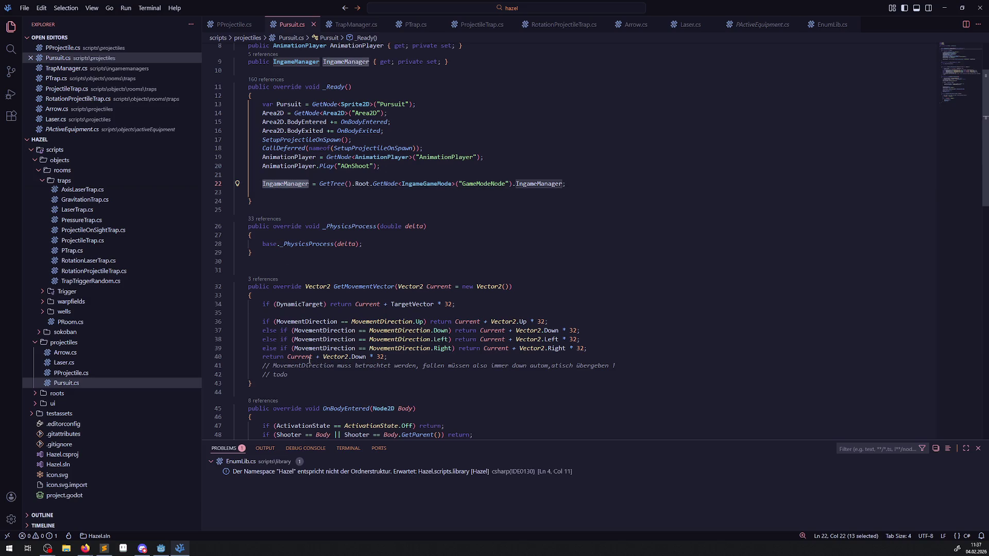
- In PProjectile.cs, highlight every use of DeltaPos in _PhysicsProcess
mouse_move(309, 360)
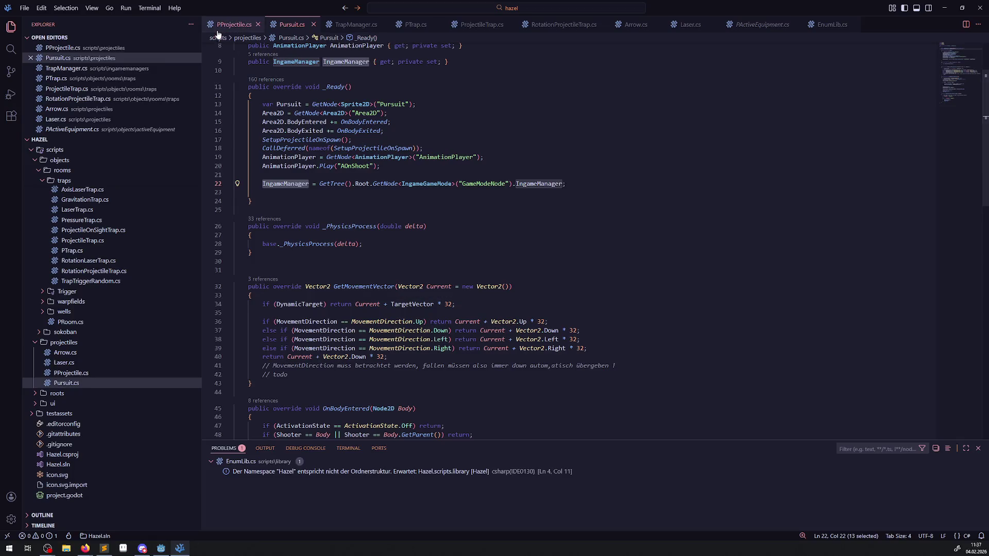
left_click(234, 24)
scroll(321, 241, "up", 10)
scroll(322, 240, "down", 8)
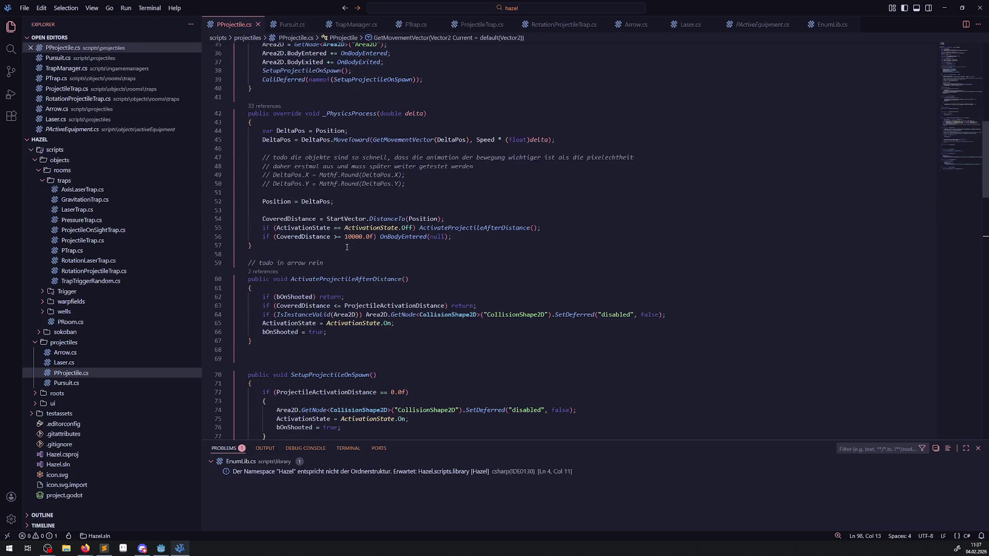
double_click(287, 131)
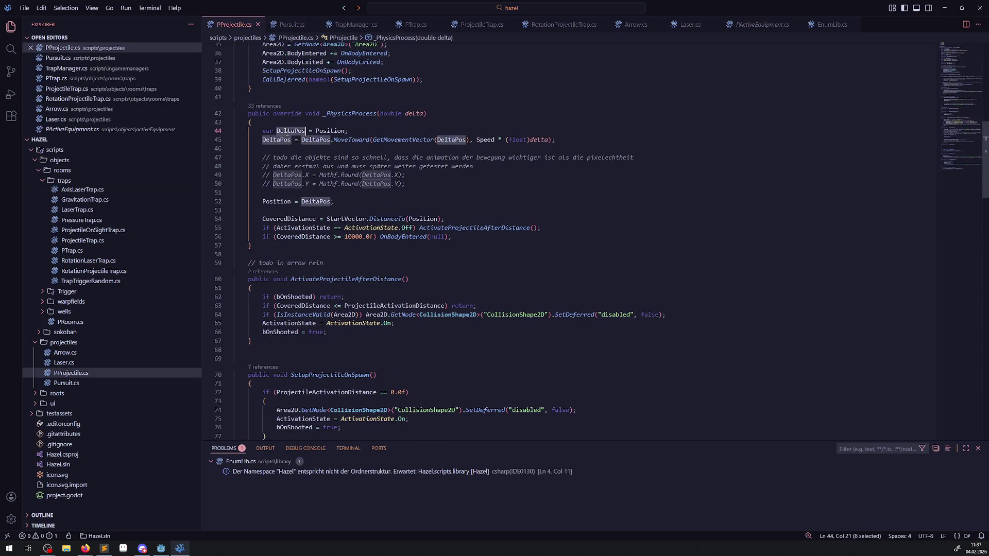
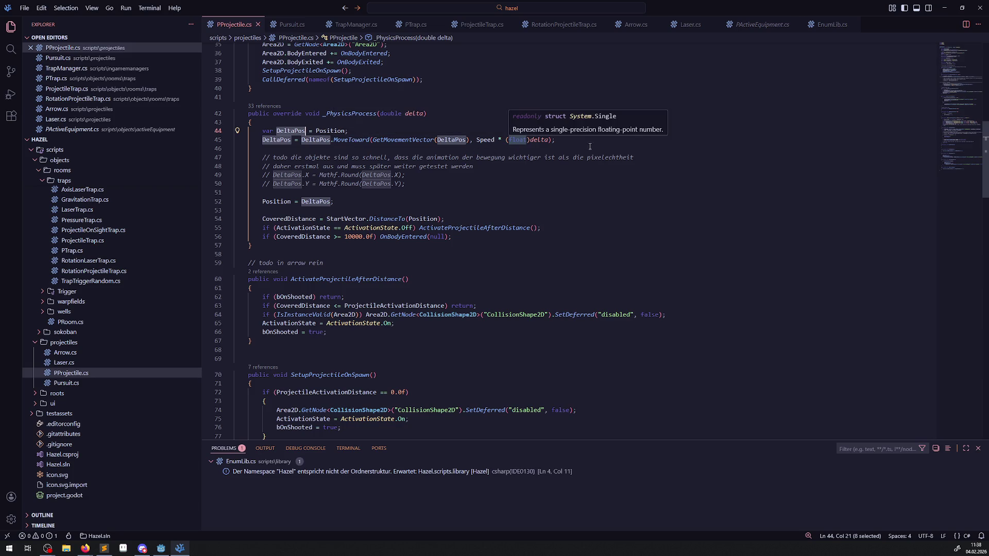
- Replace Pursuit's GetMovementVector body with an unfinished 'return IngameManager.HeroManager.Hero.' line
key("ctrl+Page_Down")
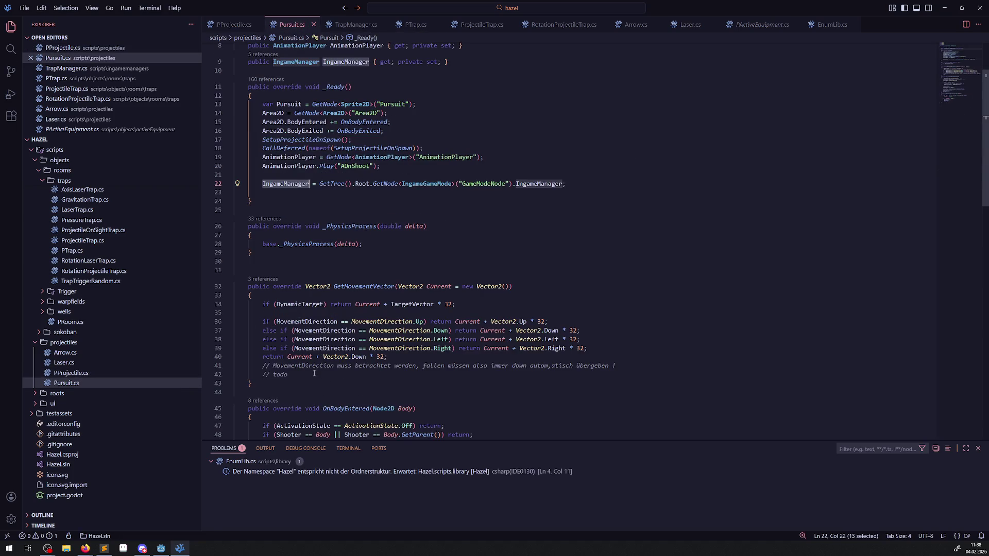
mouse_move(316, 375)
left_mouse_down()
mouse_move(262, 306)
mouse_move(264, 322)
mouse_move(262, 304)
left_mouse_up()
key("BackSpace")
type("i")
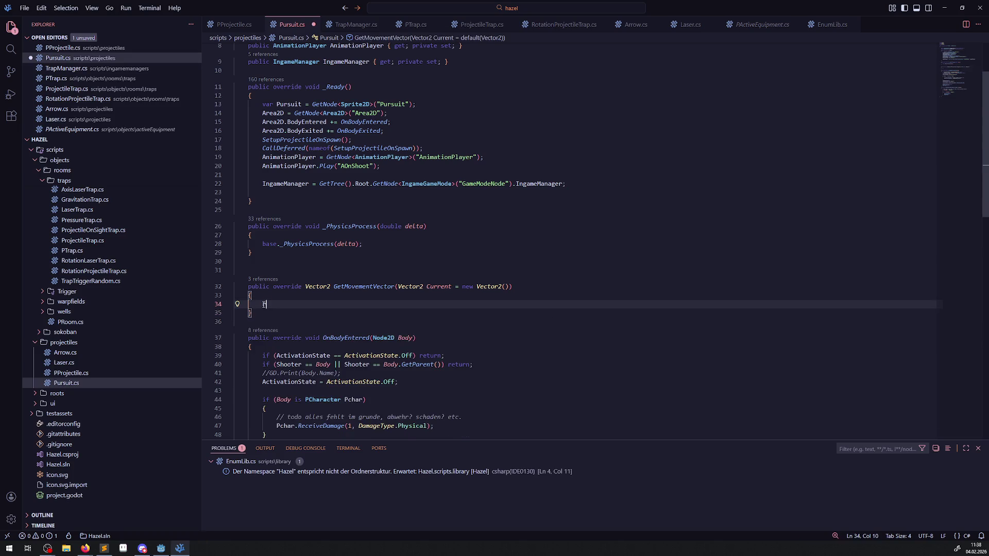
type("return IngameManager")
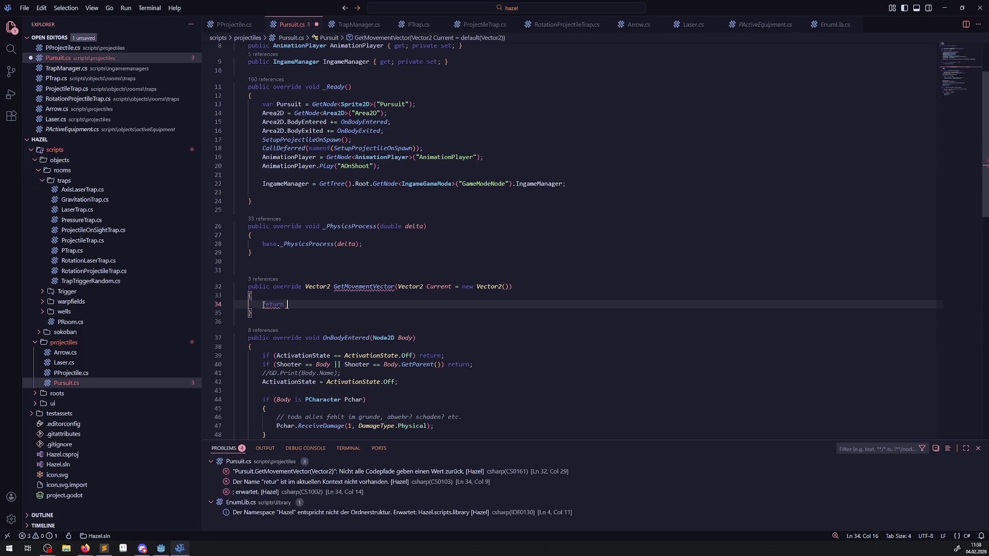
type(".Hero")
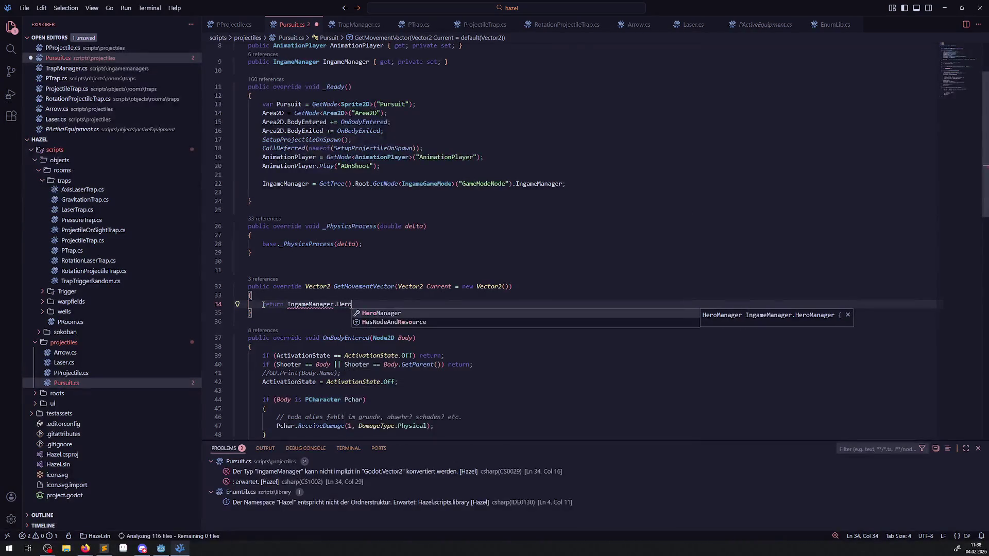
key("Tab")
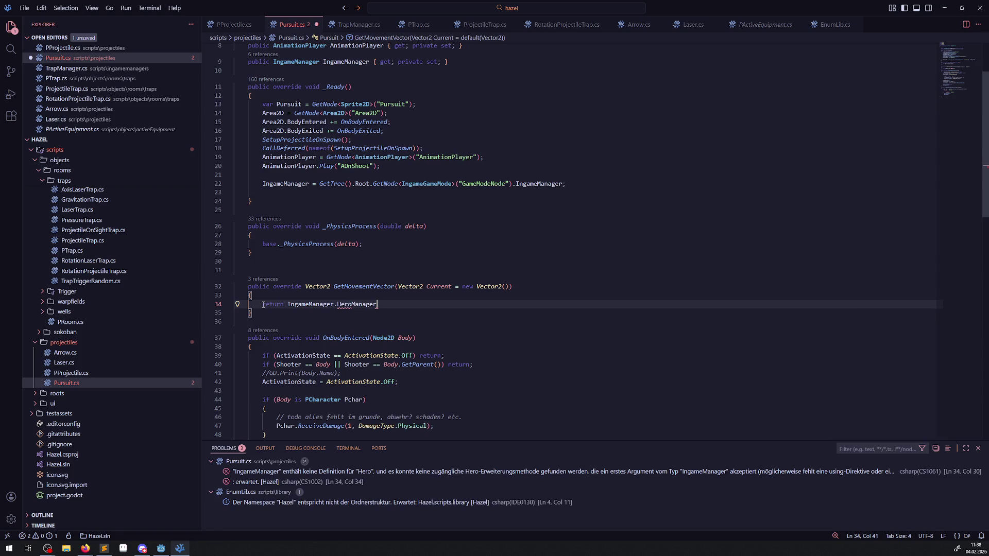
type(".Hero.")
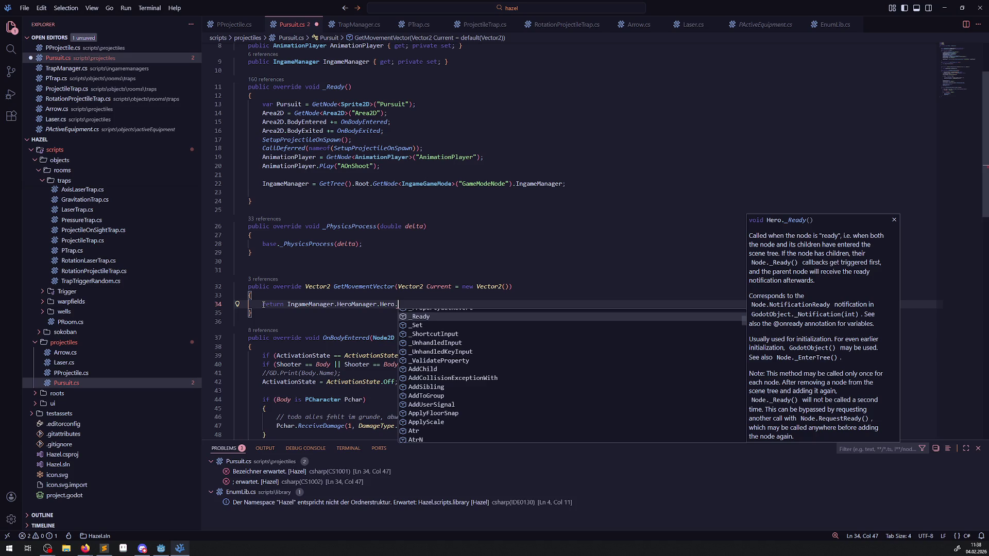
left_click(231, 26)
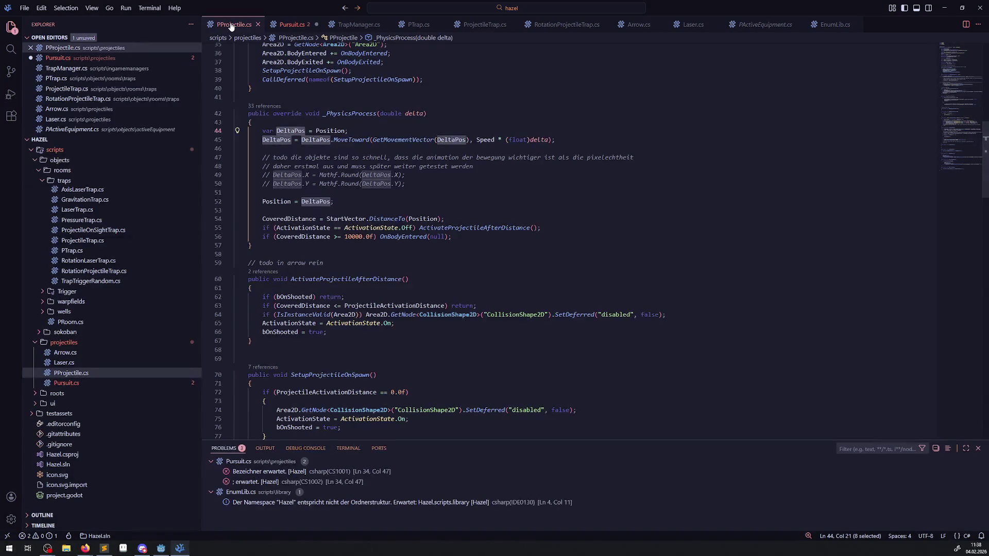
- Review _PhysicsProcess in PProjectile.cs, then go back to Pursuit.cs
mouse_move(318, 140)
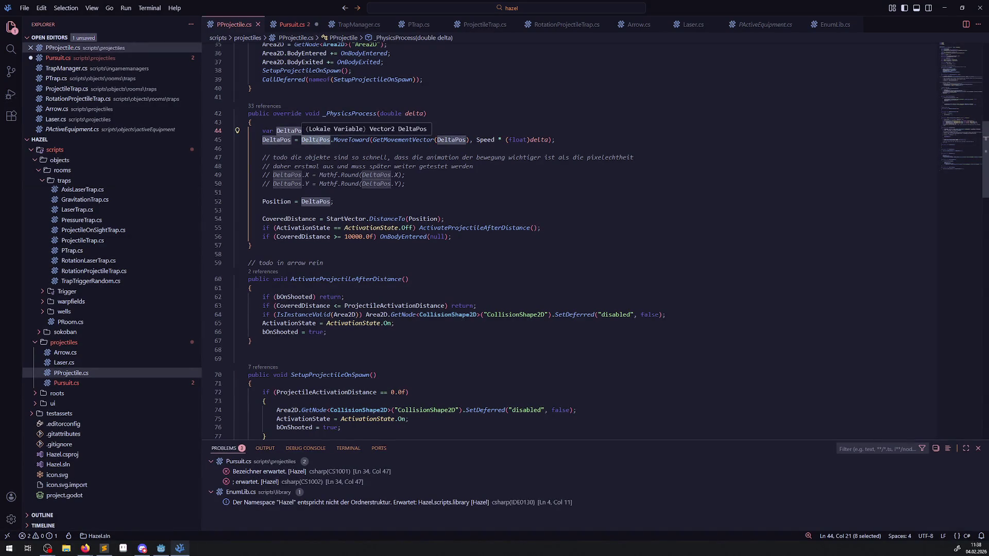
left_click(322, 61)
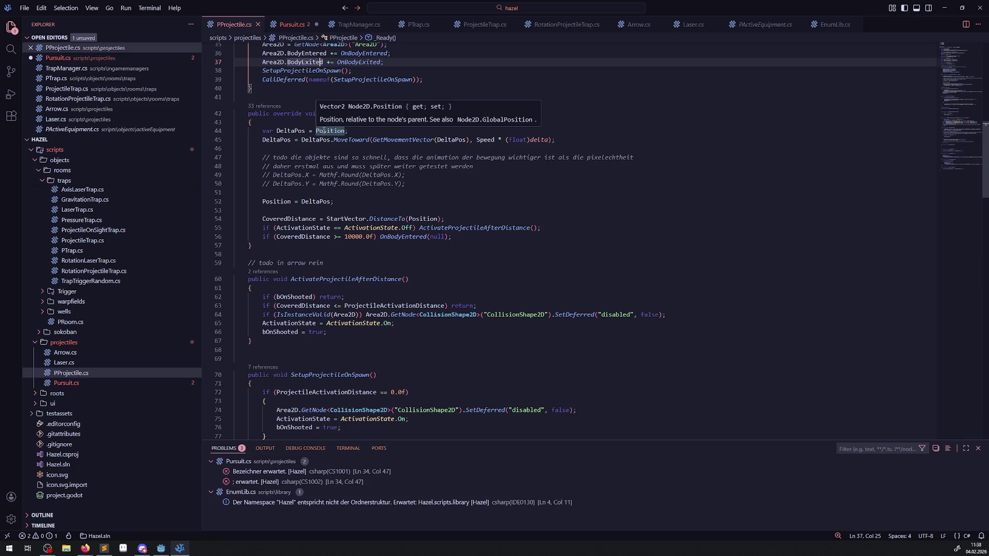
left_click(291, 24)
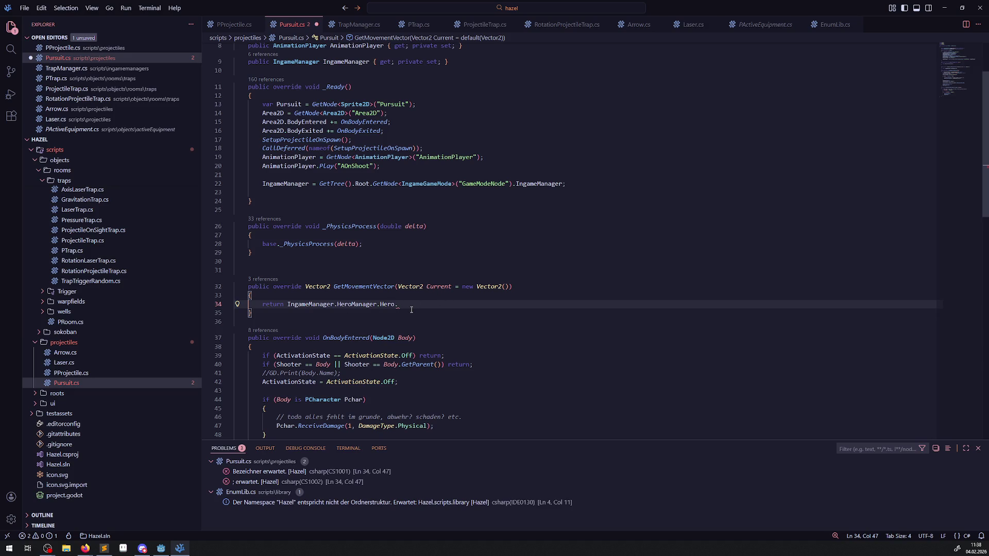
- Complete Hero.GlobalPosition, add a minus sign, and paste a second IngameManager. prefix after it
type("Glo")
key("Tab")
type("-")
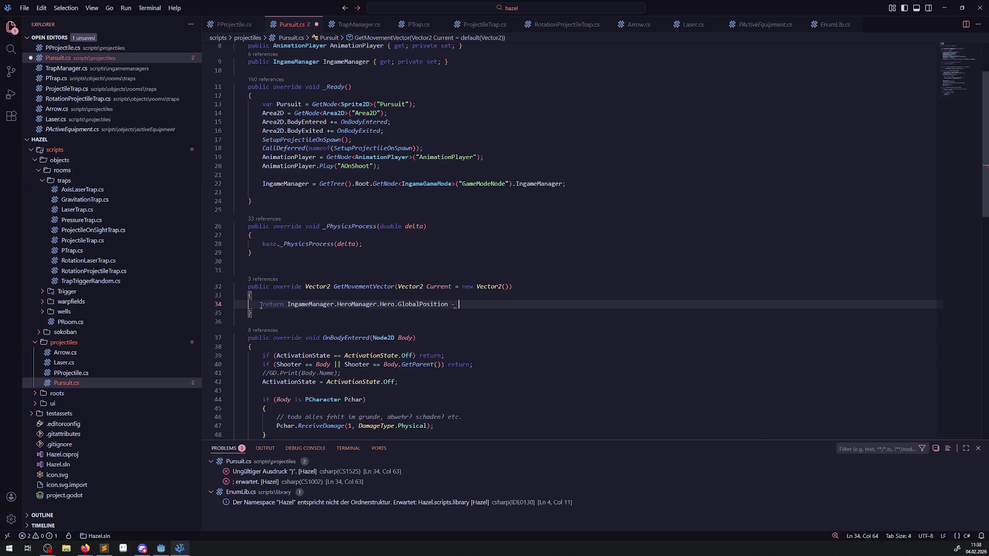
mouse_move(287, 305)
left_mouse_down()
mouse_move(379, 304)
mouse_move(337, 304)
left_mouse_up()
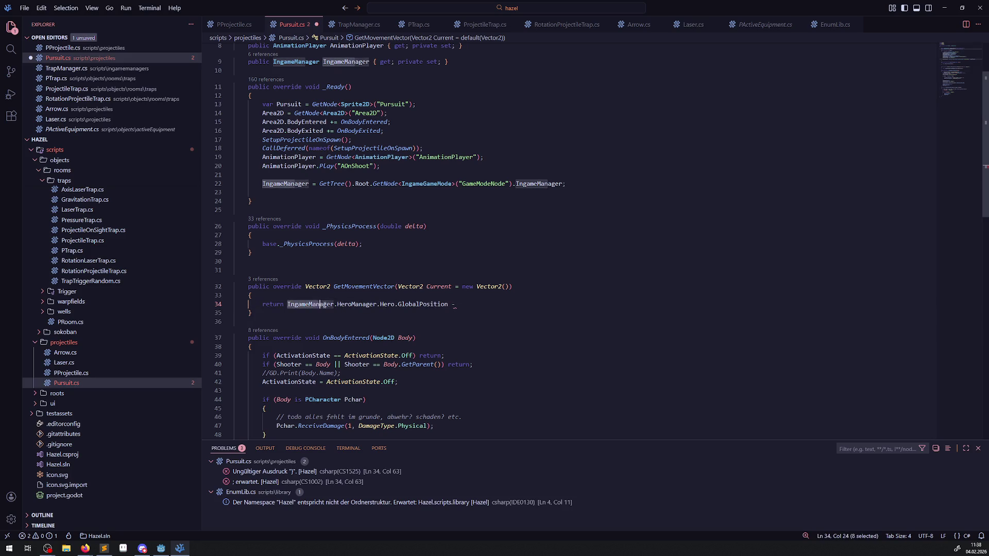
key("ctrl+c")
left_click(489, 305)
key("ctrl+v")
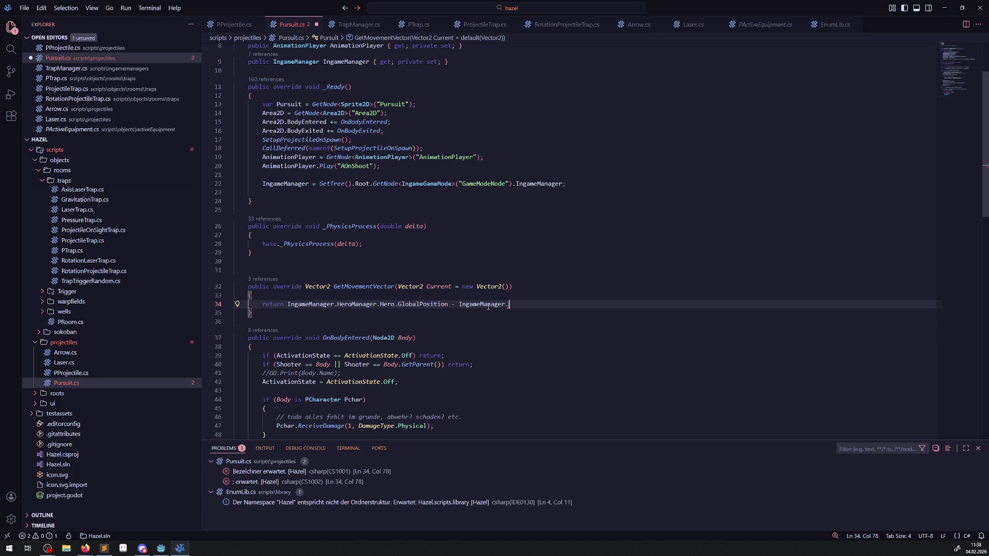
- Extend the pasted prefix to RoomManager.CurrentRoom.ToLocal();
type("RoomManager")
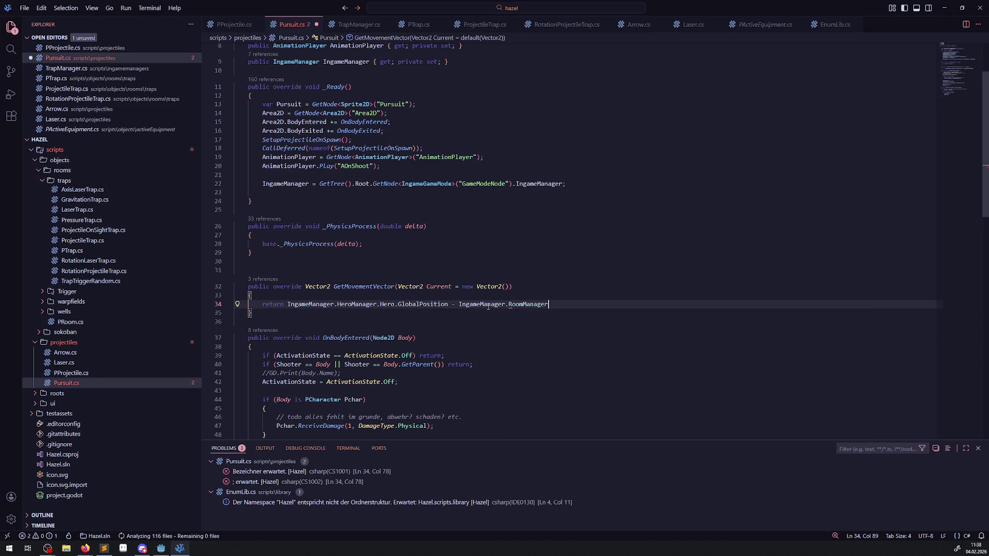
type(".CurrentRoom.LKo")
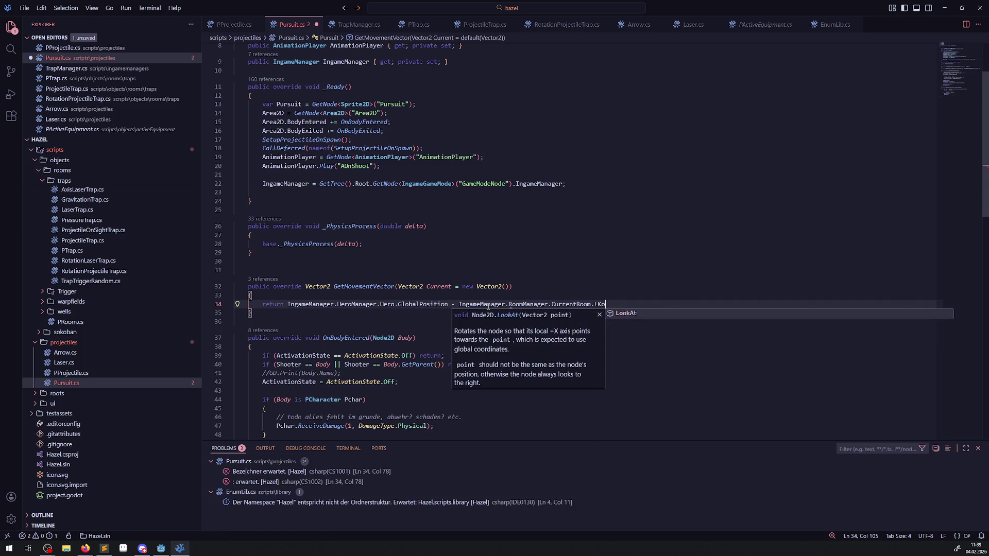
key("BackSpace")
type("o")
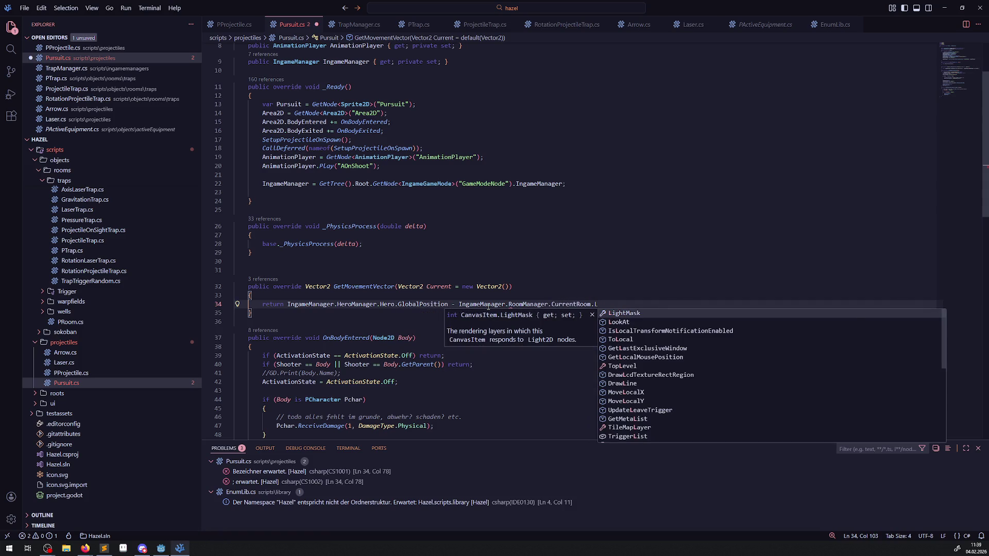
key("Down")
key("Down")
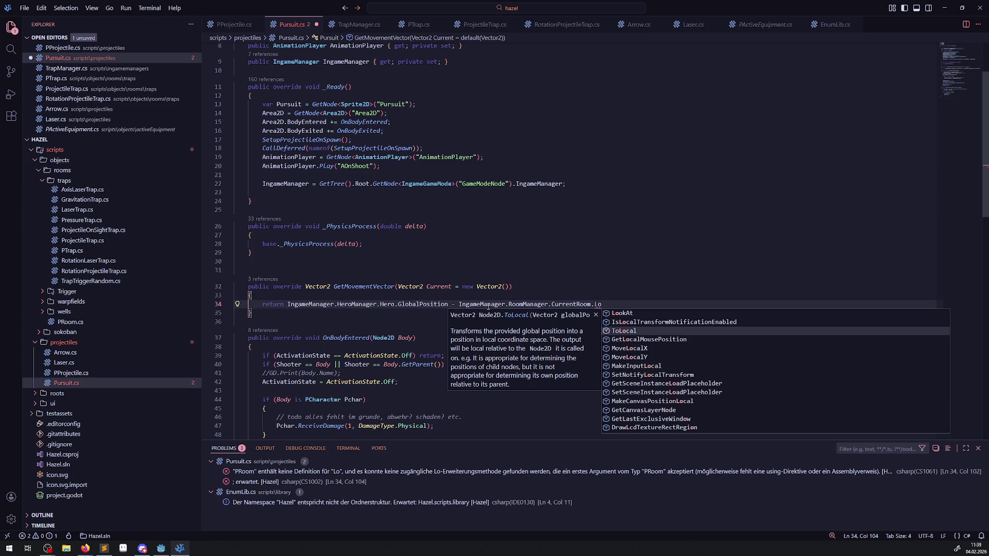
key("Tab")
type("()")
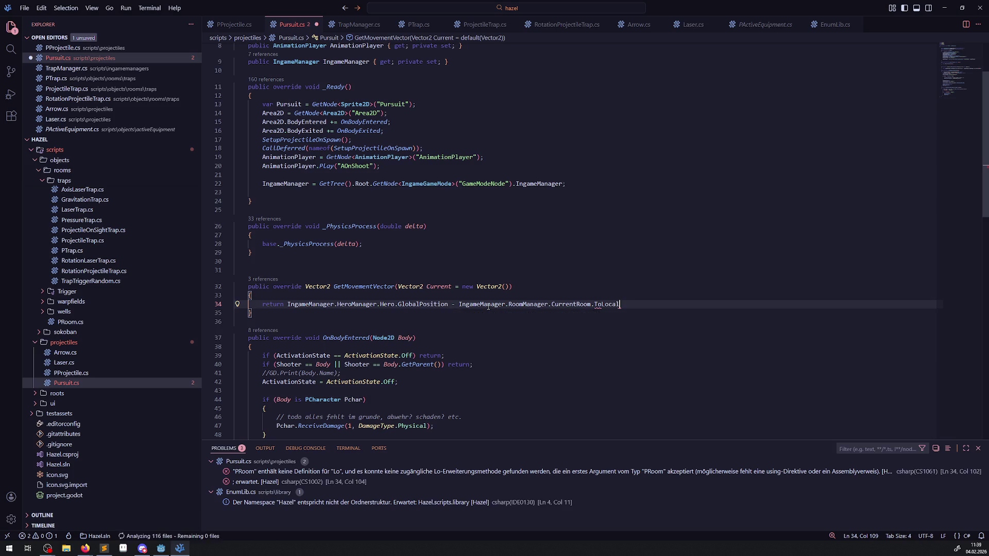
type(";")
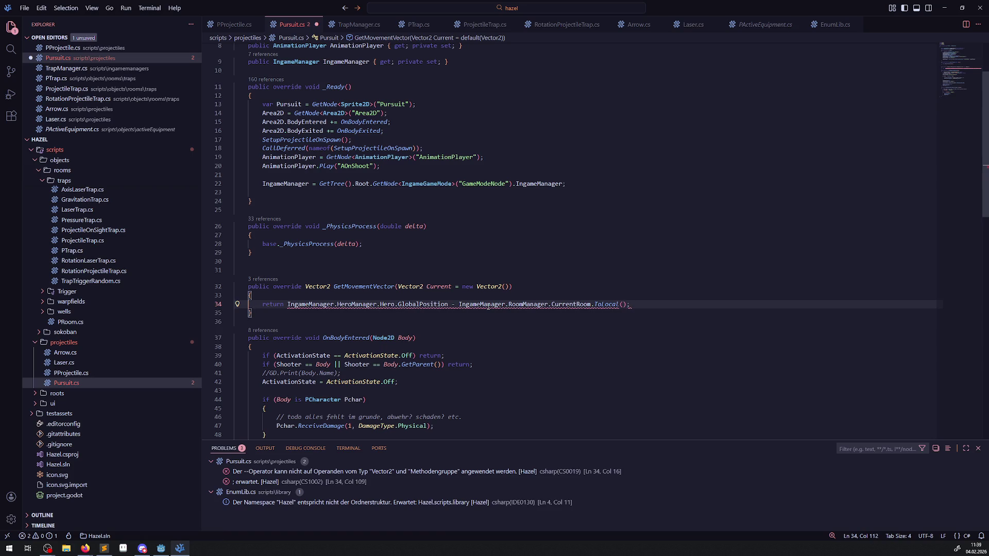
- Move the hero's GlobalPosition into ToLocal's argument, delete the leftover, and save Pursuit.cs
left_click_drag(448, 305, 287, 305)
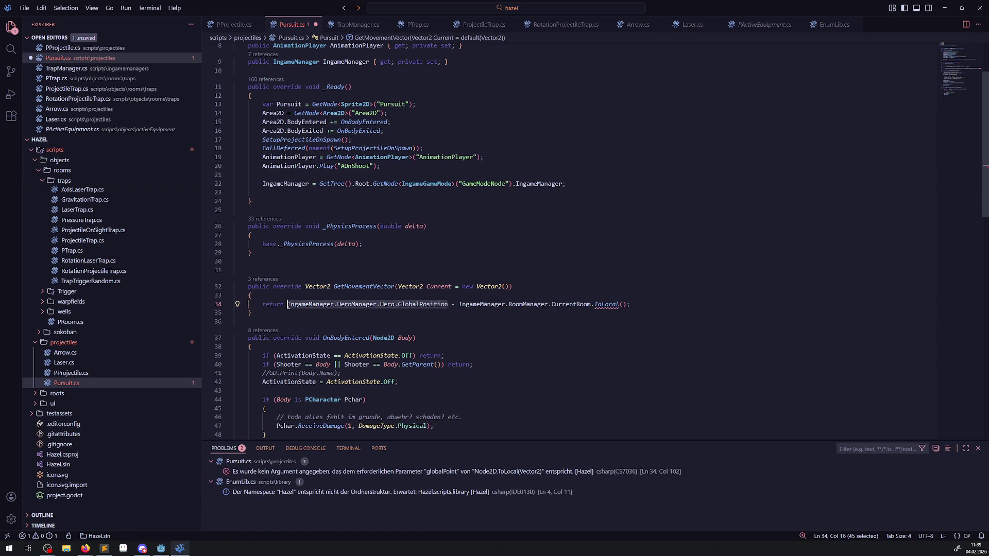
left_click(624, 305)
key("ctrl+v")
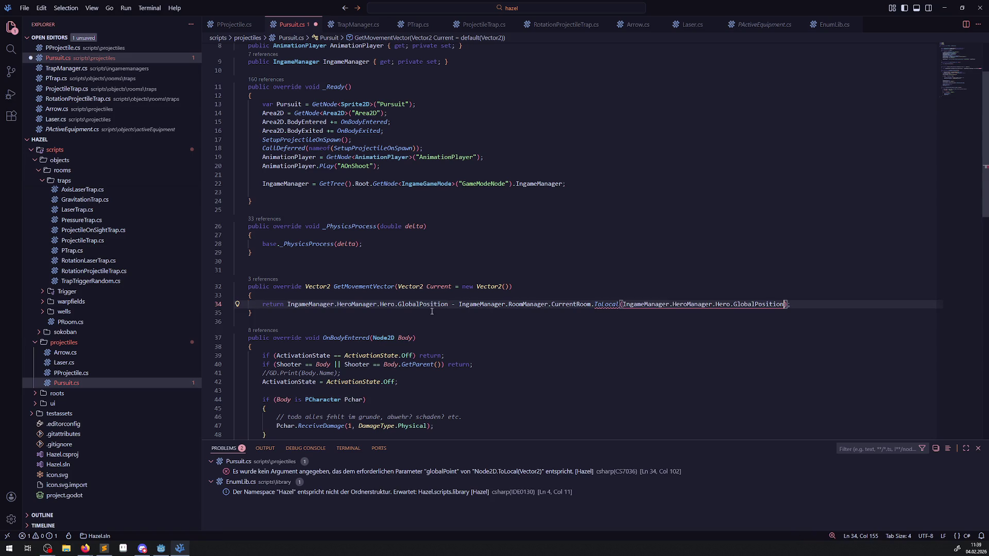
left_click_drag(455, 305, 287, 305)
key("Delete")
left_click(553, 253)
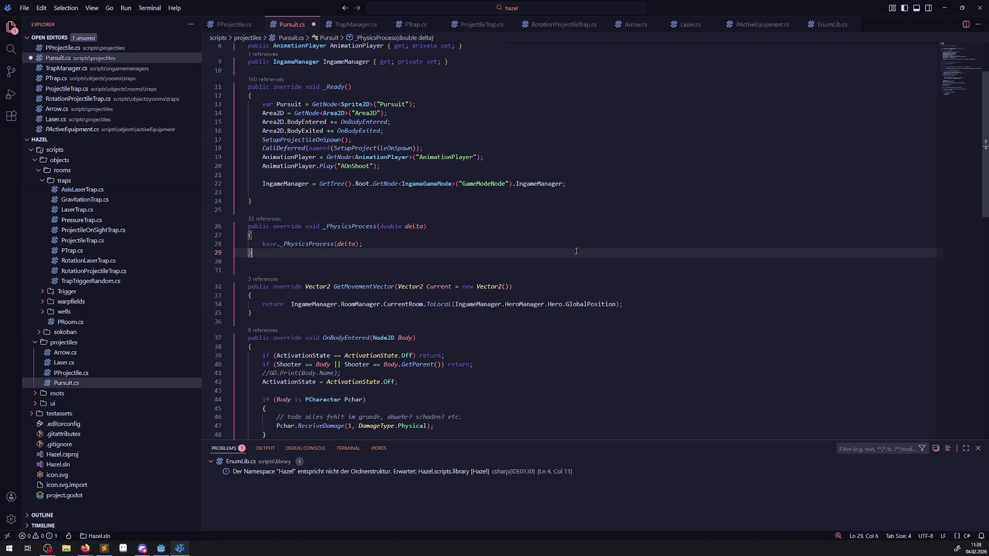
key("ctrl+s")
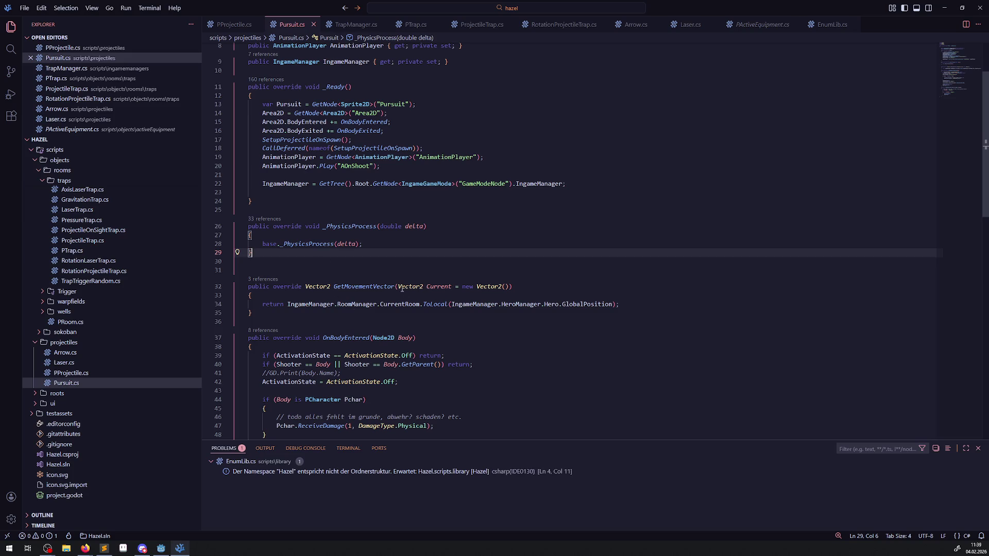
left_click_drag(360, 287, 643, 307)
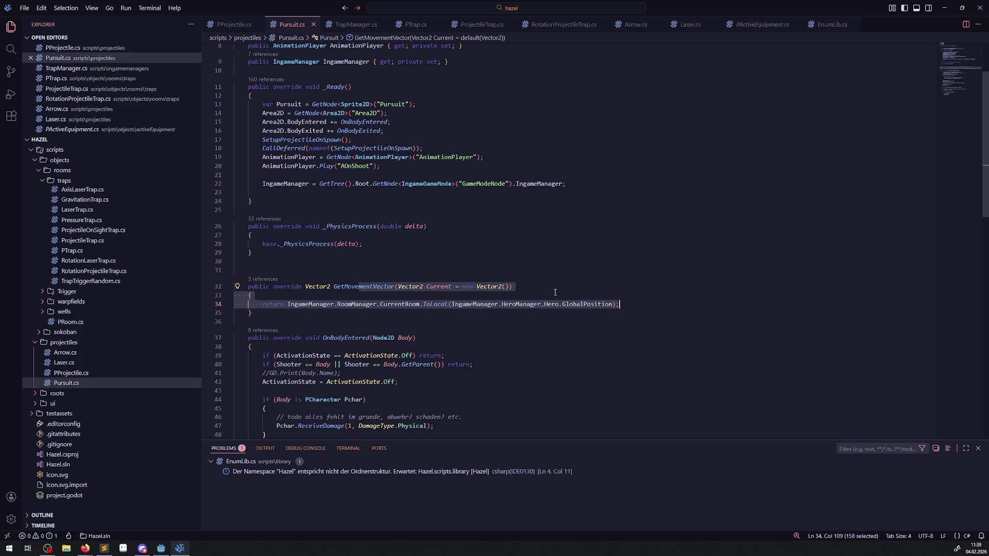
key("ctrl+Page_Up")
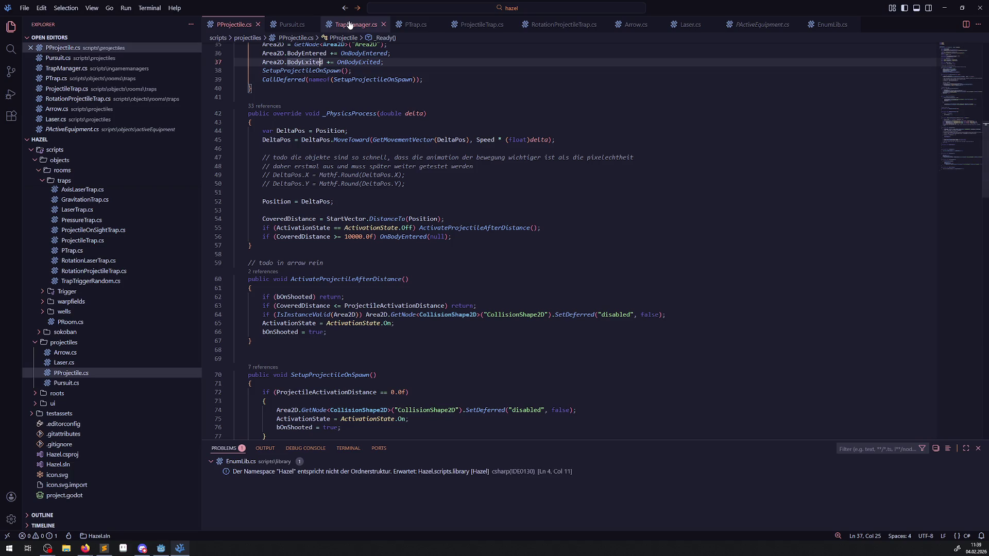
- Rebuild the C# project in Godot and open the RoomTest01 scene
left_click(162, 549)
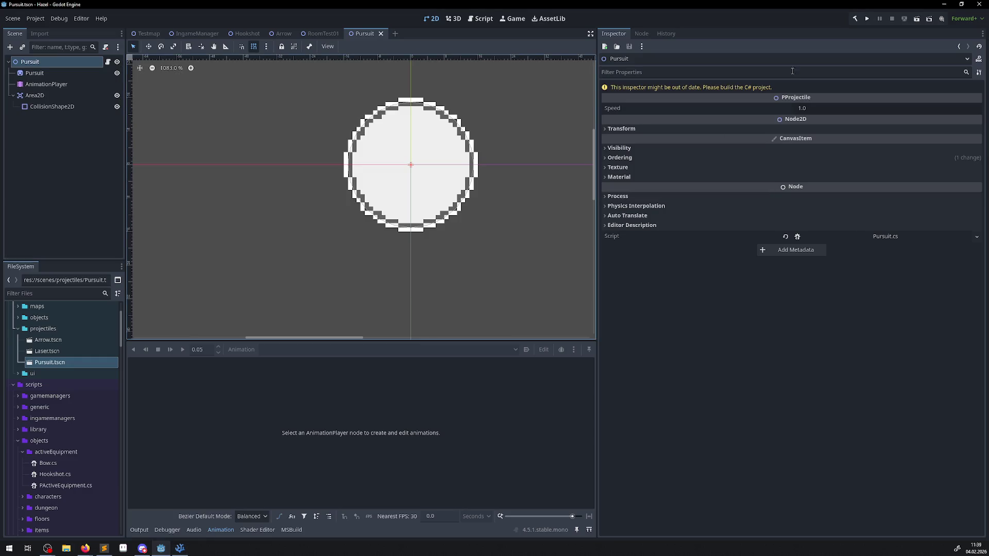
left_click(856, 21)
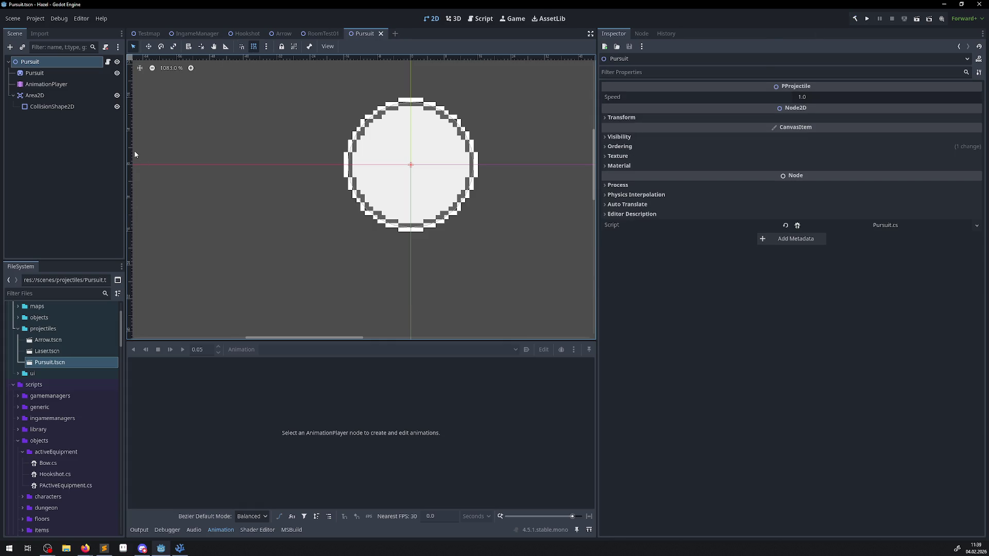
left_click(311, 34)
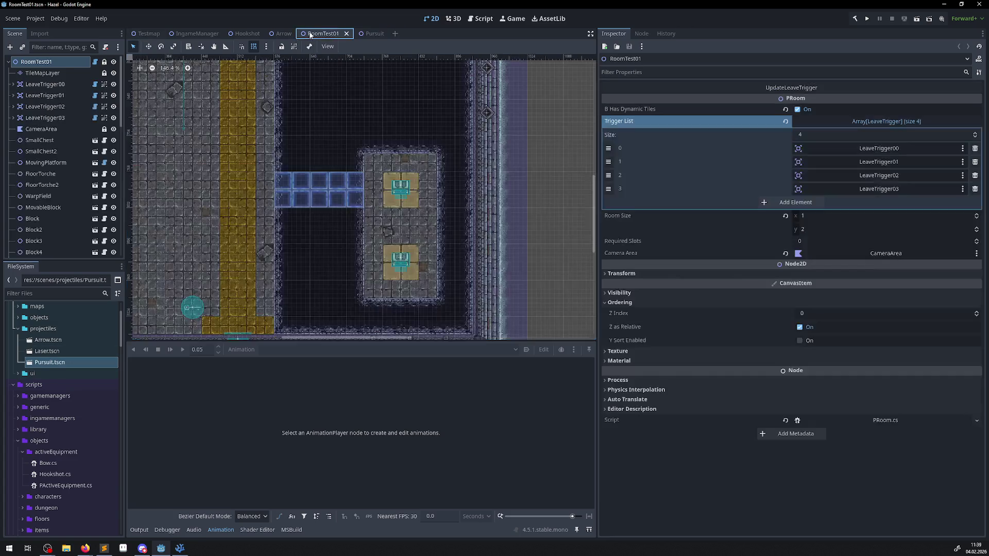
- Set ArrowTrap5's Projectile Type to Pursuit
scroll(346, 297, "down", 4)
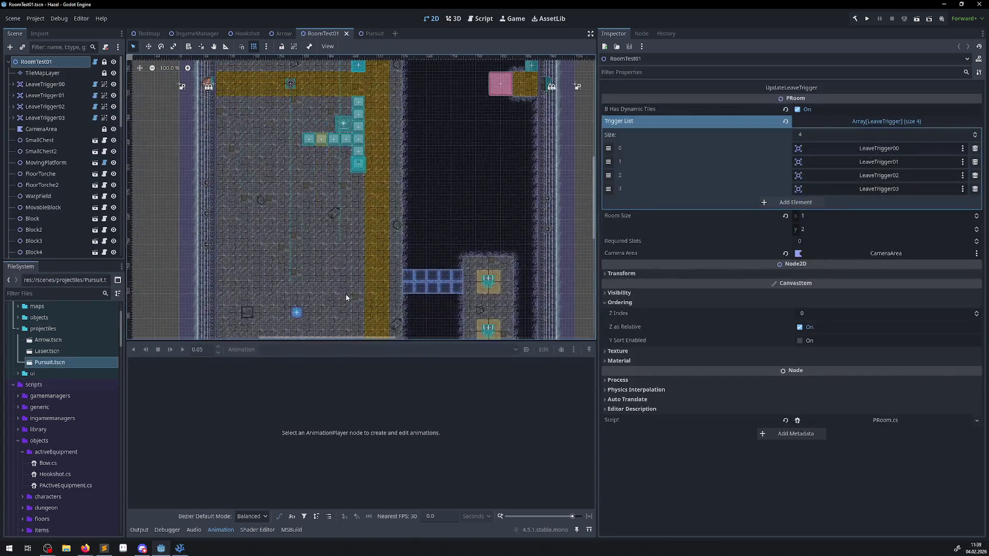
scroll(294, 129, "down", 3)
scroll(305, 96, "up", 3)
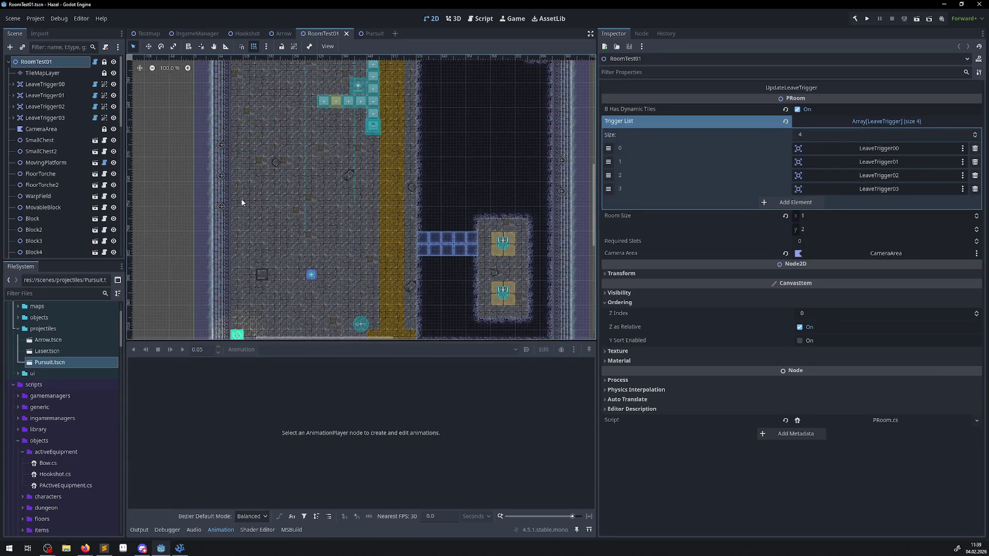
scroll(242, 203, "up", 4)
left_click(215, 208)
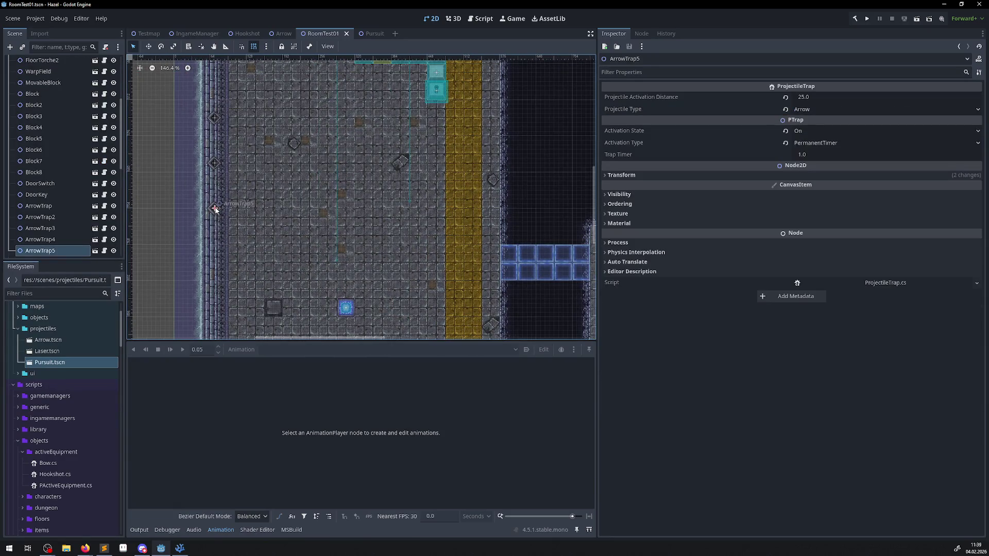
left_click(809, 110)
left_click(826, 152)
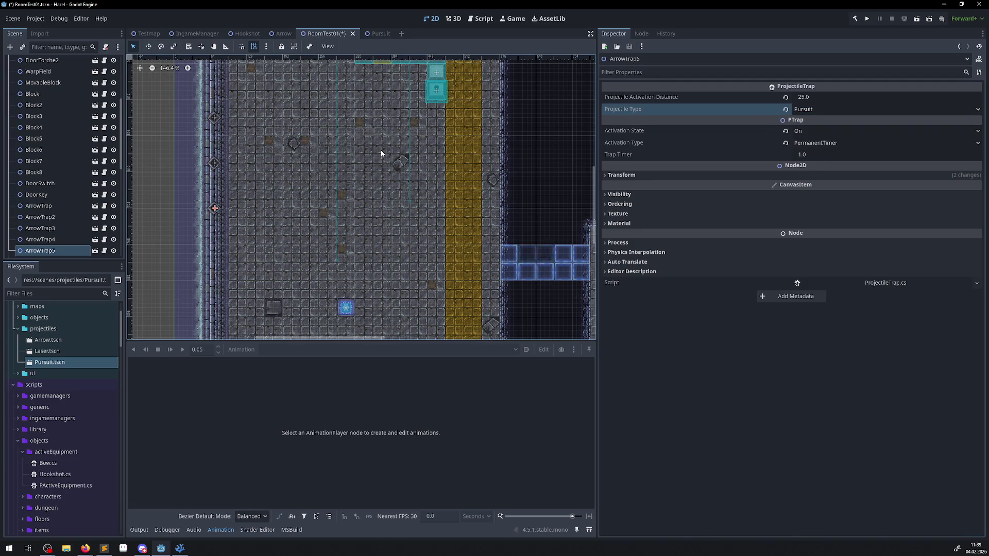
- Inspect ProjectileOnSight2's projectile type choices, leaving it on Arrow
mouse_move(381, 154)
left_mouse_down()
mouse_move(344, 205)
mouse_move(349, 151)
left_mouse_up()
left_click(334, 127)
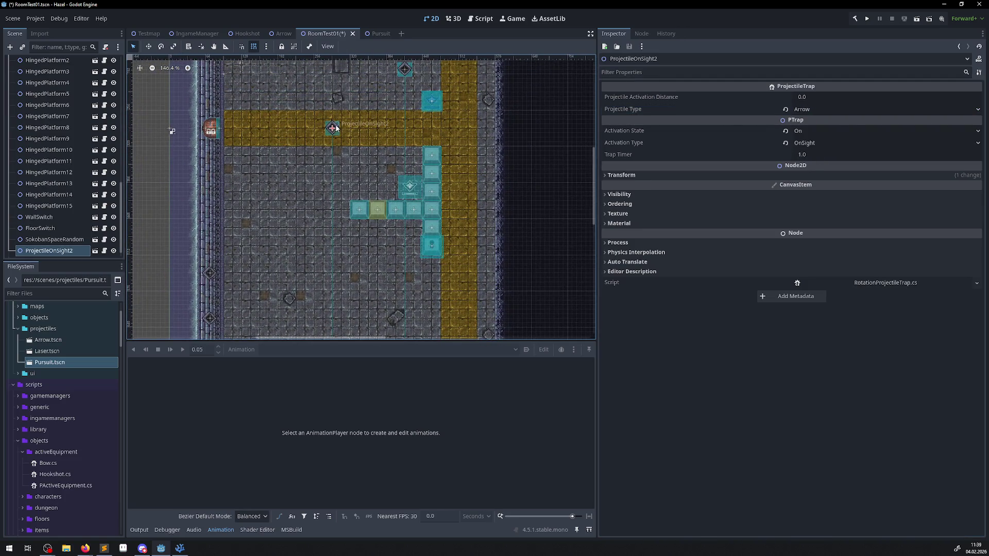
scroll(336, 127, "up", 2)
scroll(360, 124, "right", 3)
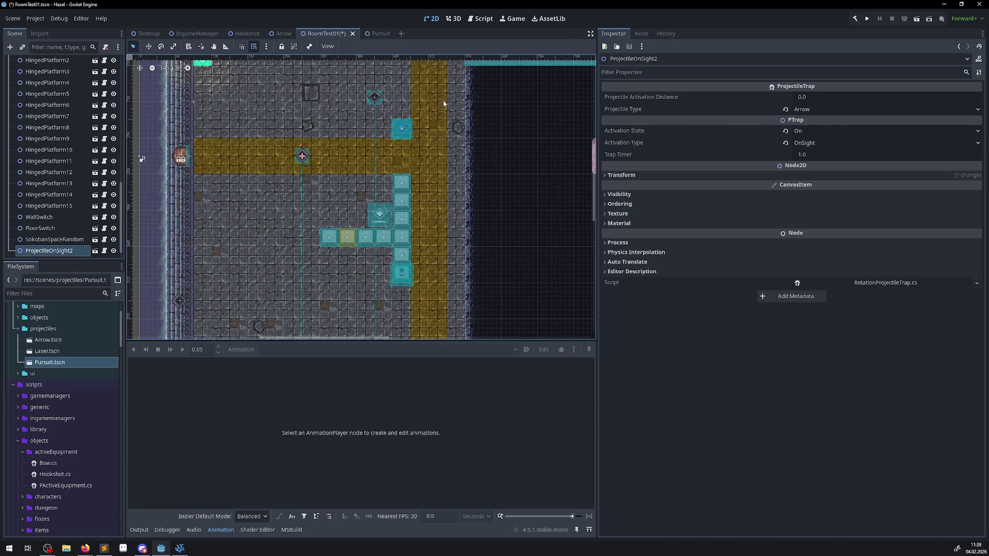
left_click(808, 109)
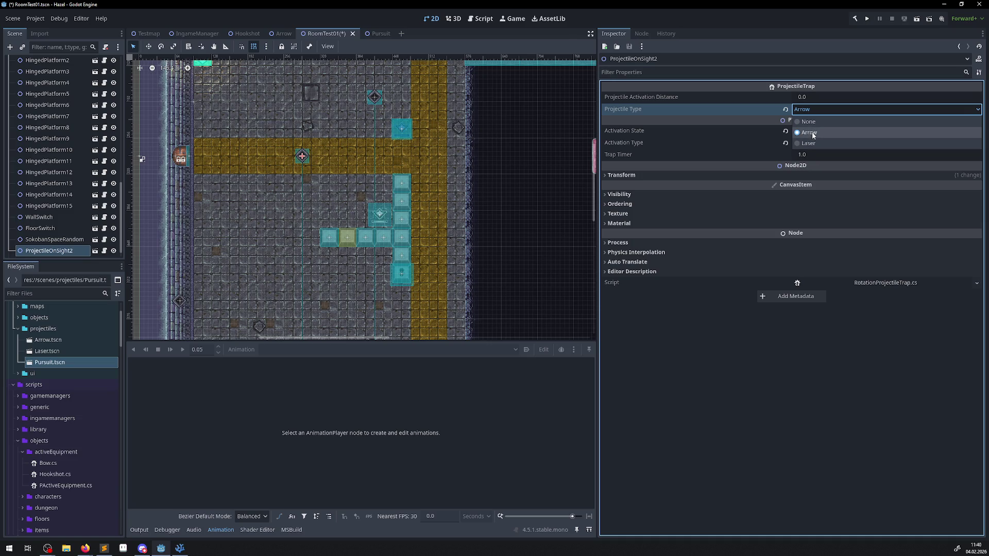
left_click(781, 389)
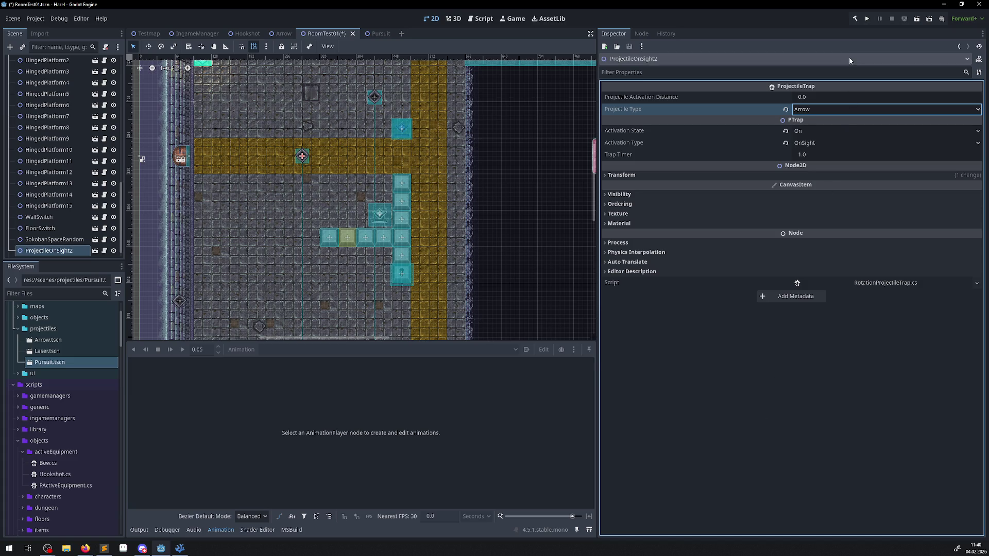
left_click(811, 111)
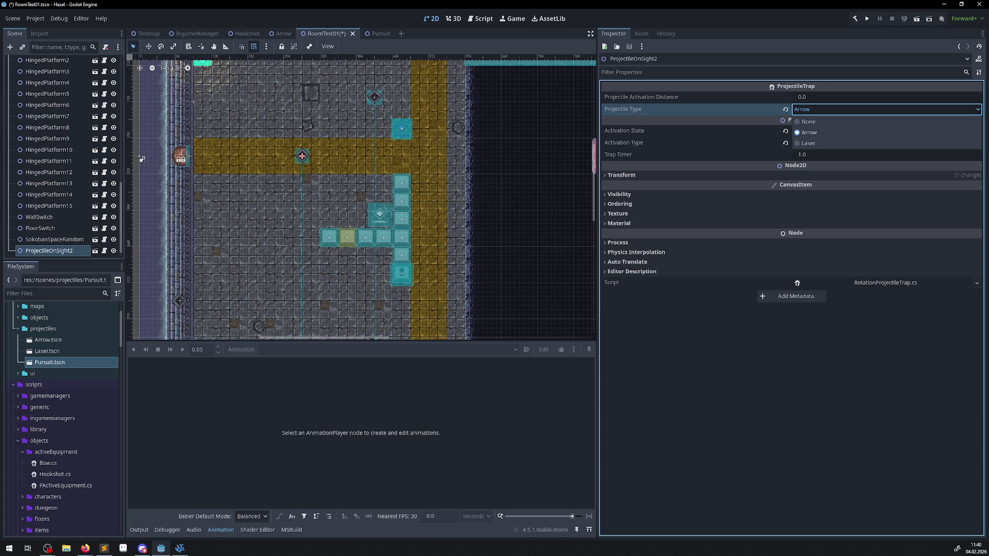
key("alt+Tab")
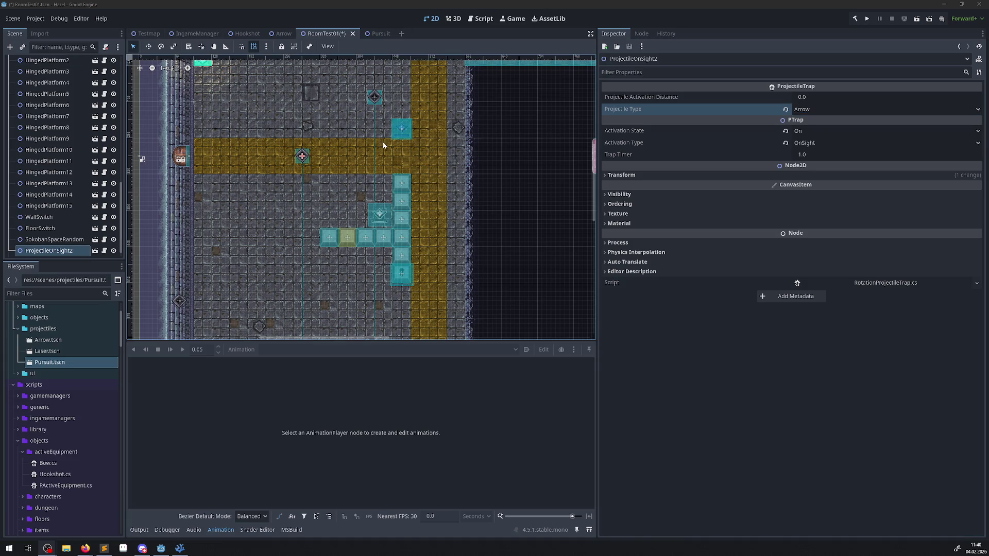
left_click(743, 405)
scroll(515, 74, "down", 1)
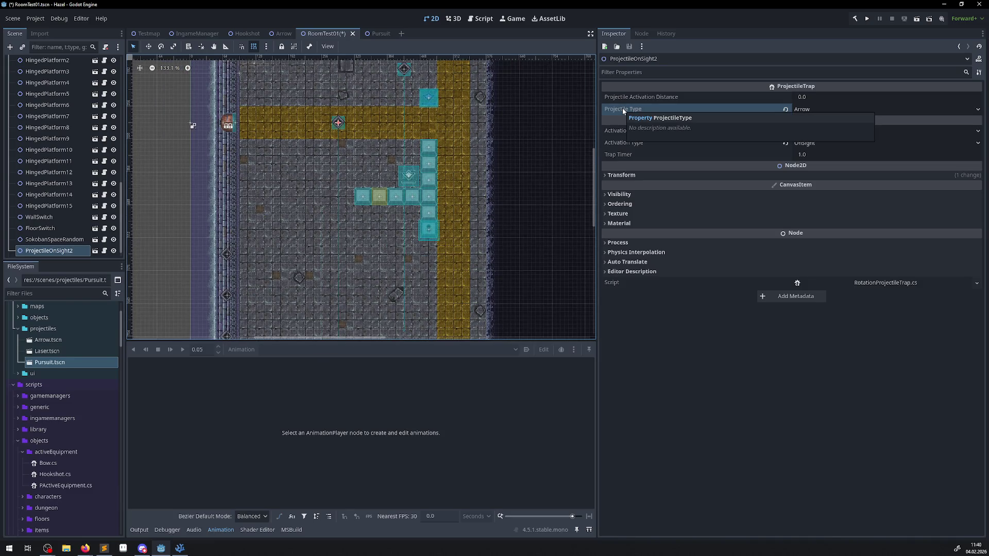
scroll(239, 290, "down", 2)
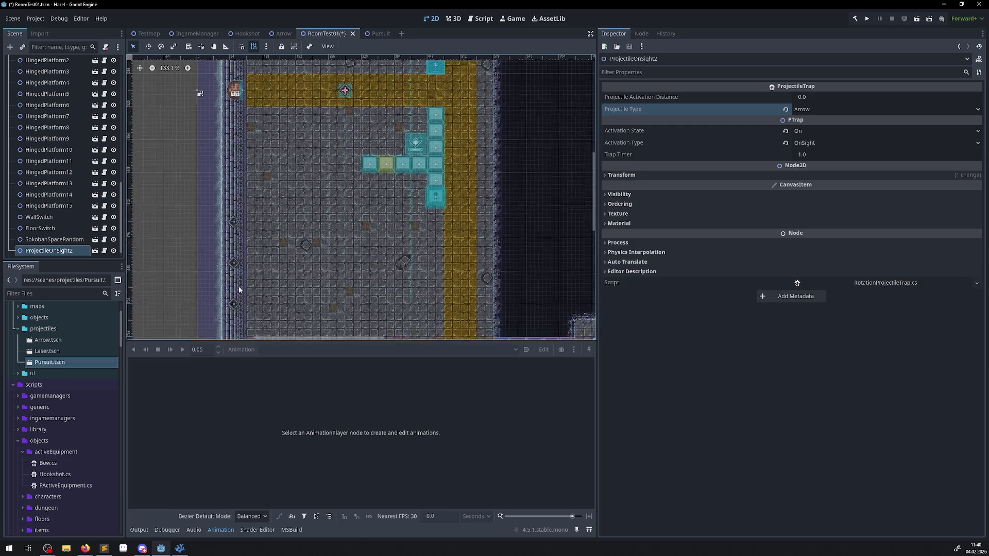
- Recheck ArrowTrap5 (Pursuit) and ProjectileOnSight2 (Arrow), then open ProjectileOnSight2's script
left_click(234, 306)
left_click(806, 111)
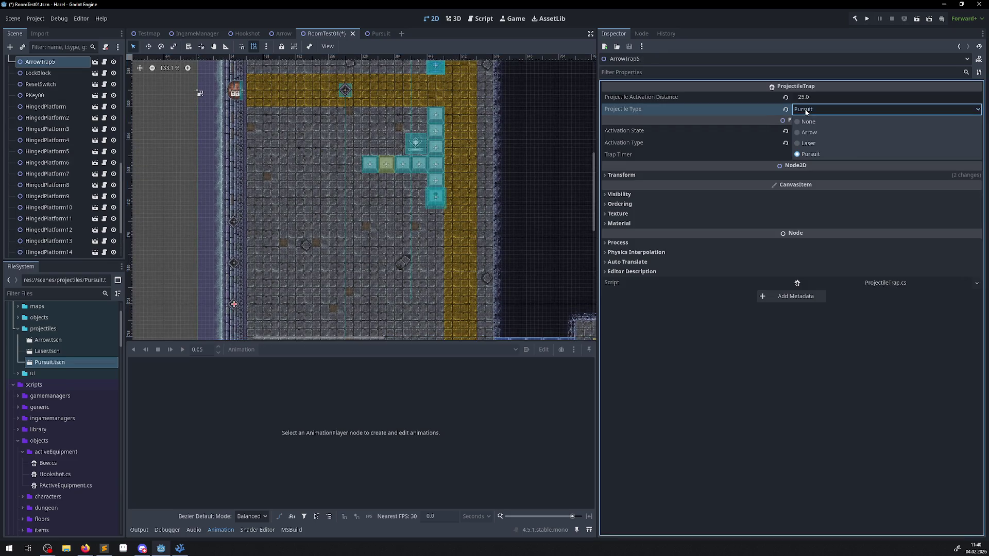
left_click(806, 112)
scroll(295, 181, "up", 4)
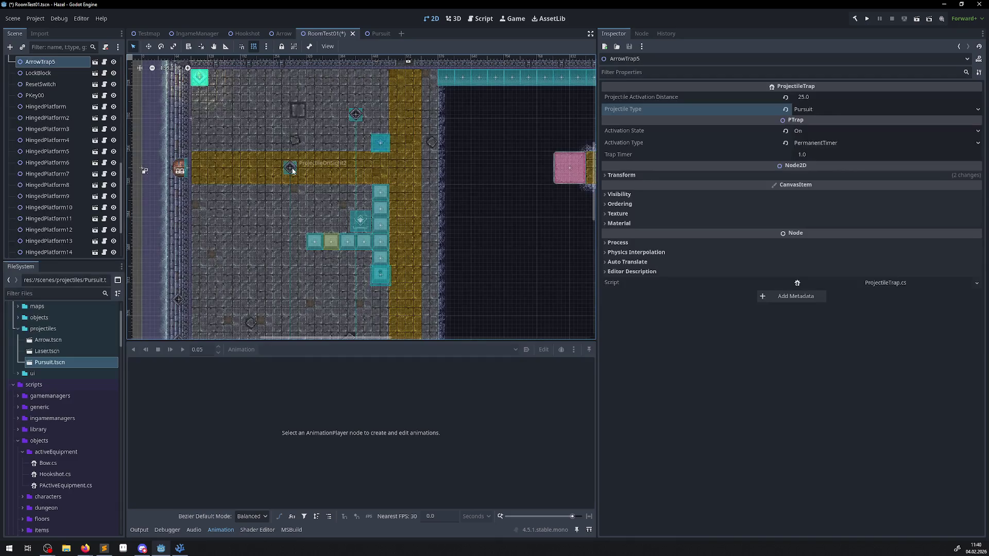
left_click(292, 171)
left_click(805, 111)
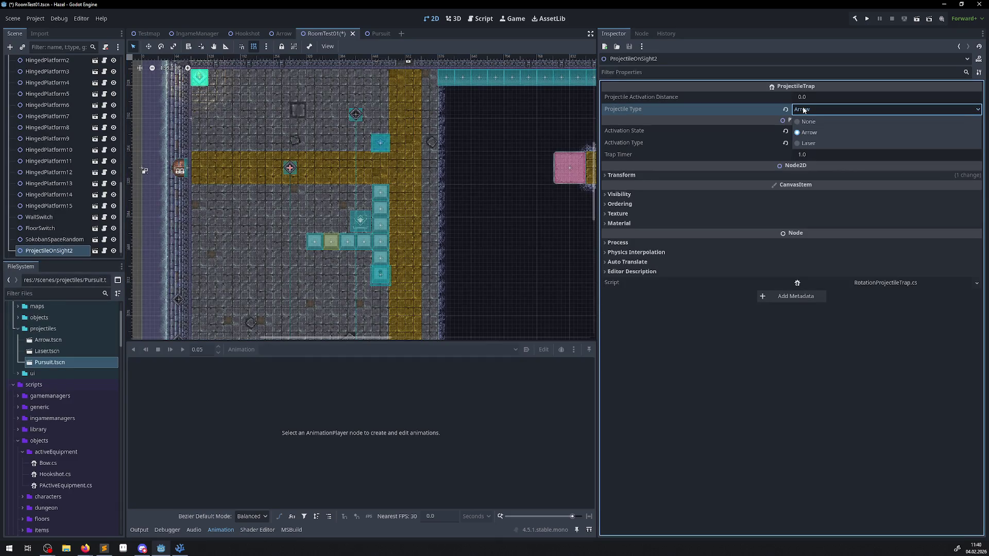
left_click(804, 110)
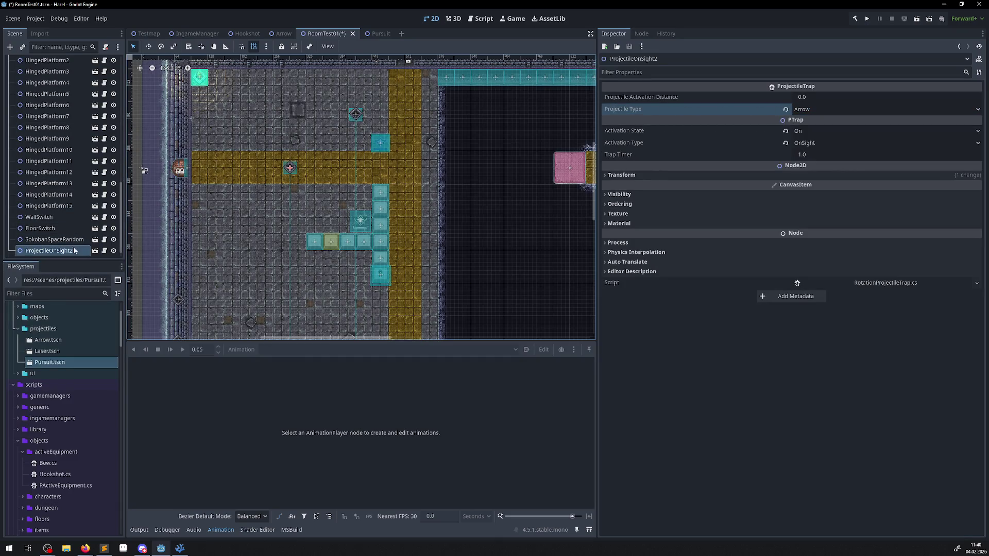
left_click(105, 251)
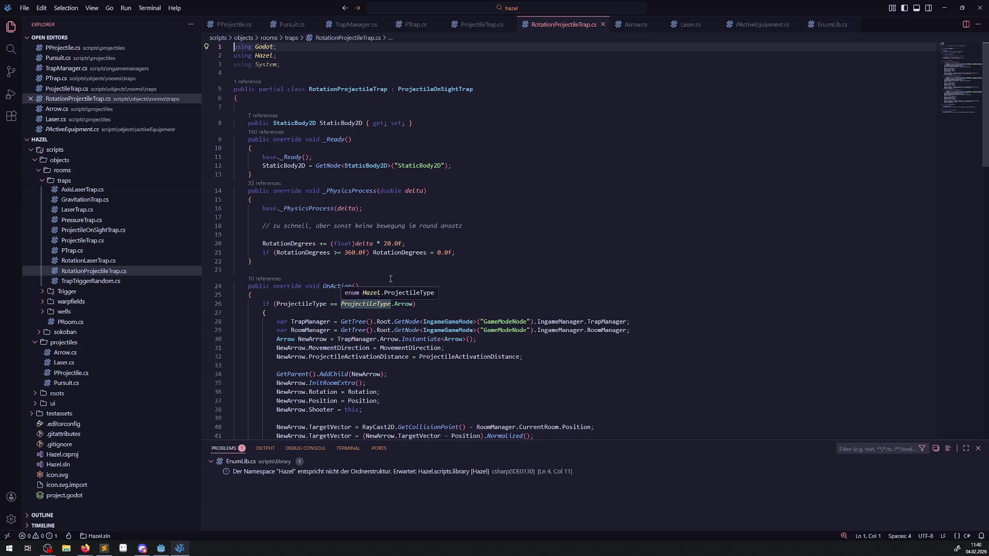
- Trace ProjectileOnSightTrap to ProjectileTrap.cs and jump to the ProjectileType enum definition in EnumLib.cs
double_click(435, 89)
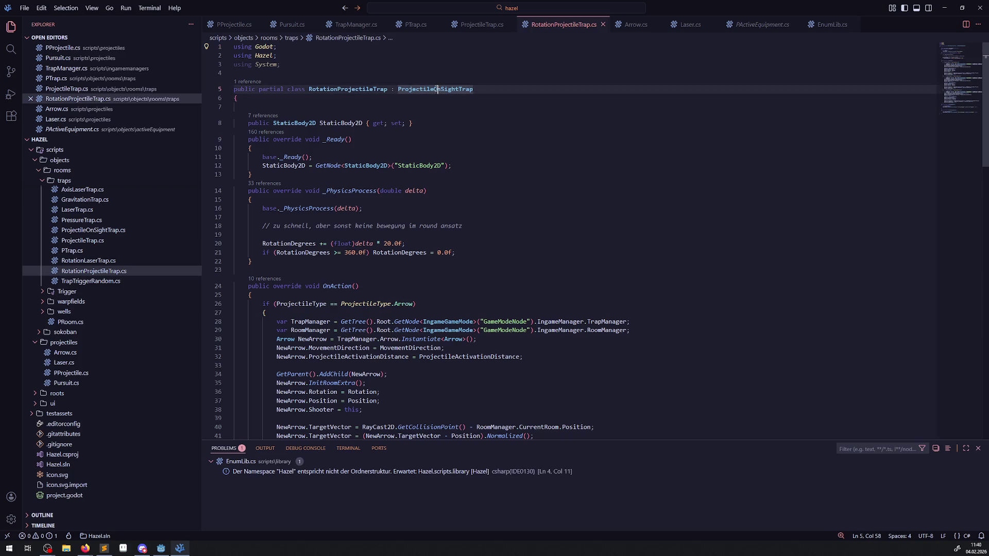
double_click(102, 231)
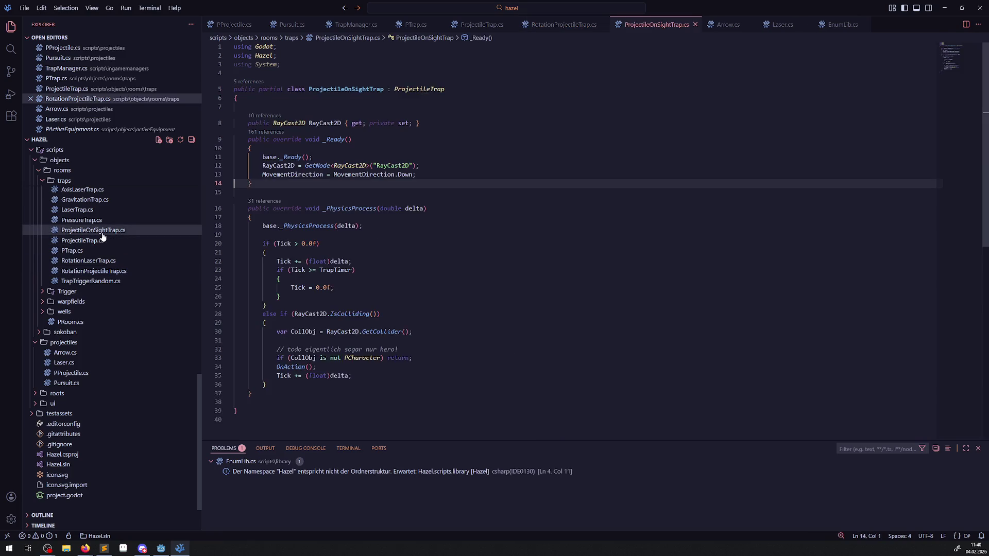
left_click(414, 89)
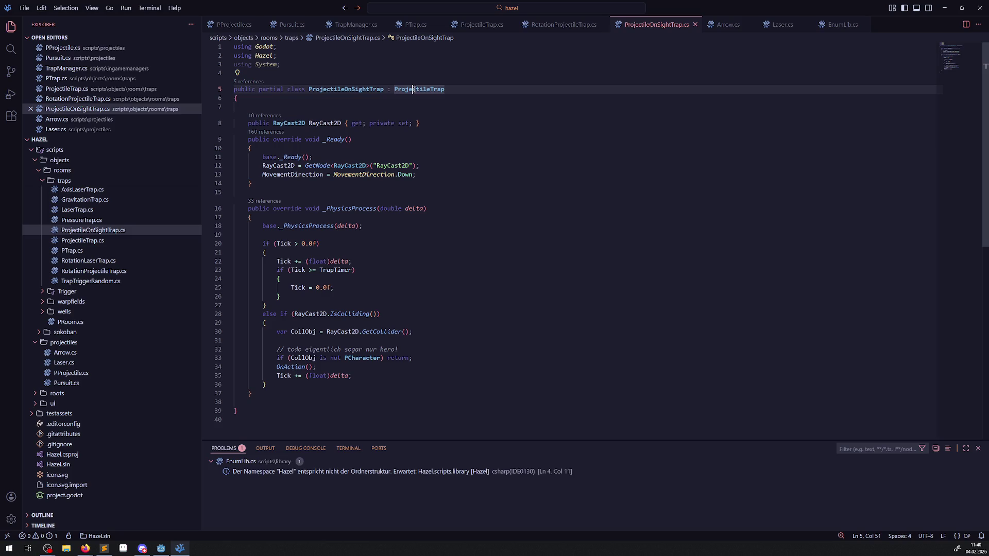
left_click(82, 241)
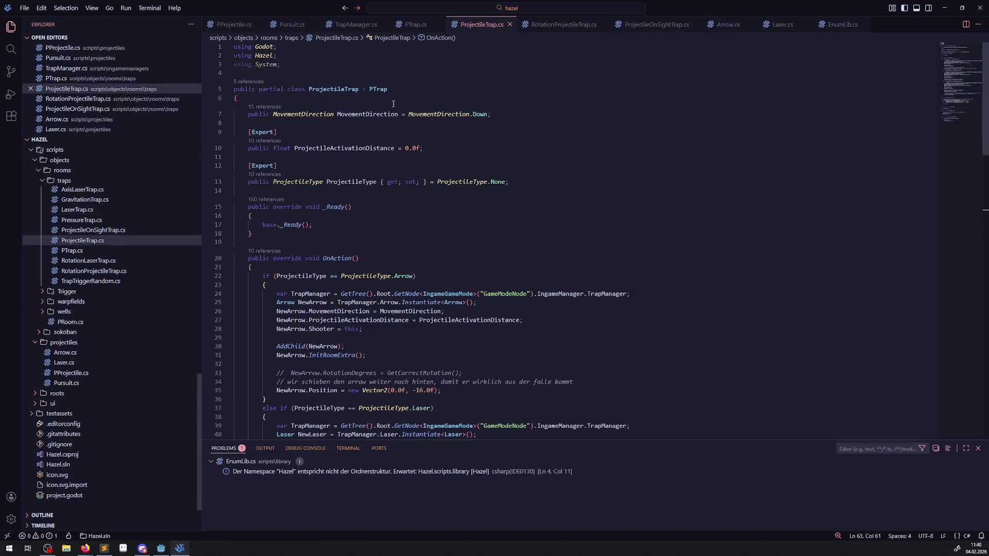
right_click(464, 181)
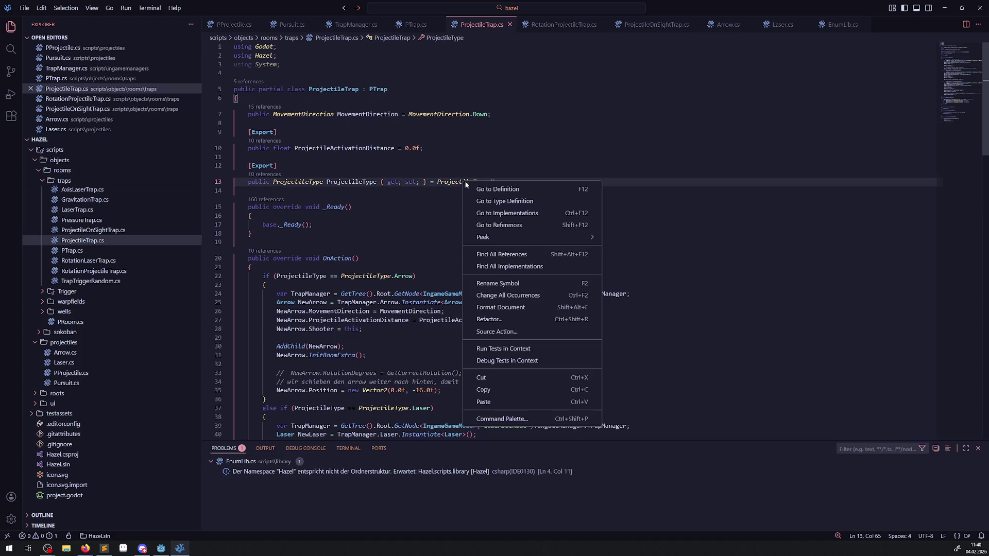
left_click(486, 189)
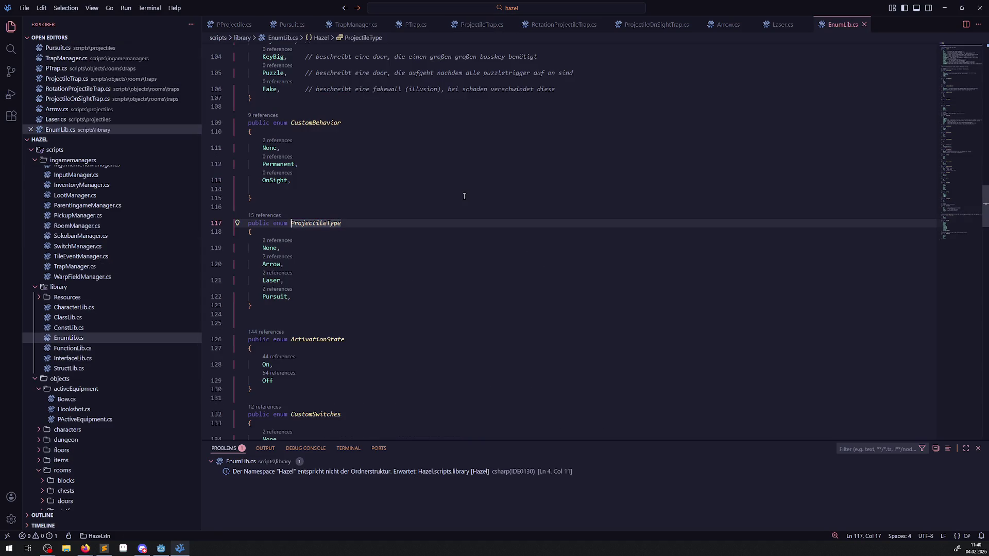
left_click(365, 265)
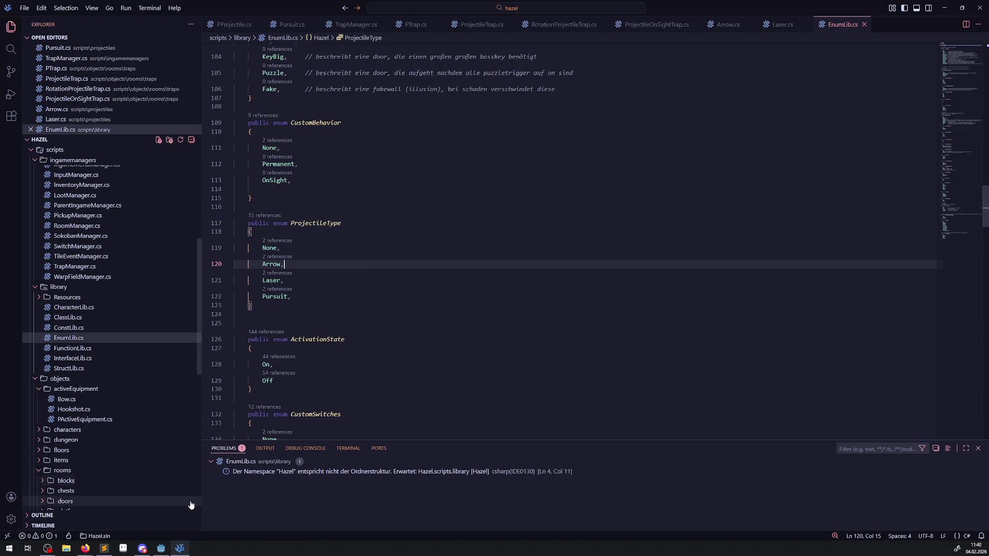
left_click(162, 548)
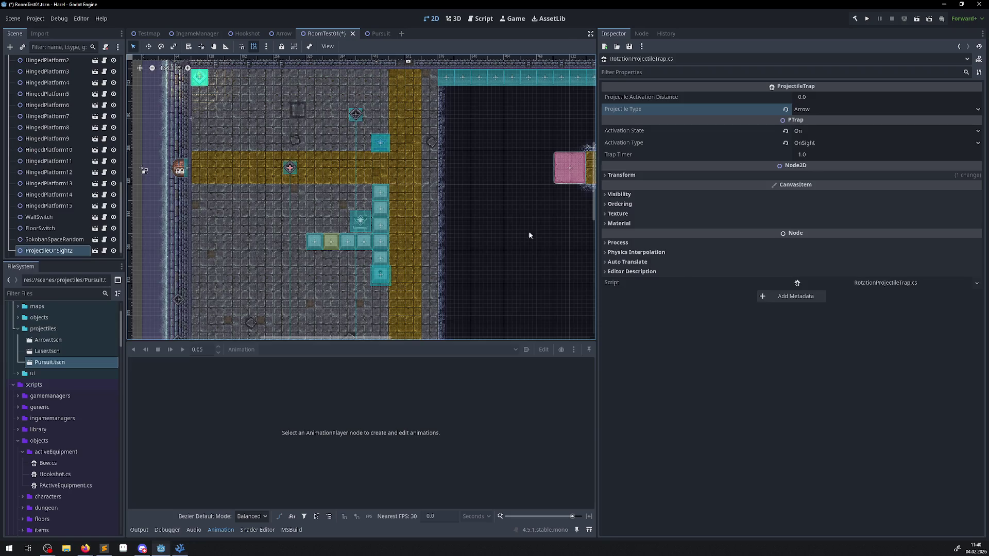
- Rebuild, then set ProjectileOnSight2's Projectile Type to Pursuit
left_click(851, 18)
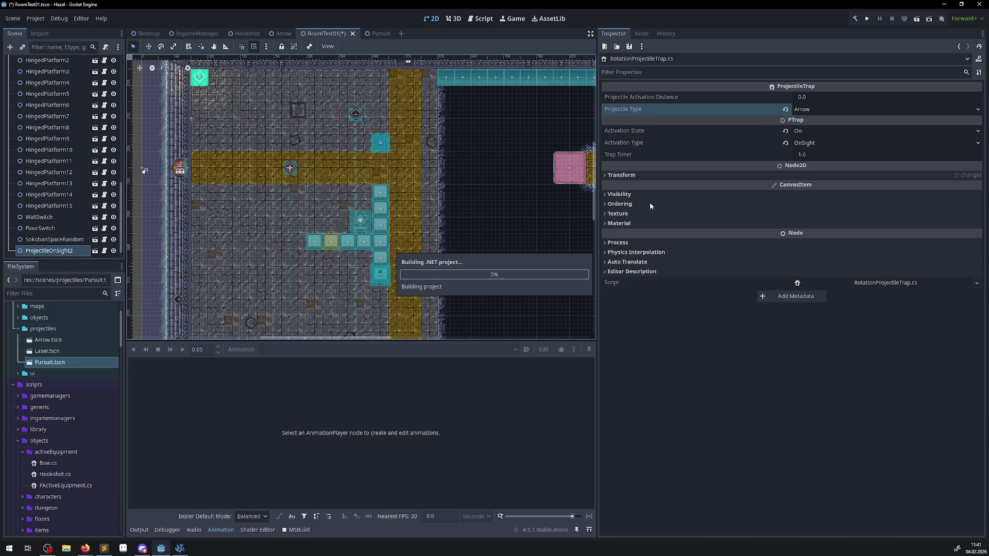
left_click(808, 111)
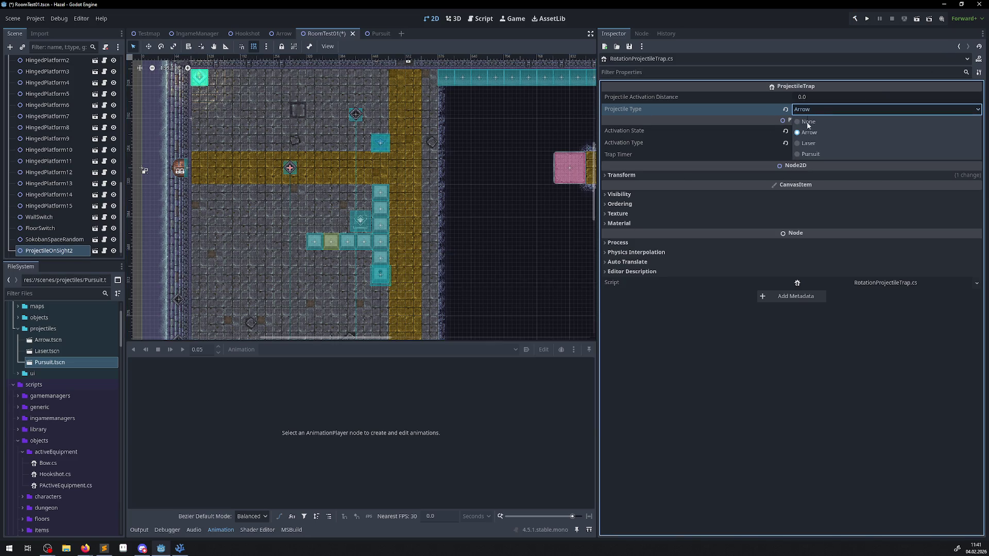
left_click(810, 155)
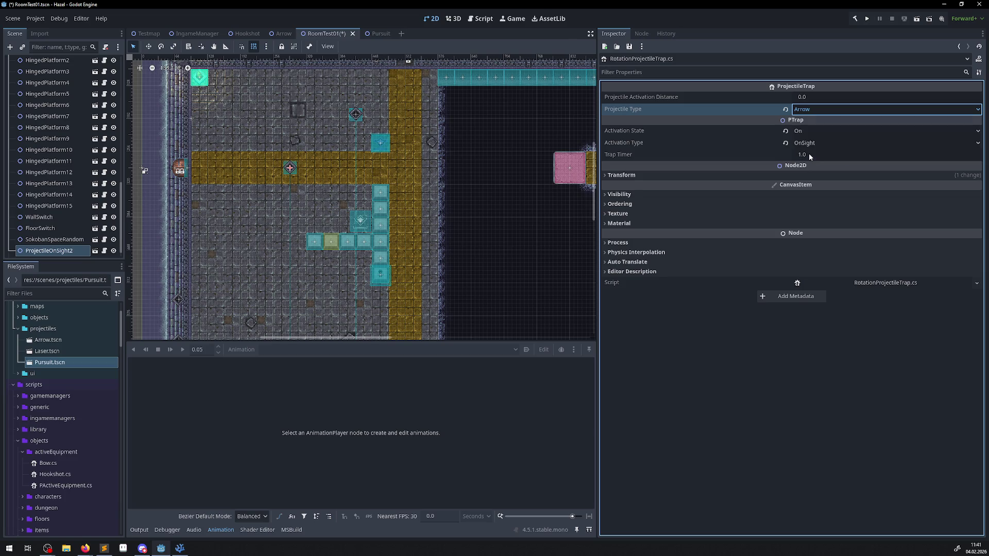
scroll(309, 165, "up", 1)
left_click(291, 159)
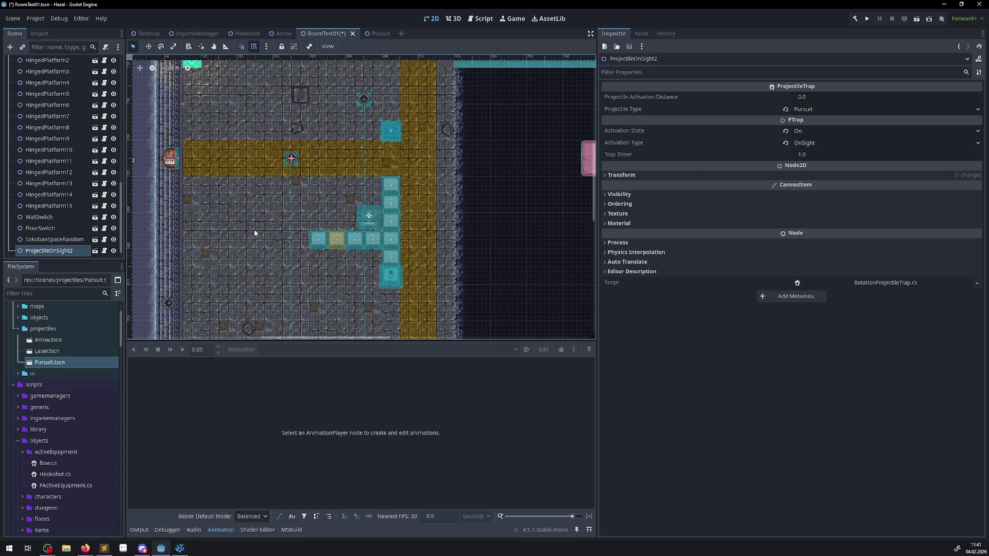
- Save RoomTest01, build, and run the project
key("ctrl+s")
left_click(857, 20)
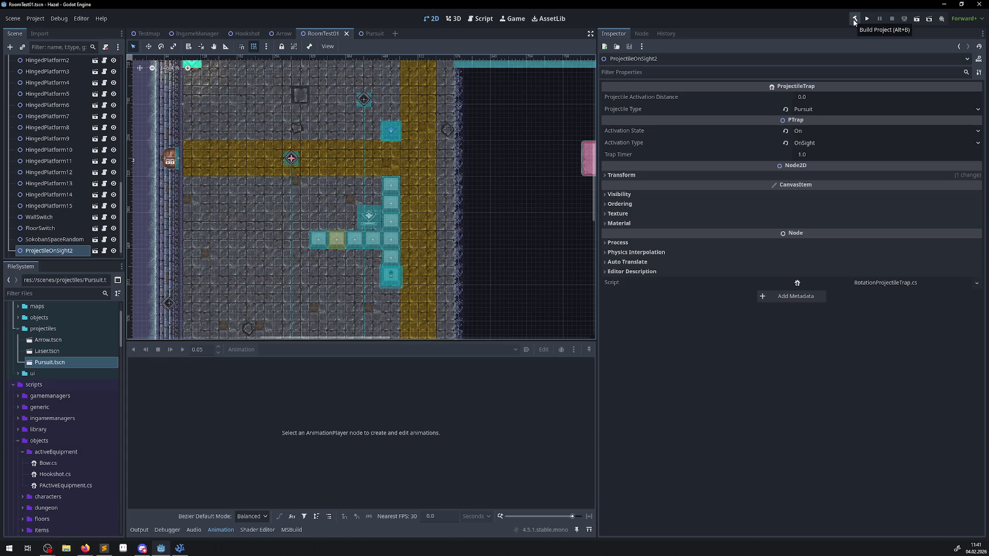
left_click(867, 21)
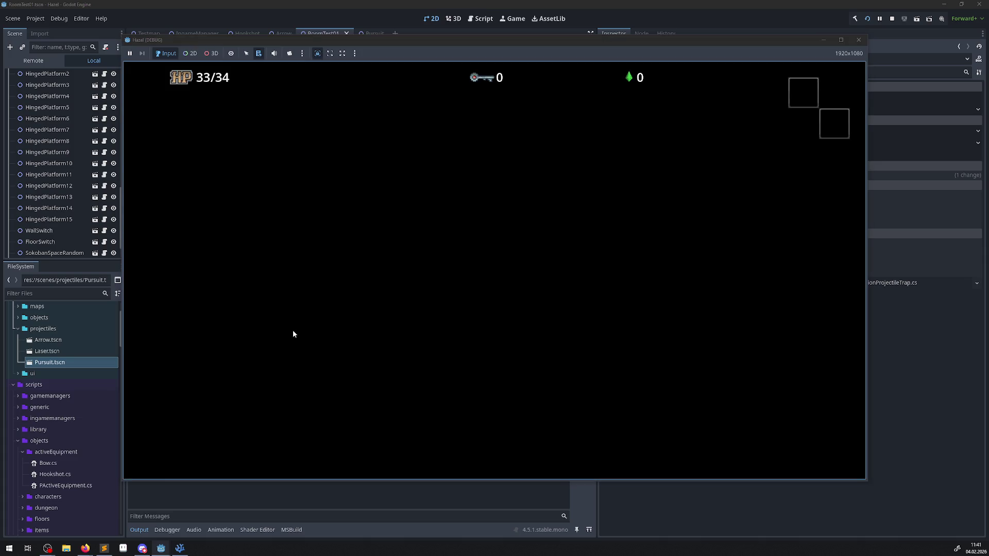
- Walk the hero around the room until HP drops to 29/34, then stop the game
key("Up")
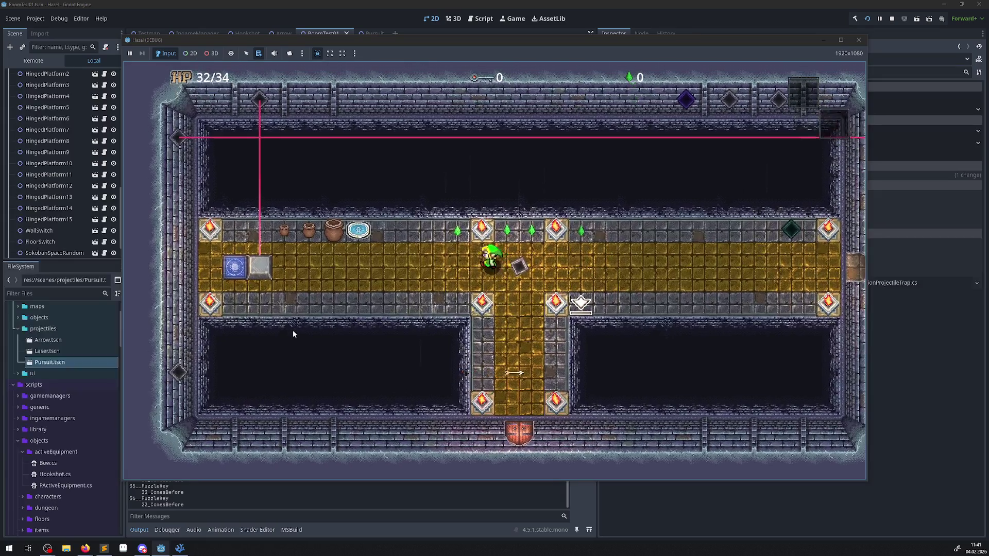
key("Left")
key("Left")
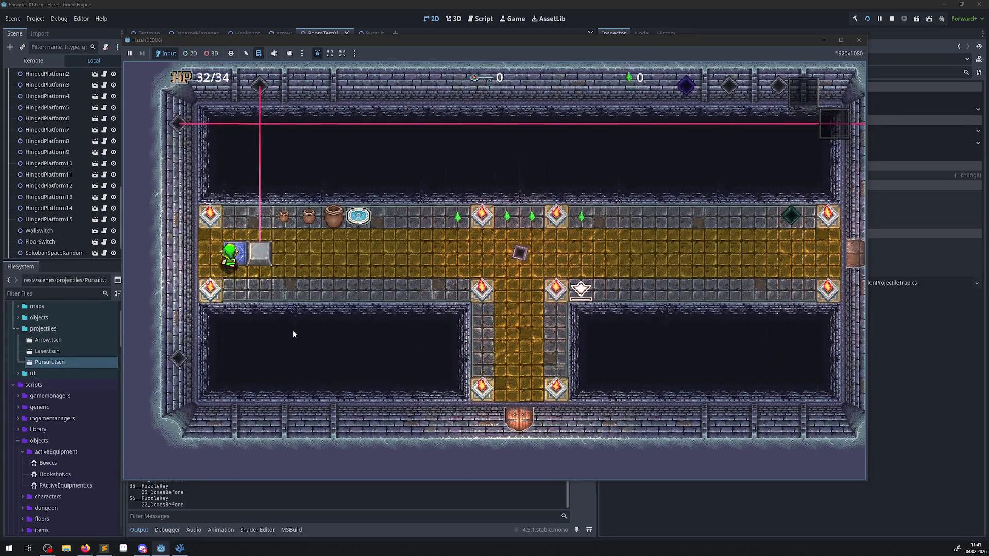
key("Up")
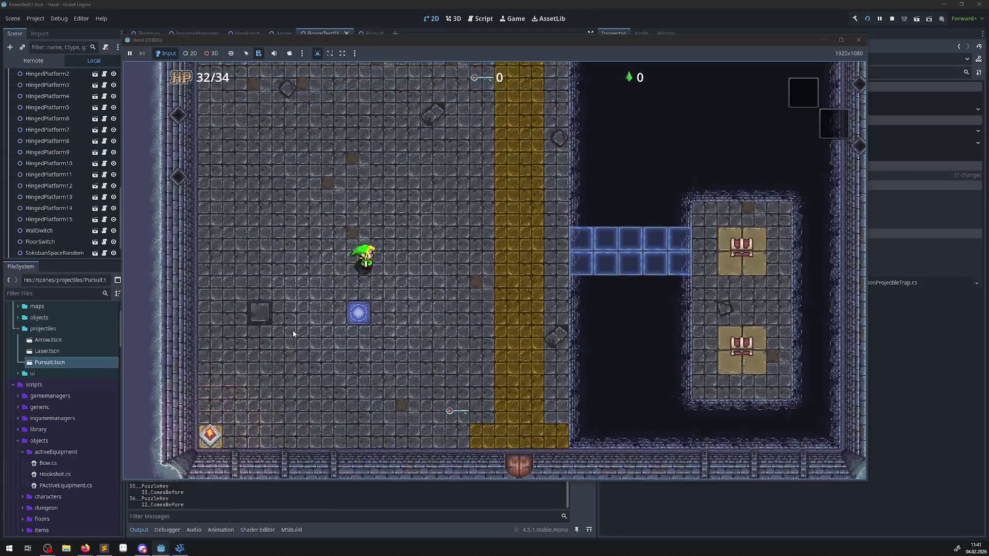
key("Right")
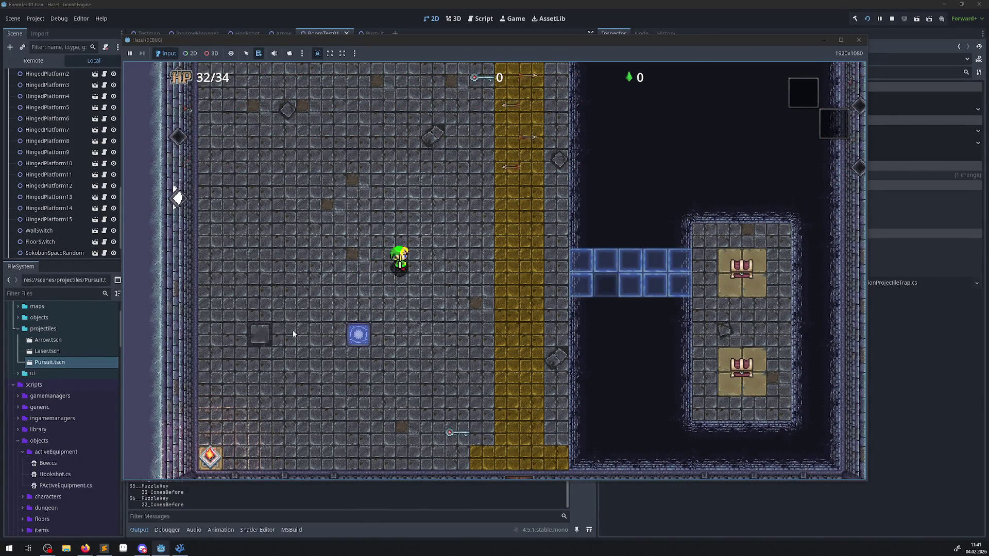
key("Left")
key("Down")
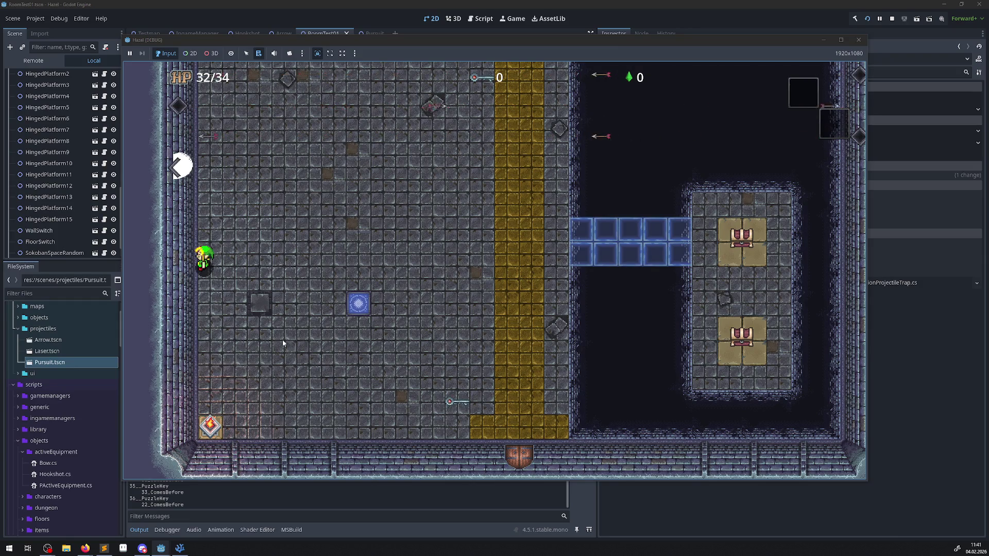
key("Up")
key("Right")
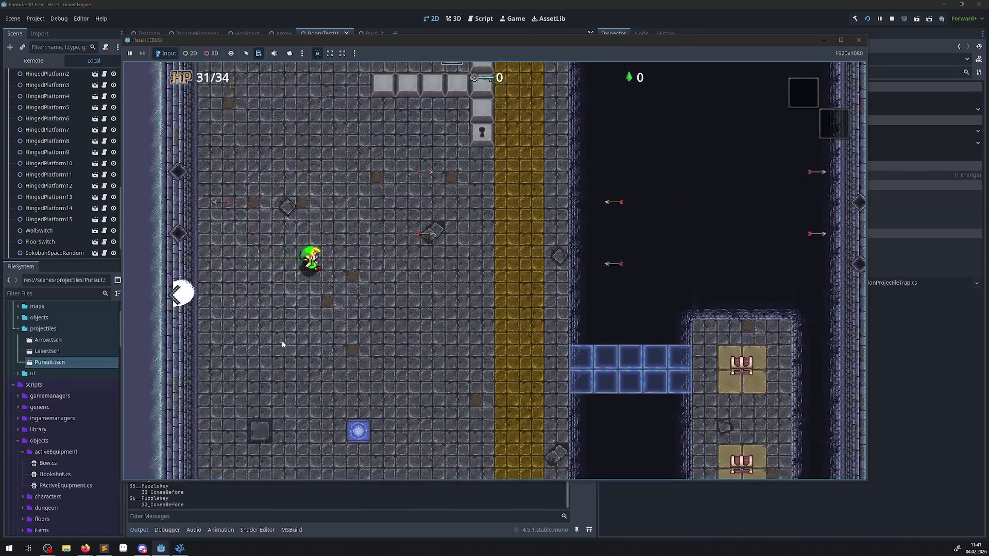
key("Up")
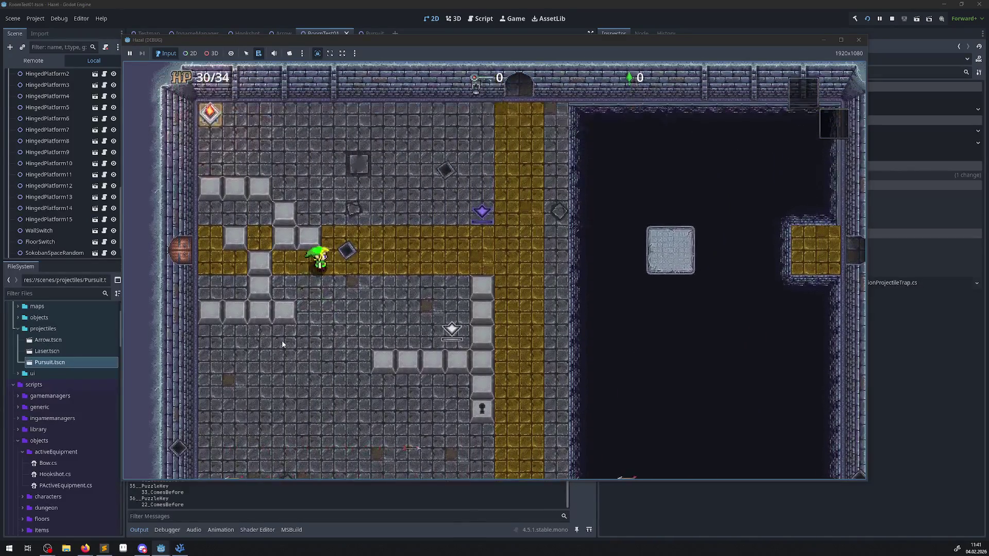
key("Up")
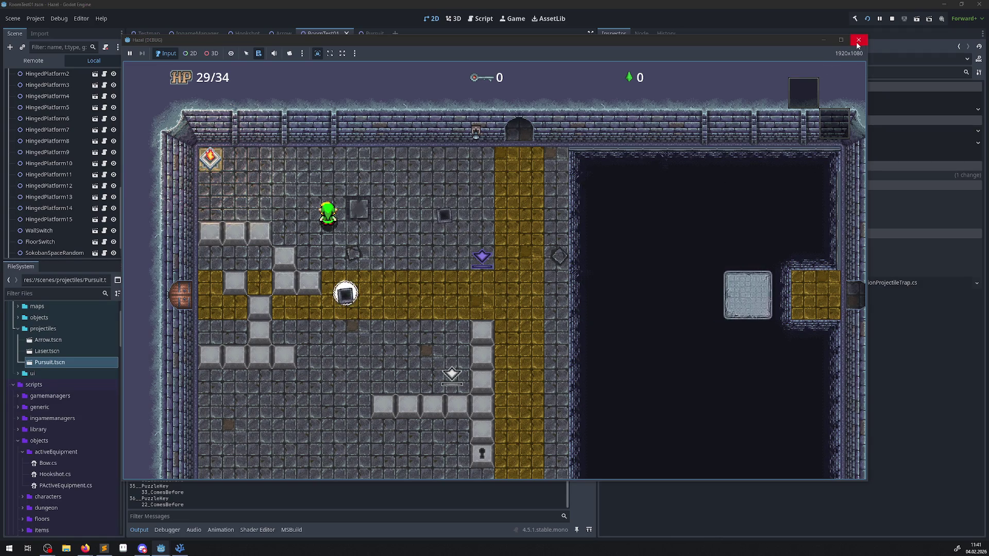
left_click(856, 46)
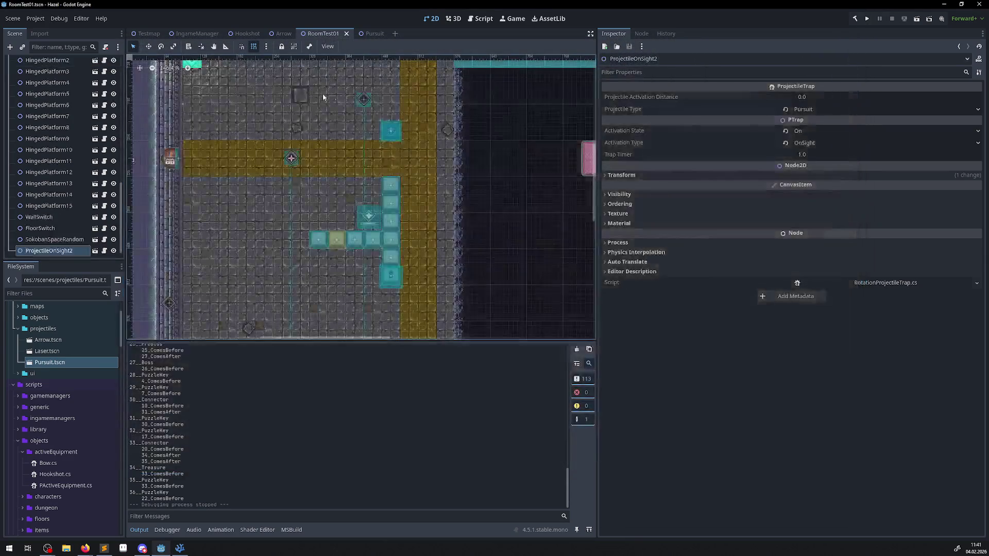
- Set the Pursuit projectile's Speed to 300 and run the game again
left_click(375, 35)
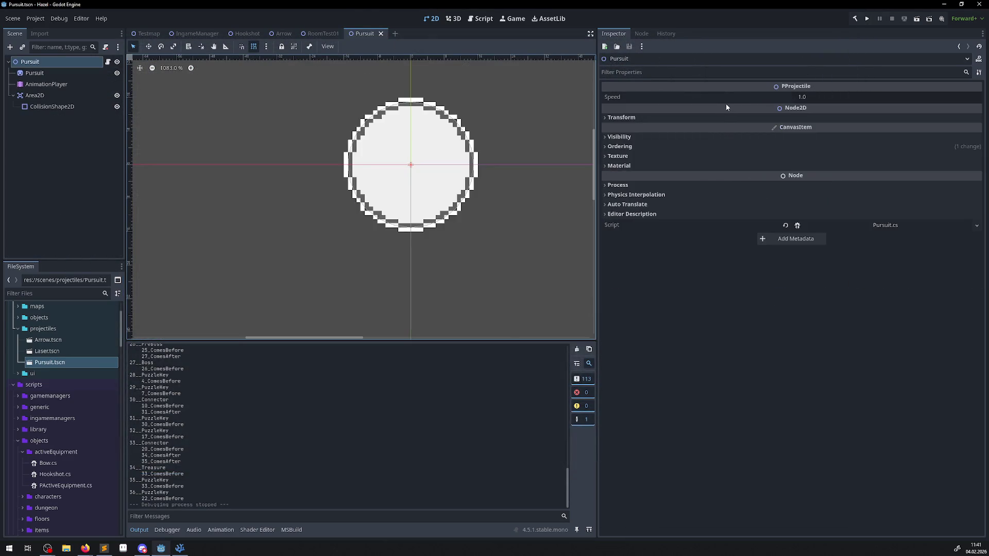
left_click(806, 98)
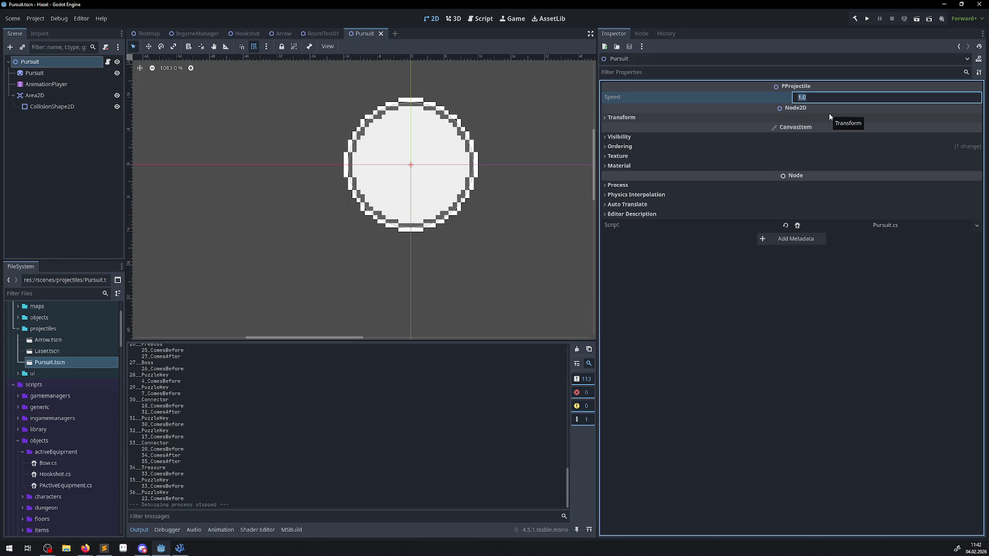
type("30")
key("Return")
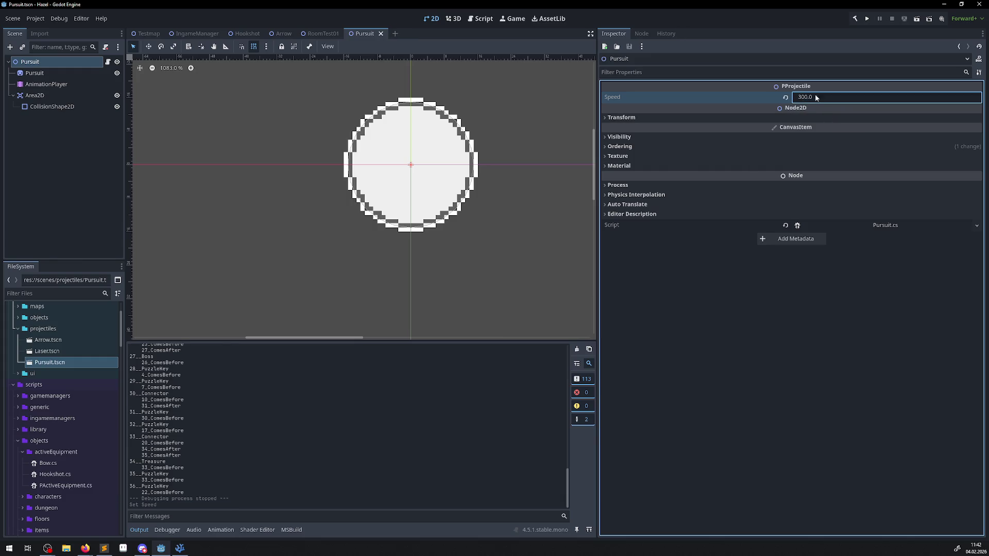
left_click(871, 19)
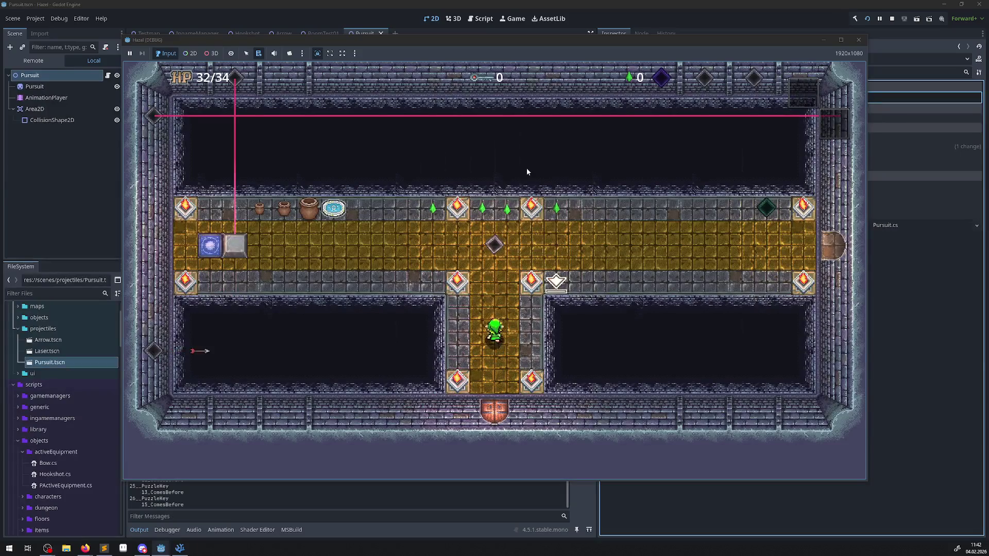
- Walk the hero left, right and up to the top wall near the pursuit orb
key("Left")
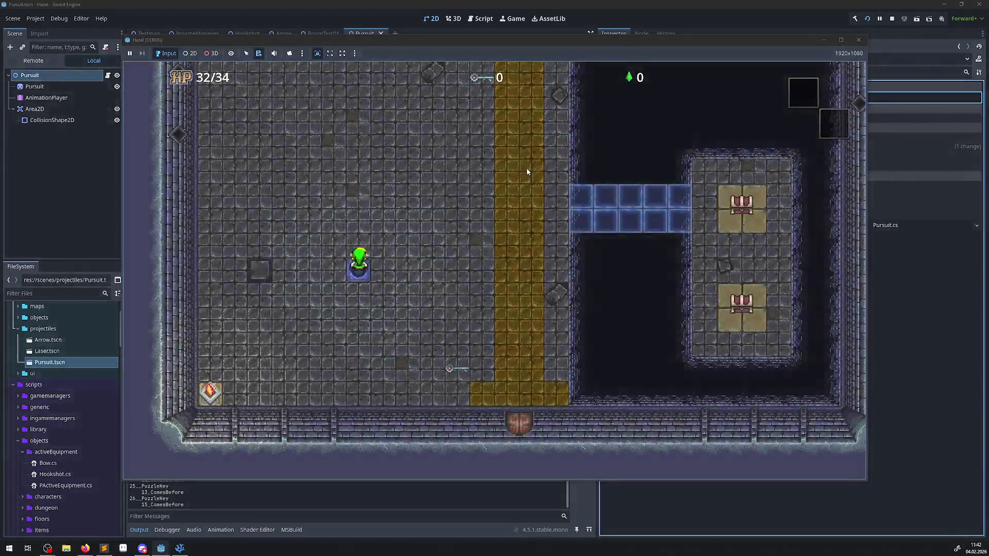
key("Right")
key("Up")
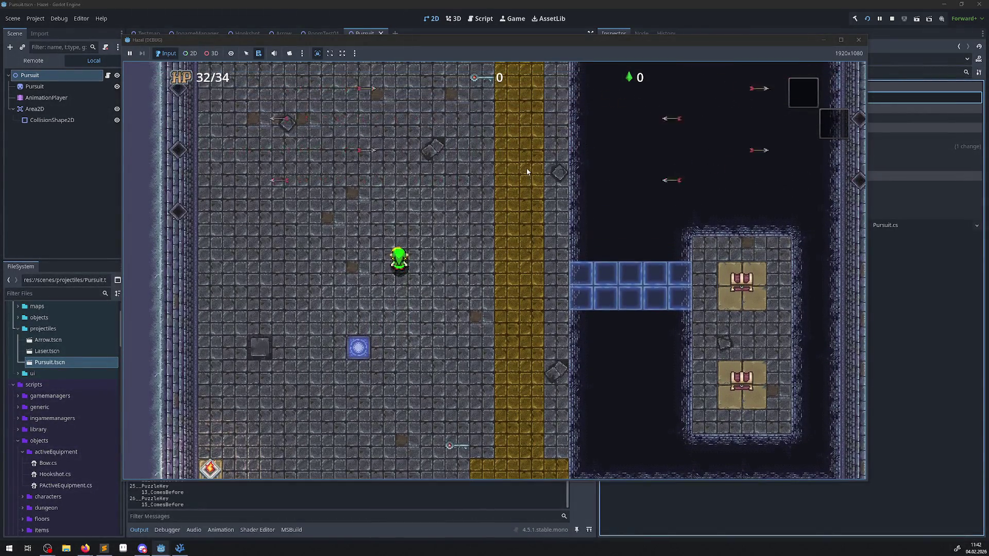
key("Left")
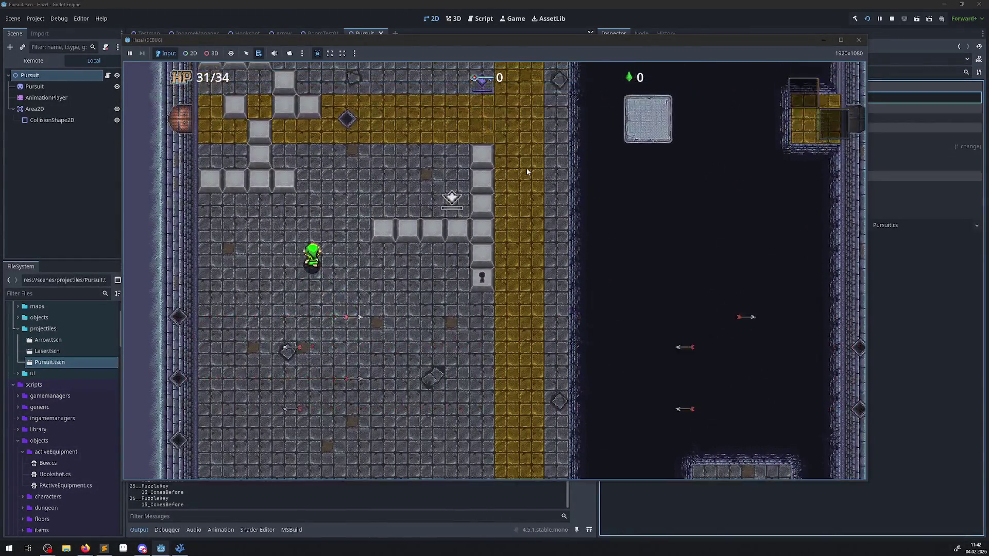
key("Up")
key("Right")
key("Left")
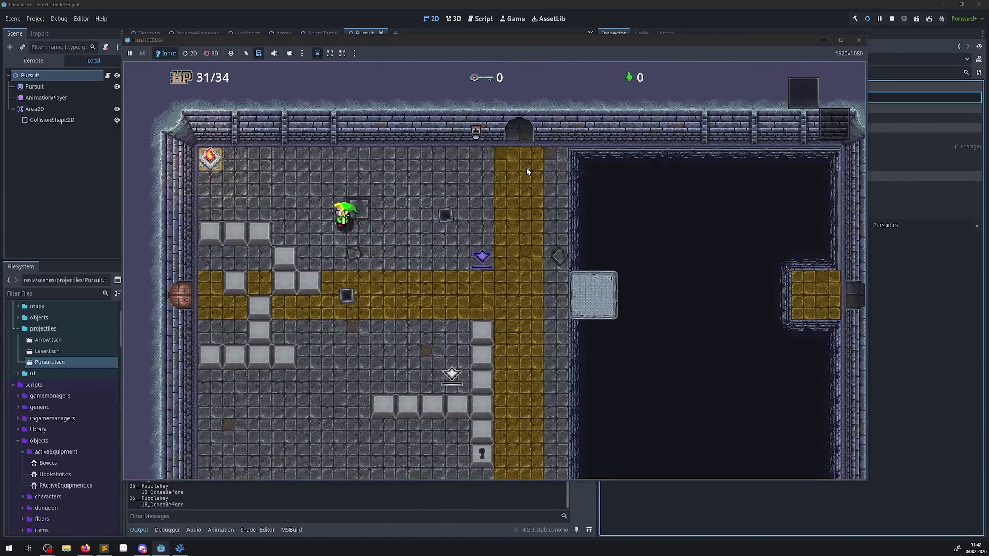
key("Right")
key("Left")
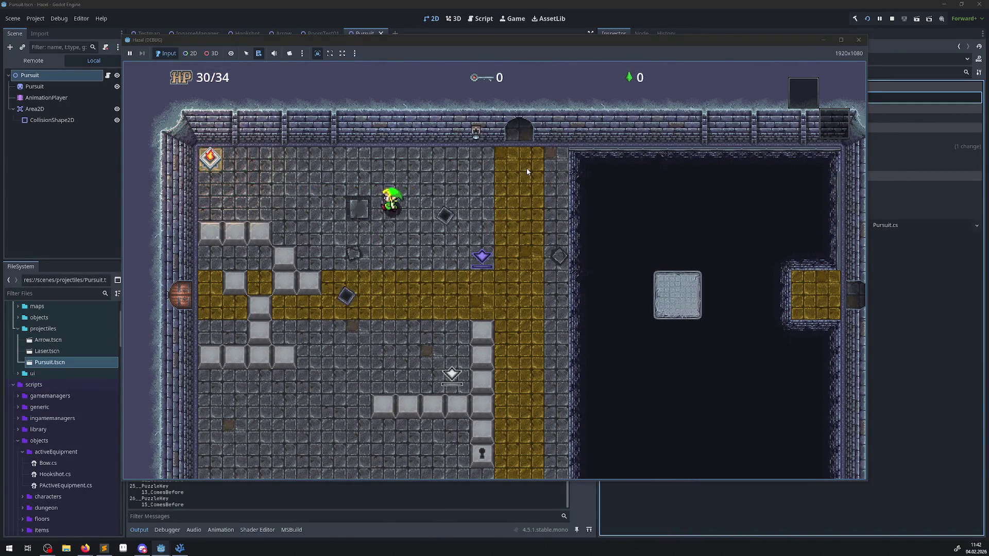
key("Up")
key("Up")
key("Left")
key("Right")
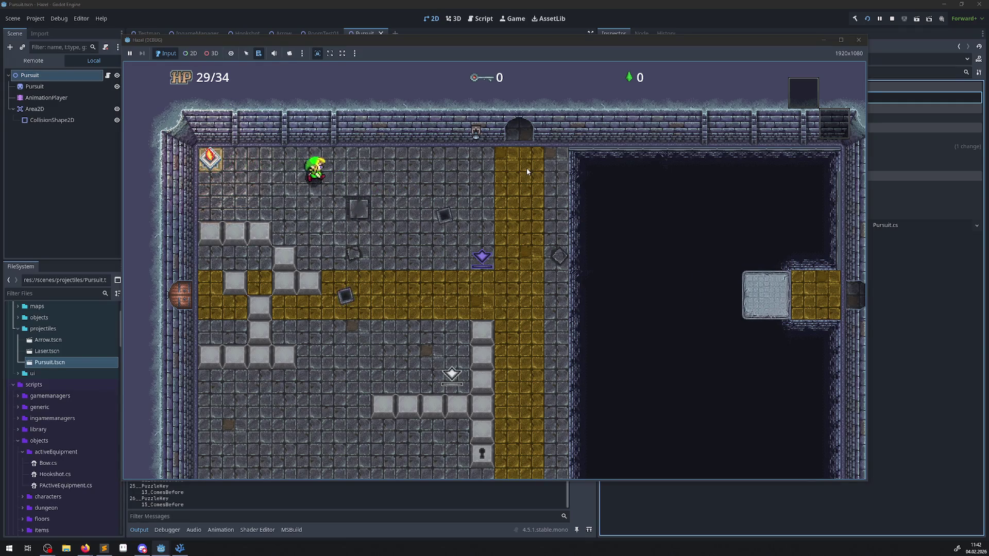
- Lead the orb down the yellow column and dodge it at 26/34 HP, then stop the game
key("Right")
key("Down")
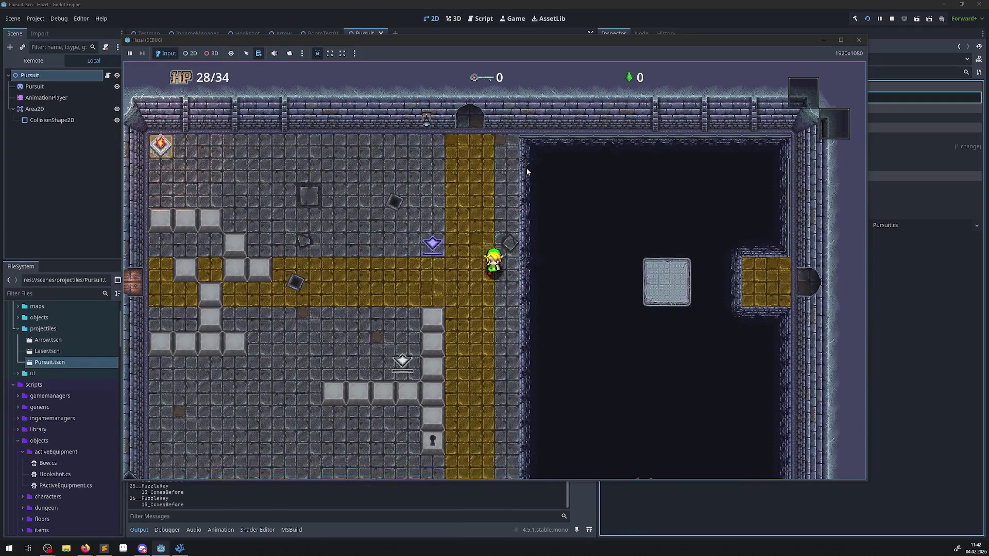
key("Left")
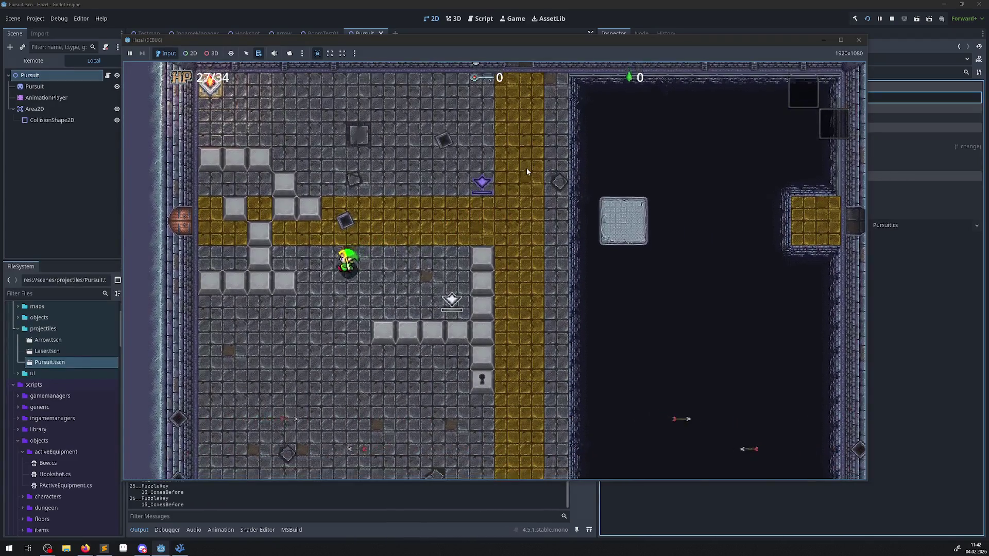
key("Down")
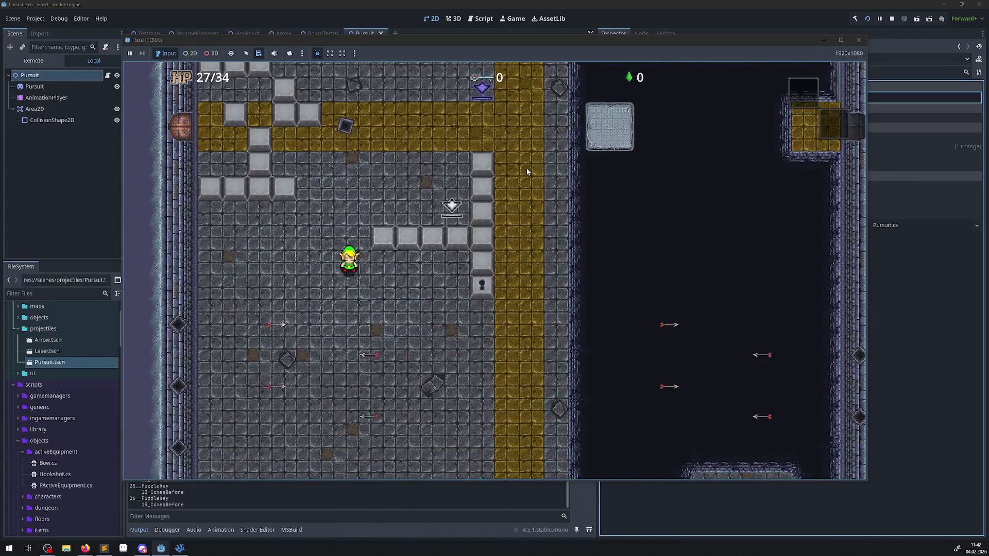
key("Down")
key("Left")
key("Right")
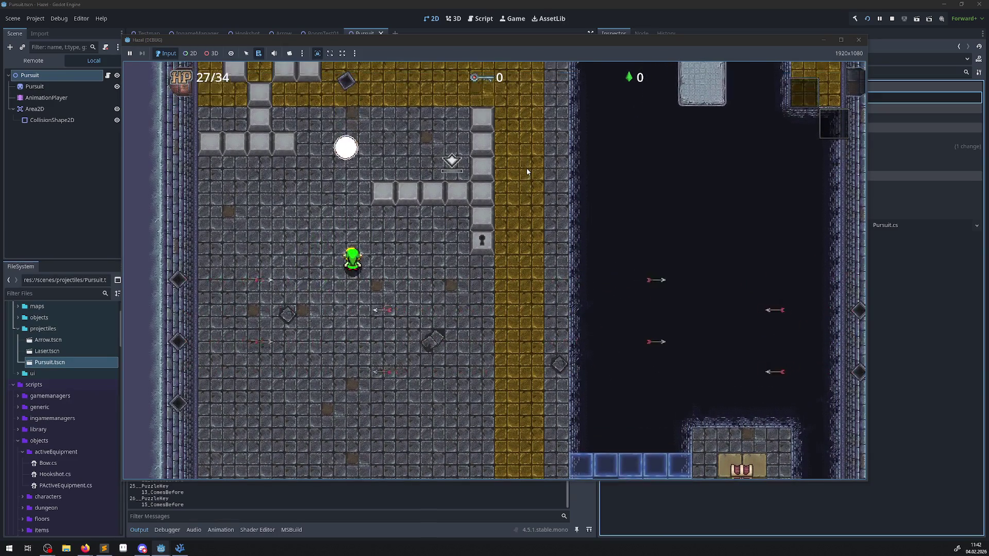
key("Down")
key("Right")
key("Left")
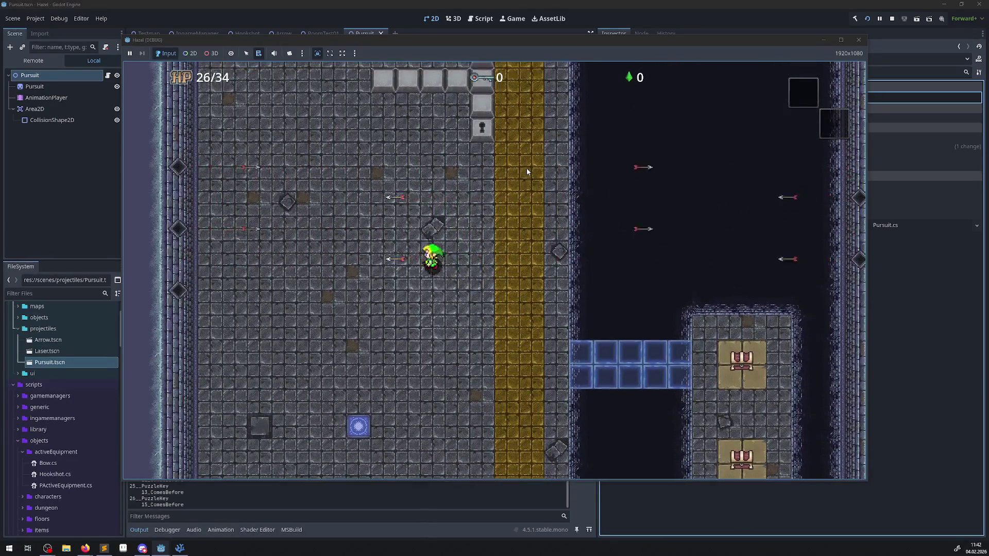
left_click(892, 19)
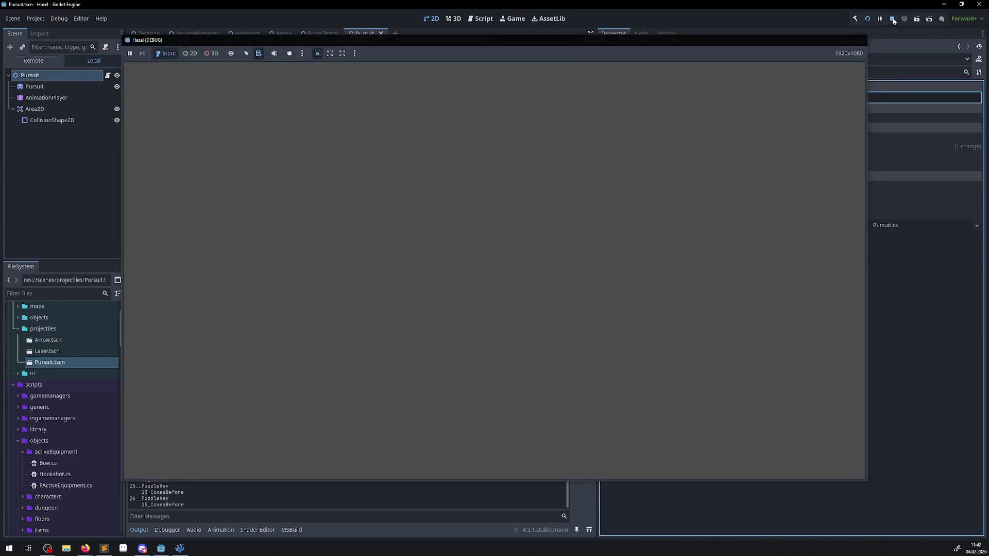
left_click(68, 107)
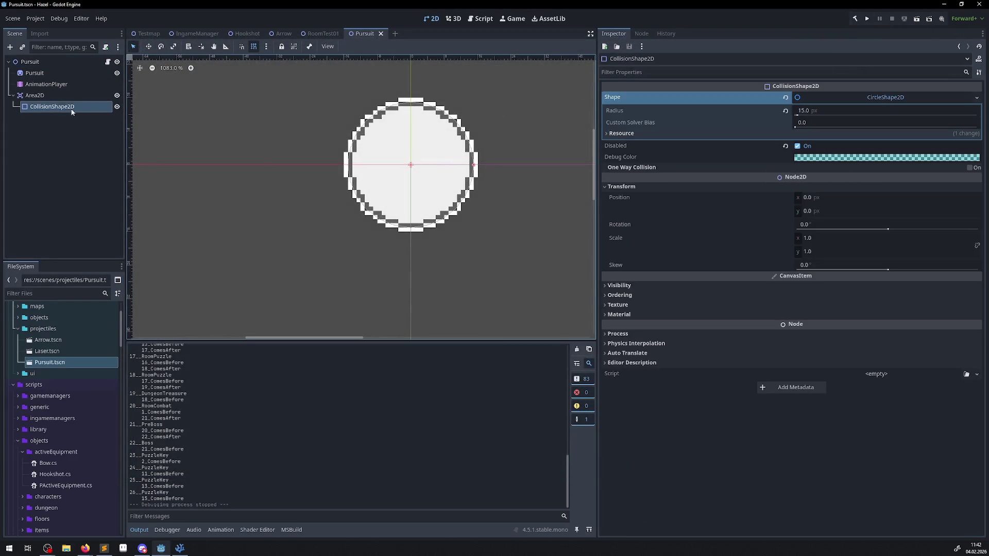
- Set the Pursuit Sprite2D's Transform scale to 0.5 on both x and y
left_click(41, 73)
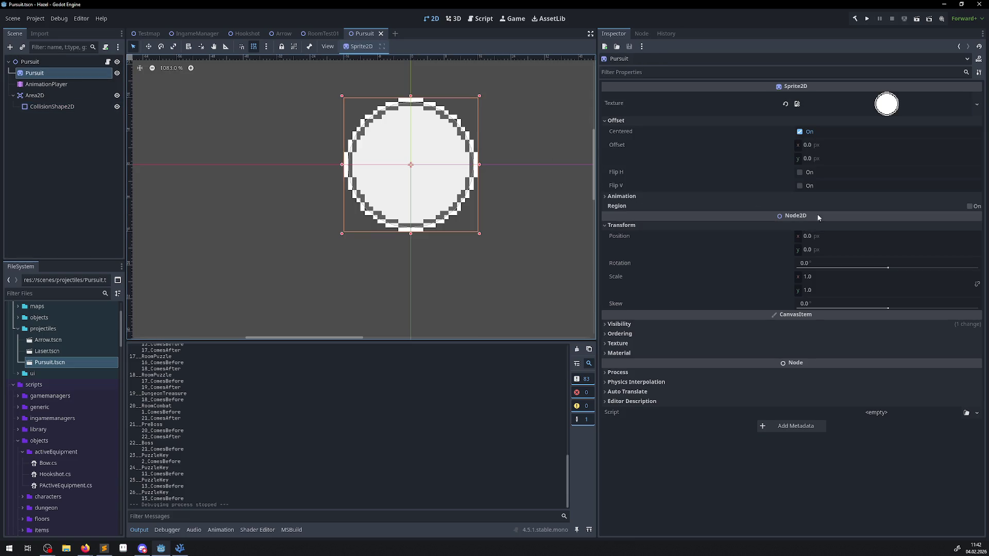
left_click(816, 279)
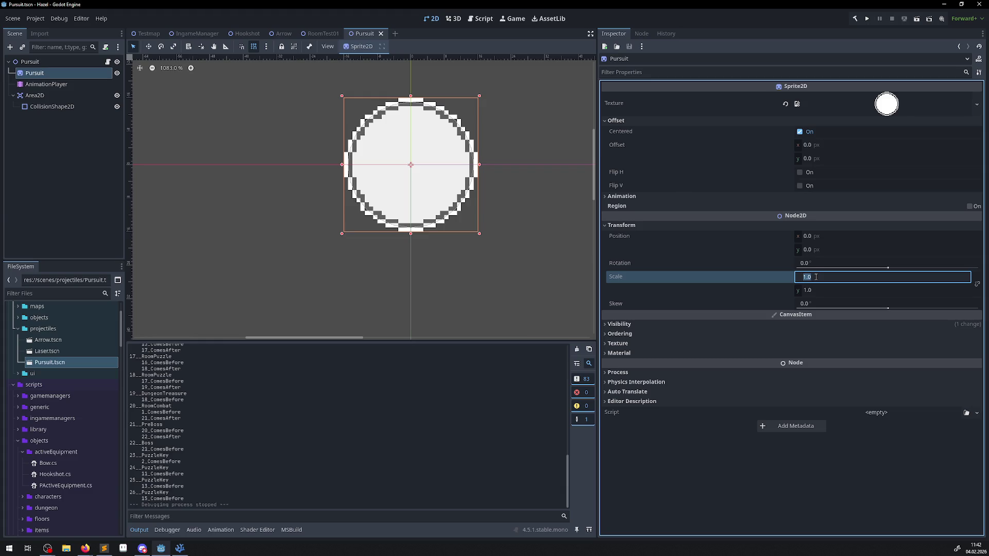
type(".5")
key("Return")
left_click(806, 290)
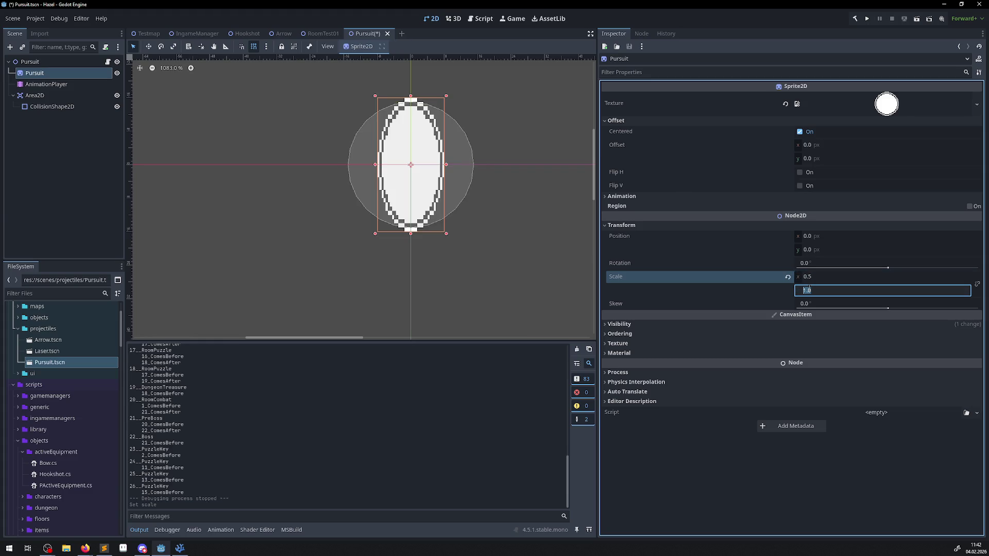
type(".5")
type("0.5")
key("Return")
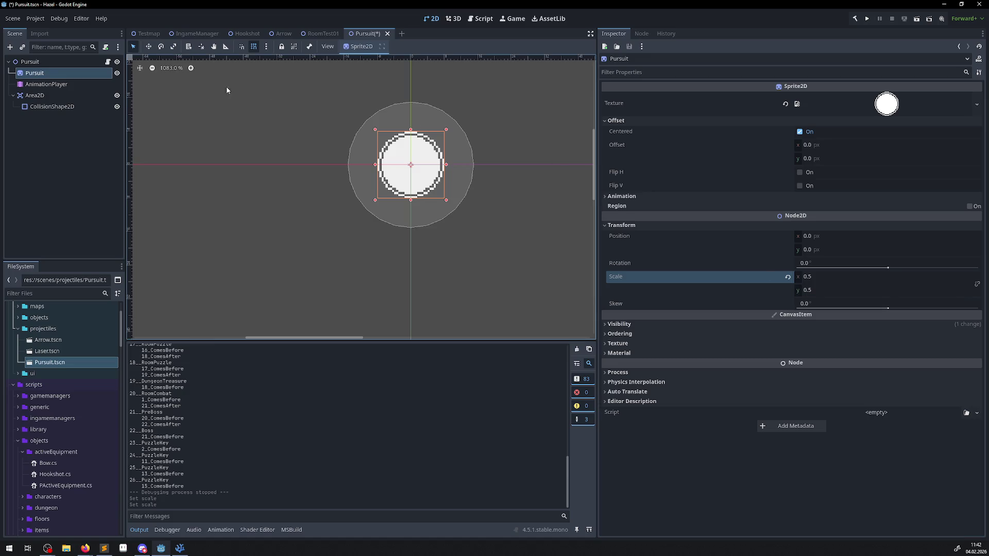
left_click(35, 96)
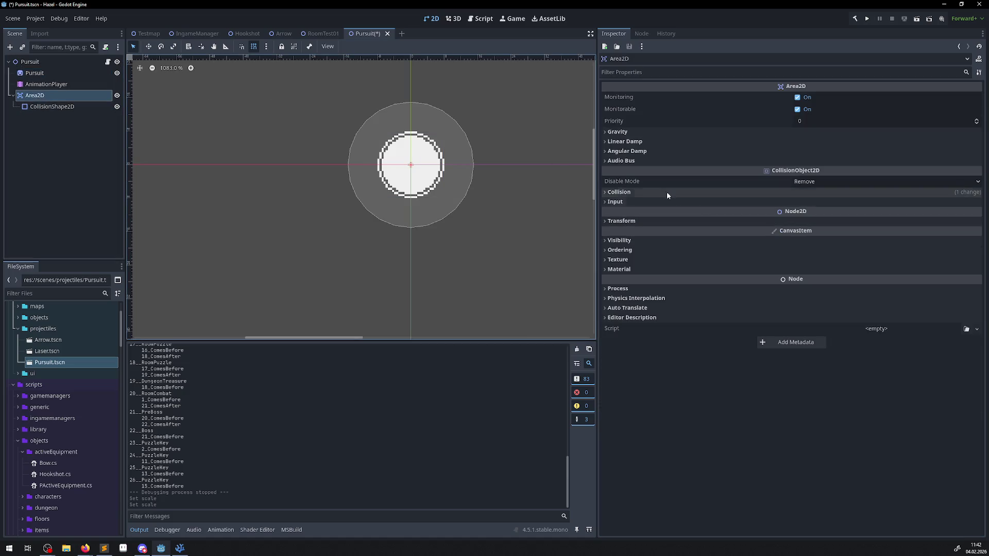
- Scale the Pursuit Area2D to 0.5 on x and y and save the scene
left_click(604, 221)
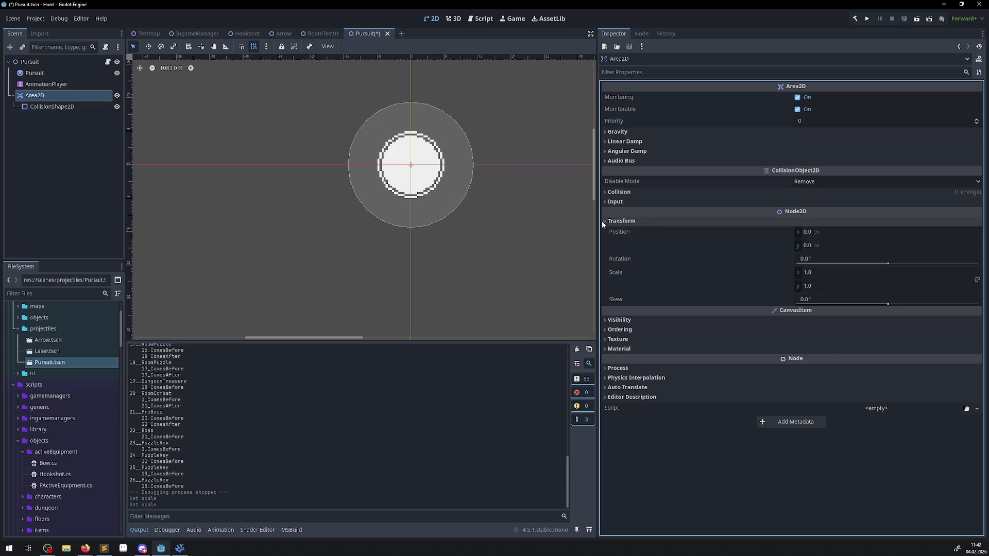
left_click(823, 273)
type("0.5")
key("Return")
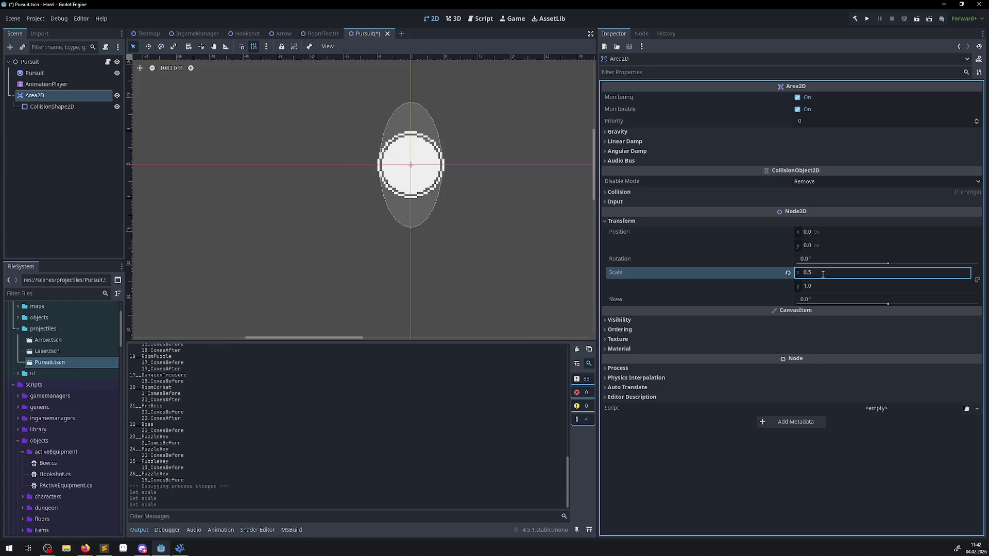
left_click(814, 290)
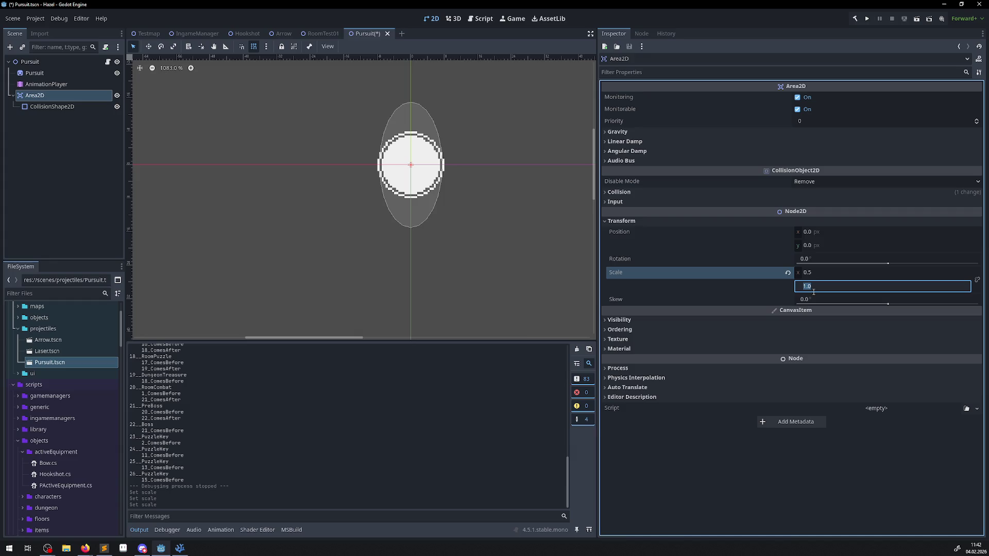
type(".5")
key("Return")
key("ctrl+s")
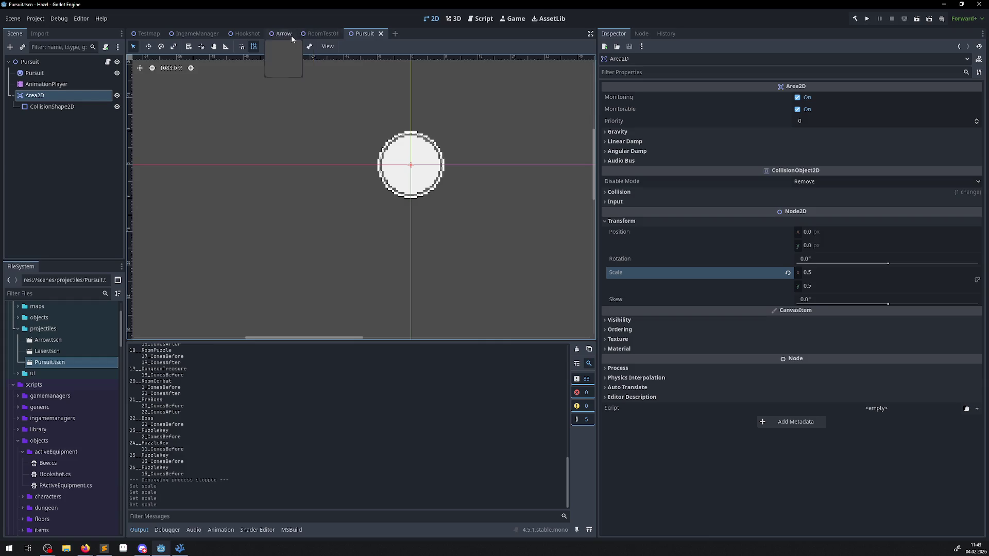
- Set the Pursuit root's Speed to 256, save, and run the game
left_click(38, 63)
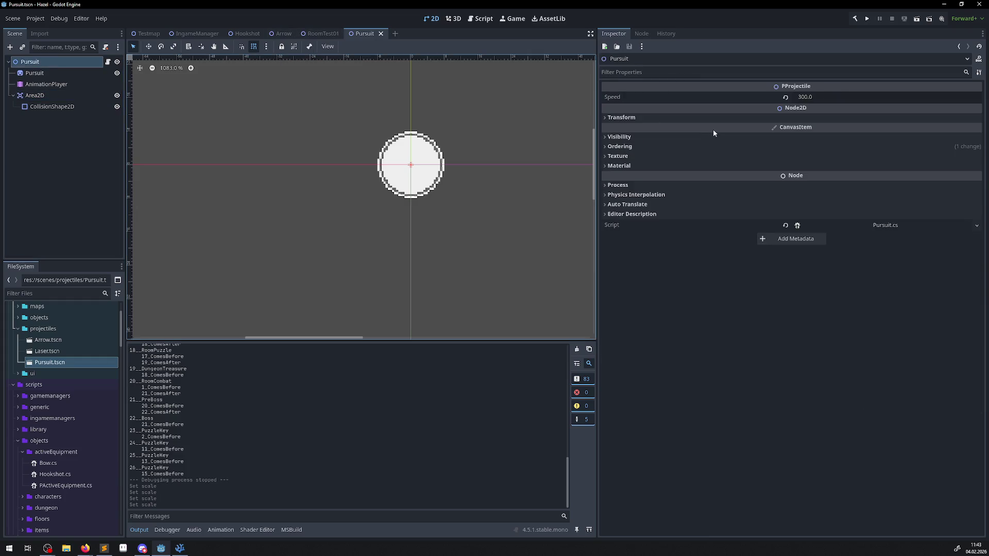
left_click(811, 102)
type("250")
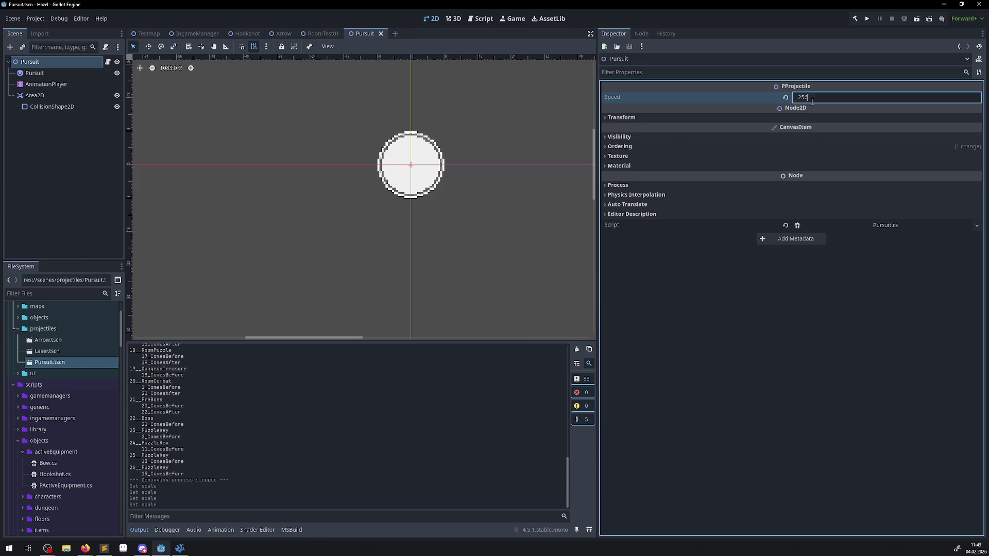
key("Return")
key("ctrl+s")
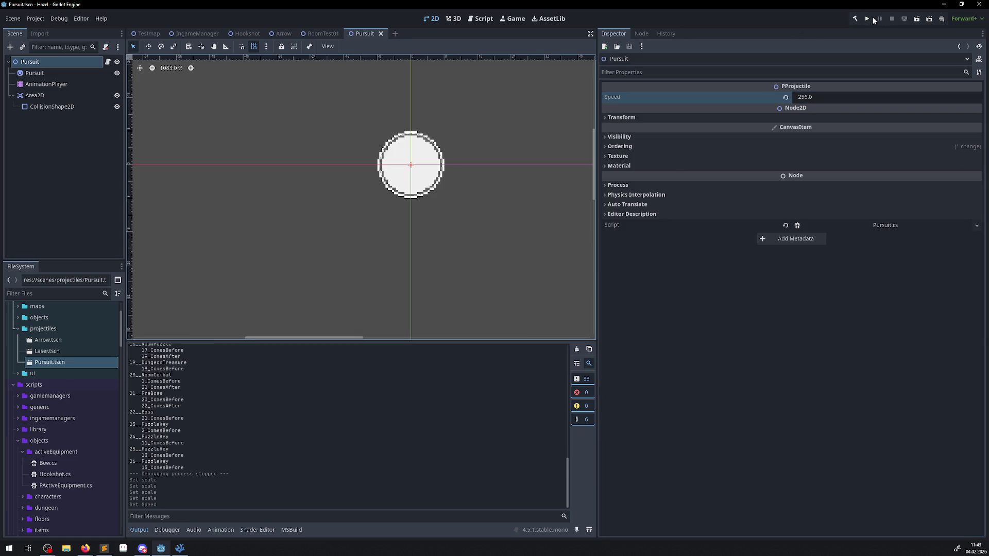
left_click(867, 19)
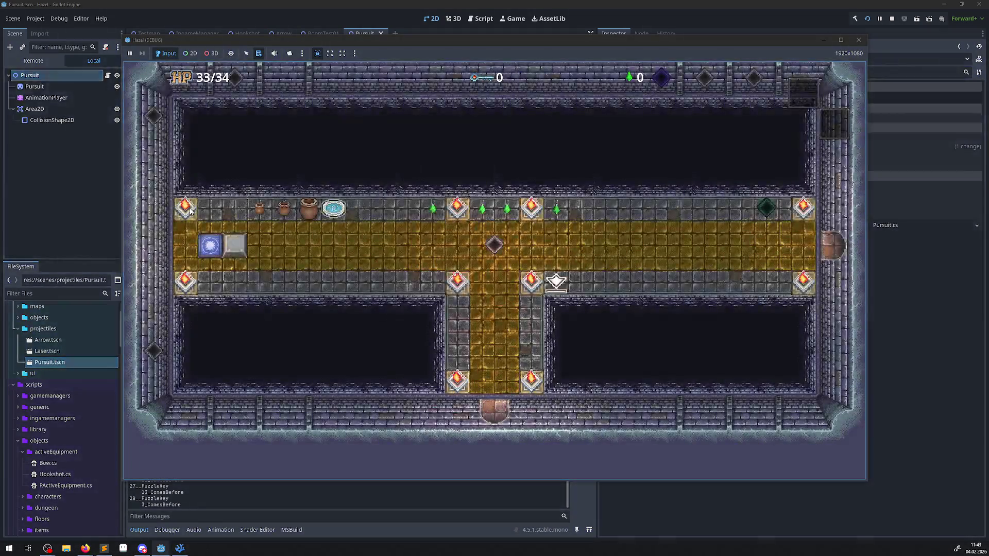
- Walk the hero up the yellow corridor, over the blue warp tile and toward the room's top
key("Up")
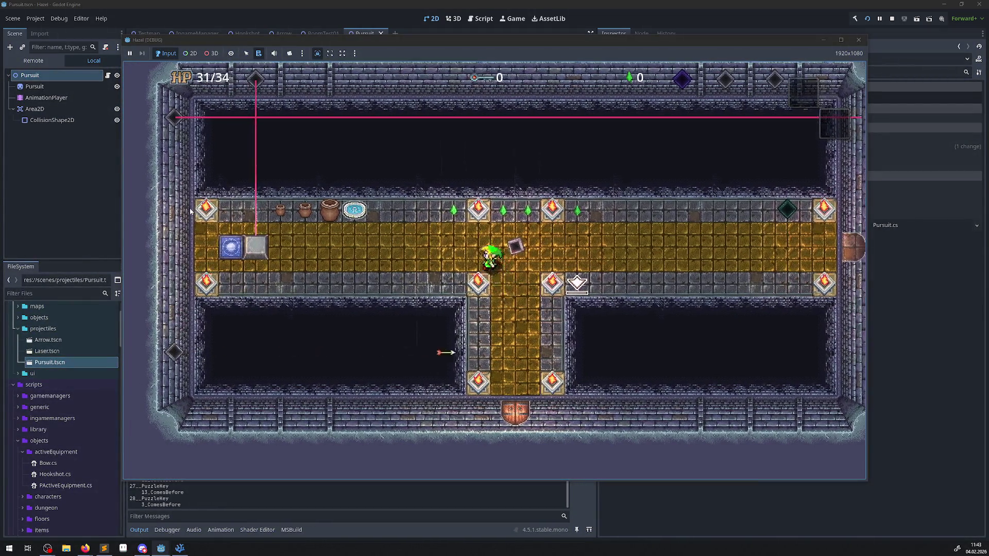
key("Left")
key("Up")
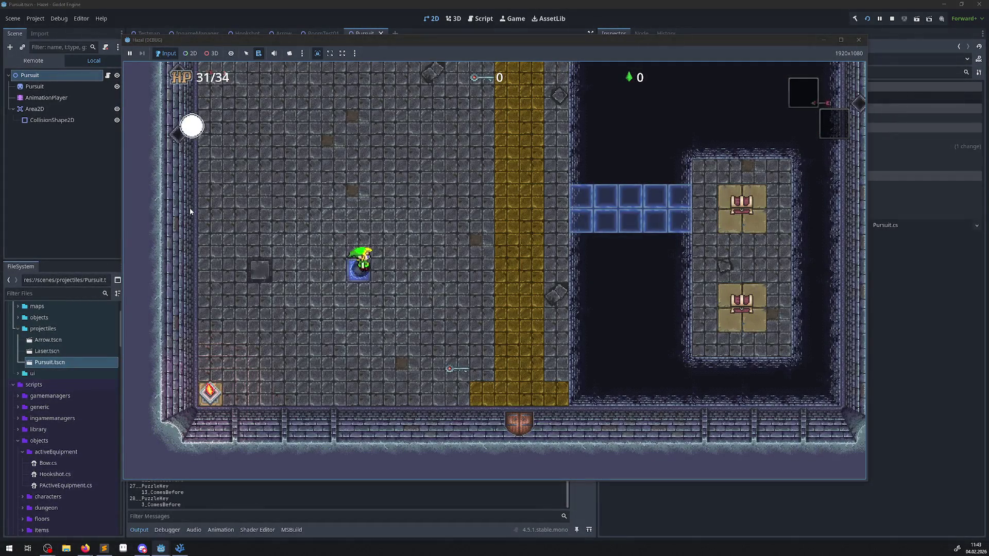
key("Right")
key("Up")
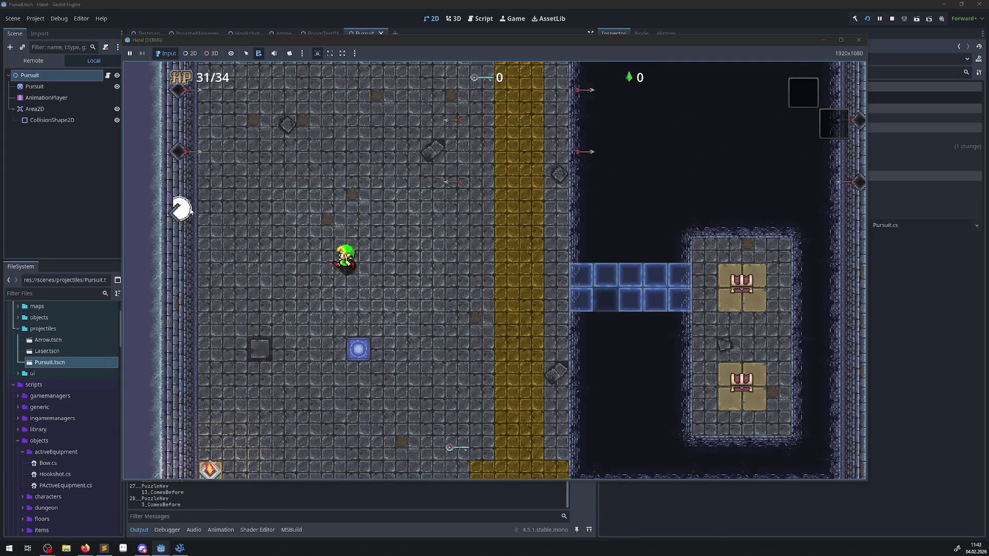
key("Left")
key("Up")
key("Right")
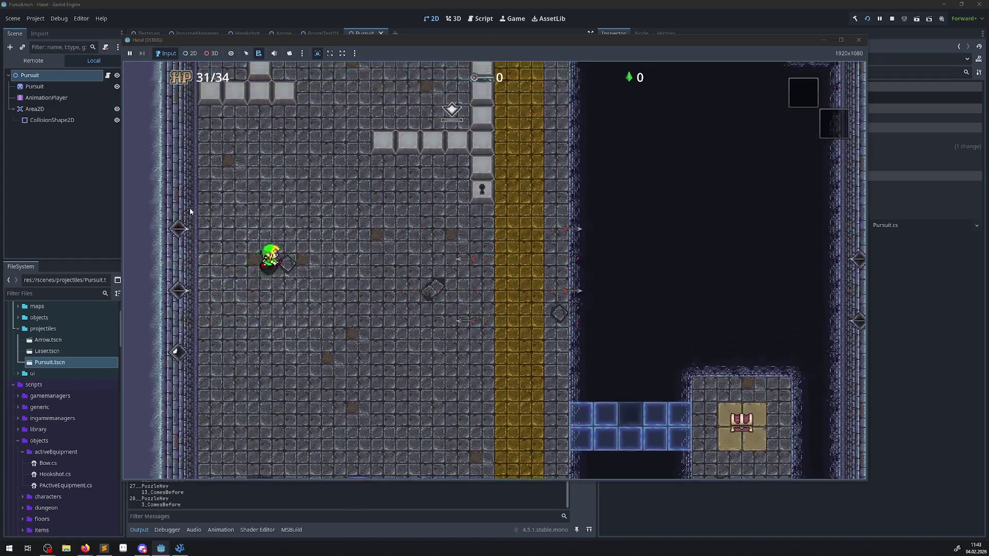
key("Up")
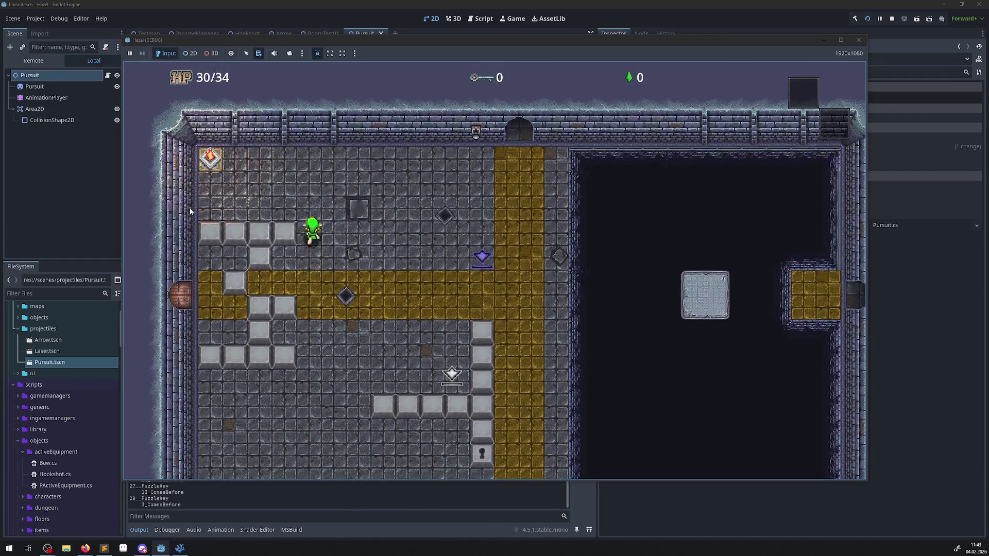
key("Right")
key("Up")
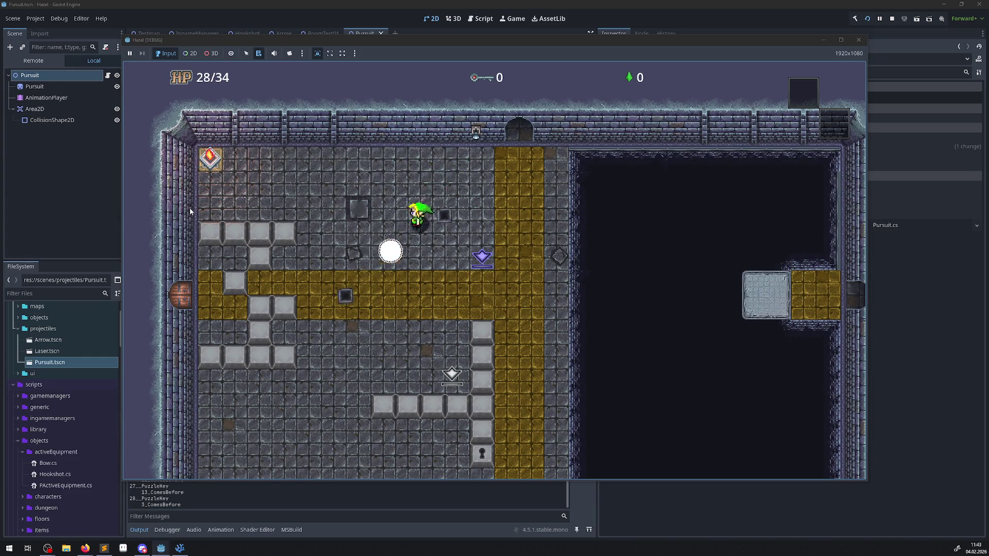
key("Down")
key("Right")
key("Up")
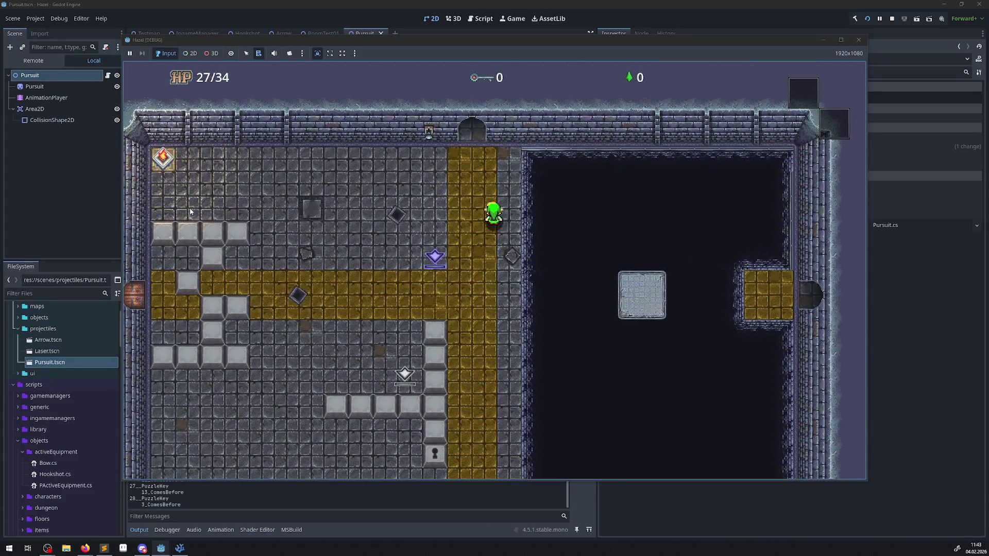
- Roam past the keyhole block and along the golden path as the orb drains HP to 17/34, then close the game
key("Down")
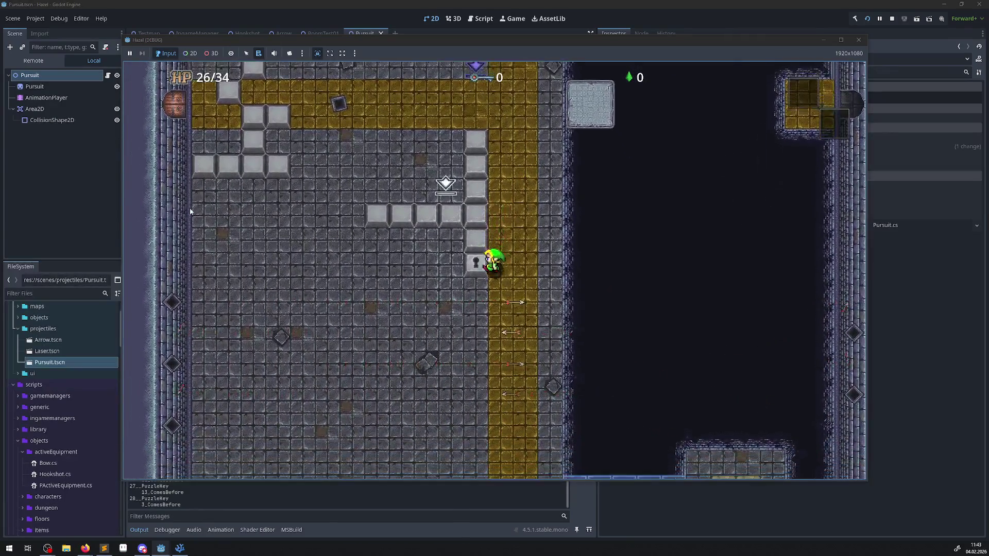
key("Left")
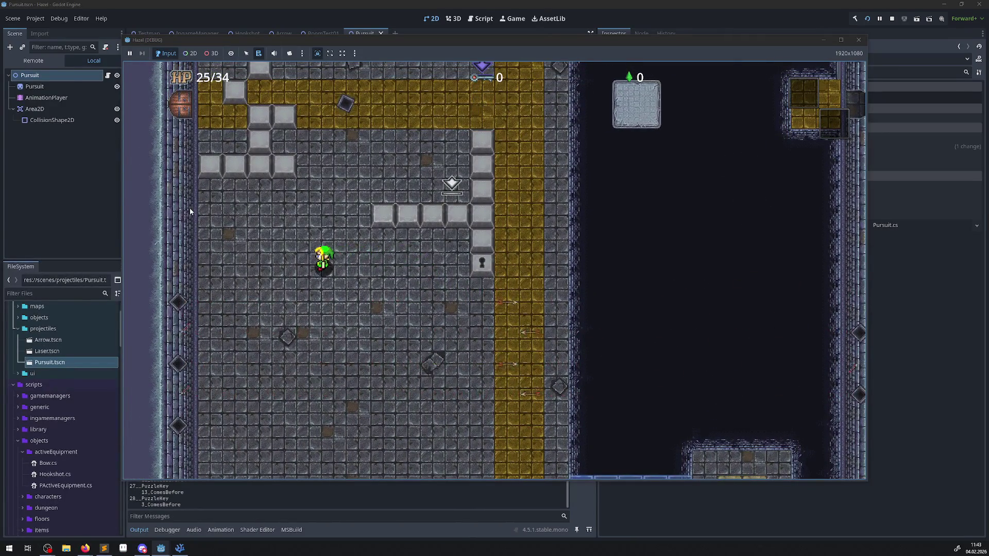
key("Right")
key("Down")
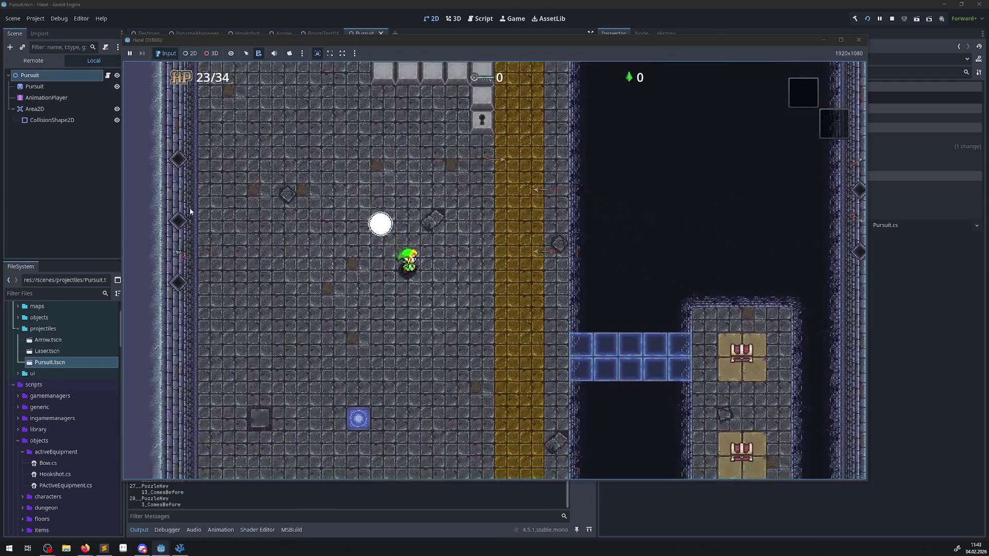
key("Right")
key("Down")
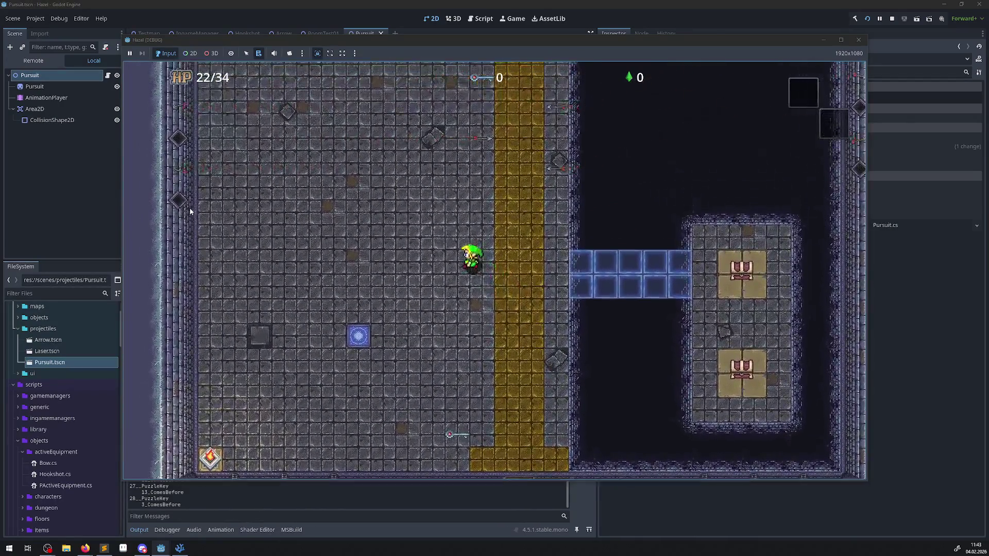
key("Up")
key("Left")
key("Up")
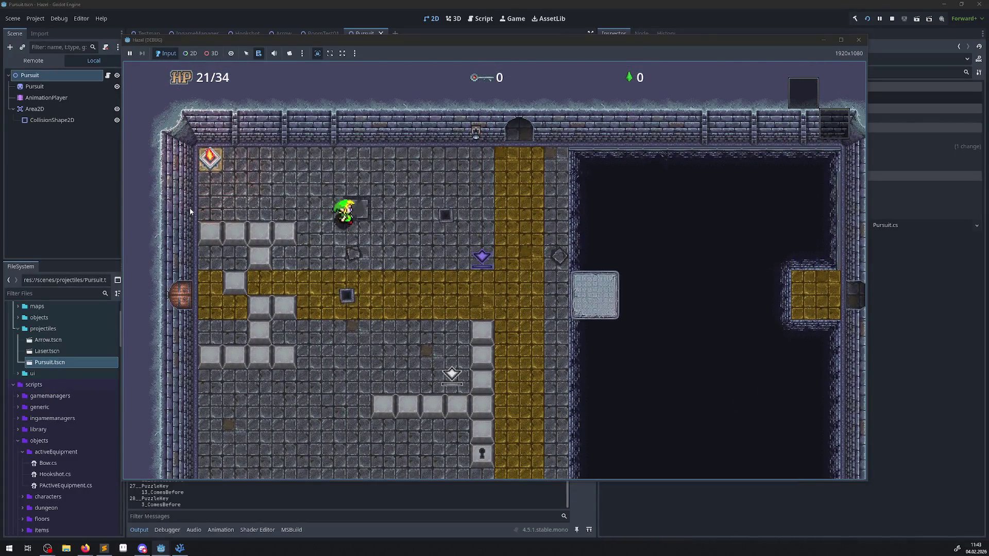
key("Up")
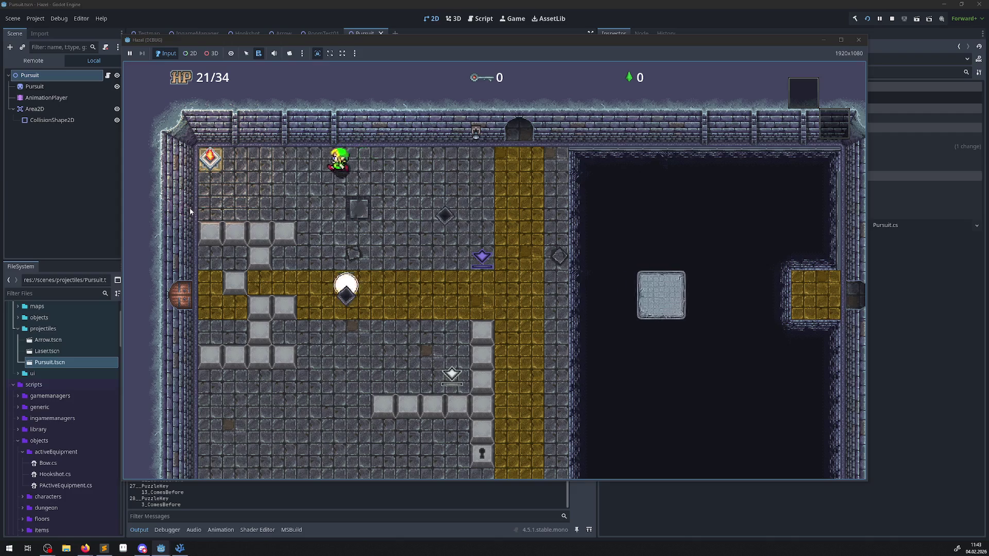
key("Right")
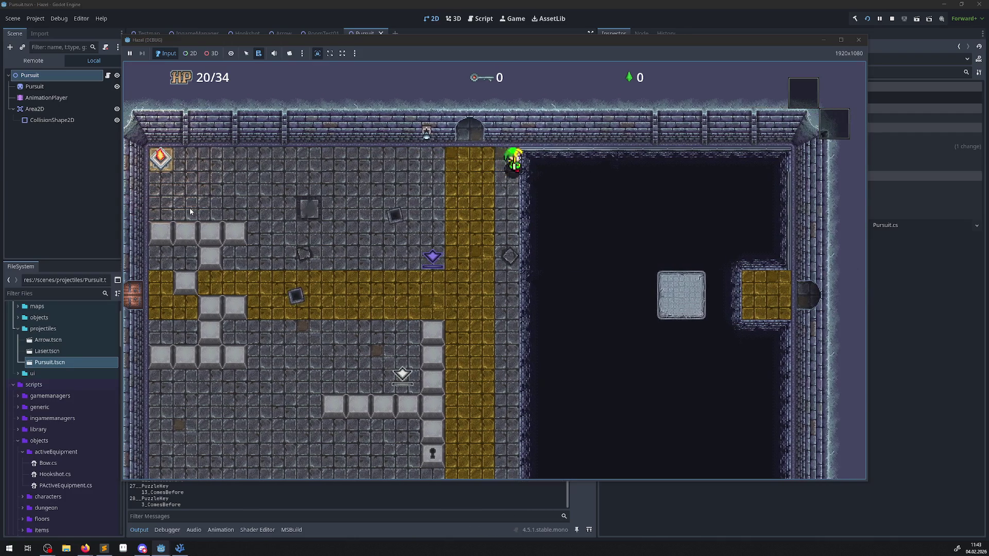
key("Down")
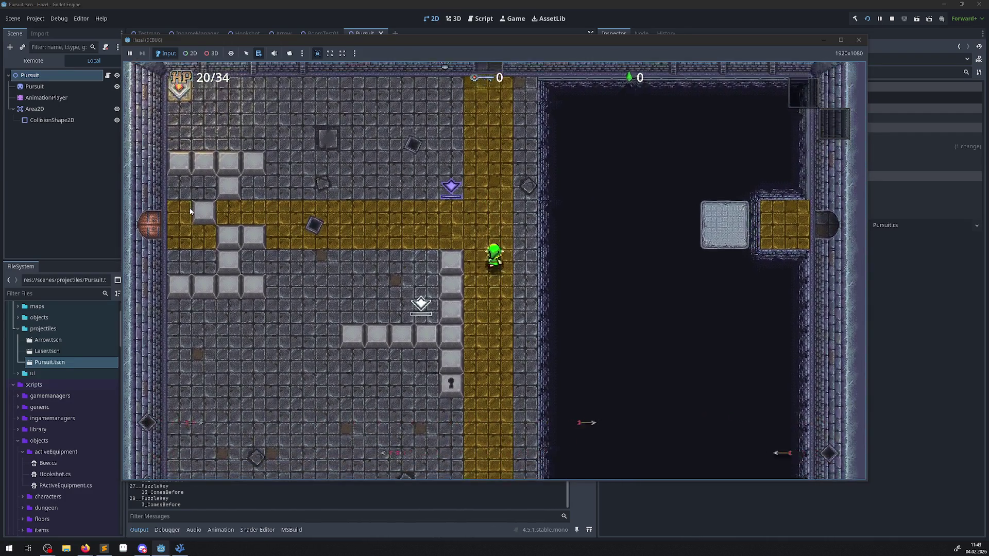
key("Up")
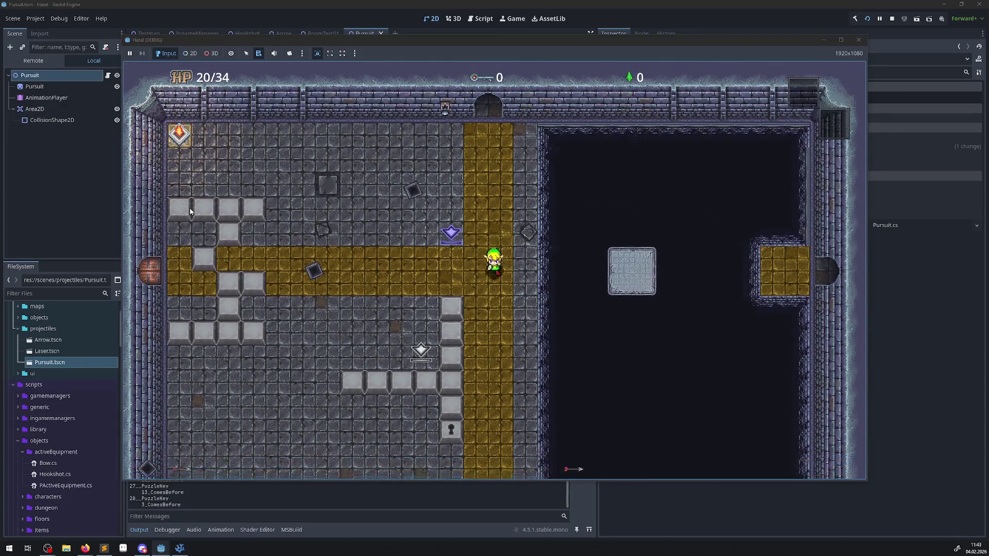
key("Down")
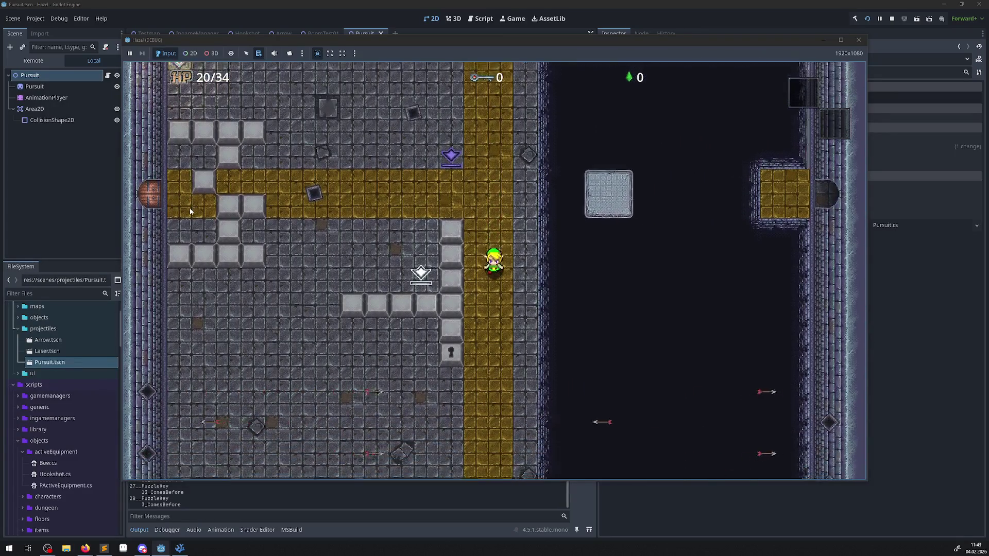
key("Left")
key("Left")
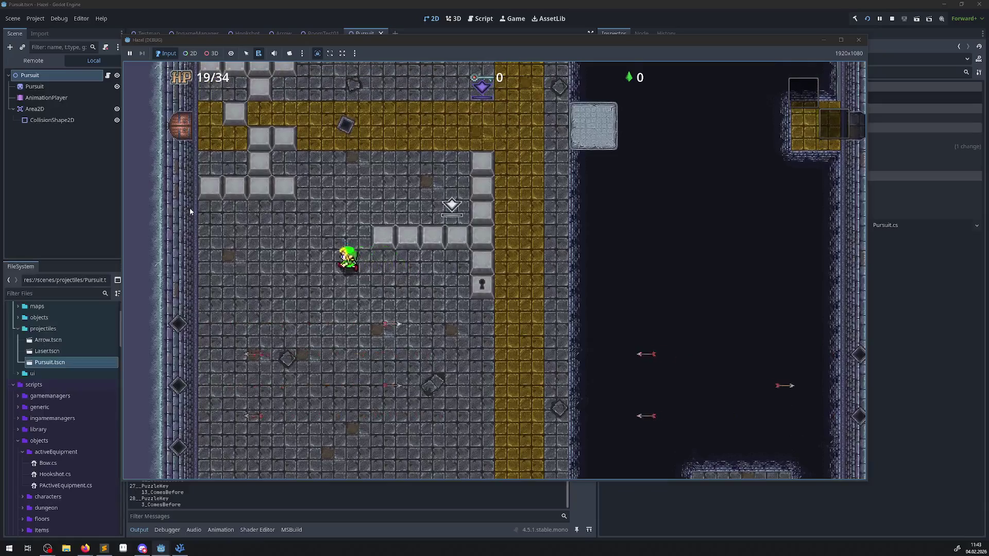
key("Down")
key("Right")
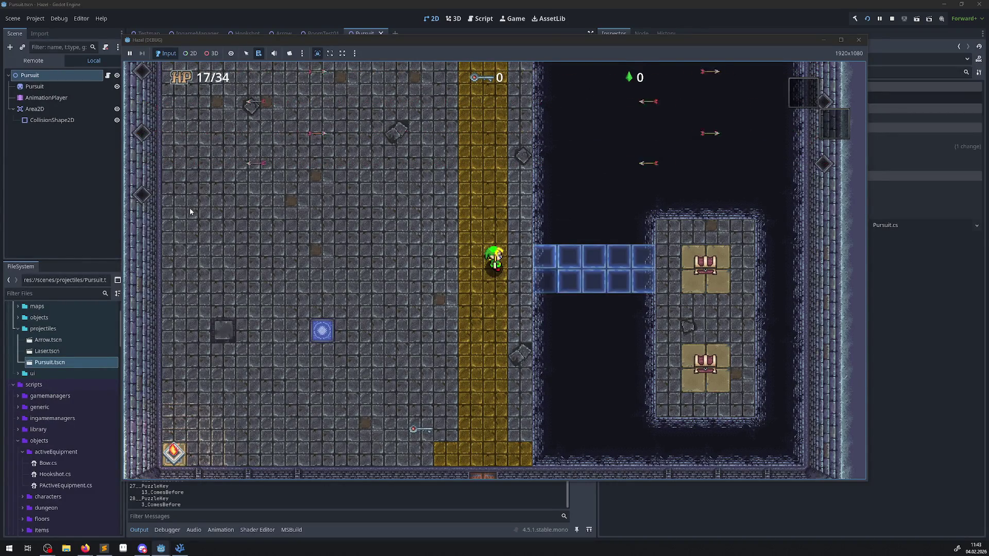
left_click(851, 40)
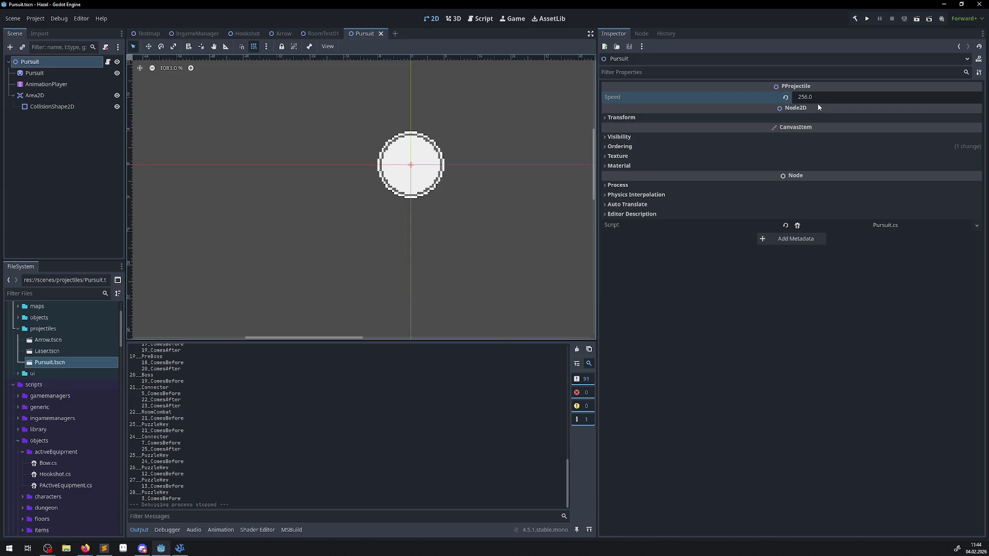
- Lower the Pursuit projectile Speed to 128 and run the game again
left_click_drag(818, 103, 817, 101)
type("^1")
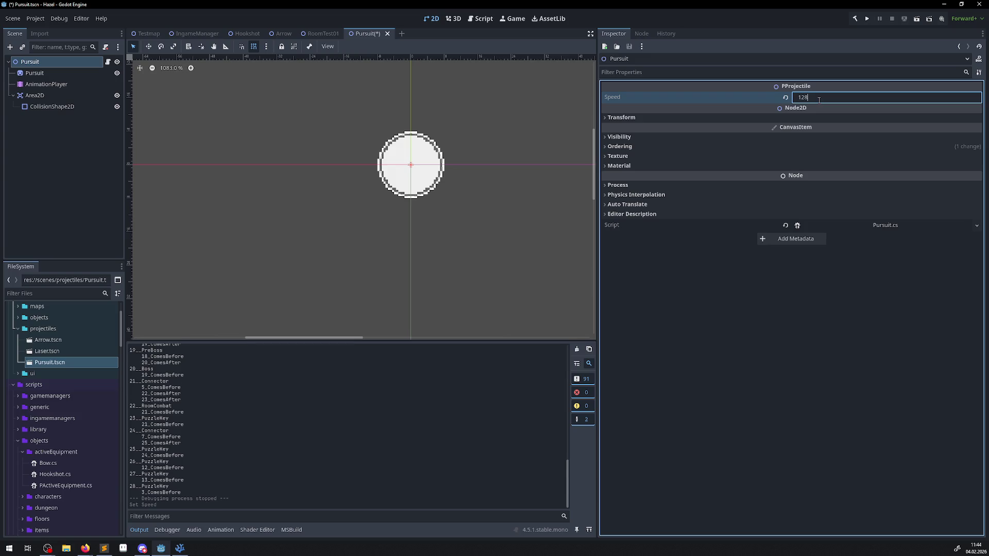
key("Return")
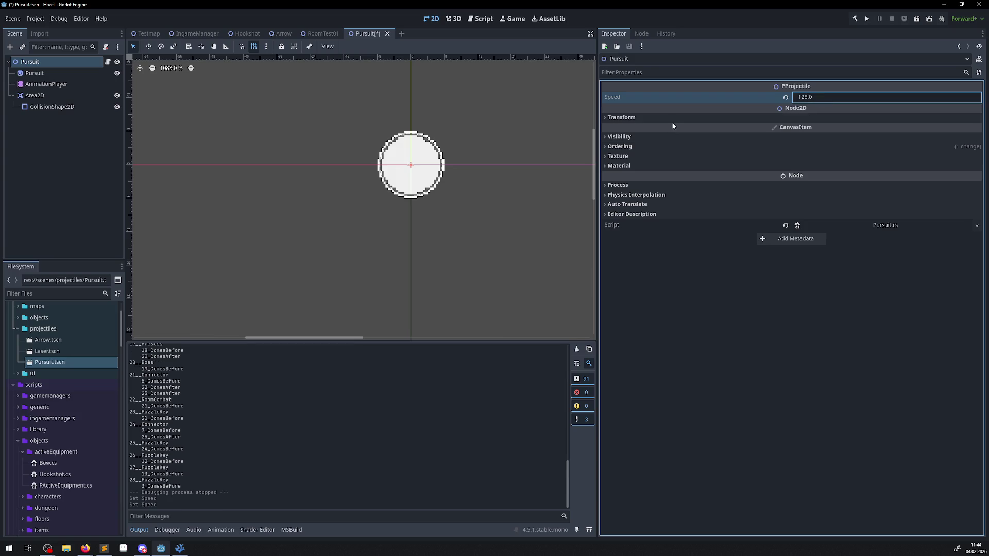
left_click(864, 22)
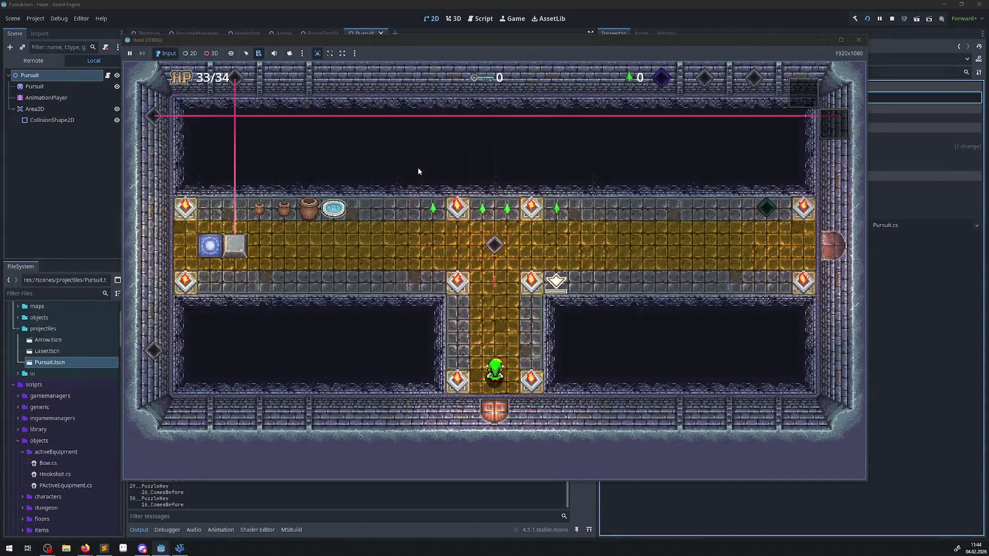
- Walk the hero up the corridor into the next room and dodge the orb along the top row
key("Up")
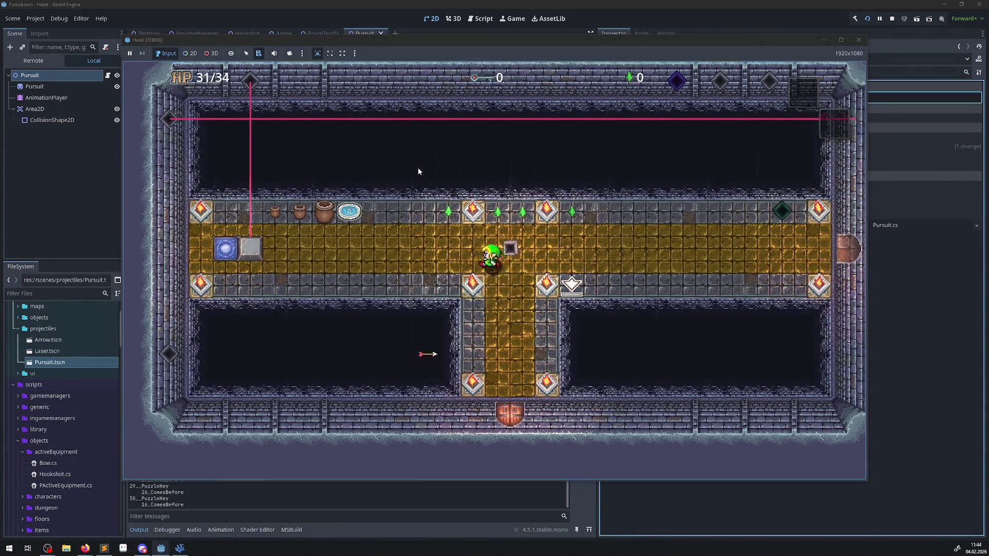
key("Left")
key("Left")
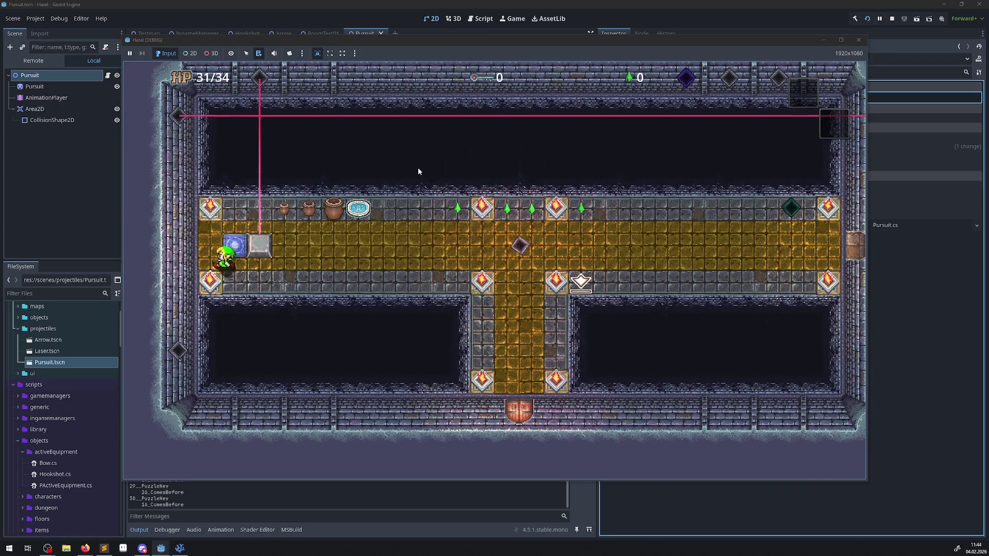
key("Left")
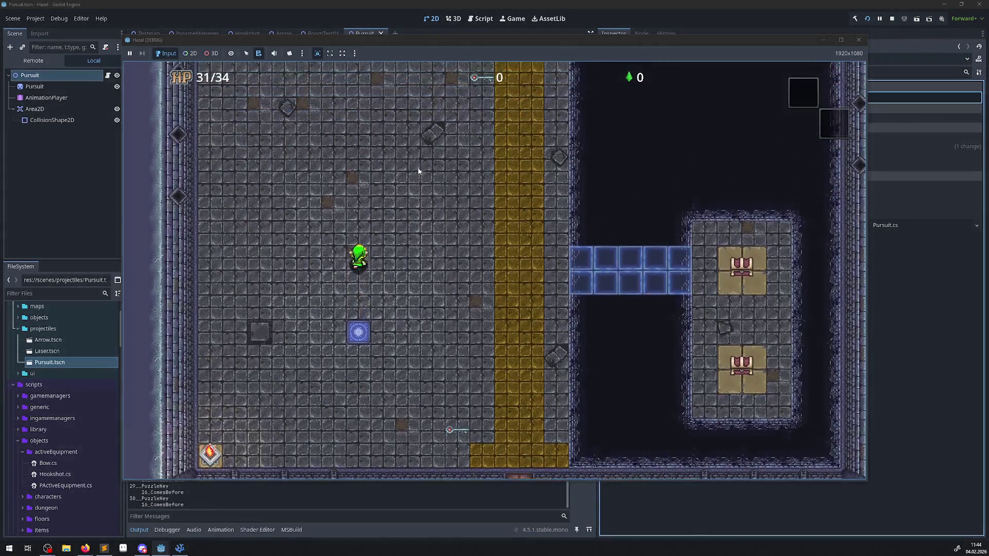
key("Up")
key("Up")
key("Right")
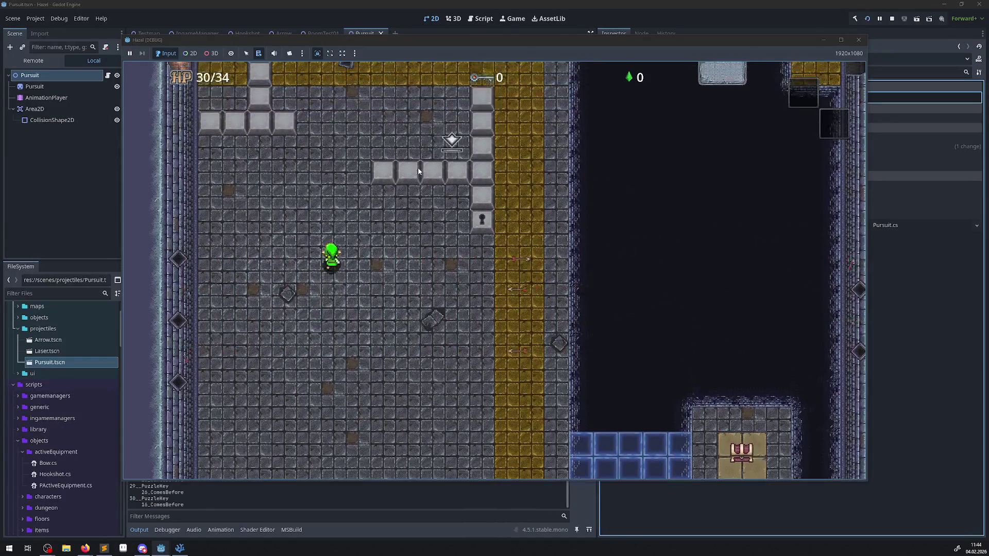
key("Up")
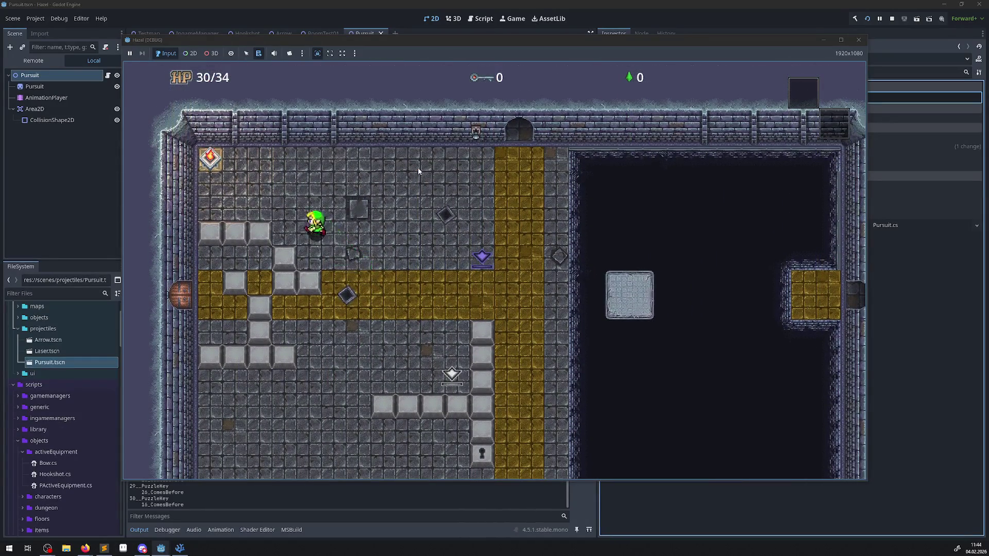
key("Right")
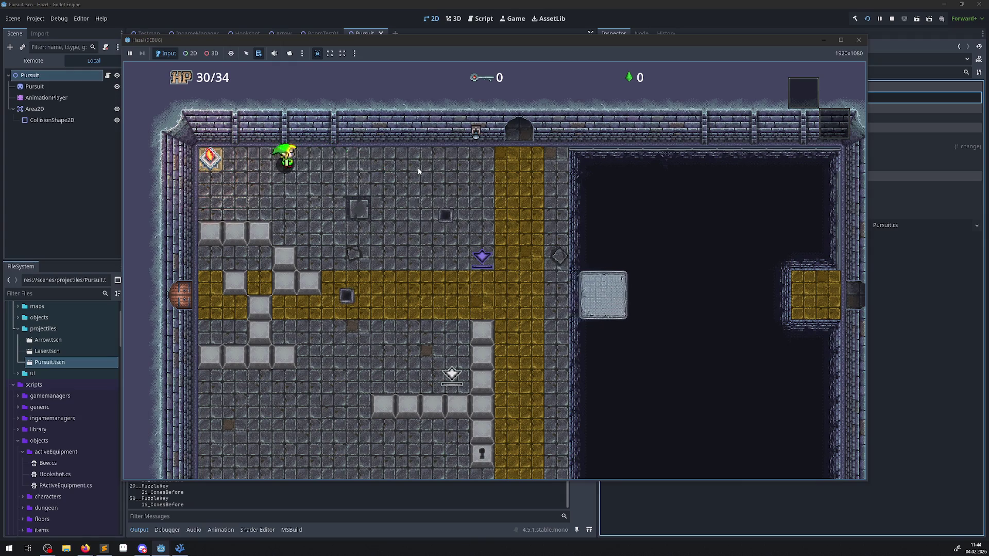
key("Left")
key("Right")
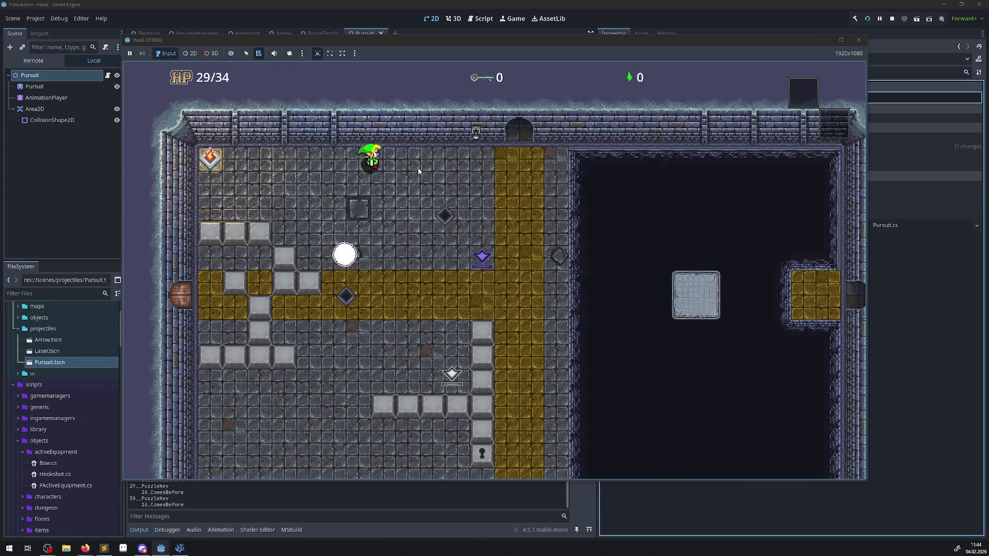
key("Right")
- Walk the hero down the gold path and around the room to evade the chasing orb
key("Down")
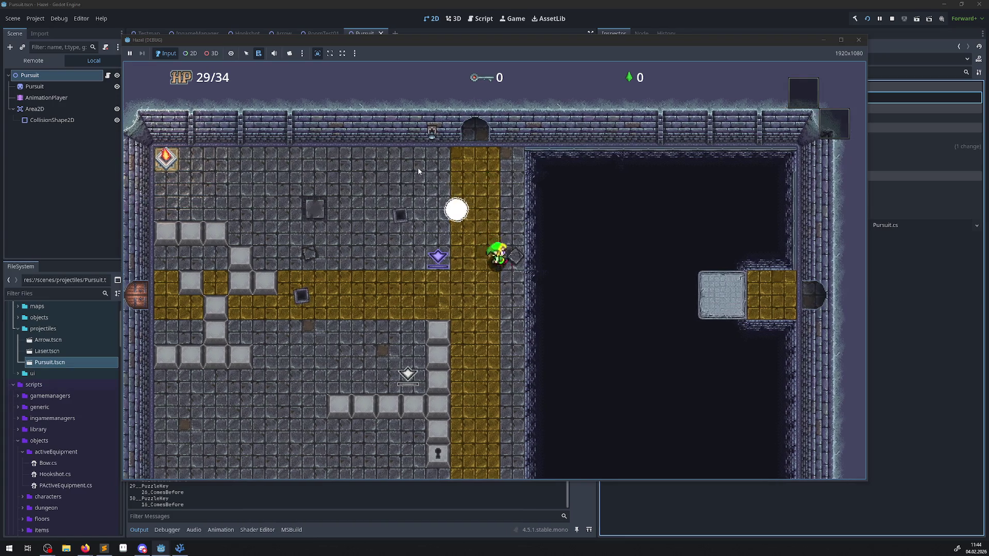
key("Down")
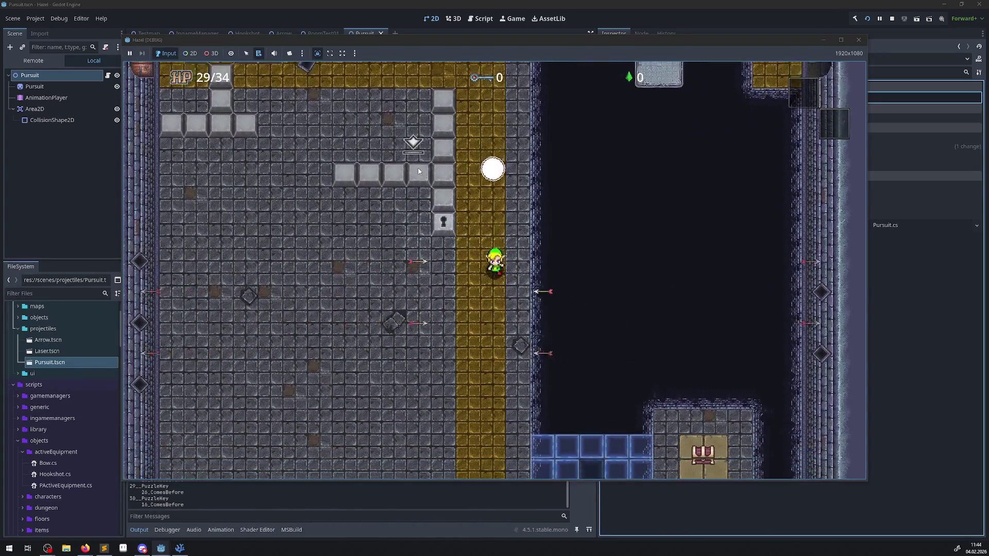
key("Left")
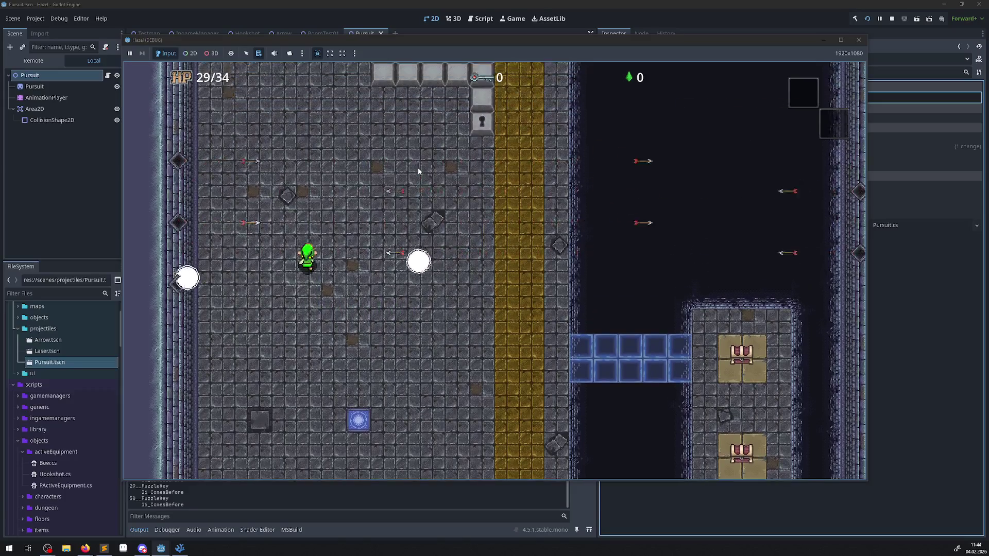
key("Right")
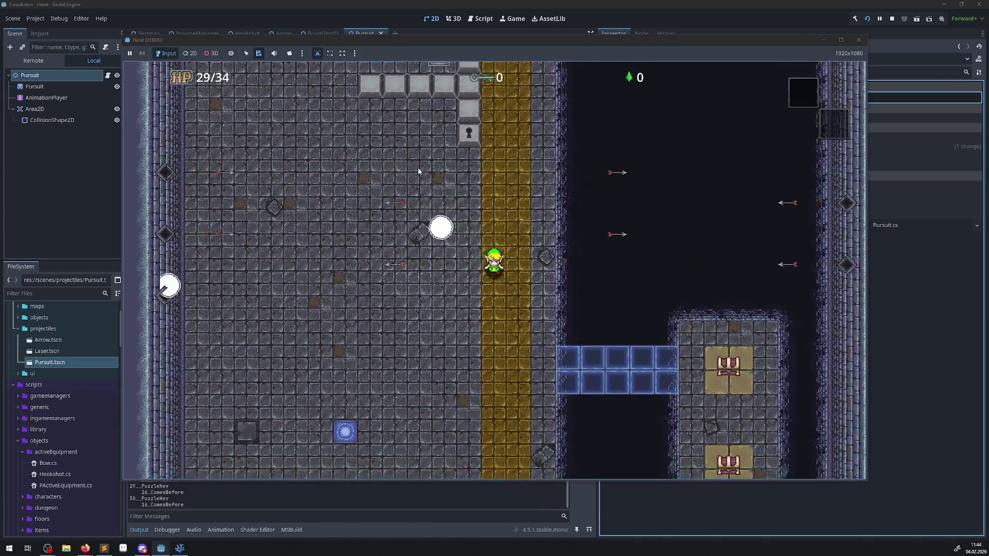
key("Down")
key("Left")
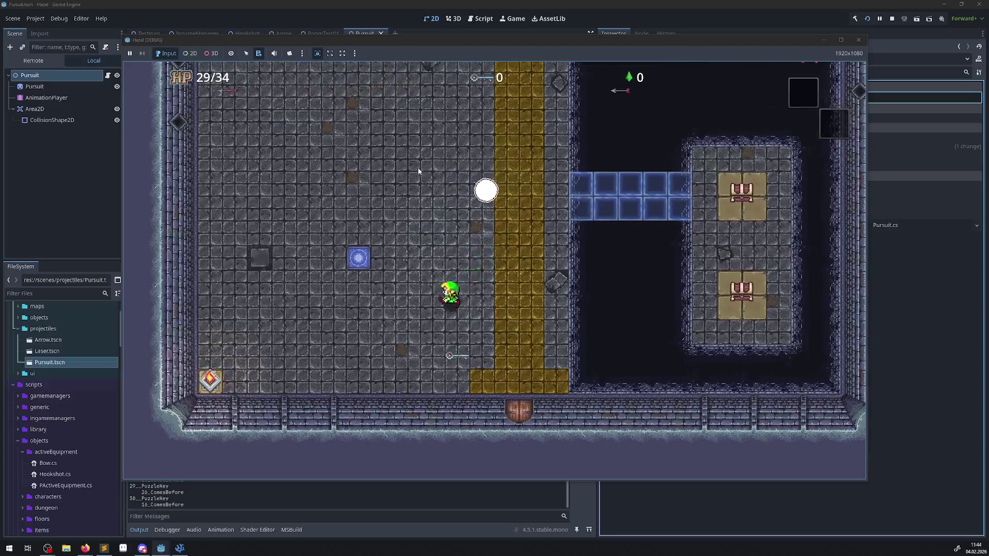
key("Left")
key("Up")
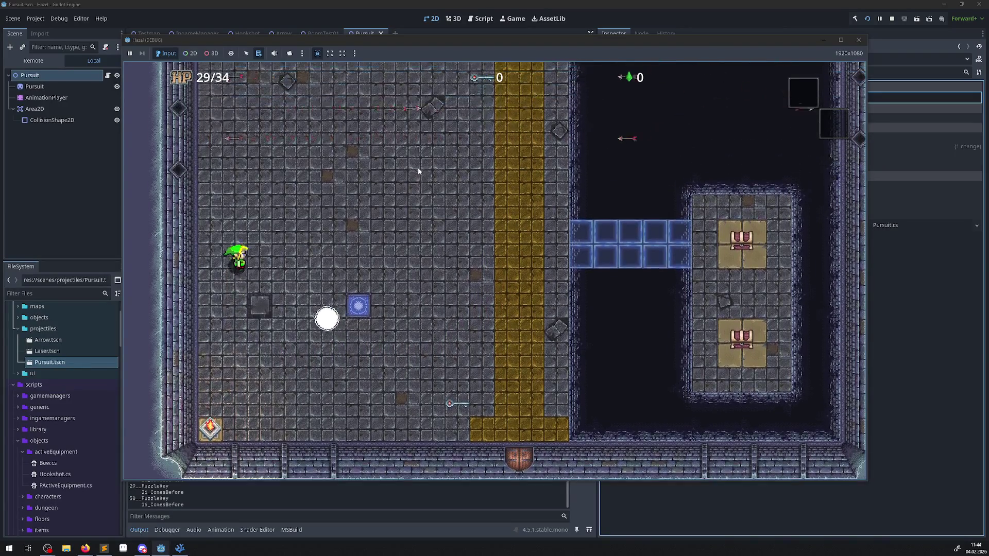
key("Right")
key("Right")
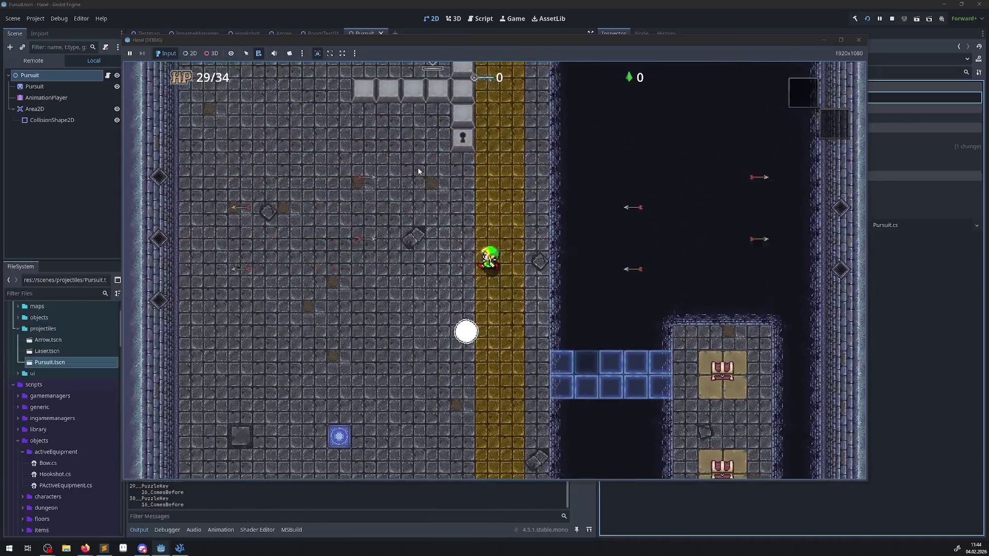
key("Left")
key("Down")
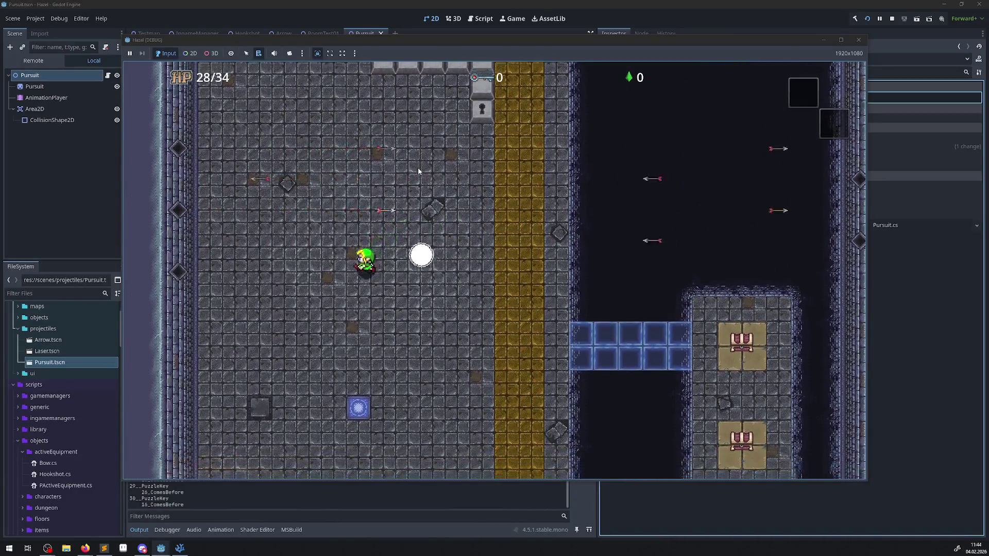
key("Right")
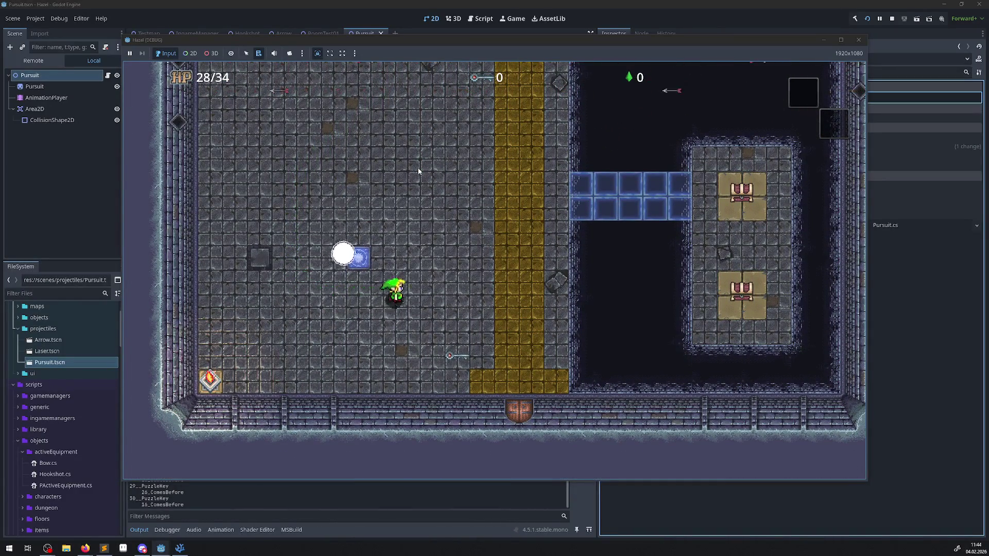
key("Up")
key("Left")
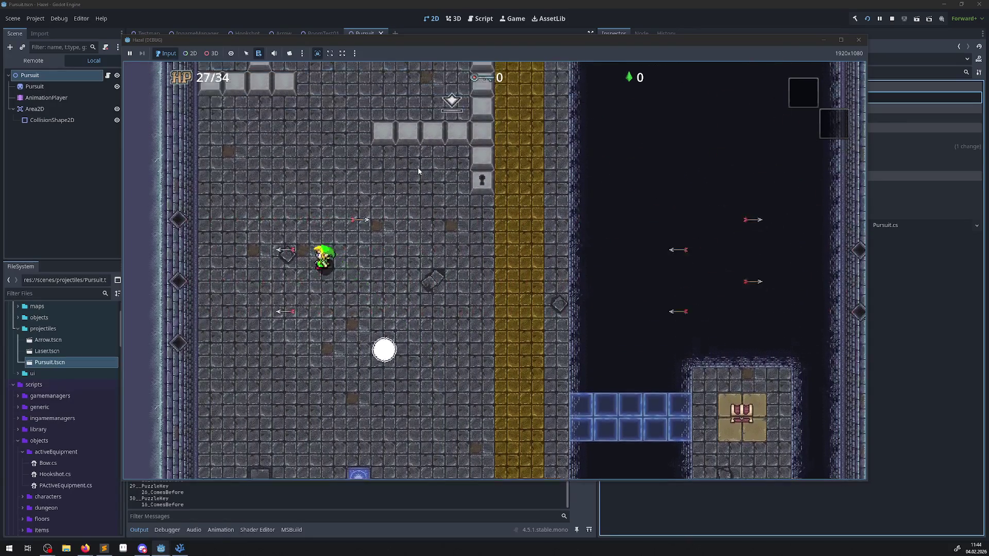
key("Up")
key("Right")
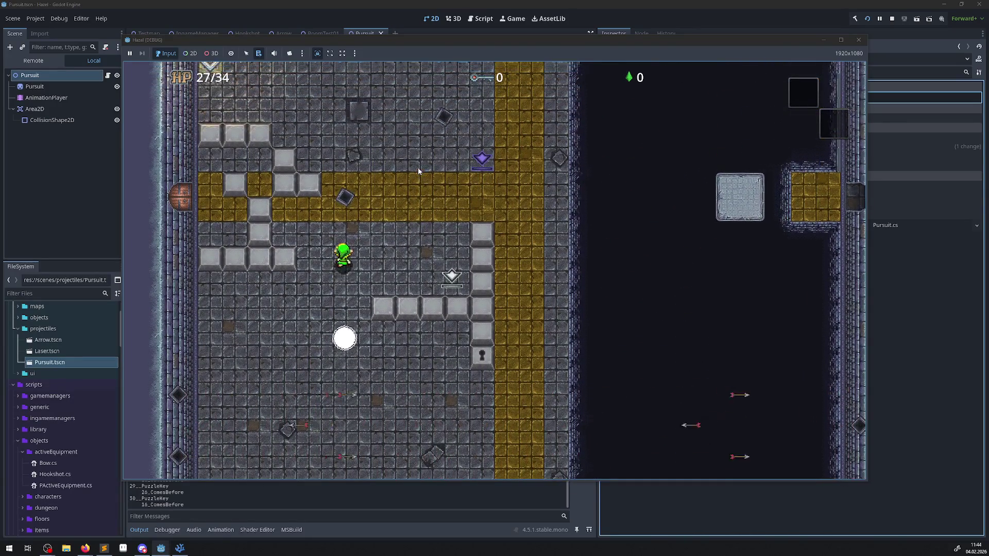
key("Up")
key("Right")
key("Left")
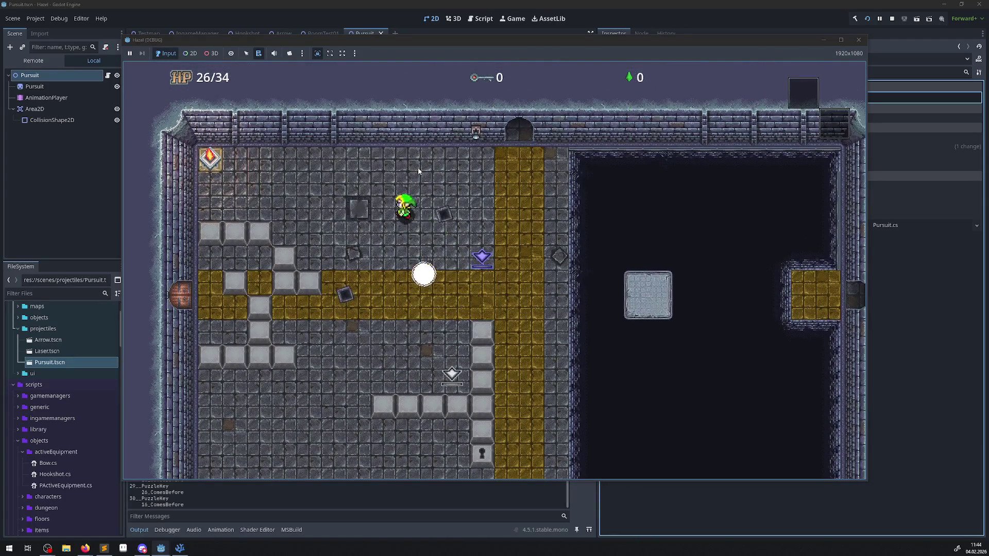
- Weave the hero on and off the gold path until HP reaches 23/34, then stop the game
key("Up")
key("Right")
key("Down")
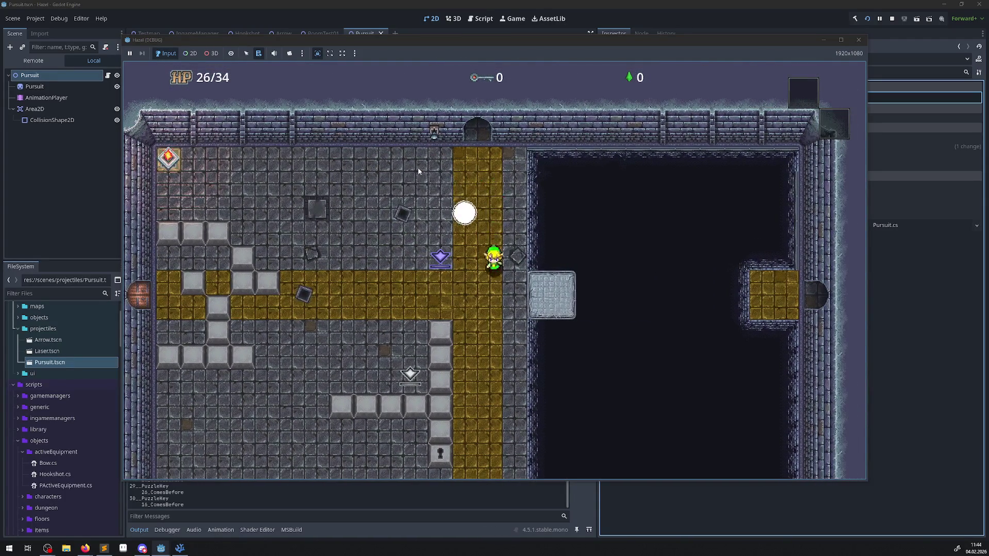
key("Down")
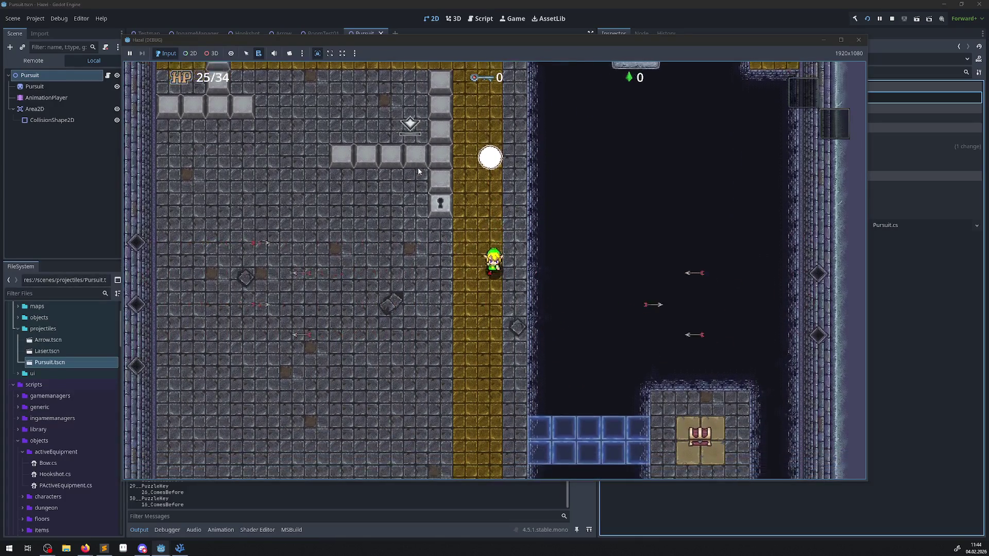
key("Down")
key("Left")
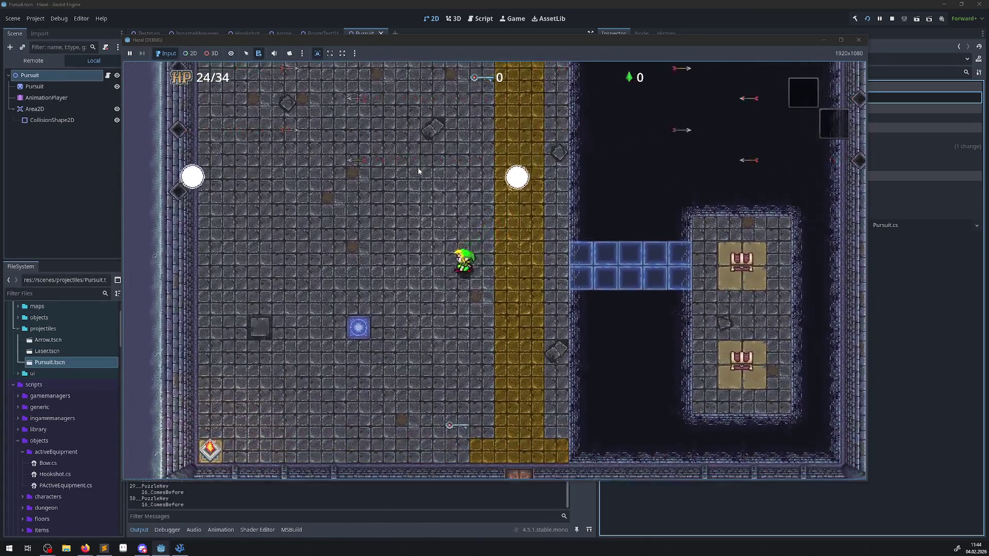
key("Down")
key("Right")
key("Up")
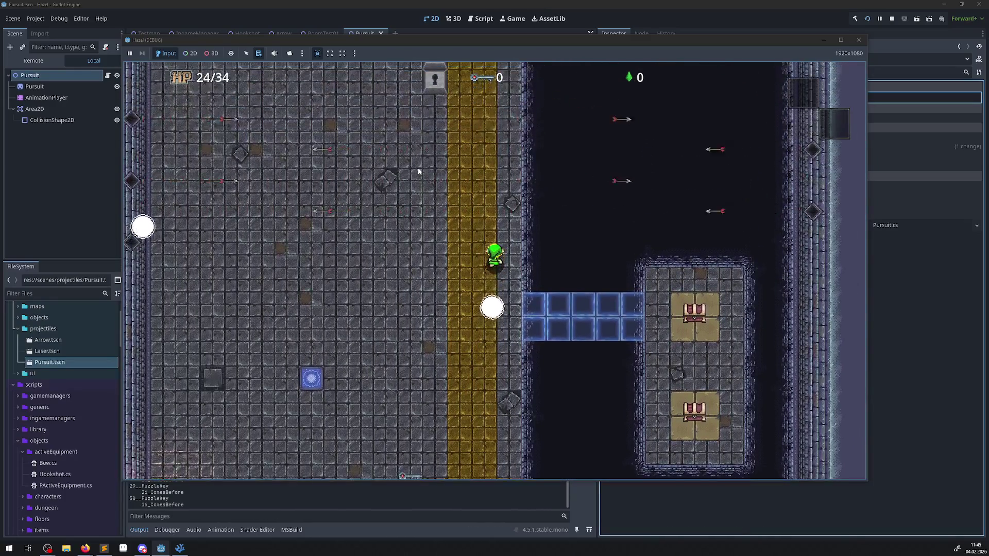
key("Left")
key("Down")
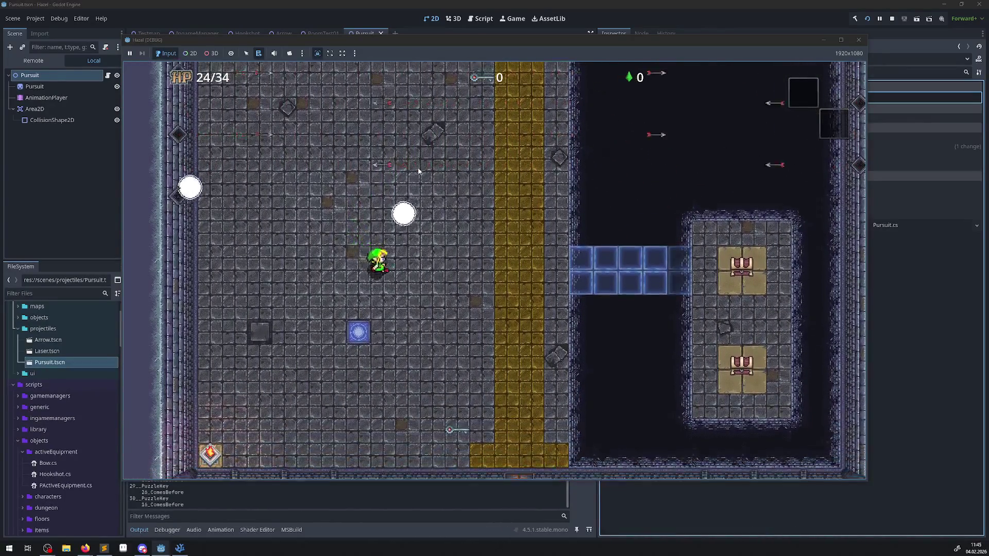
key("Down")
key("Right")
key("Up")
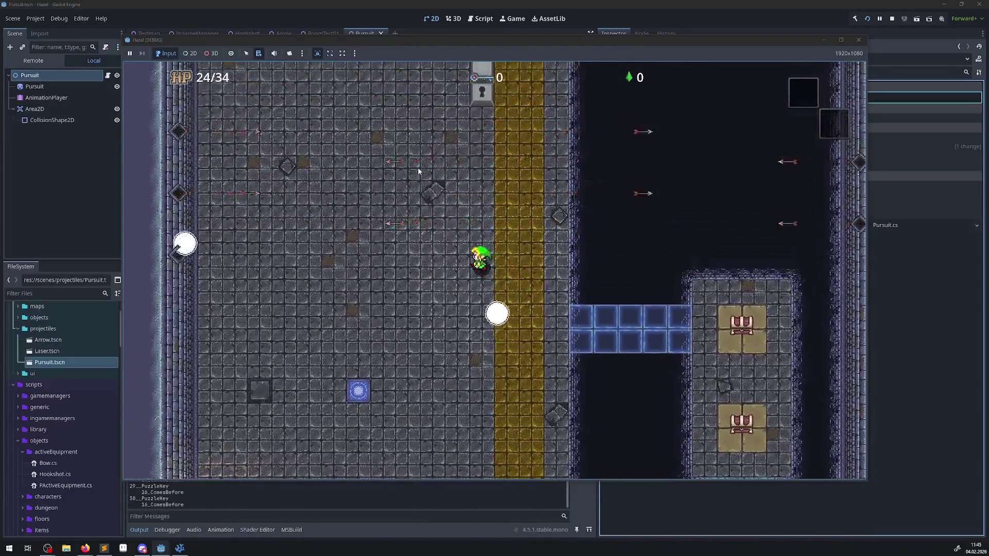
key("Left")
key("Down")
key("Right")
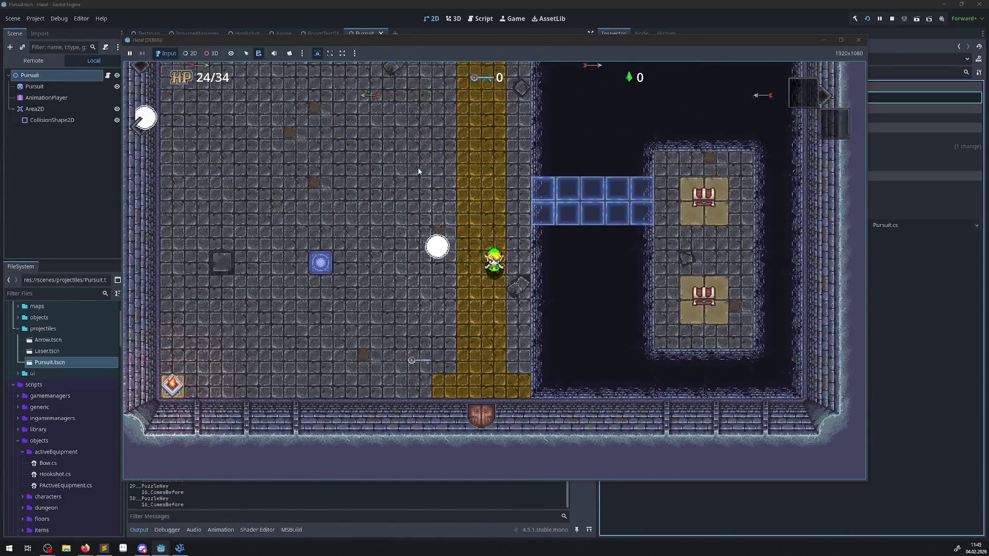
key("Down")
key("Left")
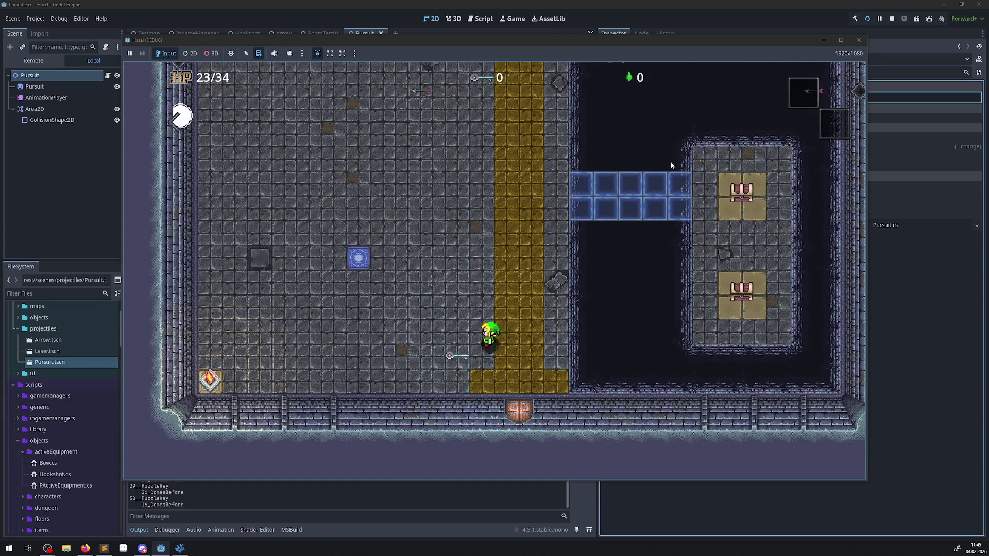
left_click(858, 40)
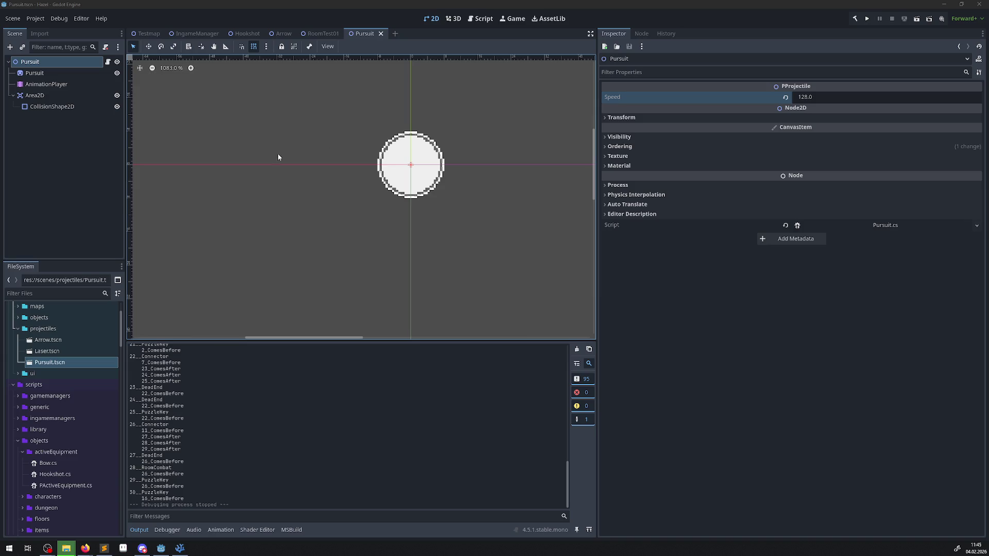
- Scrub the Pursuit sprite's AOnShoot scale animation to 0.05, where the sprite is full size
left_click(44, 84)
left_click(34, 73)
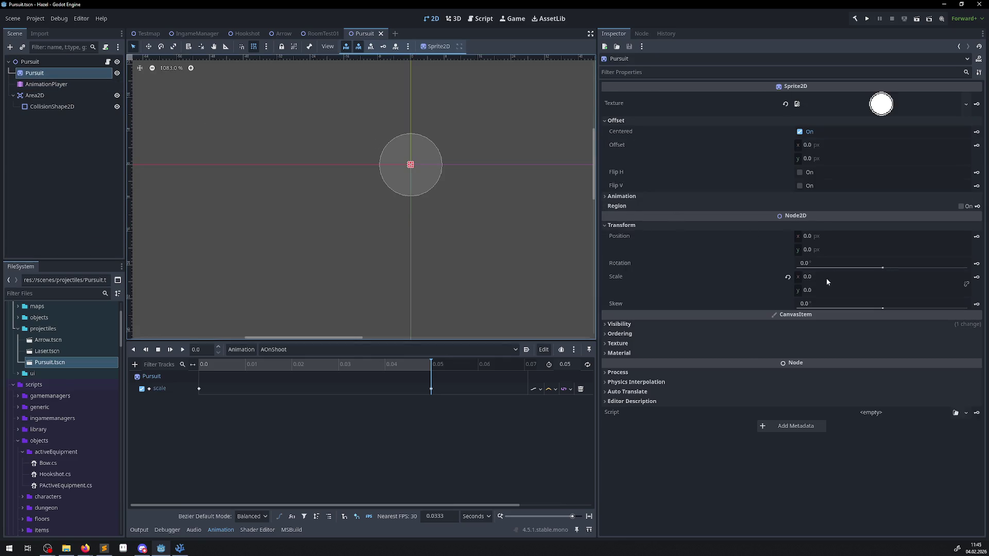
left_click(146, 349)
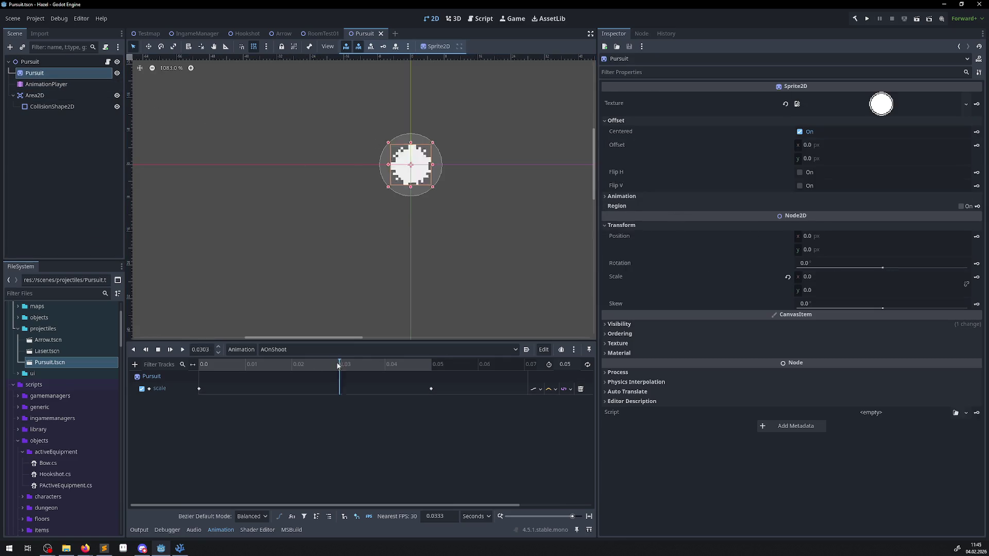
left_click_drag(202, 365, 444, 367)
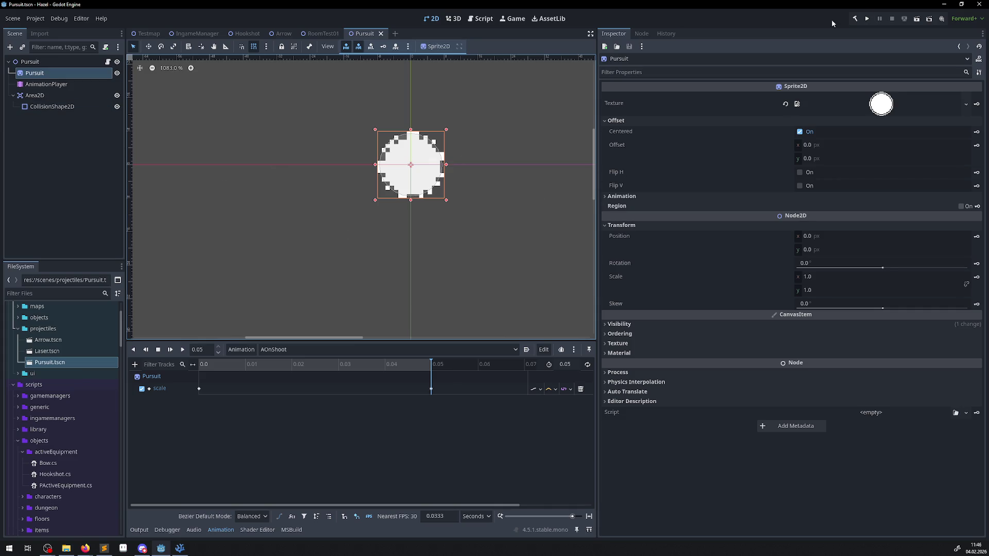
- Set the root Pursuit node's Speed to 256 and run the project
left_click(70, 62)
left_click(810, 98)
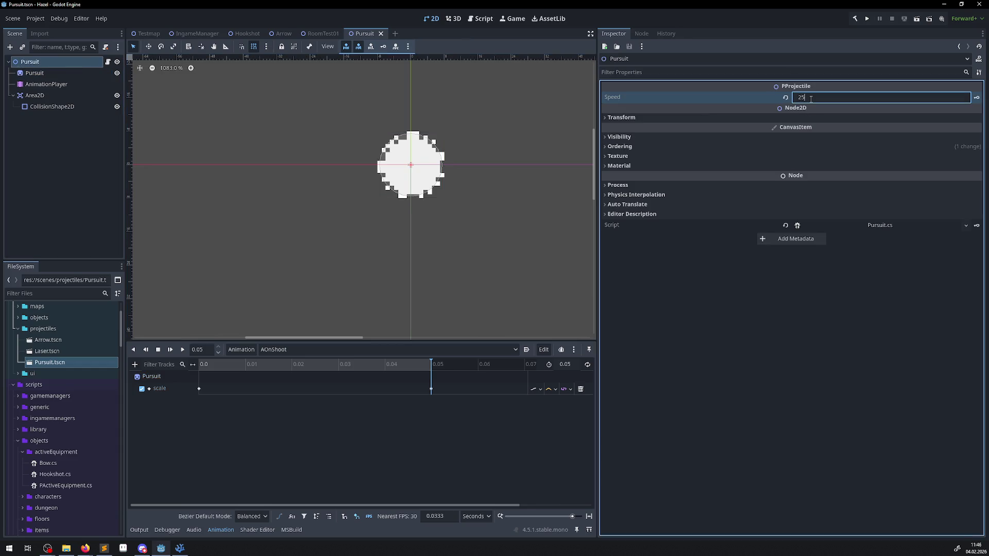
type("6")
key("Return")
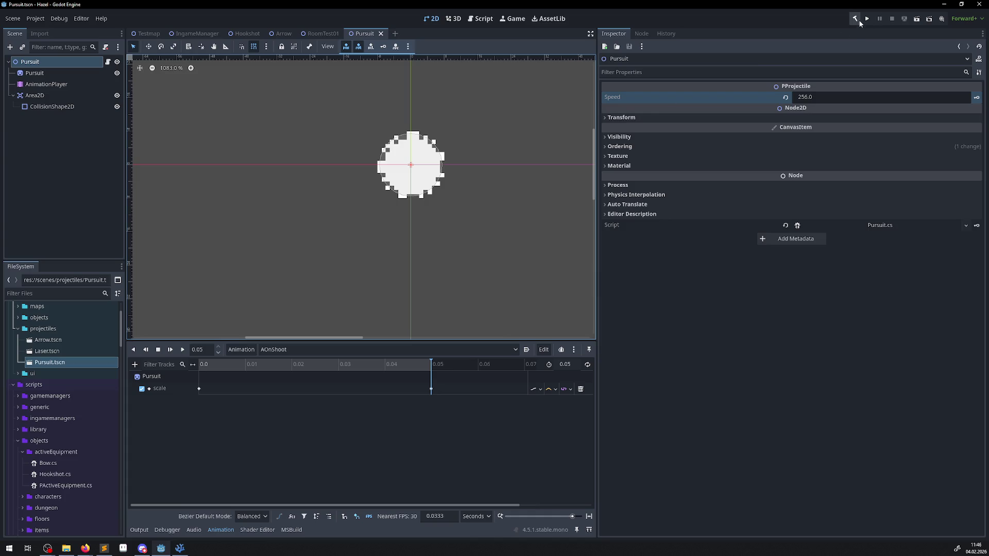
left_click(868, 19)
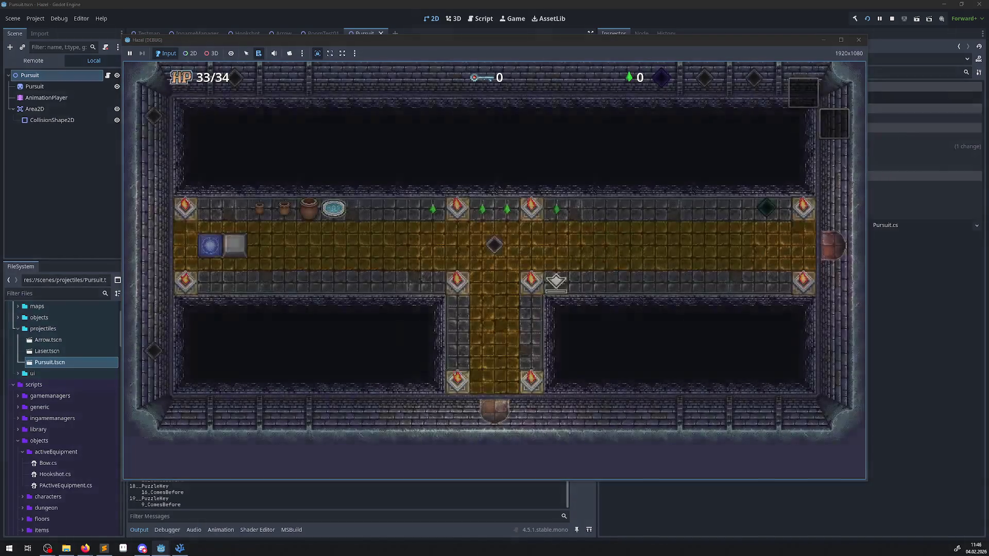
- Walk the hero left past the blue switch and up through the dungeon room
key("Left")
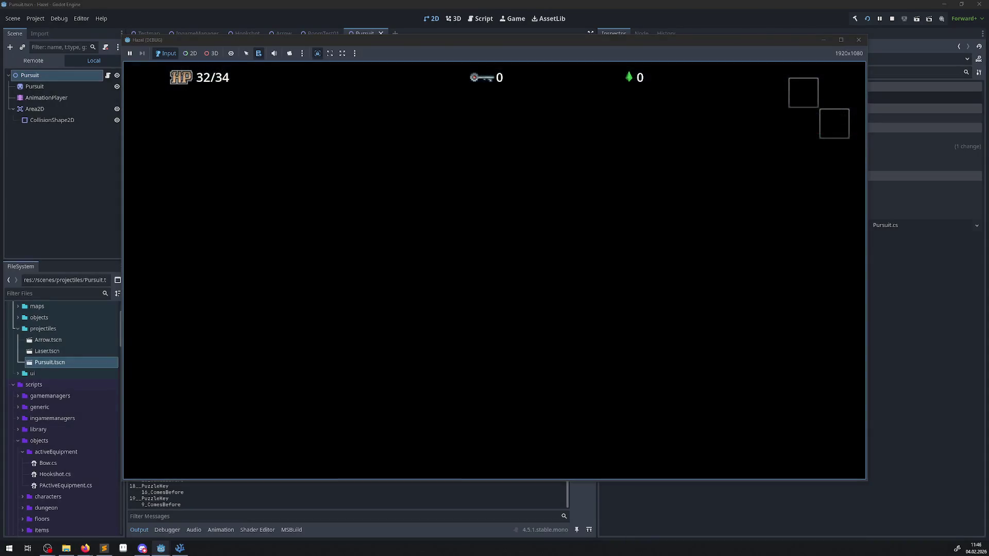
key("Up")
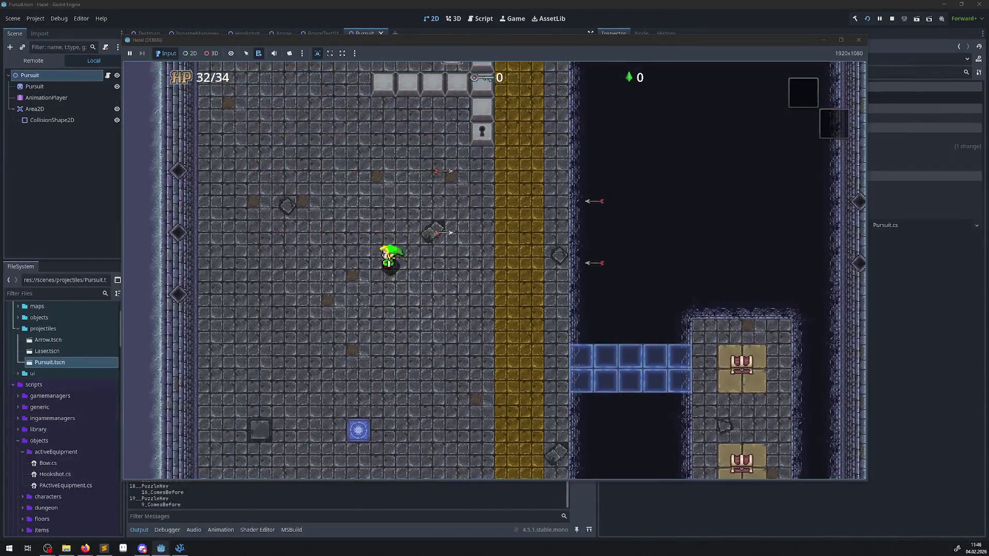
key("Left")
key("Up")
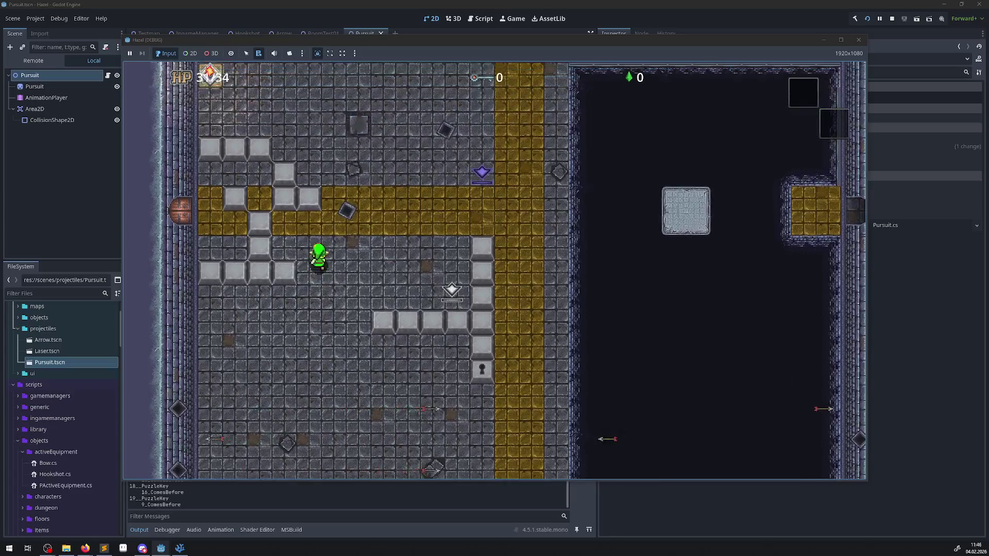
key("Up")
key("Left")
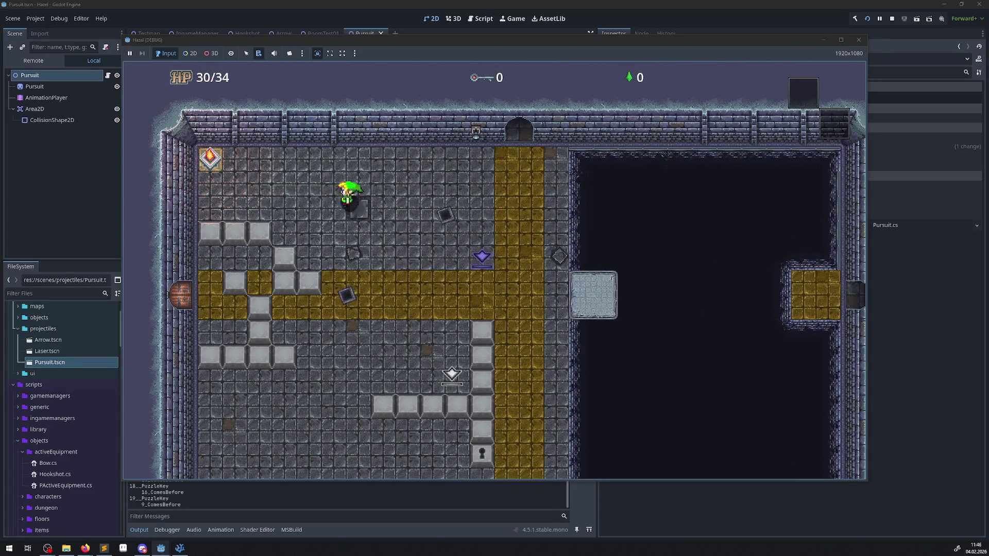
key("Right")
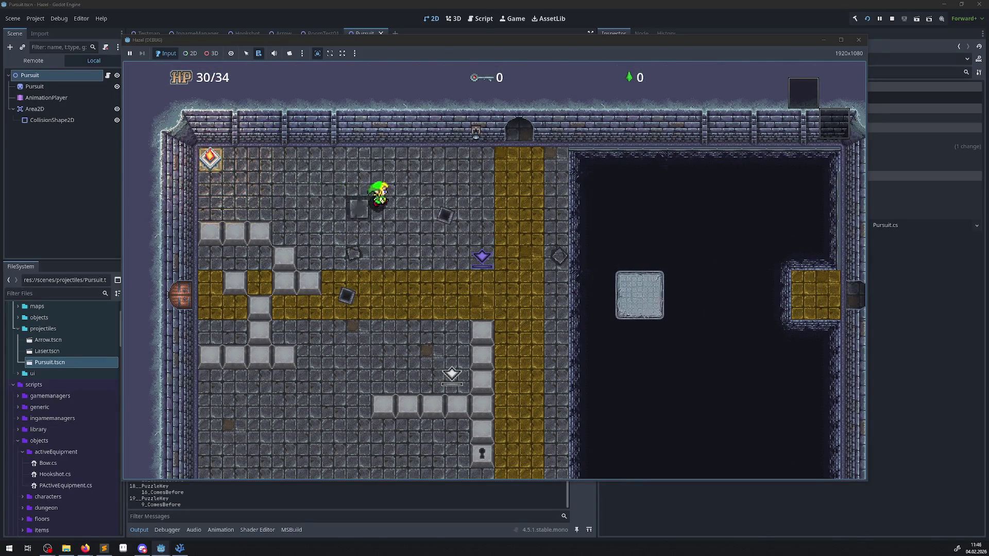
key("Up")
key("Left")
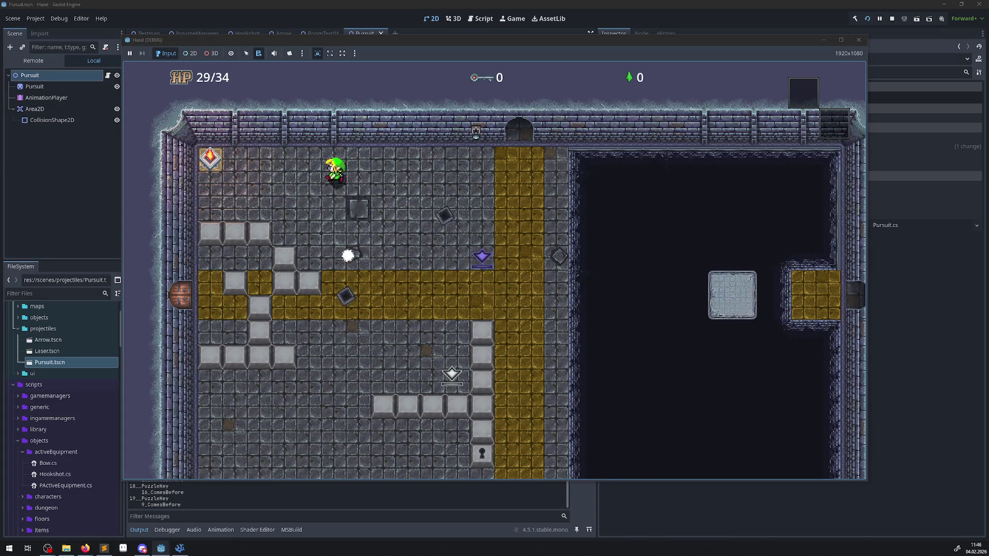
key("Right")
key("Down")
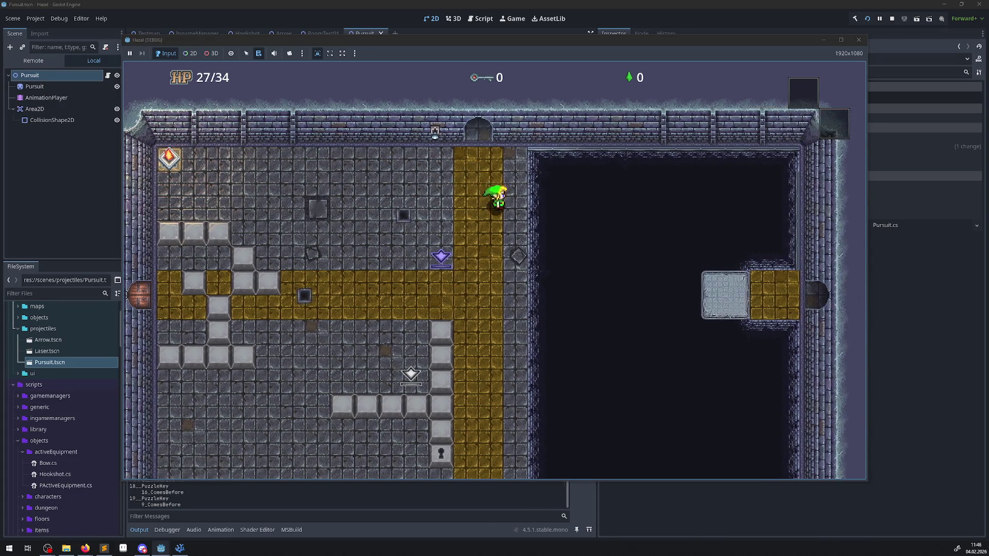
key("Down")
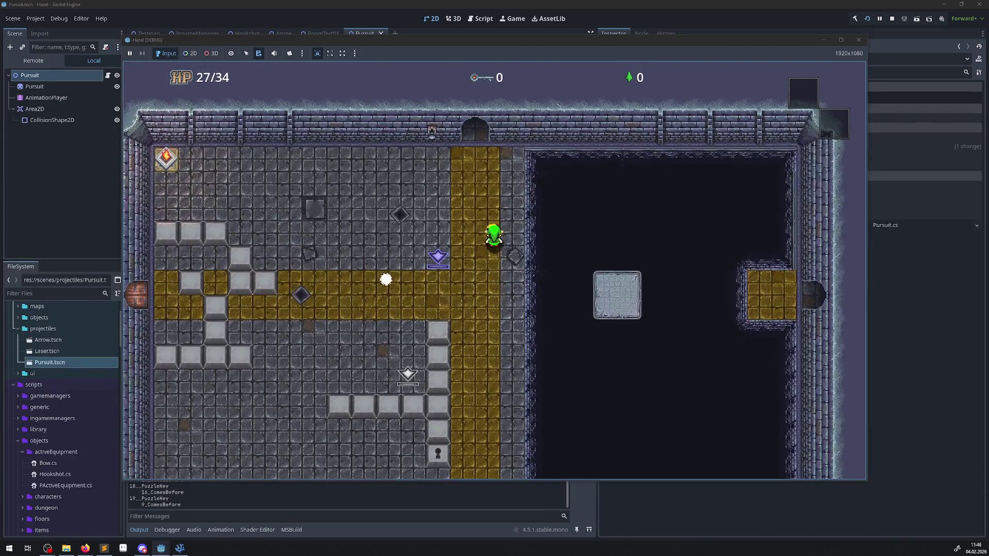
- Walk the hero down the yellow path and around the wall, then stop the game
key("Down")
key("Down")
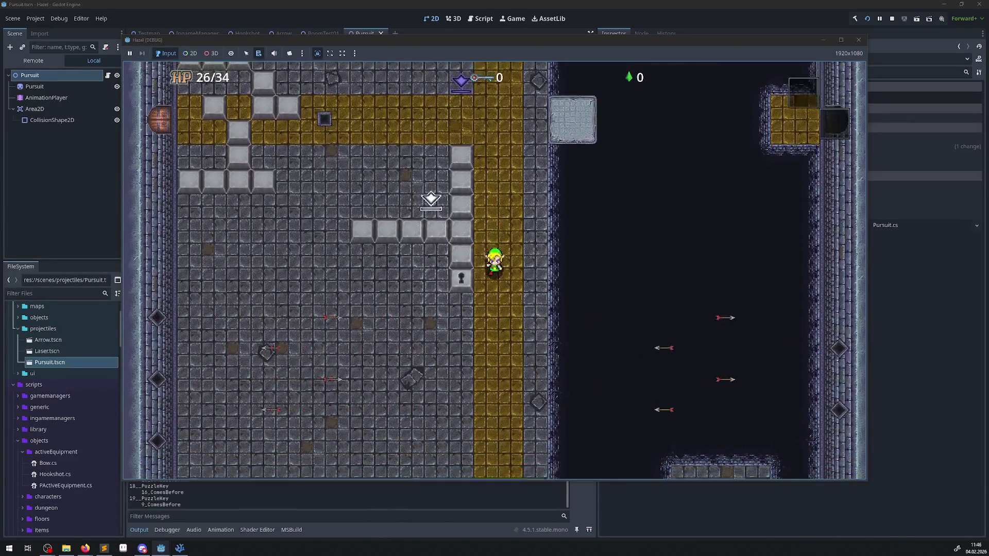
key("Left")
key("Up")
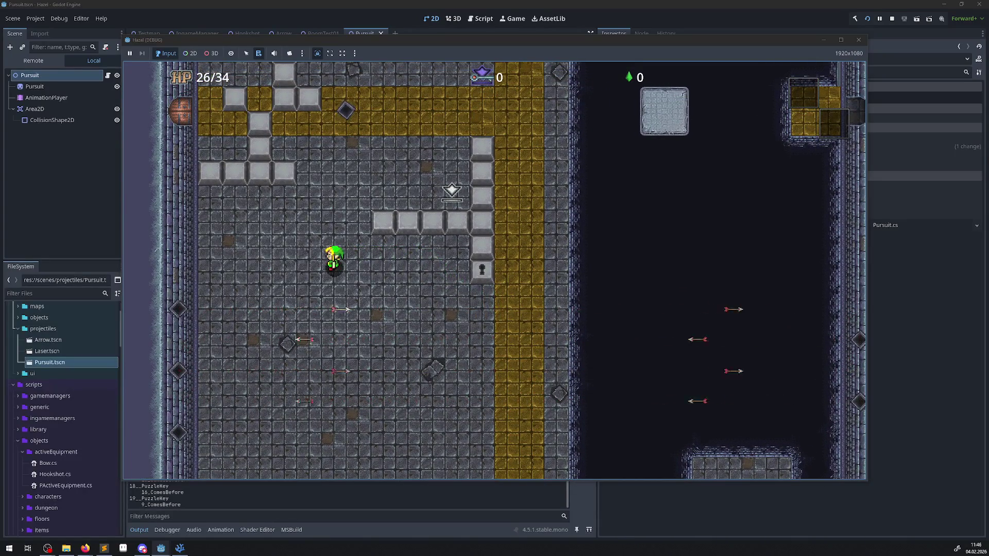
key("Down")
key("Right")
key("Down")
key("Right")
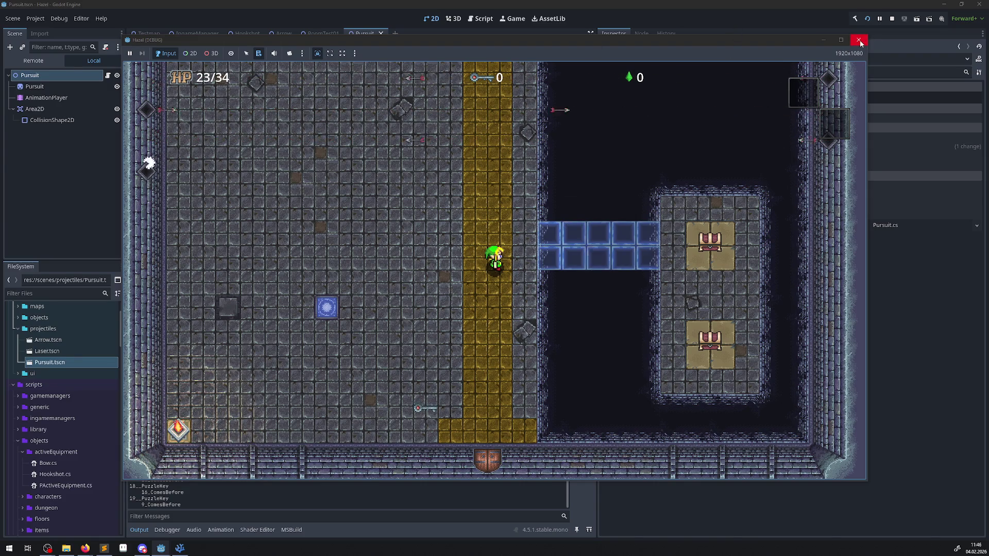
key("Up")
key("Left")
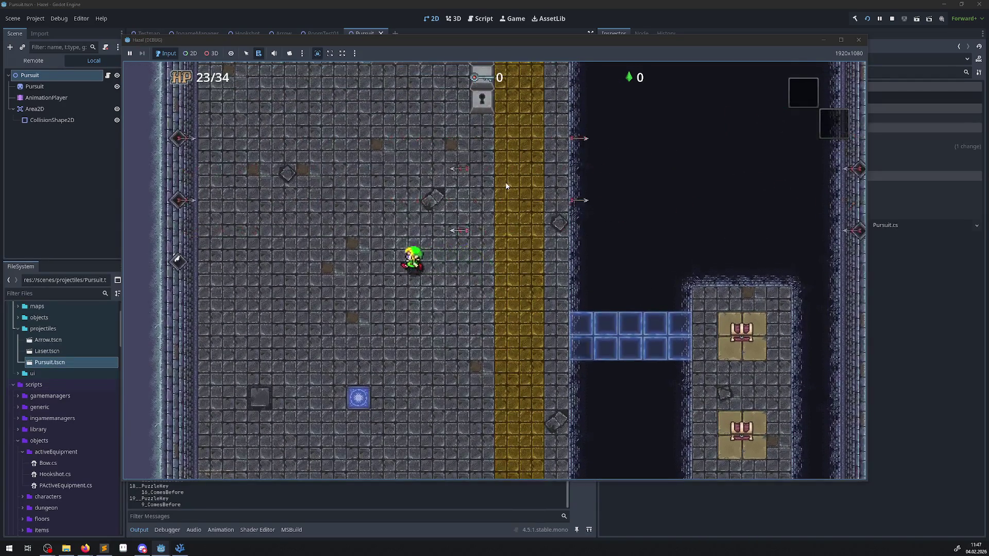
left_click(858, 40)
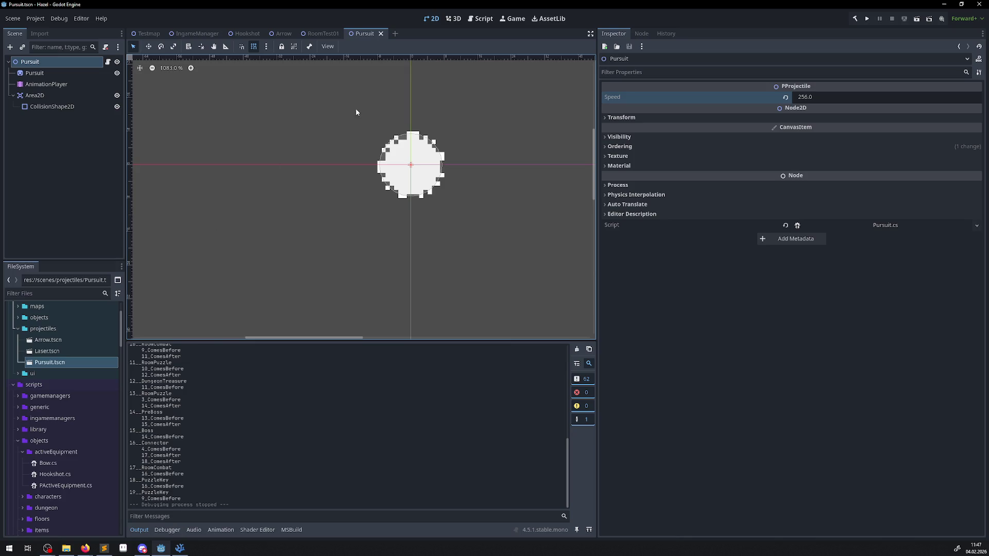
- Open ArrowTrap5's ProjectileTrap.cs script from the RoomTest01 scene tree
left_click(320, 34)
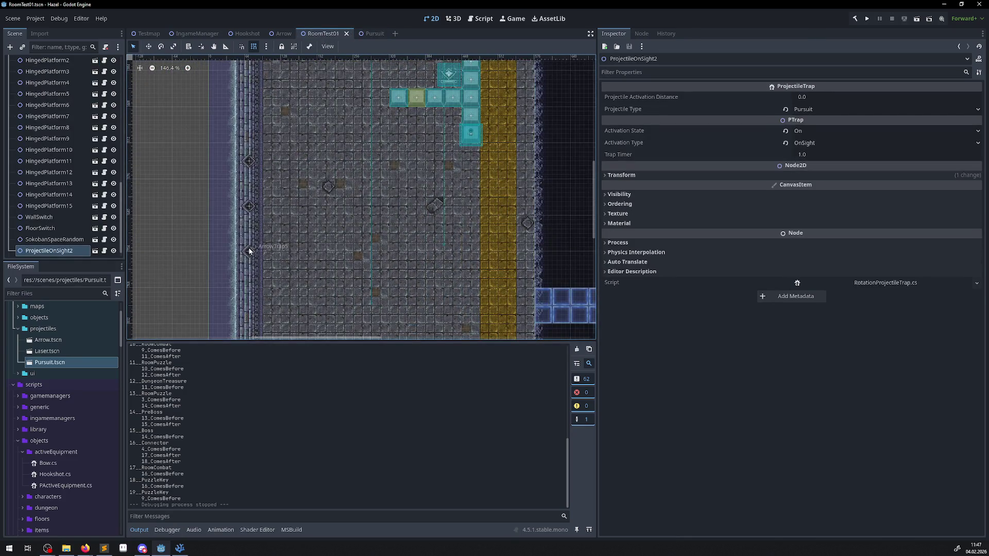
left_click(249, 252)
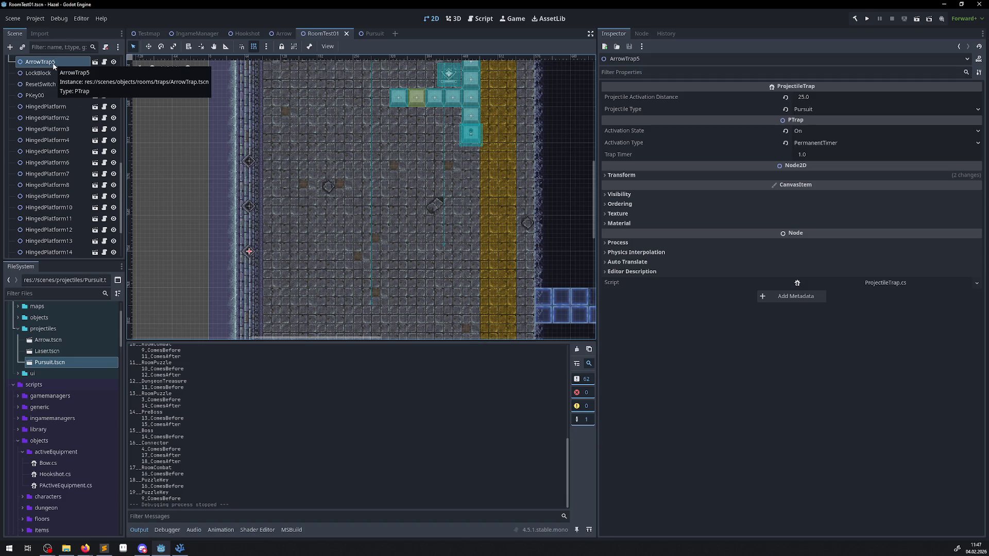
left_click(106, 64)
left_click(105, 63)
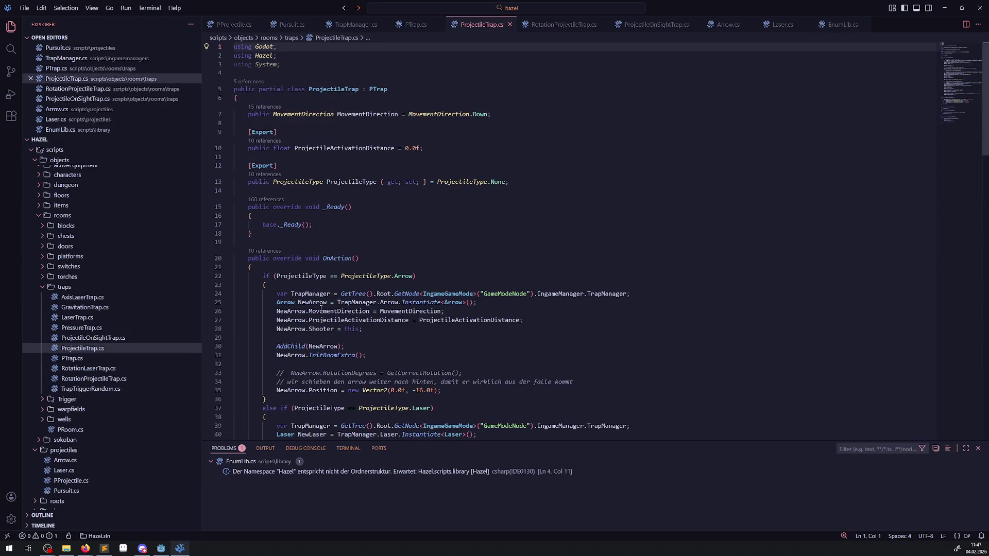
- Comment out the Pursuit position line on line 63 of ProjectileTrap.cs with //
scroll(321, 309, "down", 10)
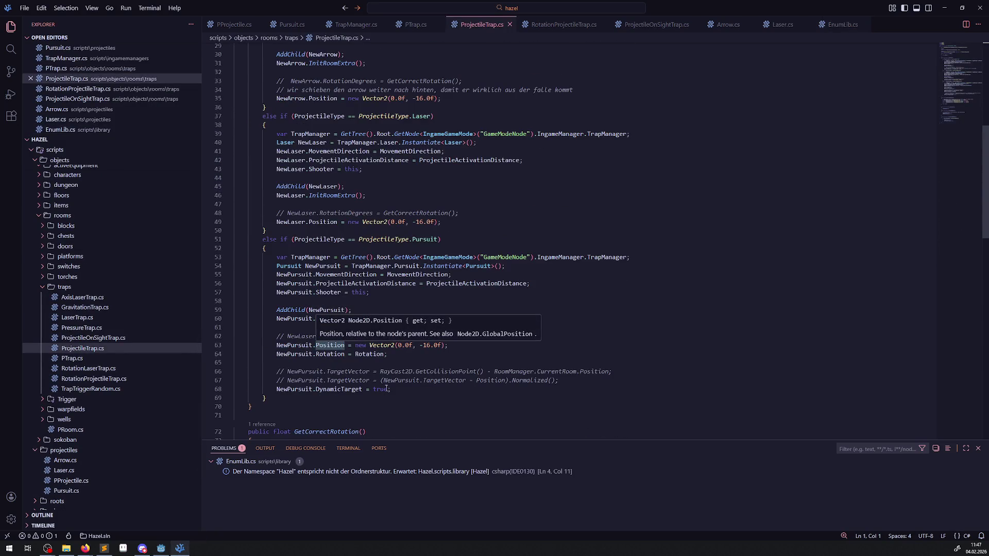
left_click_drag(380, 372, 583, 386)
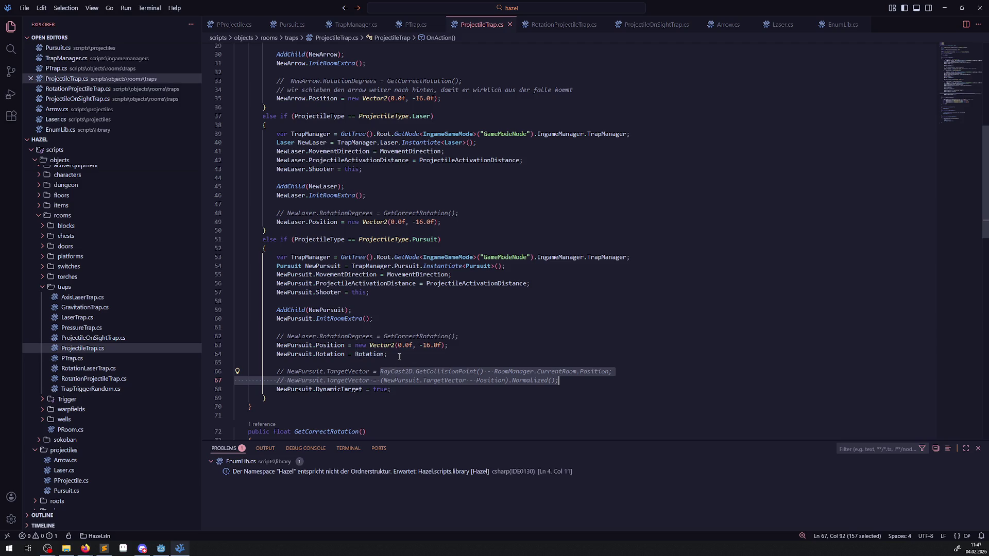
left_click(399, 357)
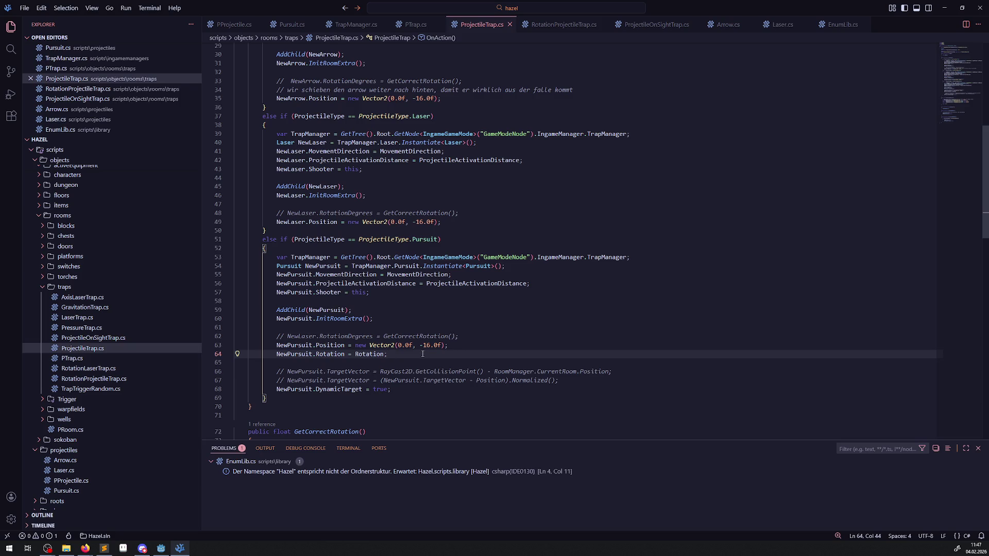
mouse_move(289, 346)
left_click(274, 345)
type("//")
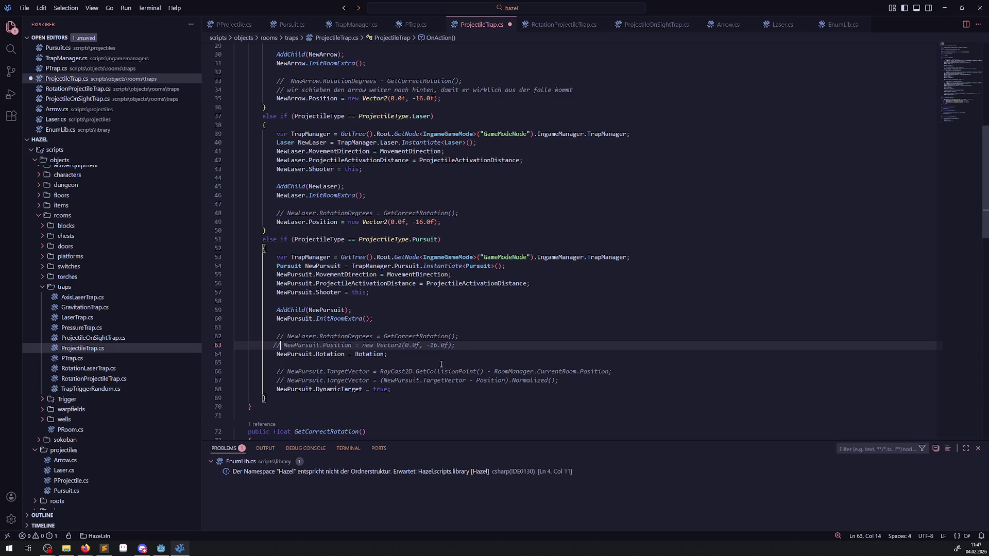
- Remove the // markers from the two TargetVector lines 66–67
double_click(279, 371)
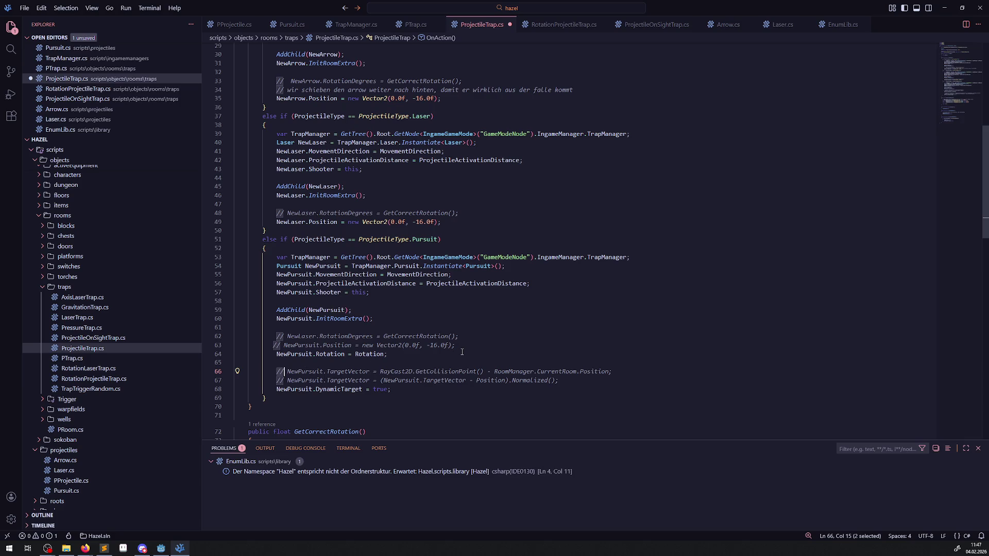
scroll(406, 337, "down", 3)
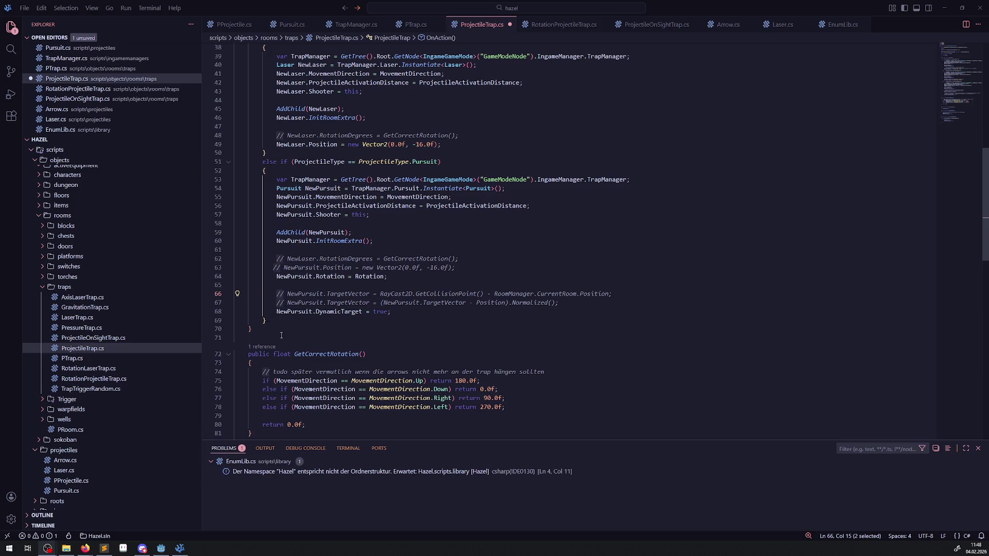
key("BackSpace")
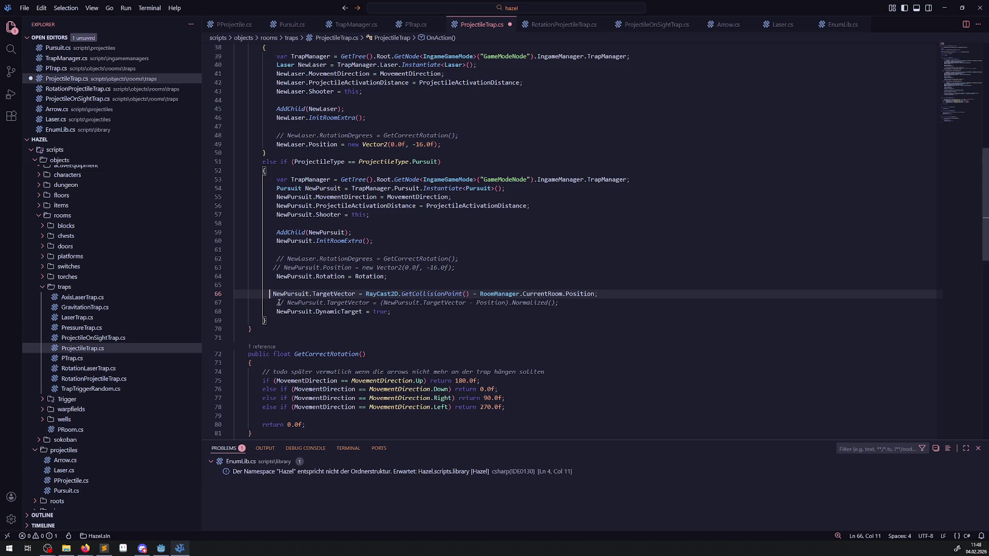
key("Down")
key("Delete")
key("Delete")
- Save ProjectileTrap.cs and switch to the Pursuit.cs tab
left_click(524, 287)
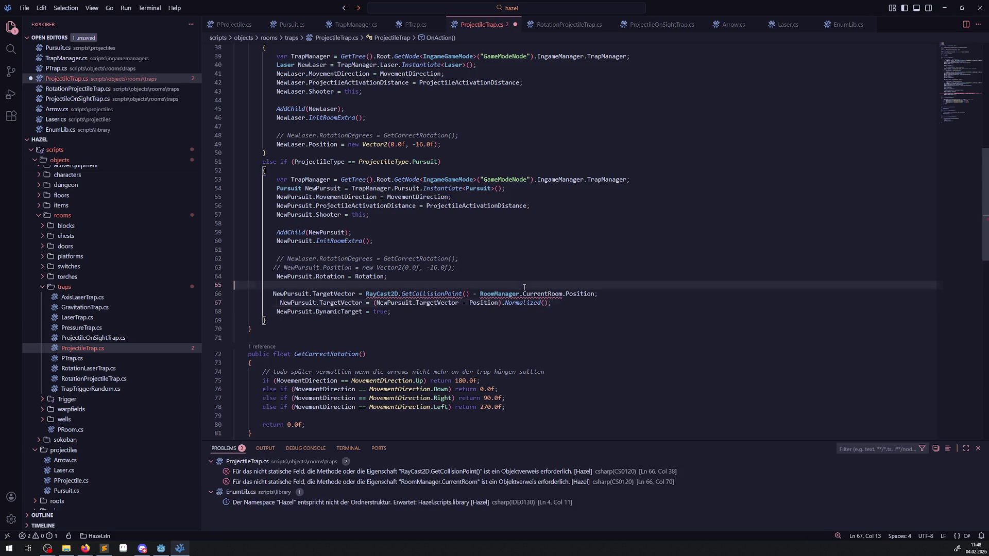
key("ctrl+s")
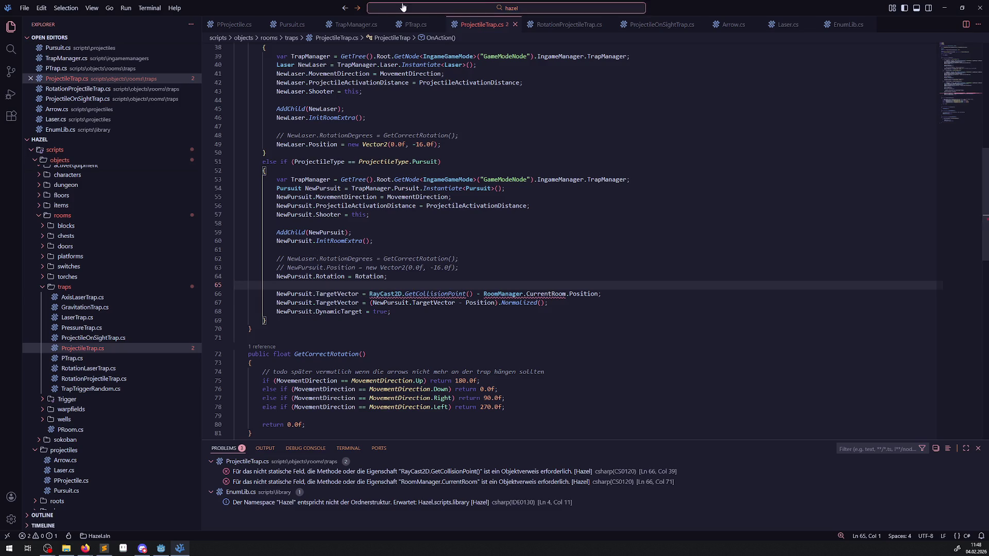
left_click(288, 25)
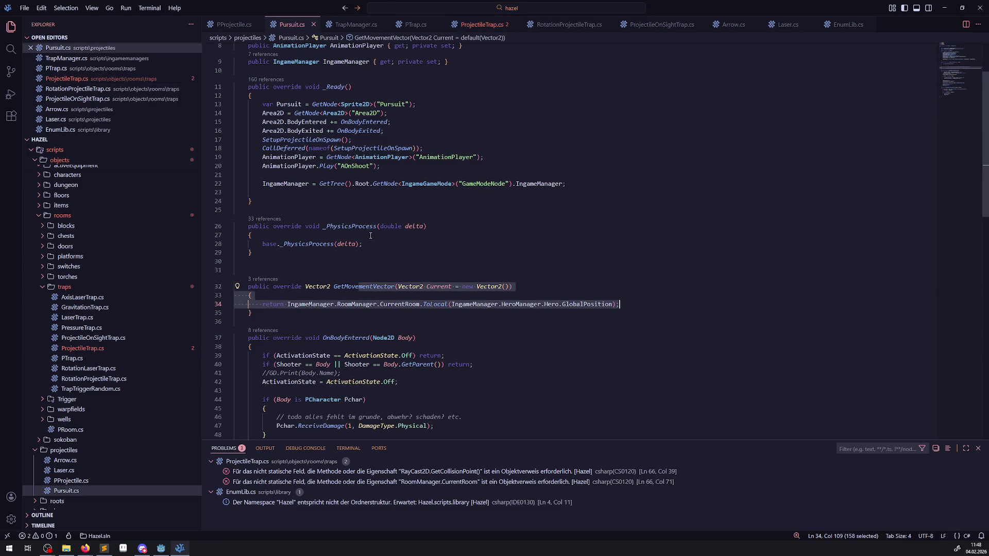
scroll(390, 234, "down", 2)
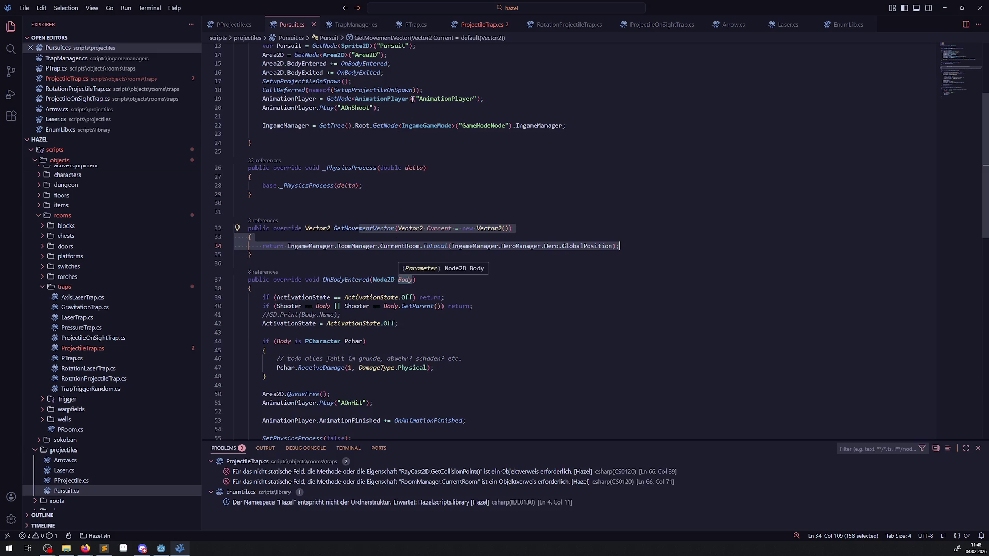
- Skim the PProjectile.cs, Arrow.cs and Pursuit.cs scripts
left_click(233, 25)
scroll(418, 293, "up", 5)
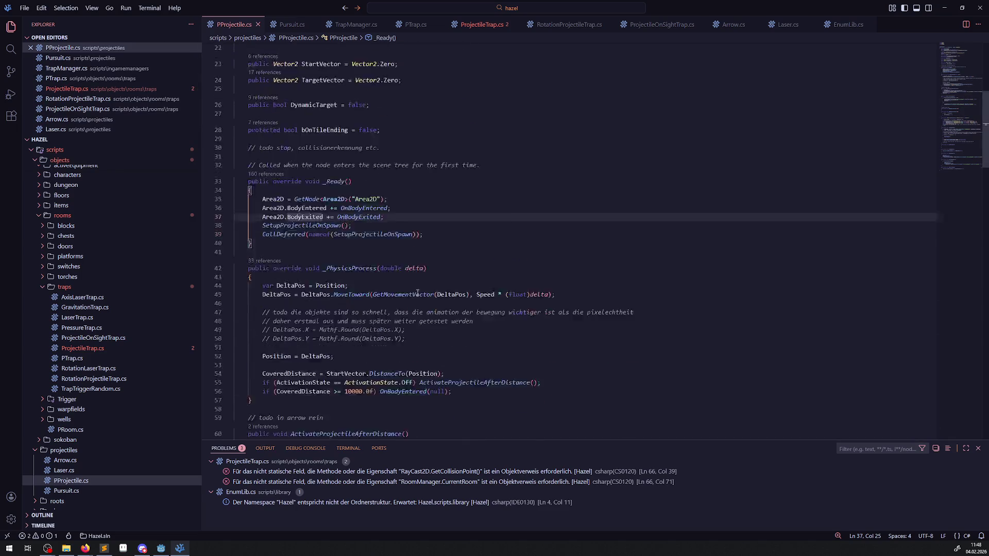
scroll(417, 292, "down", 5)
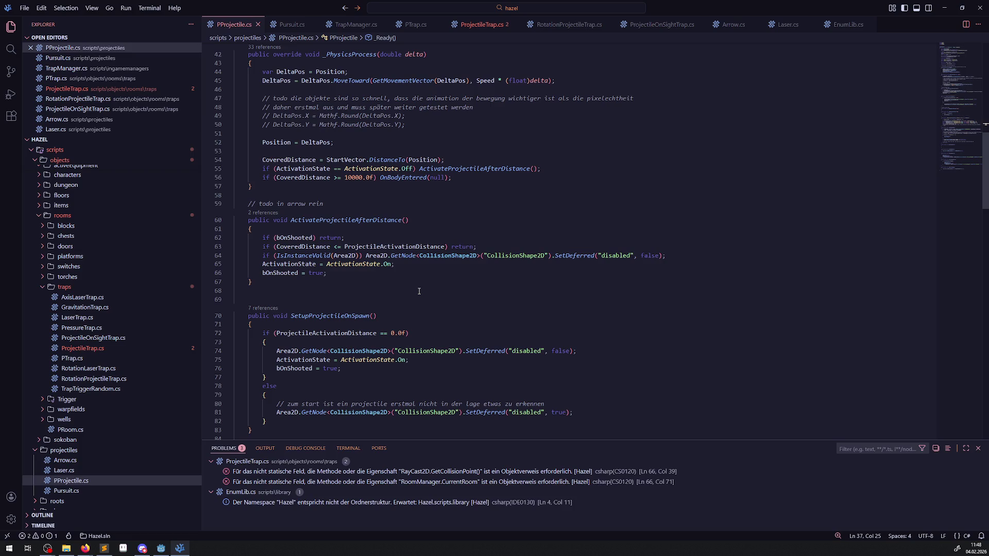
scroll(419, 291, "down", 2)
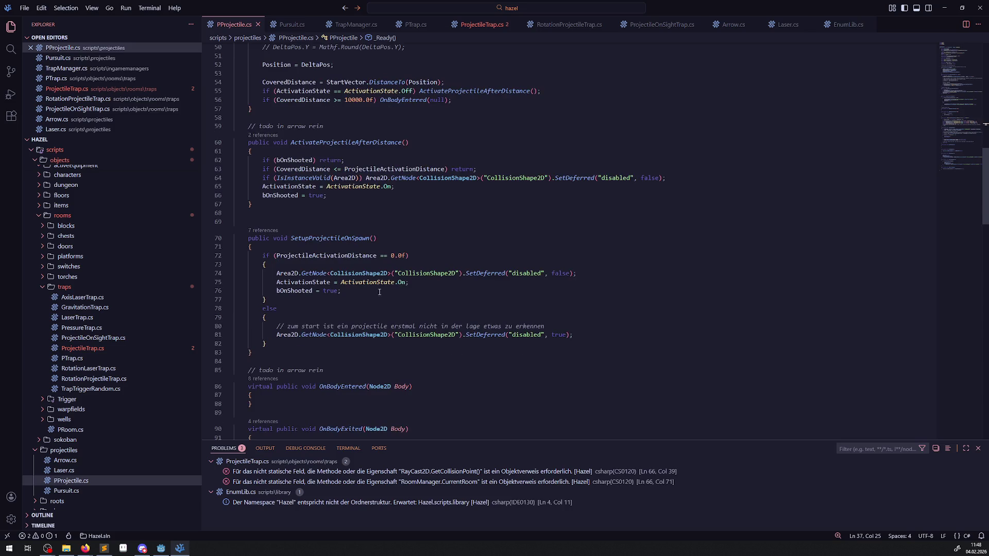
left_click(65, 460)
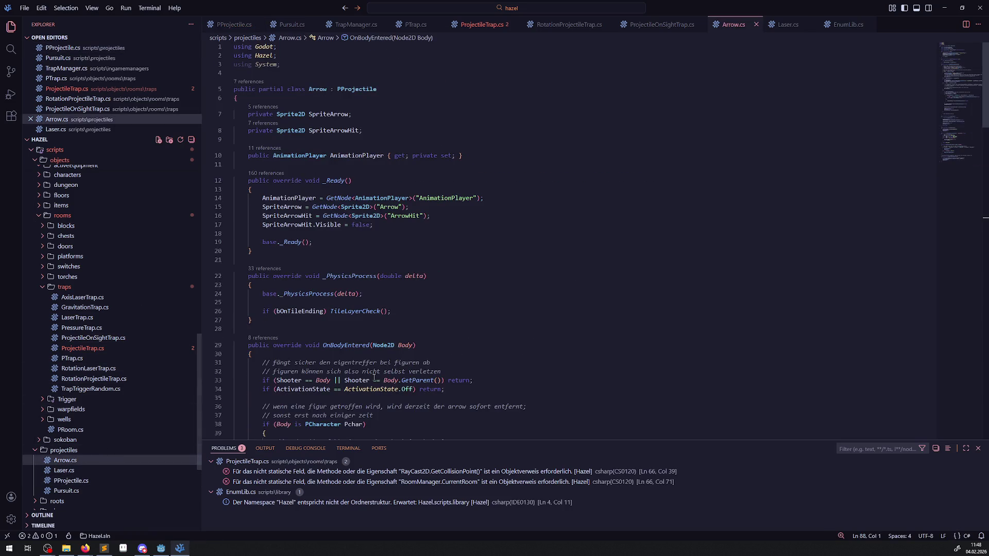
scroll(375, 379, "down", 12)
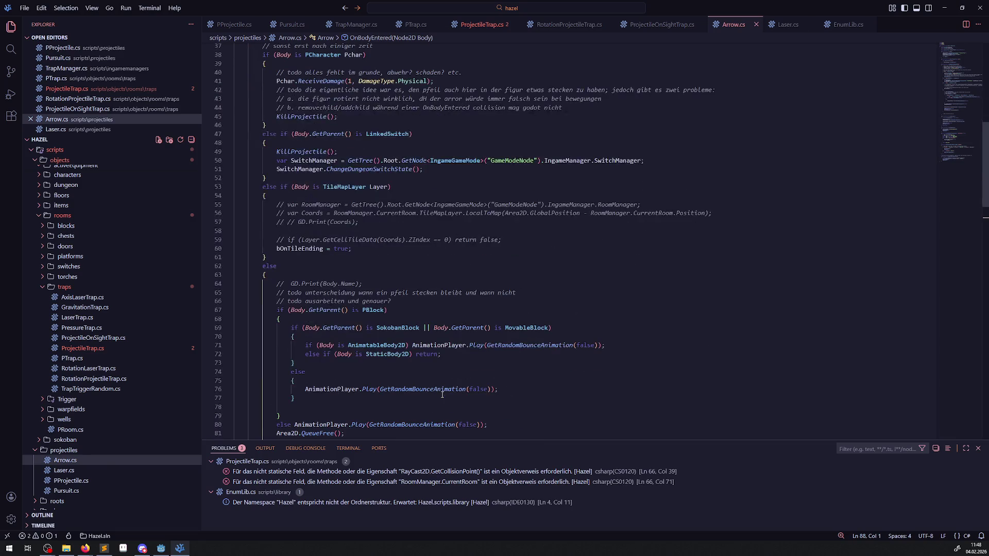
scroll(442, 395, "down", 8)
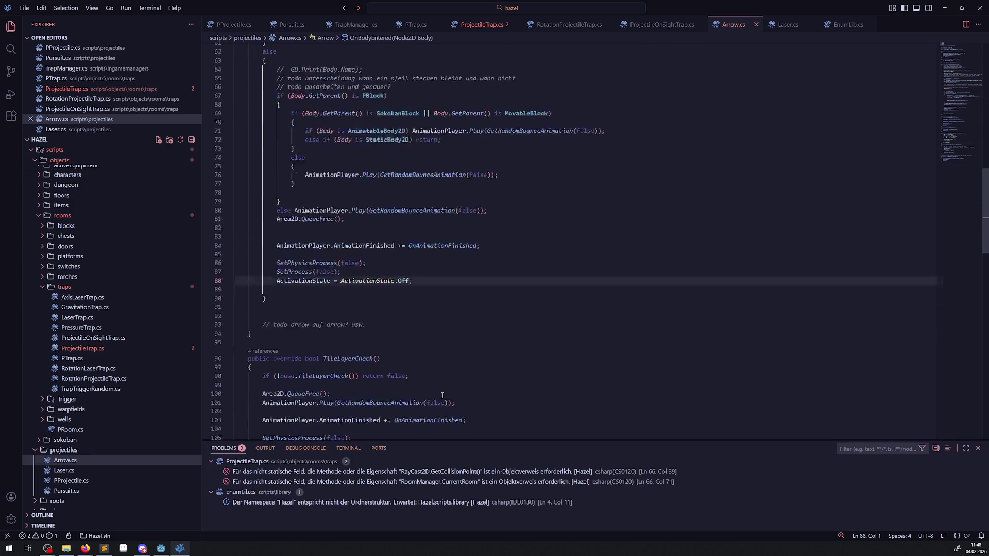
scroll(442, 396, "down", 4)
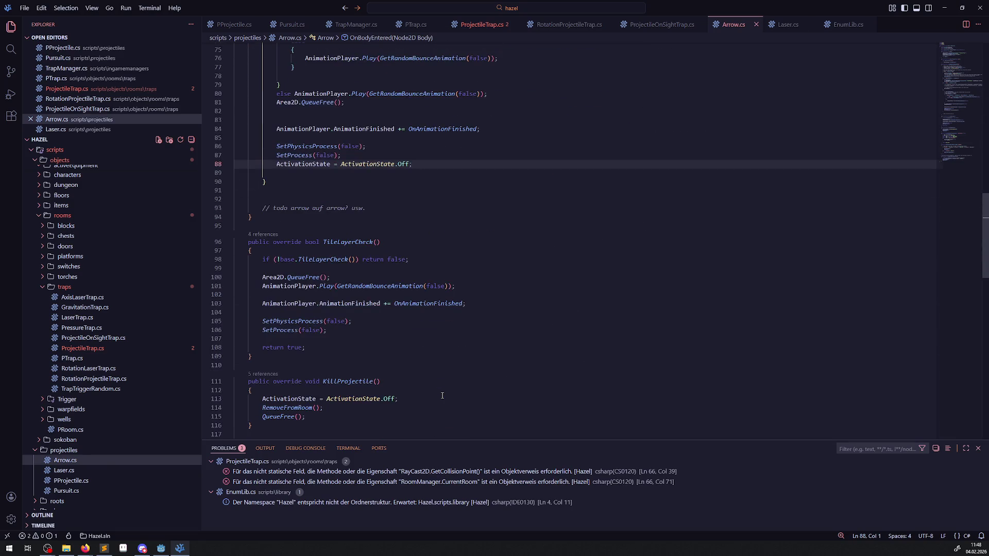
left_click(292, 24)
scroll(252, 133, "up", 5)
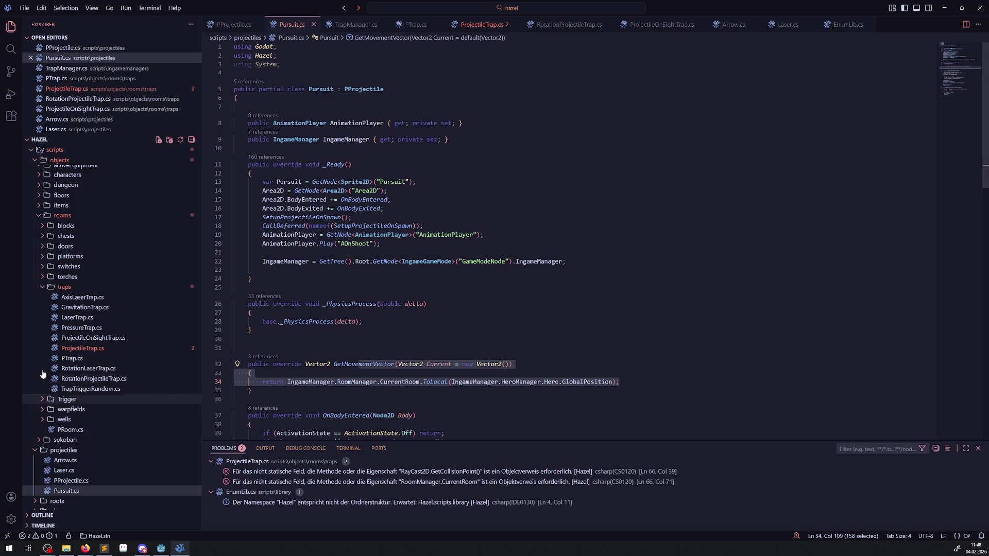
- Peek all references of TargetVector in PProjectile.cs, then return to ProjectileTrap.cs
left_click(80, 481)
scroll(293, 280, "up", 10)
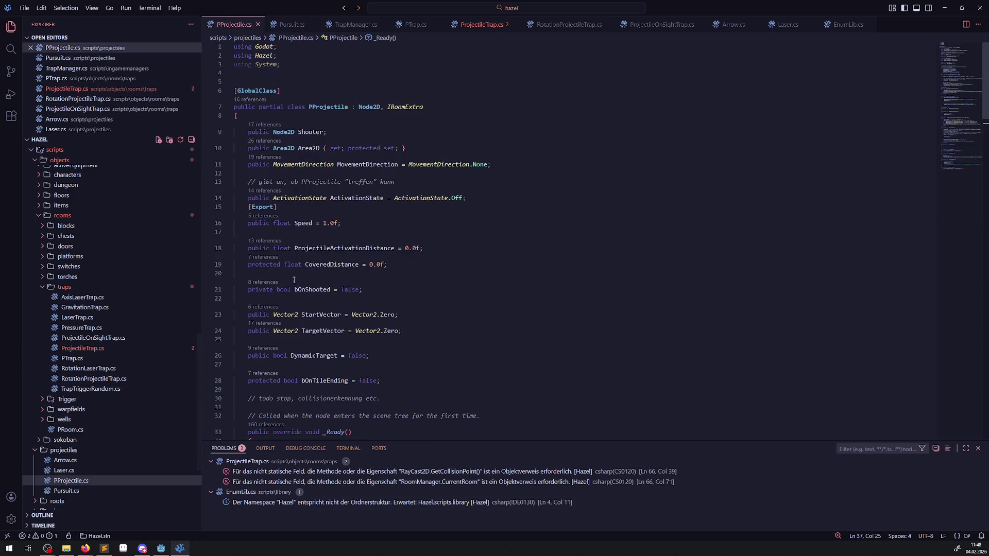
left_click(323, 330)
left_click(266, 323)
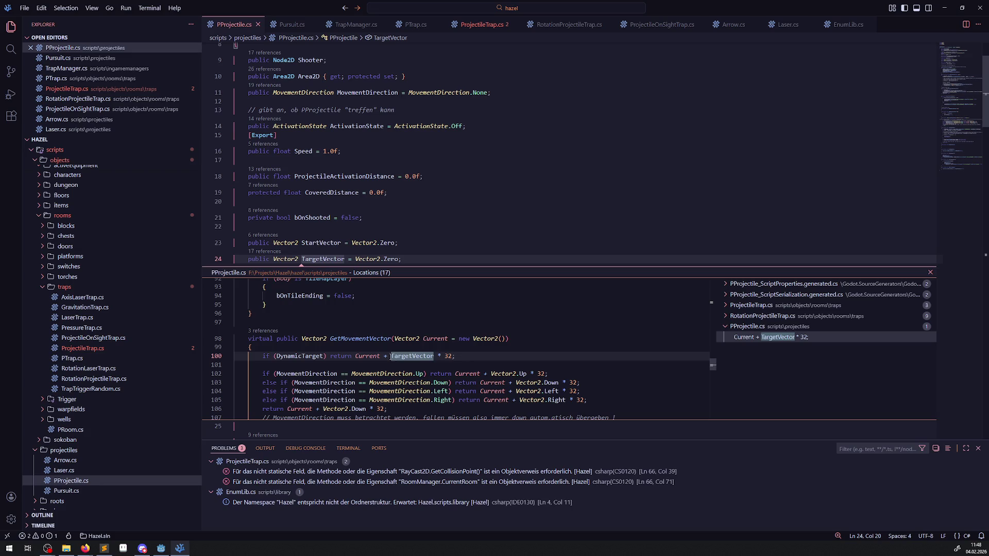
mouse_move(390, 357)
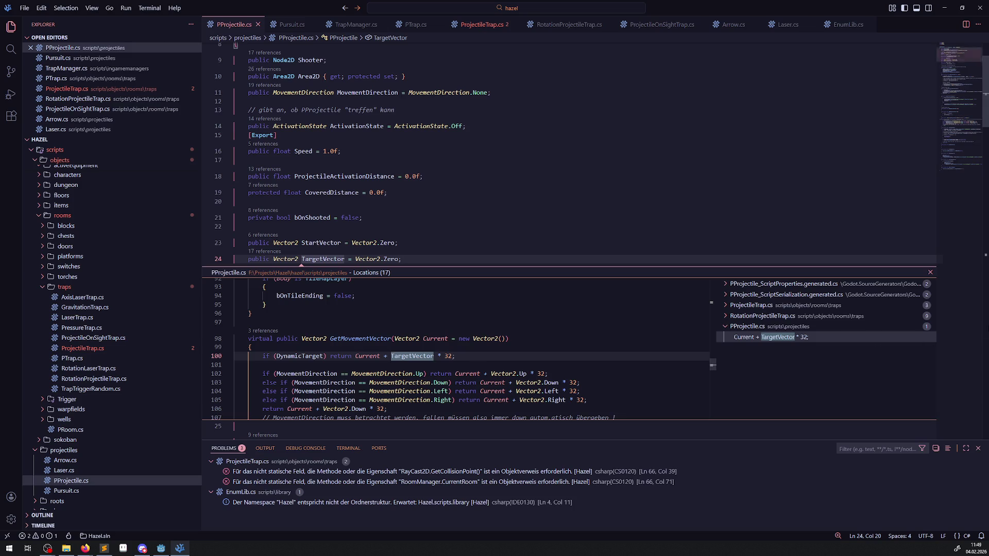
left_click(931, 272)
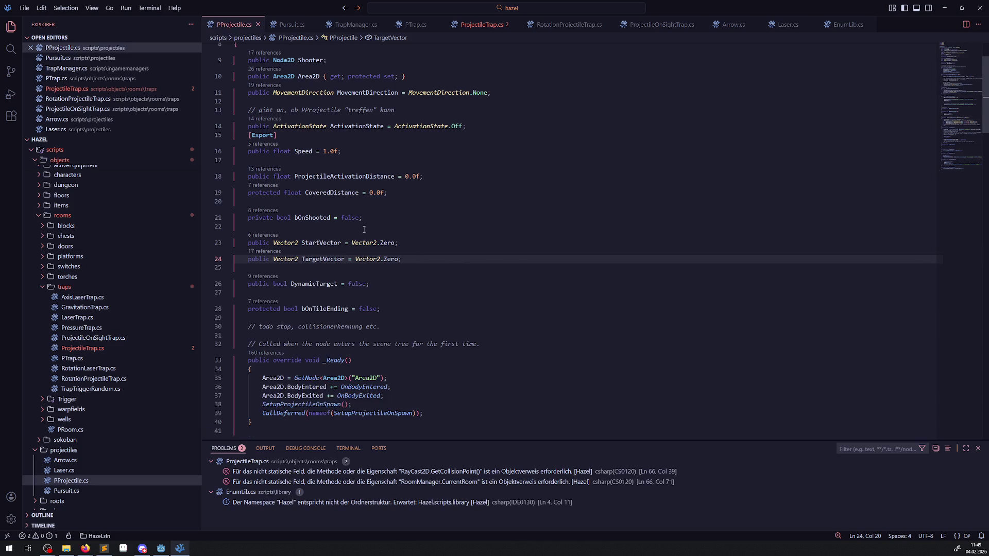
mouse_move(356, 221)
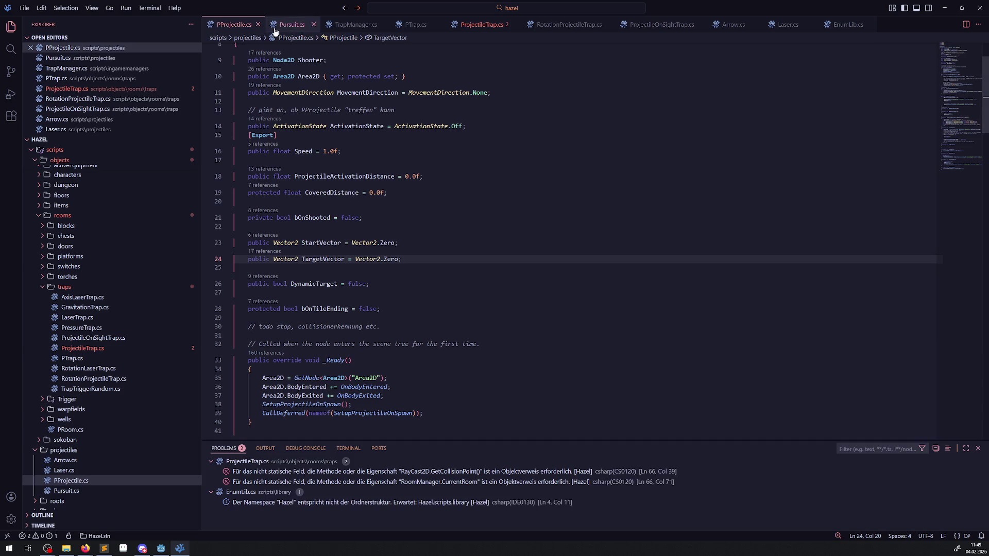
left_click(474, 28)
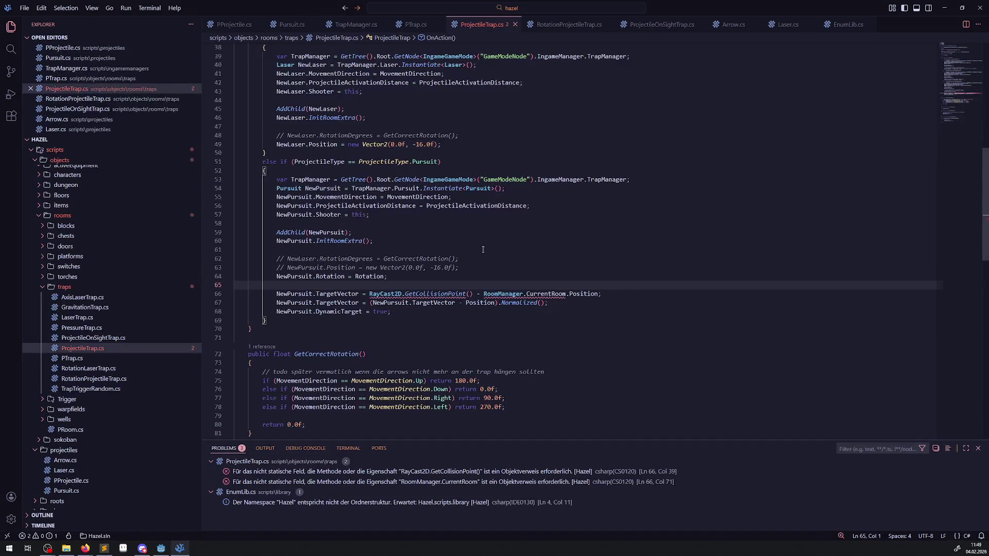
- Comment out both TargetVector assignment lines 66–67 with Ctrl+/
left_click(273, 294)
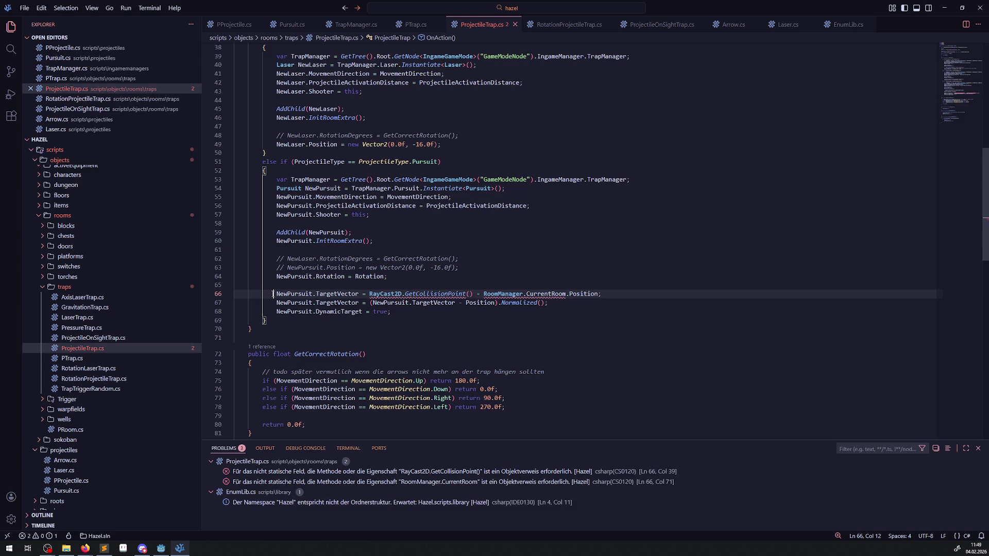
key("ctrl+slash")
key("Down")
key("ctrl+slash")
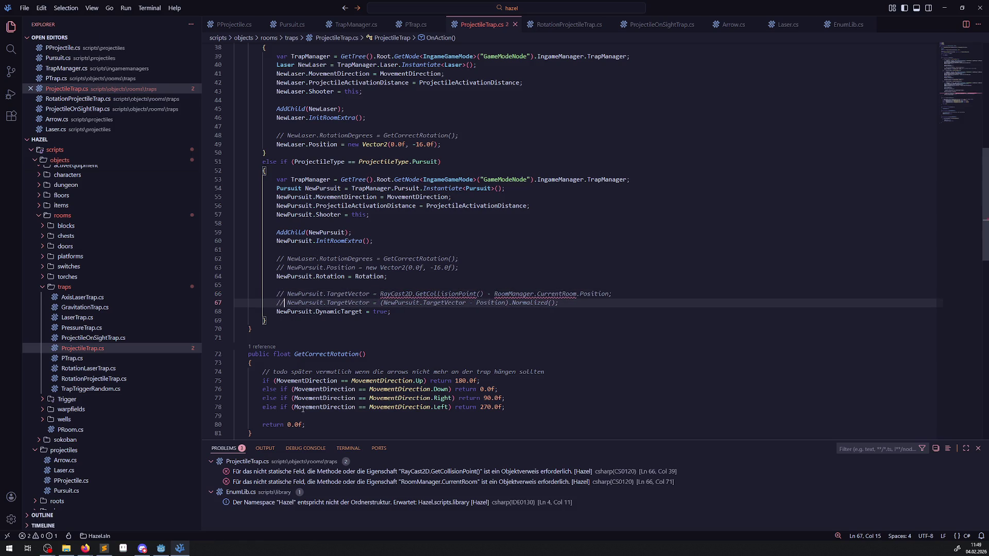
key("alt+Tab")
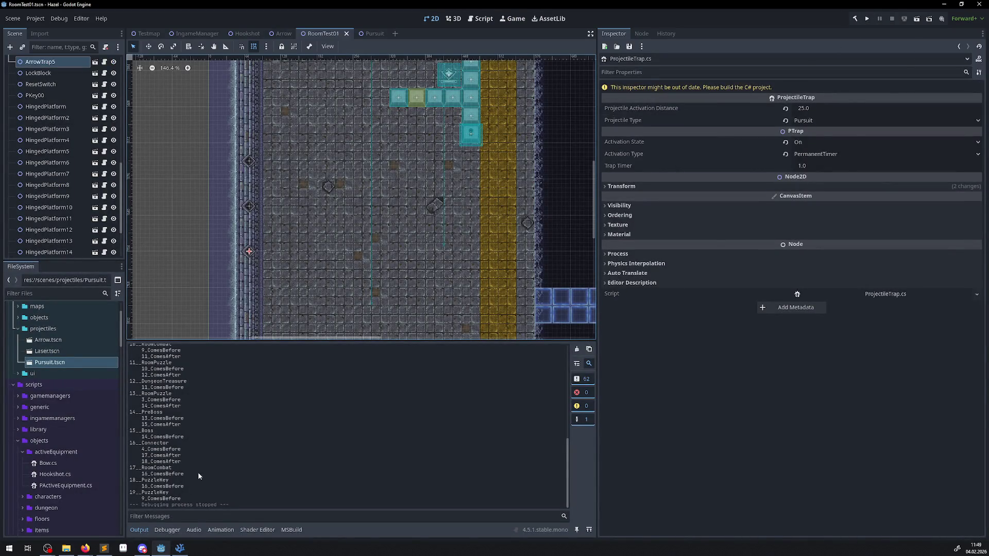
key("alt+Tab")
- Comment out the NewPursuit.Rotation line 64, then build the C# project in Godot
left_click(275, 277)
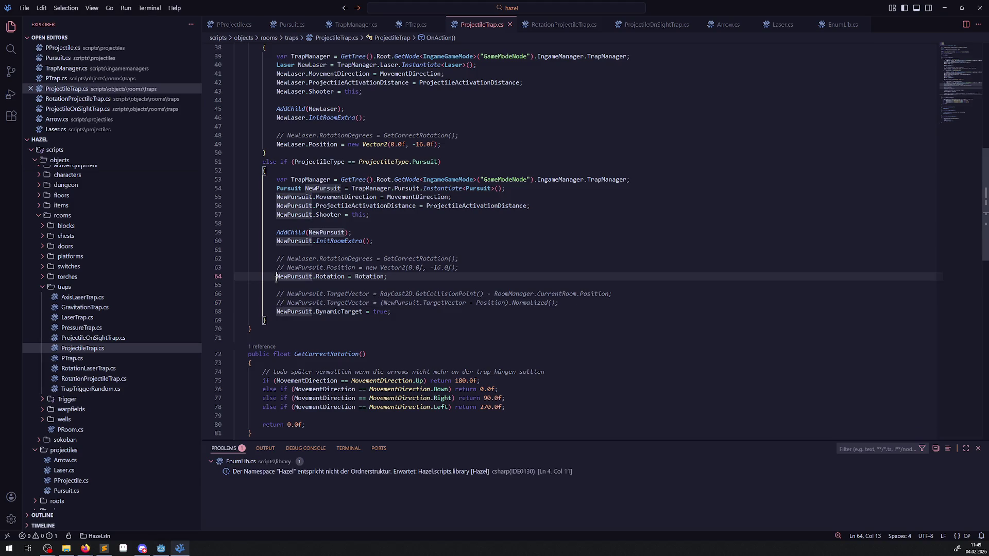
type("//")
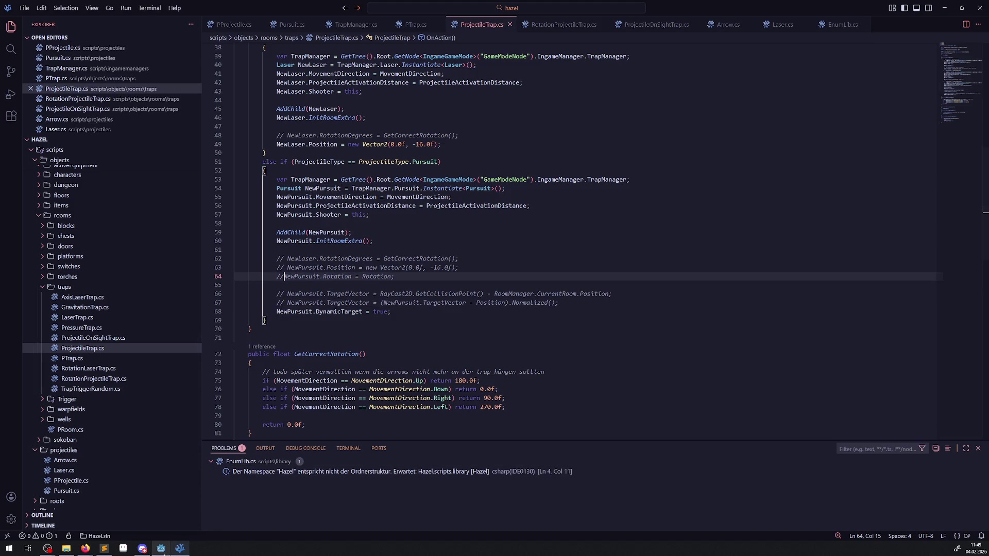
left_click(161, 549)
left_click(857, 19)
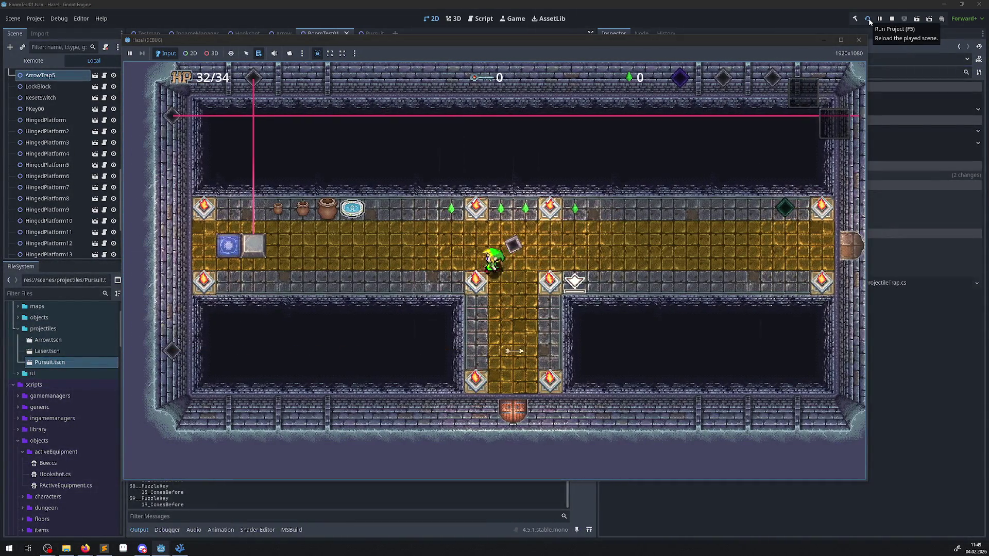
- Walk the hero around the dungeon room past the blue tile, then stop the game
key("Left")
key("Left")
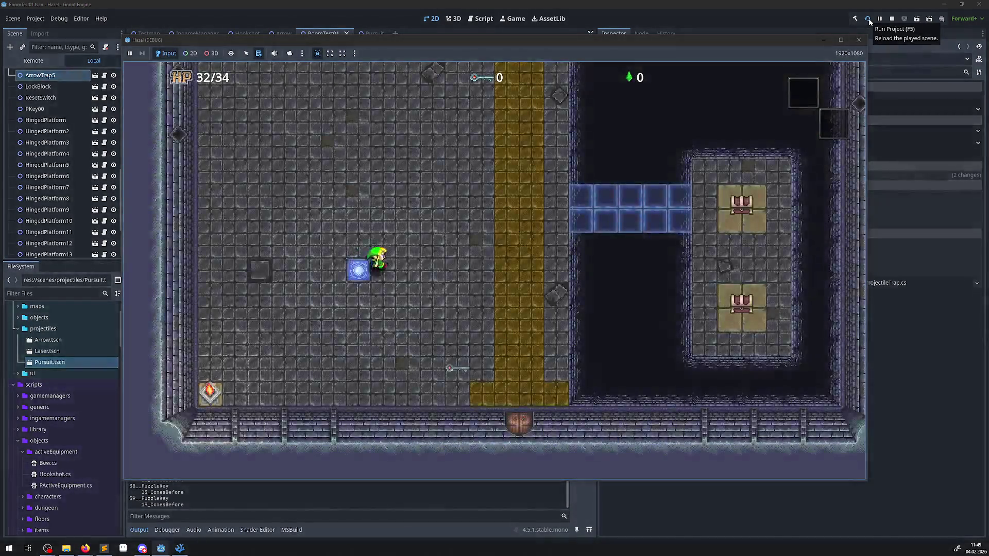
key("Right")
key("Up")
key("Left")
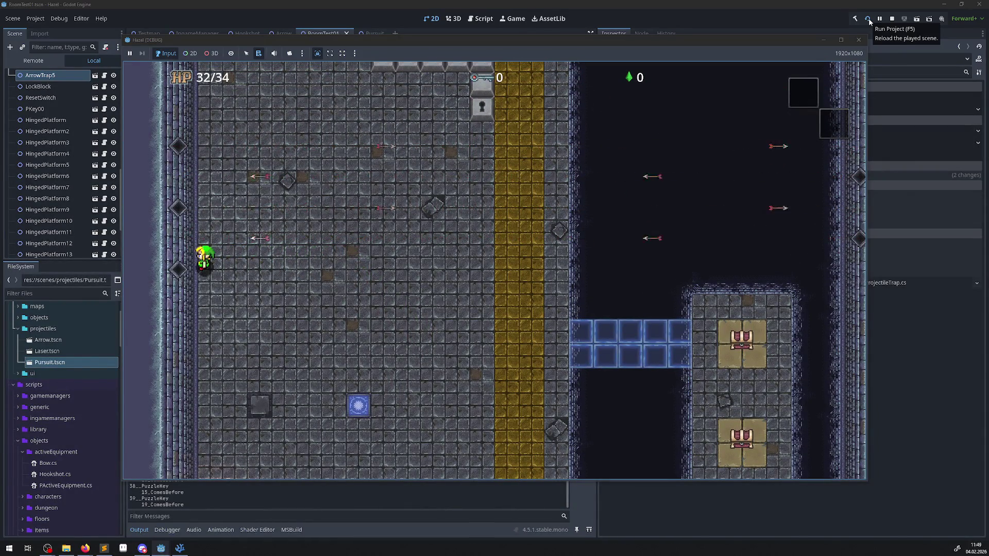
key("Right")
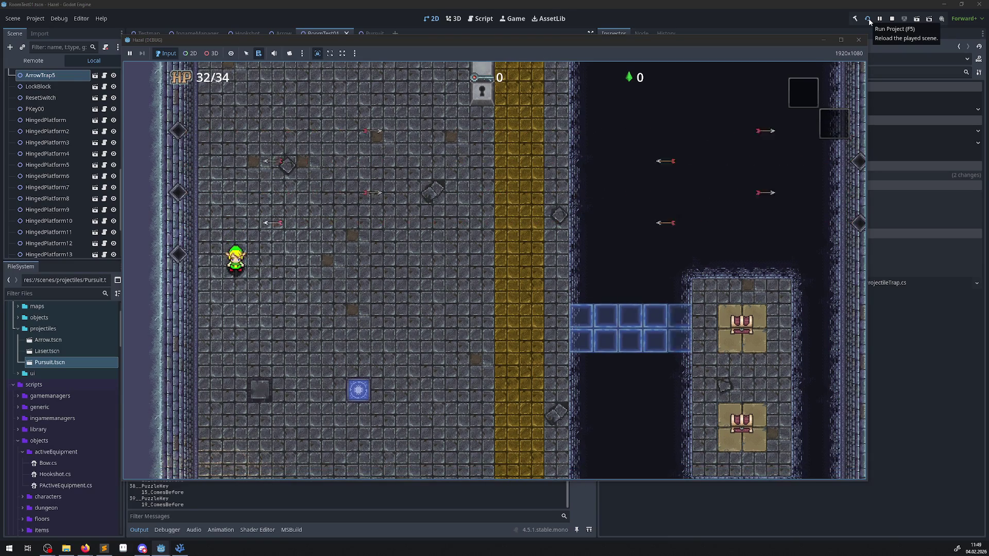
key("Down")
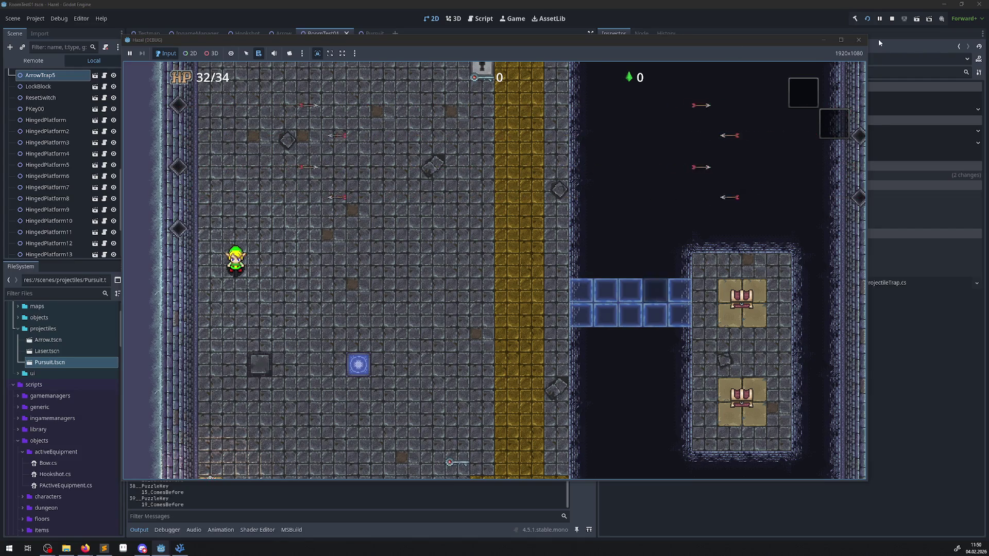
left_click(858, 40)
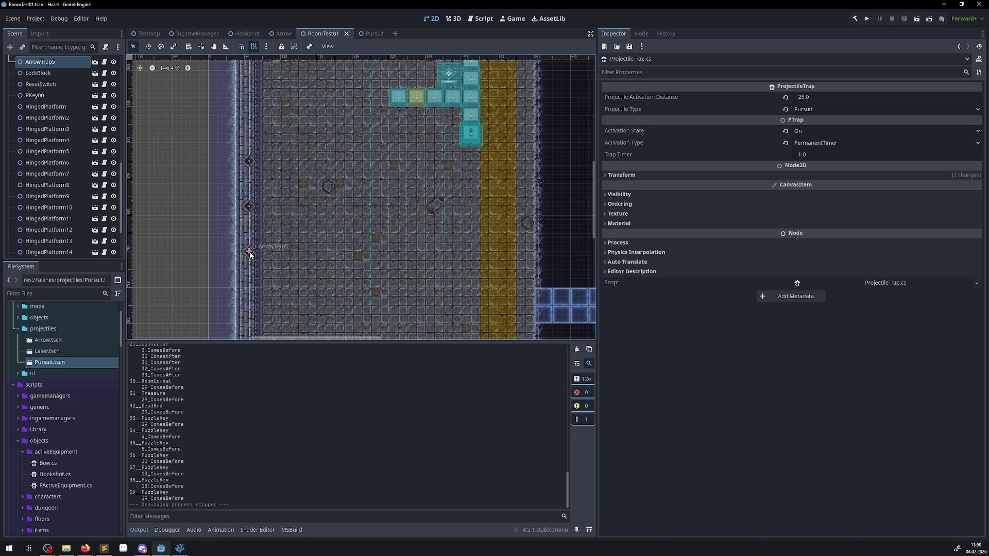
- Set Projectile Activation Distance to 32 and run the game again
left_click(843, 96)
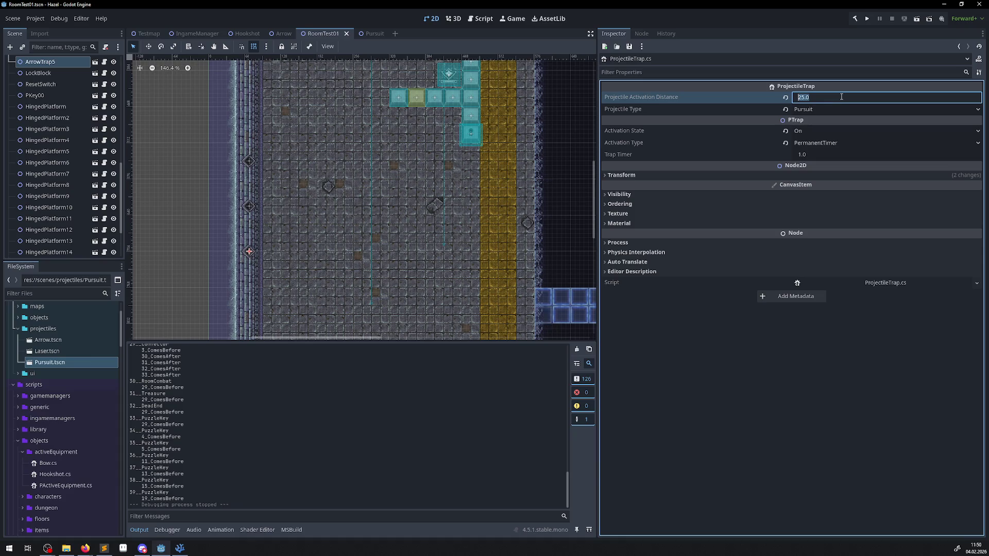
type("32")
key("Return")
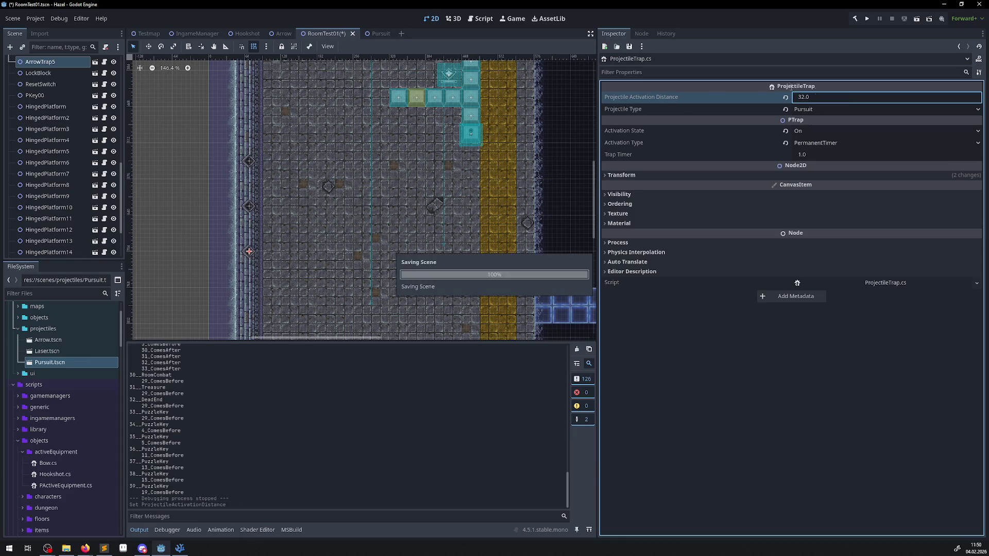
left_click(867, 19)
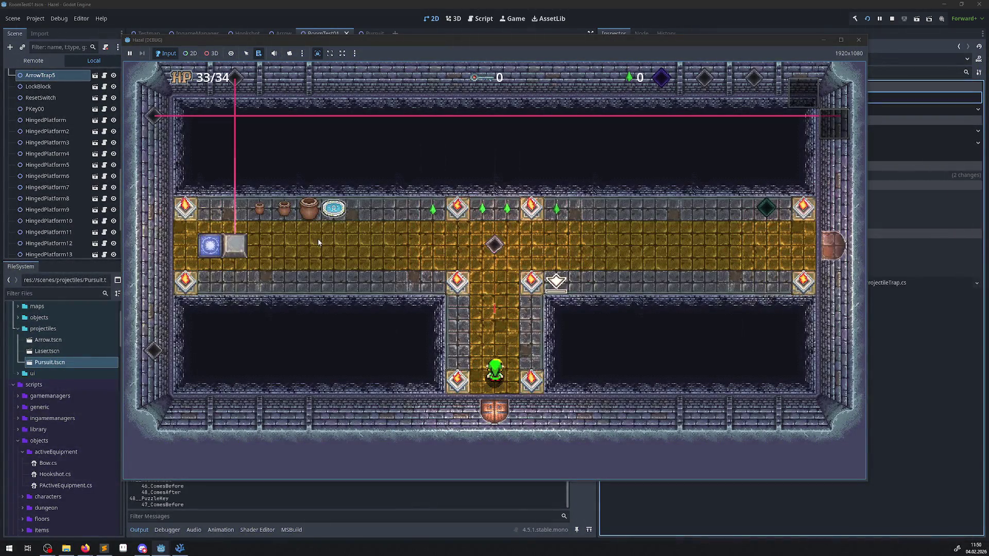
- Walk the hero to the blue switch and around the room, then stop the game
key("Up")
key("Left")
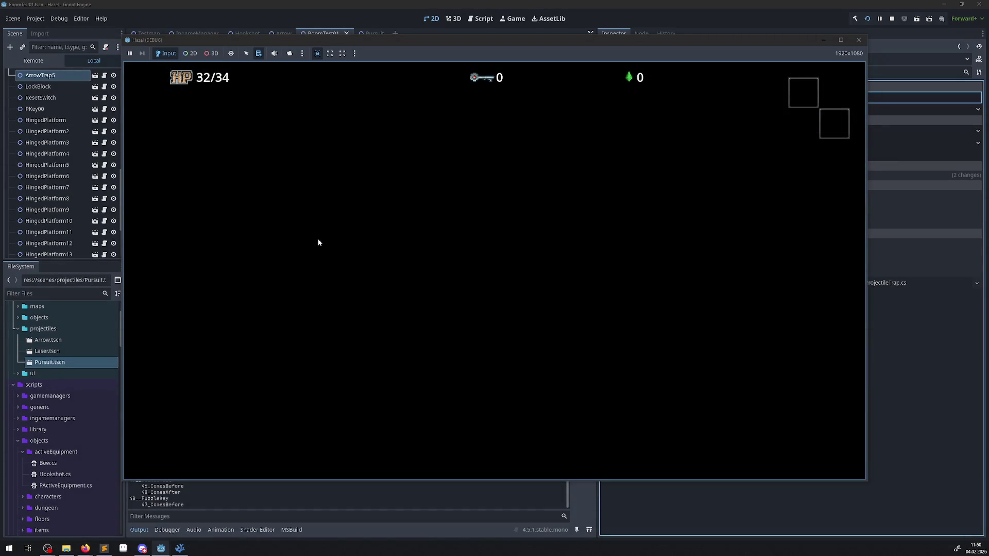
key("Up")
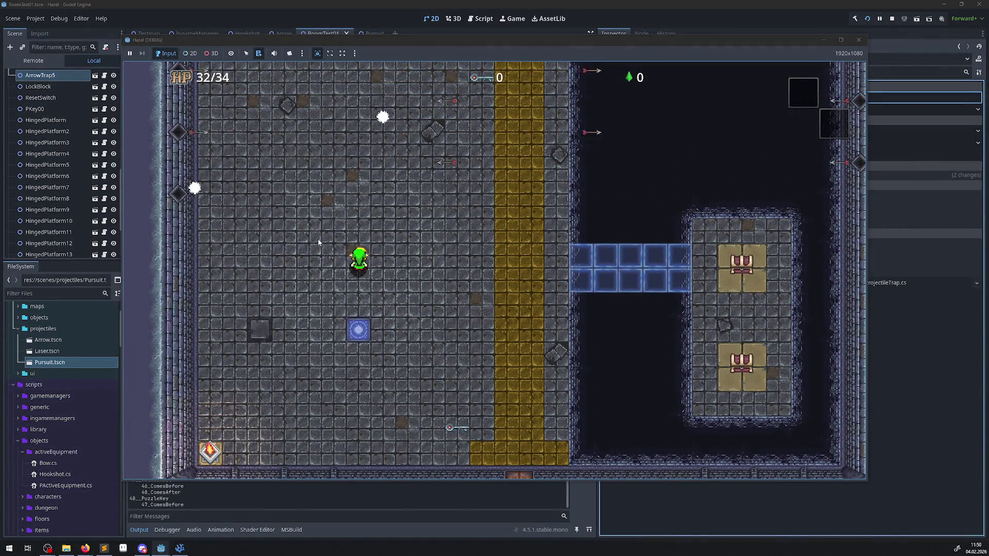
key("Up")
key("Down")
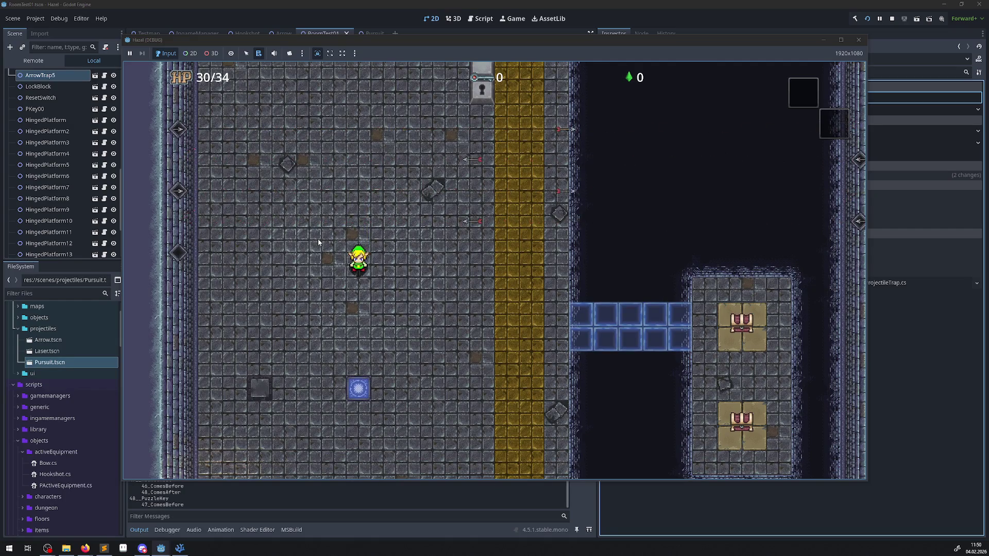
key("Left")
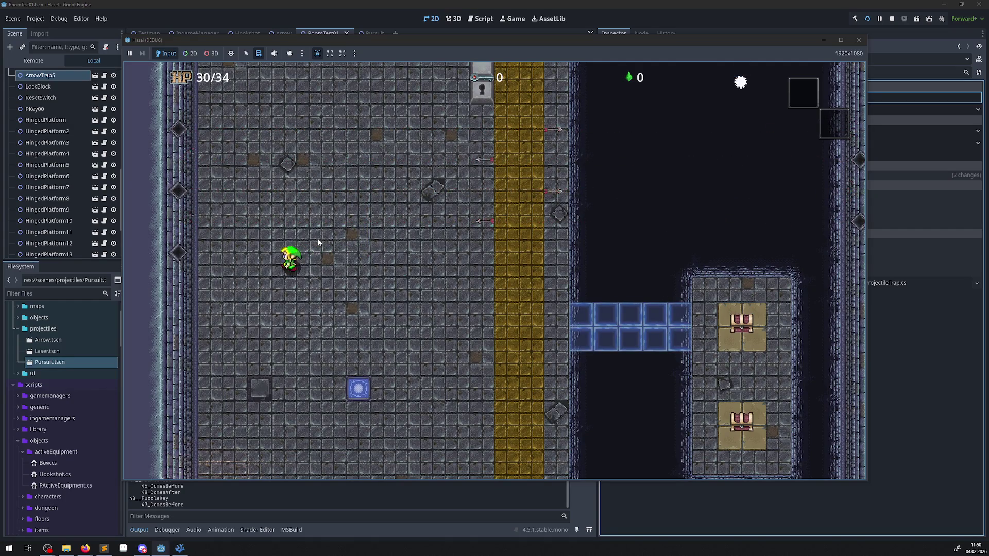
key("Down")
key("Down")
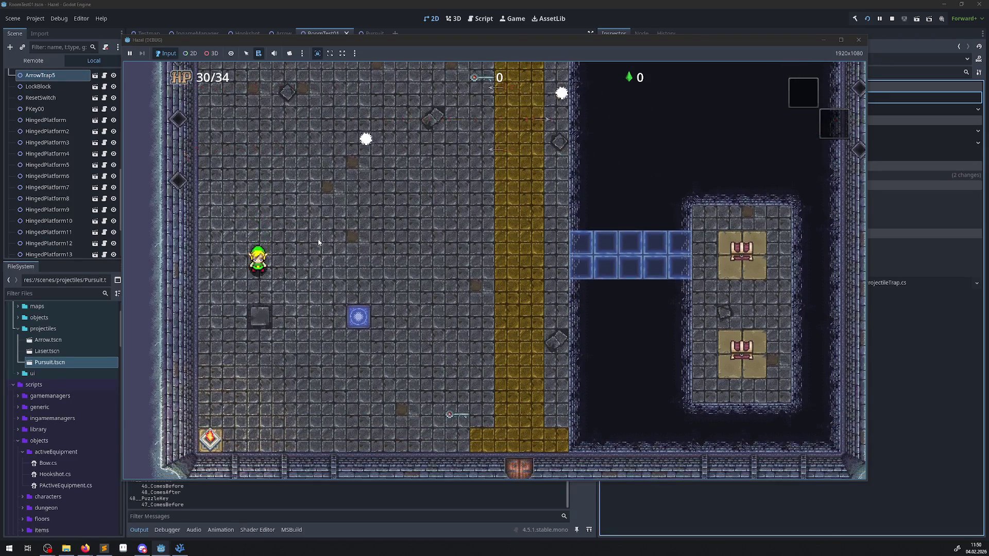
key("Down")
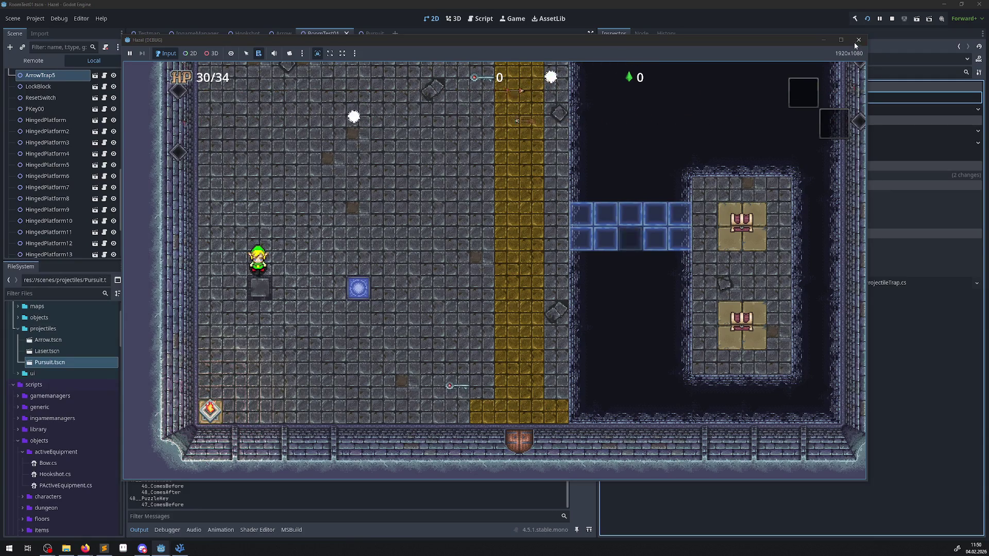
left_click(859, 39)
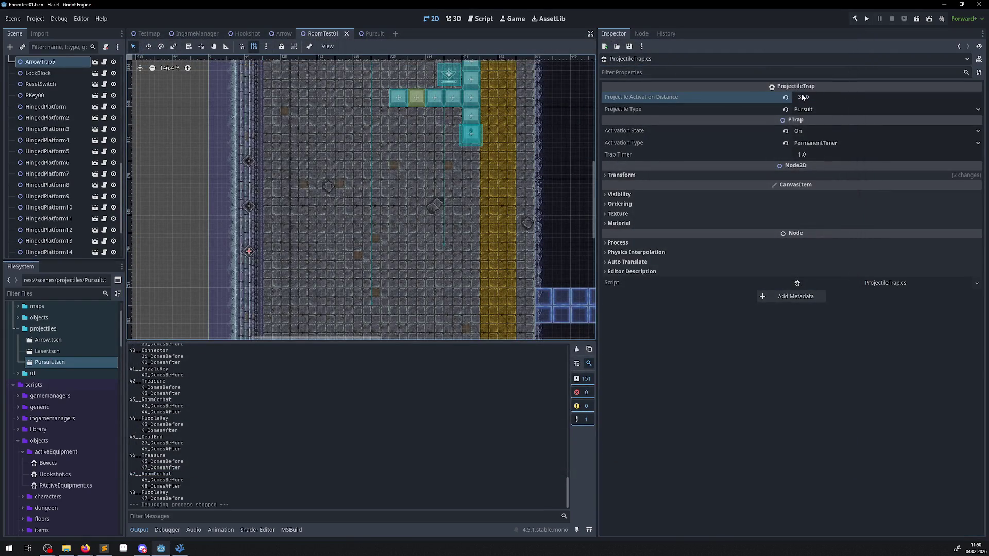
- Check DynamicTarget in ProjectileTrap.cs and read TargetVector's definition in PProjectile.cs
left_click(182, 548)
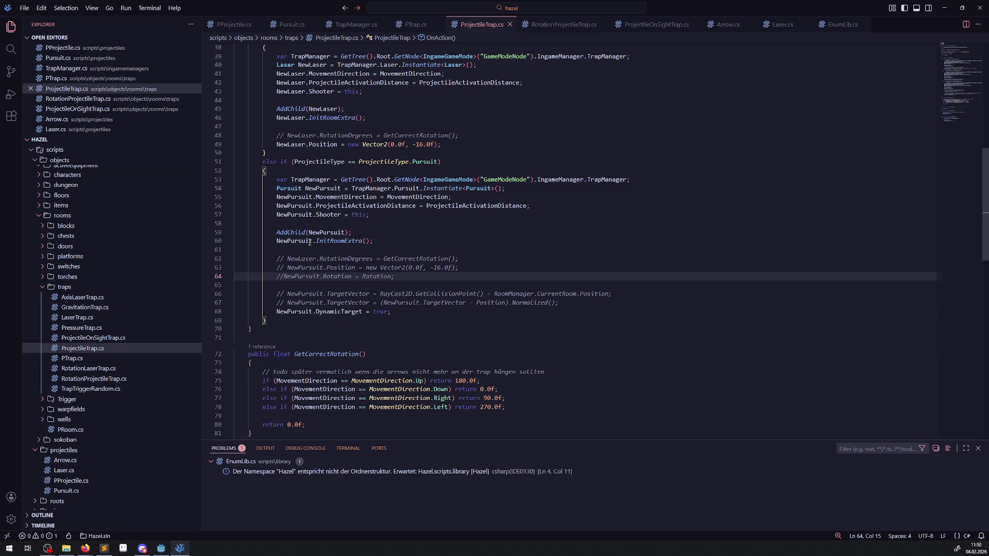
left_click(341, 312)
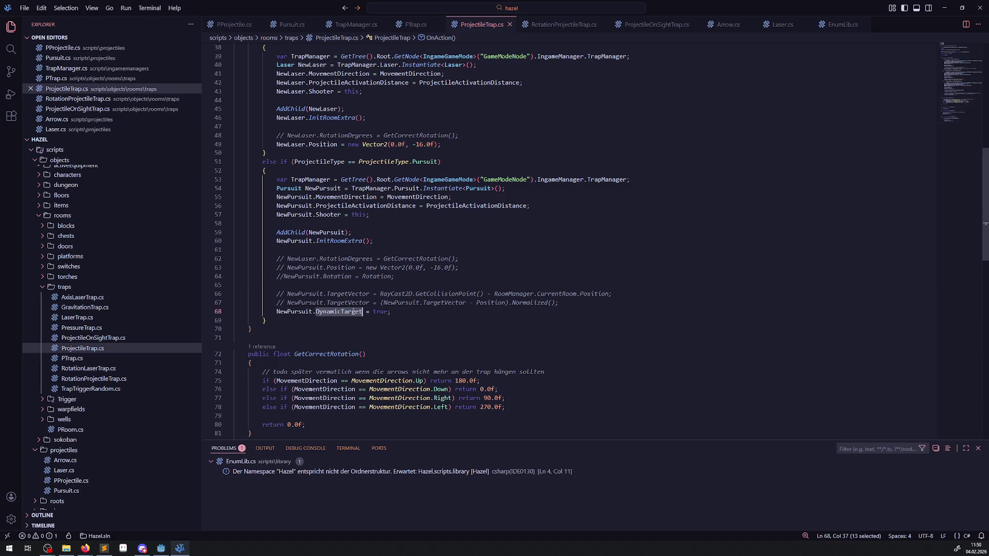
double_click(380, 312)
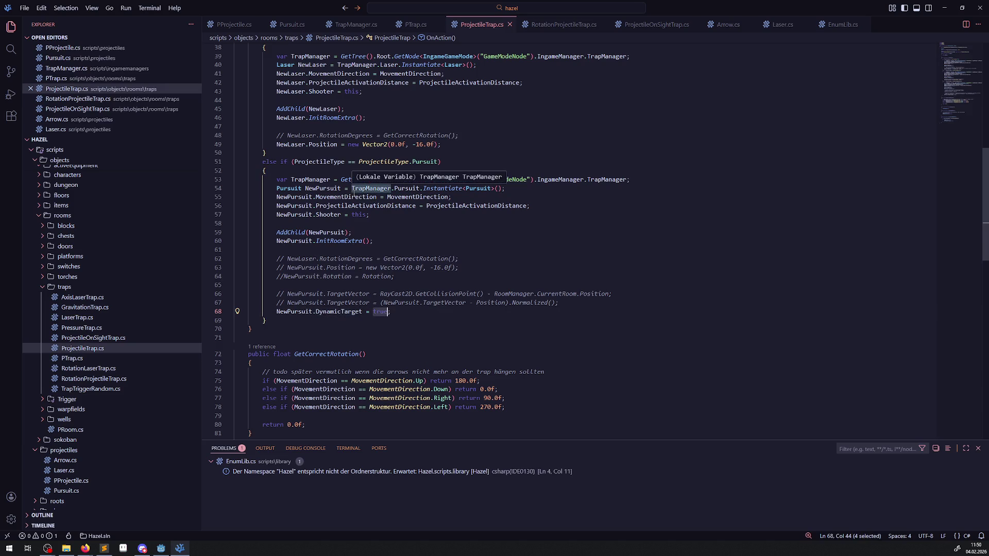
left_click(352, 197, "ctrl")
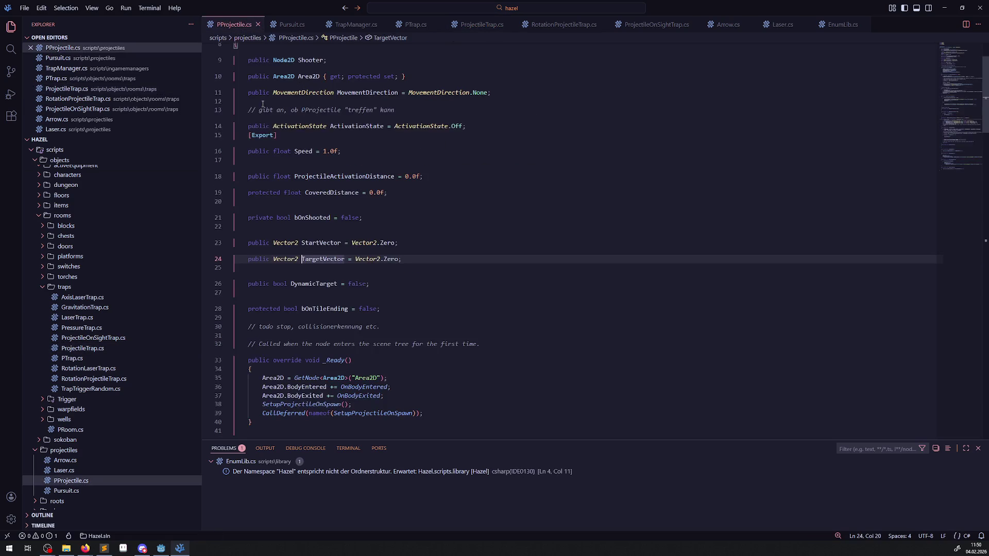
scroll(332, 280, "down", 5)
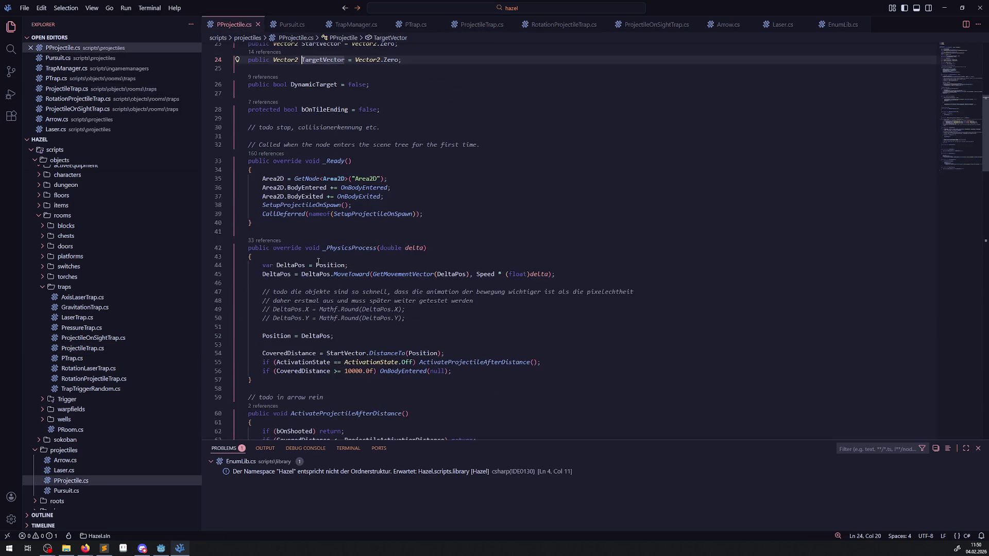
mouse_move(408, 275)
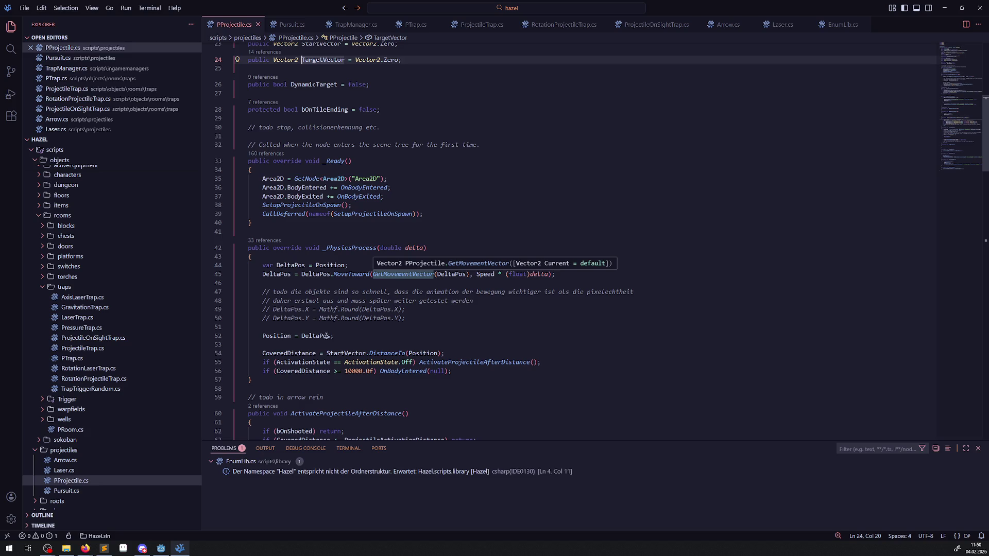
mouse_move(287, 353)
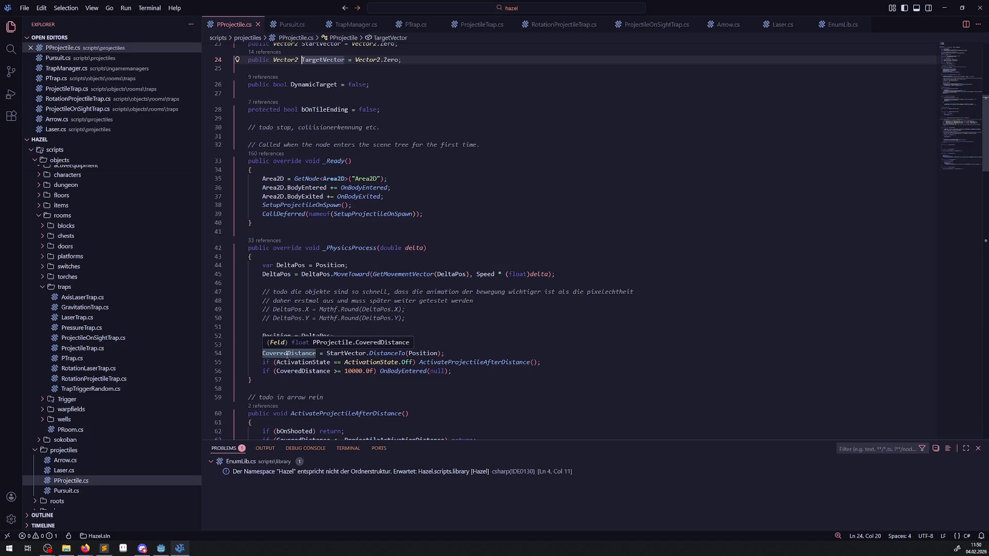
scroll(405, 302, "down", 5)
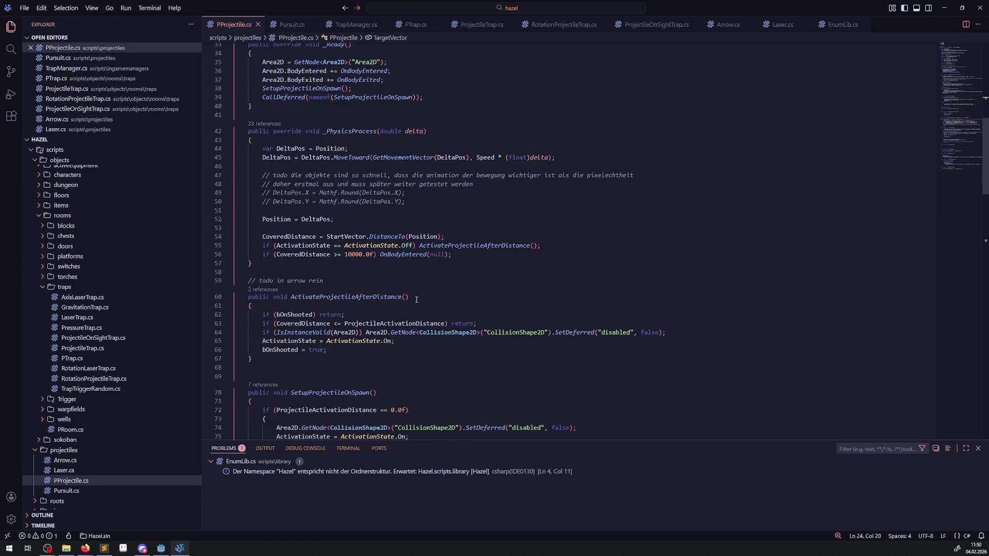
scroll(405, 301, "down", 10)
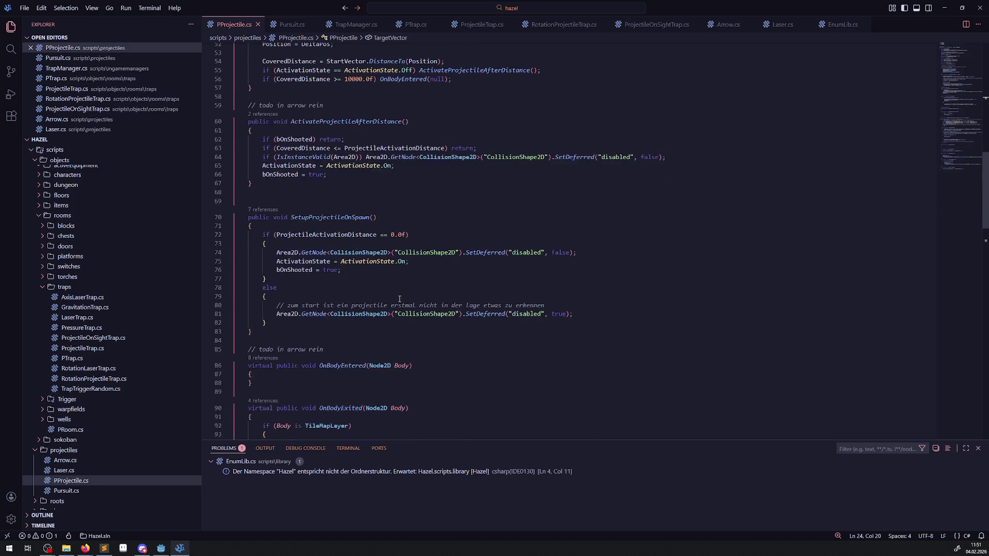
scroll(399, 299, "down", 6)
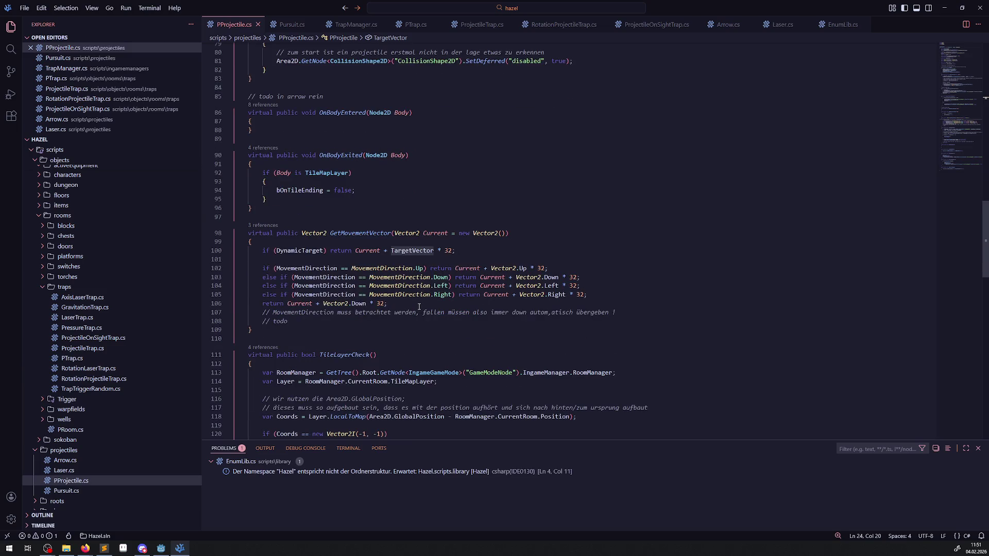
scroll(431, 325, "up", 12)
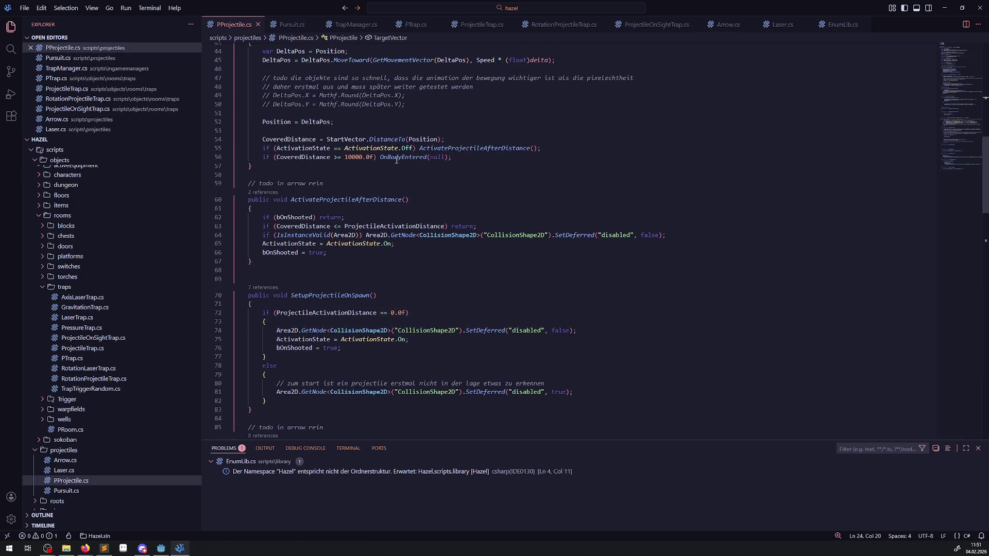
- Look at Pursuit.cs, then select the Pursuit lines 73–78 in RotationProjectileTrap.cs
left_click(292, 24)
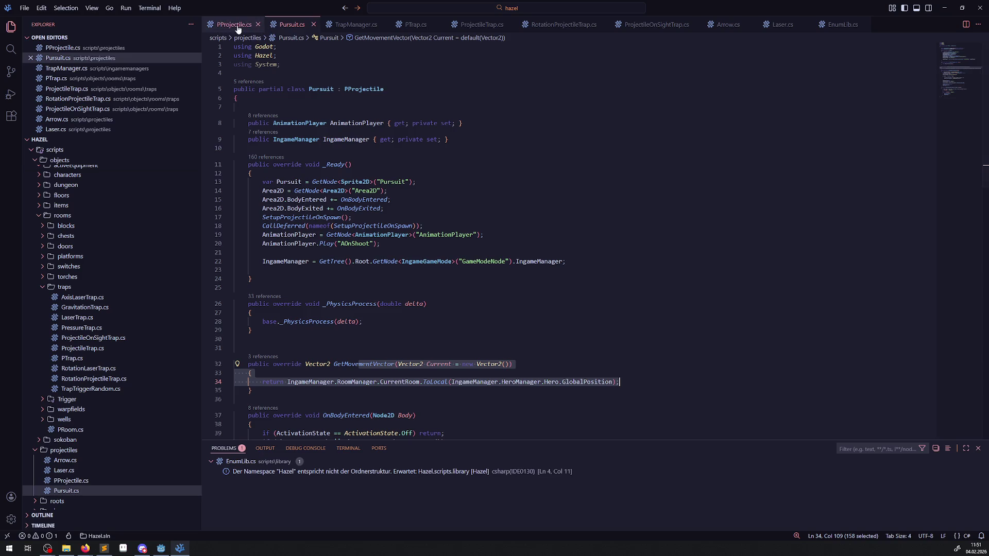
left_click(574, 29)
scroll(458, 274, "down", 12)
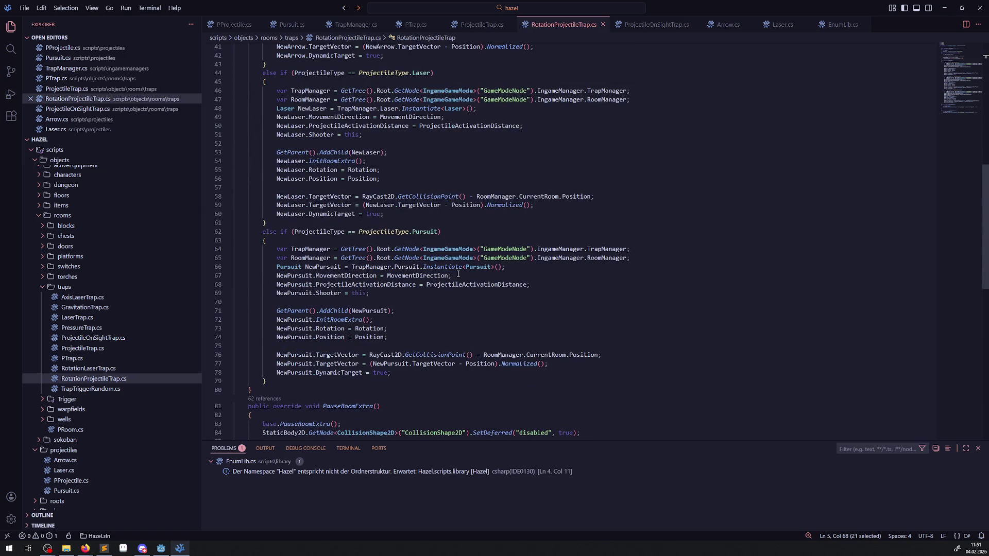
mouse_move(489, 268)
left_click_drag(399, 373, 252, 328)
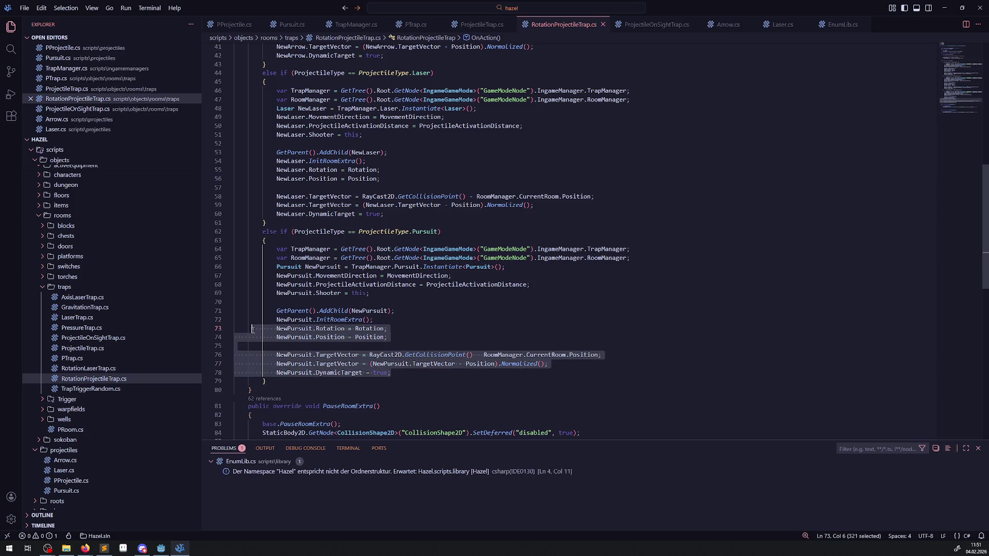
- Copy lines 73–78 of RotationProjectileTrap.cs over the commented lines 62–68 in ProjectileTrap.cs
left_click(461, 364)
mouse_move(392, 373)
left_mouse_down()
mouse_move(290, 355)
mouse_move(270, 328)
left_mouse_up()
key("ctrl+c")
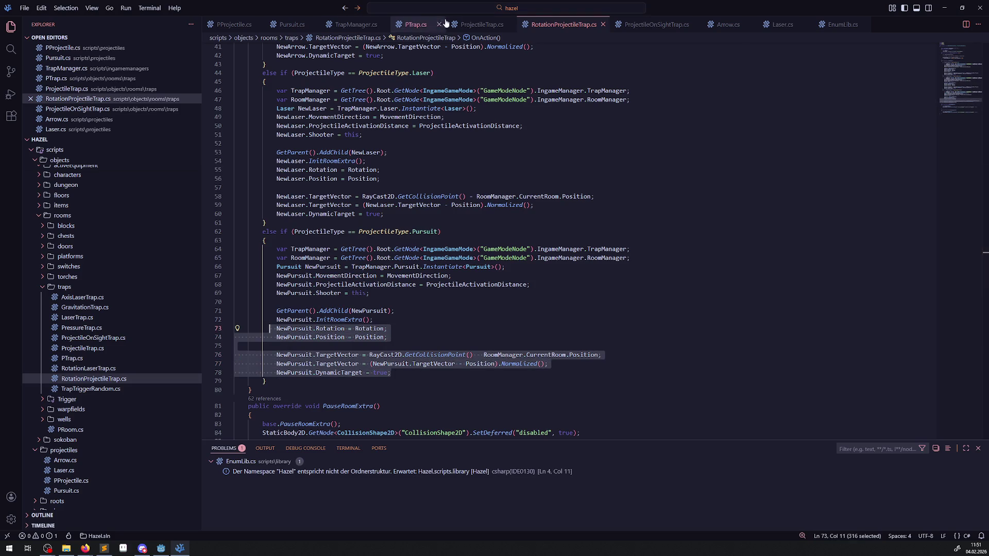
left_click(477, 24)
scroll(402, 257, "down", 3)
scroll(402, 258, "up", 1)
mouse_move(391, 272)
left_mouse_down()
mouse_move(397, 264)
mouse_move(237, 264)
mouse_move(233, 220)
left_mouse_up()
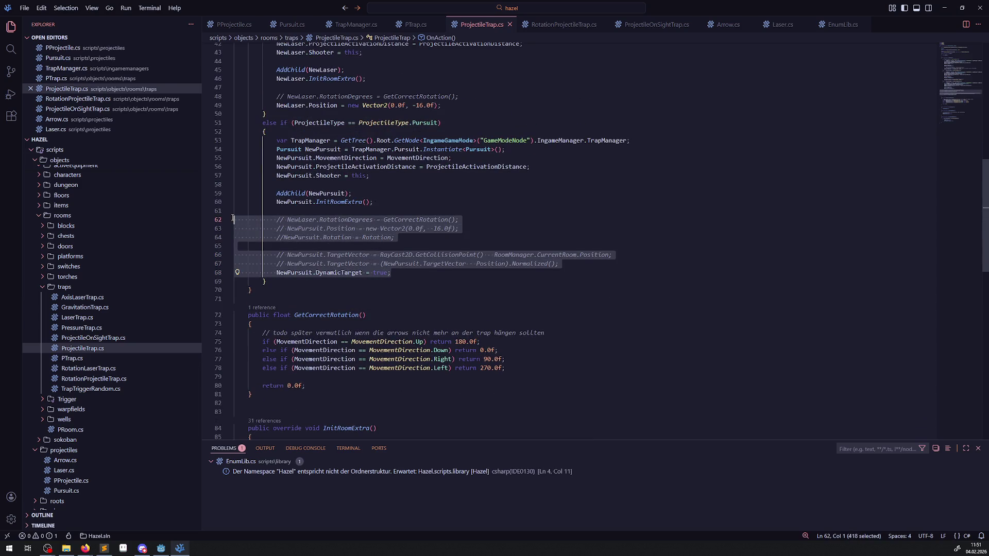
key("ctrl+v")
- Review the pasted Pursuit branch and check IngameManager's use in Pursuit.cs
scroll(385, 309, "up", 4)
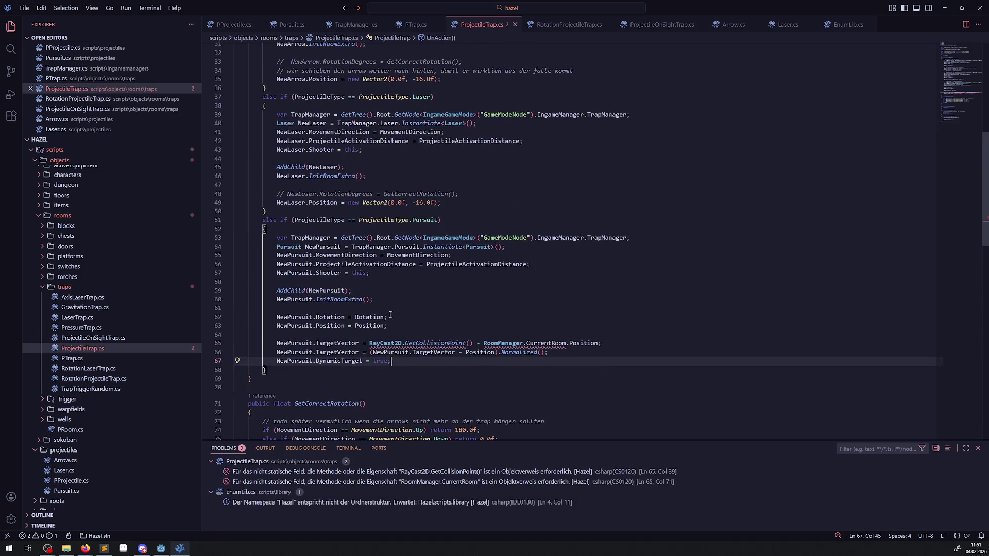
scroll(388, 314, "up", 3)
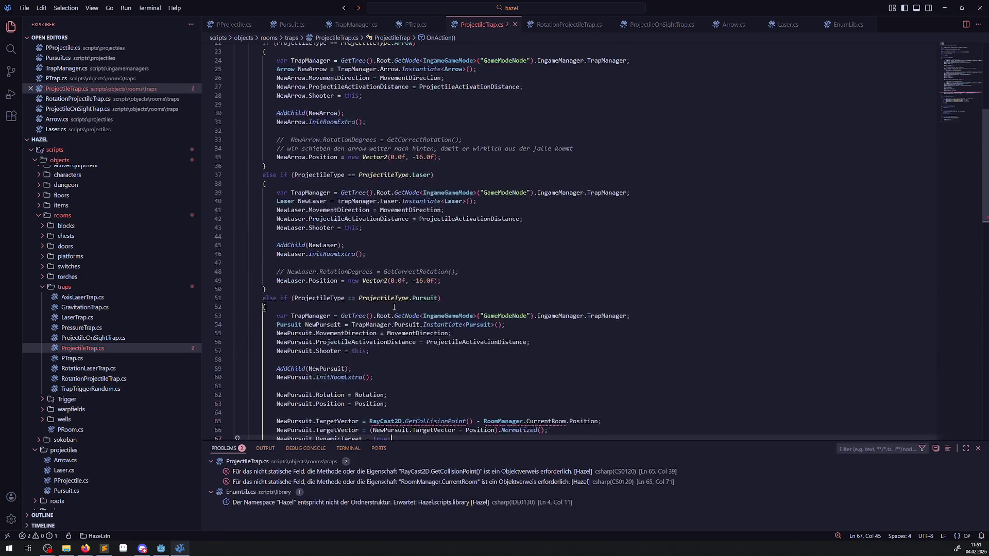
scroll(391, 327, "down", 3)
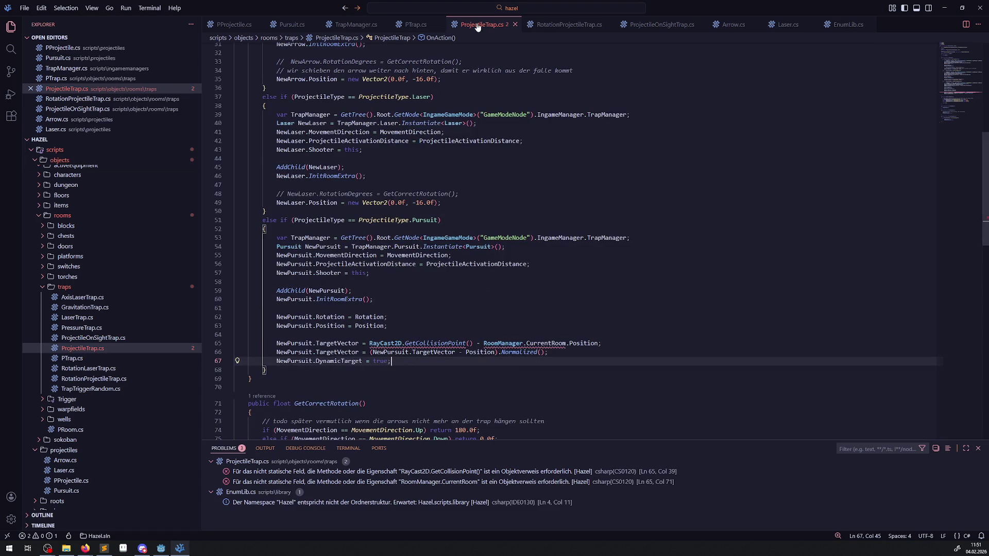
scroll(412, 275, "down", 3)
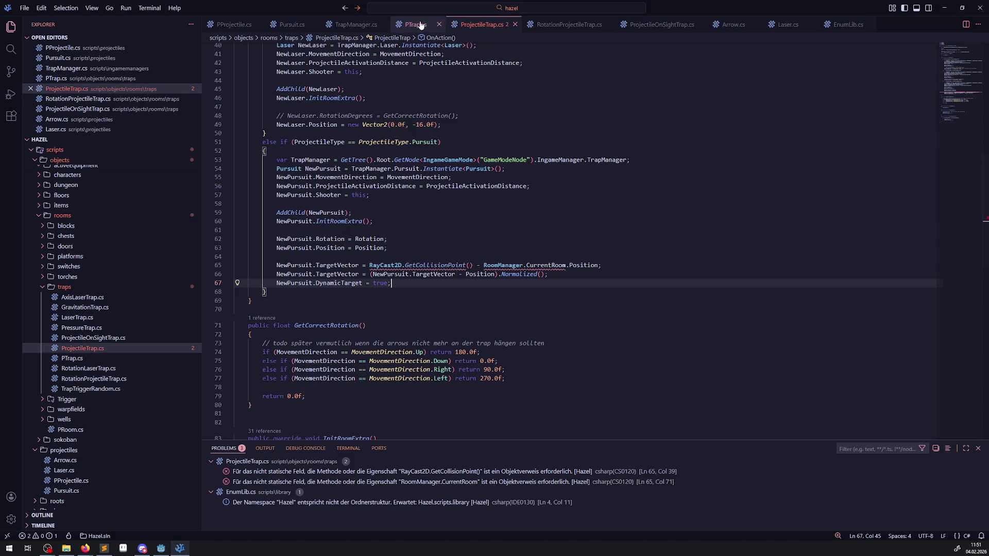
left_click(283, 26)
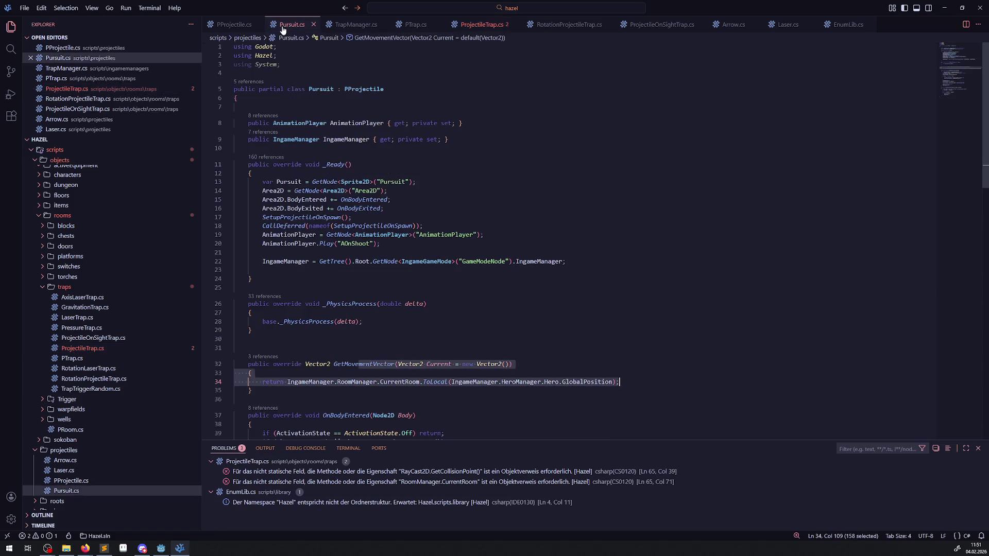
double_click(285, 262)
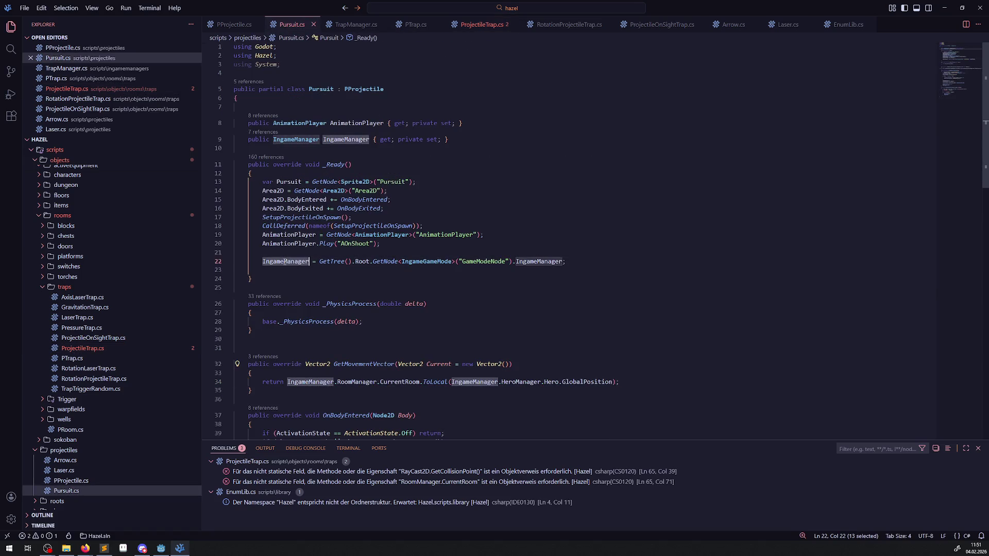
left_click(481, 25)
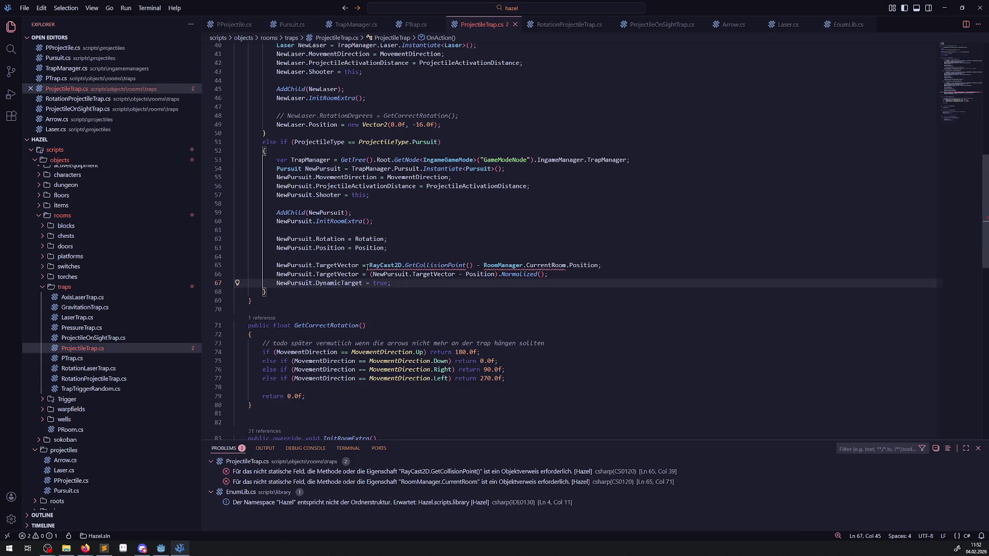
- Replace the RayCast2D target expression on line 65 with NewPursuit.IngameManager
left_click_drag(370, 265, 597, 265)
key("BackSpace")
type("IngameManager;")
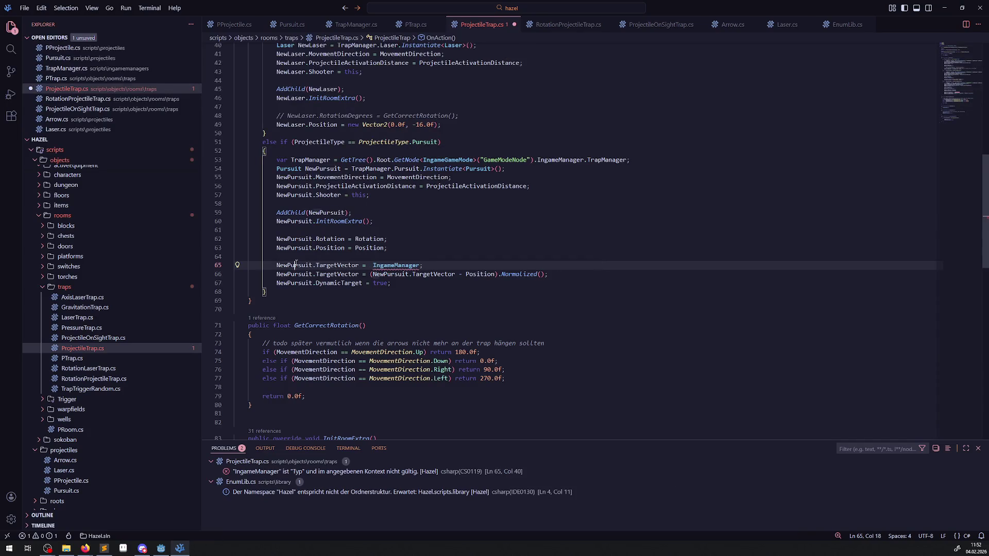
double_click(308, 265)
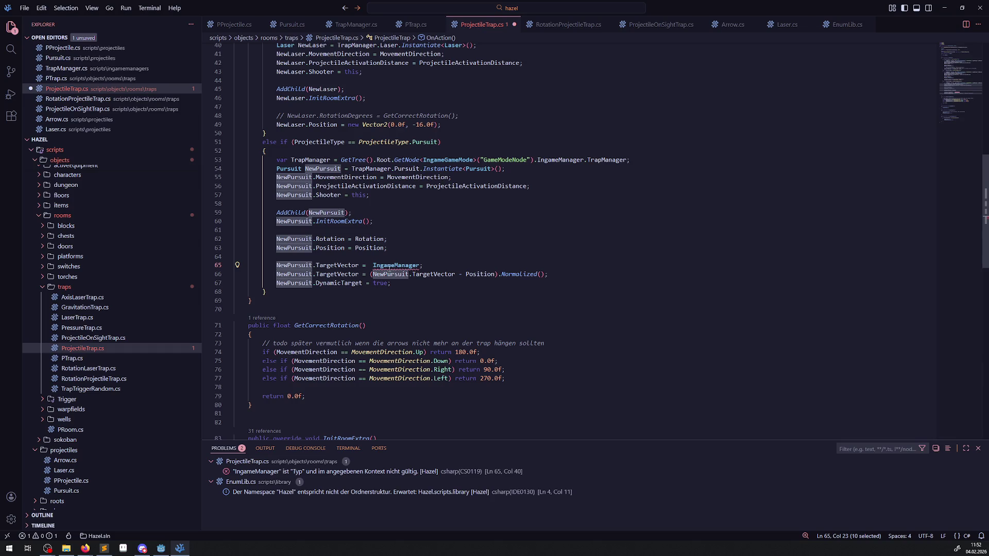
key("ctrl+c")
left_click(373, 265)
key("ctrl+v")
type(".")
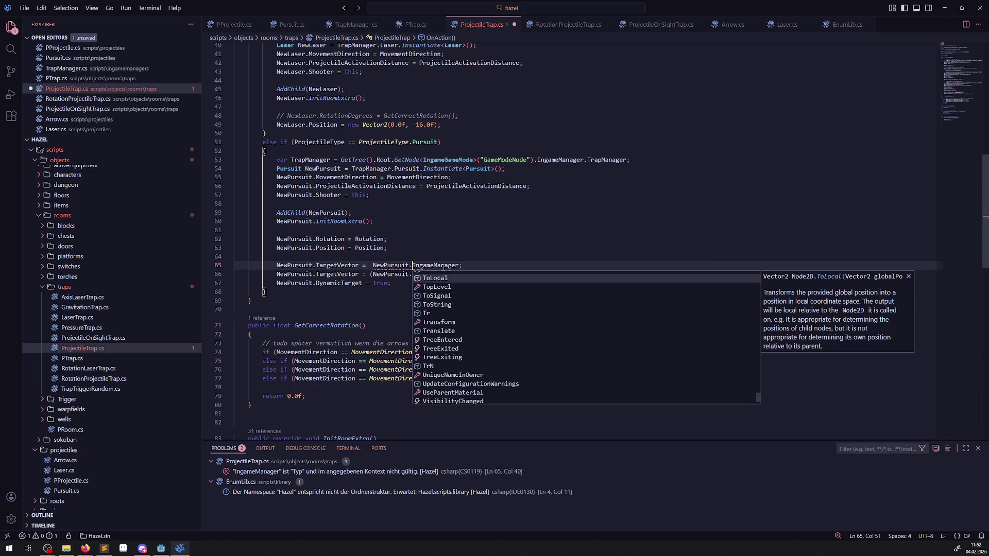
left_click(460, 265)
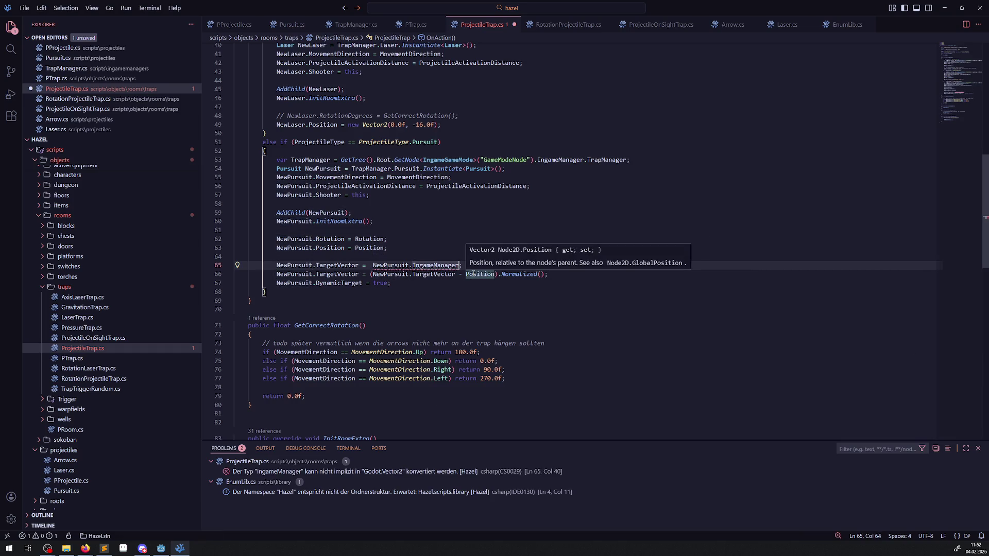
type(".")
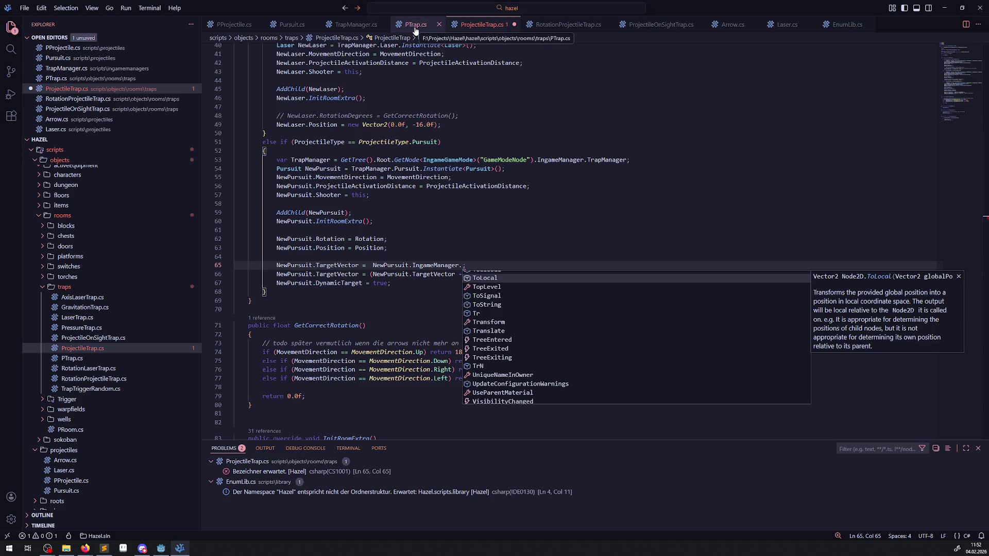
- Swap IngameManager for GetMovementVector() from Pursuit.cs and save ProjectileTrap.cs
left_click(292, 24)
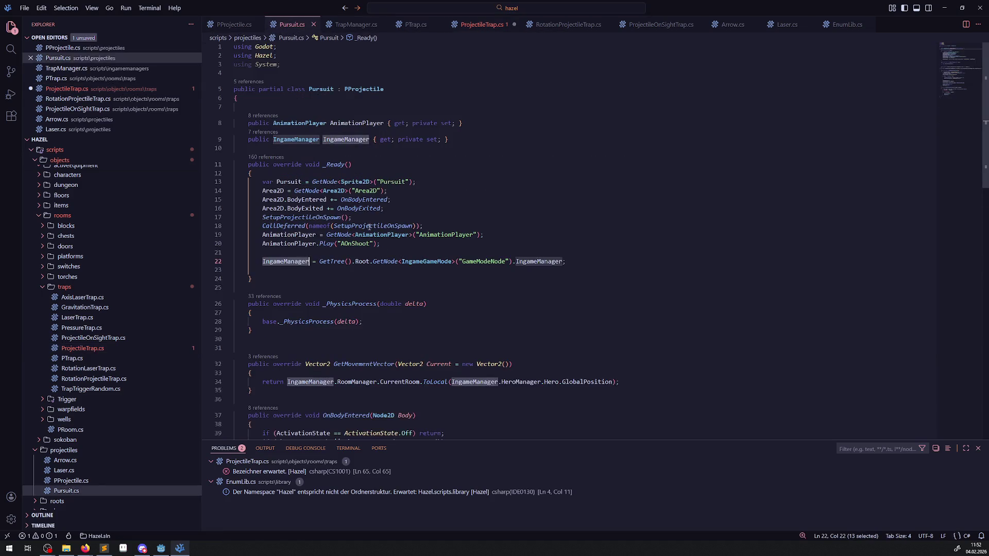
scroll(369, 227, "down", 3)
double_click(384, 286)
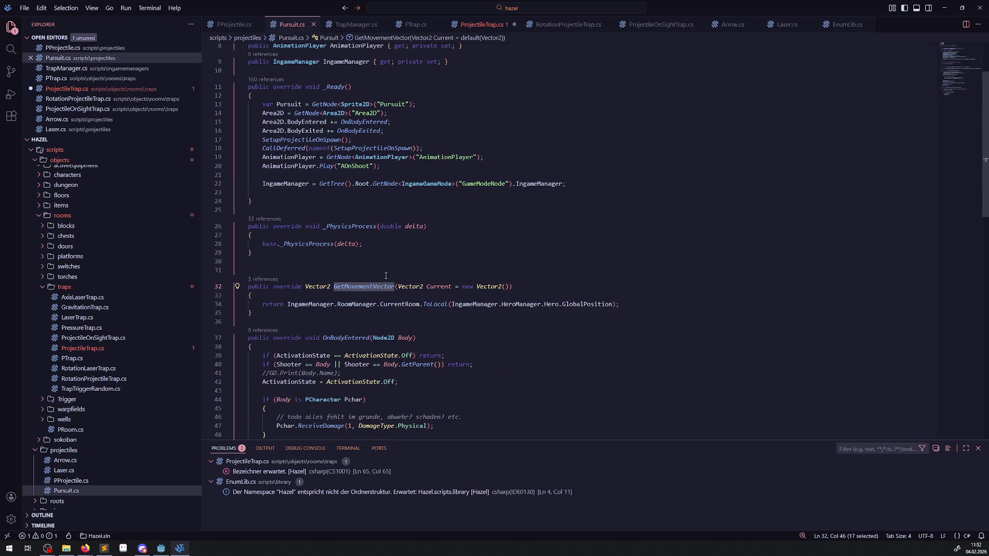
key("ctrl+Page_Down")
key("ctrl+Page_Down")
key("ctrl+Page_Down")
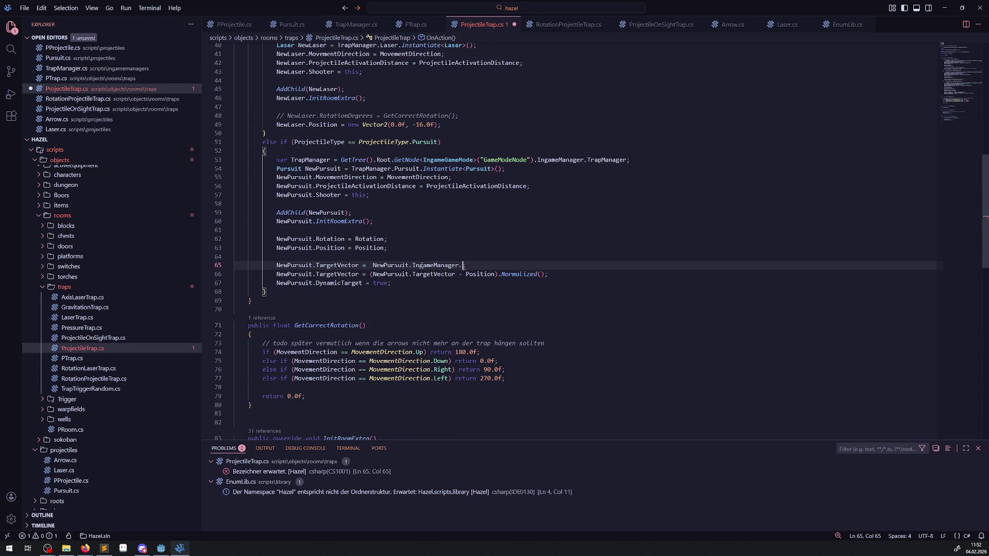
double_click(421, 266)
key("ctrl+v")
type("()")
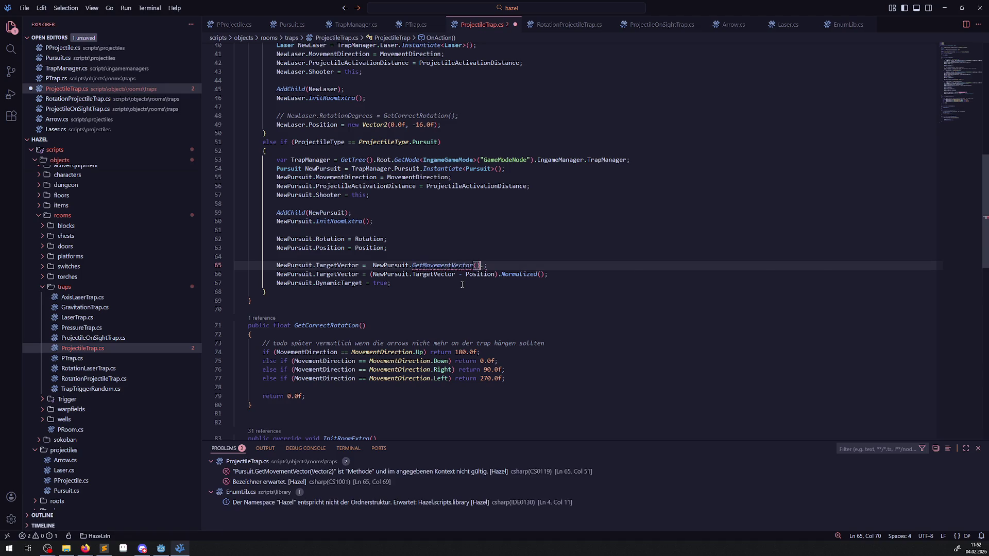
key("Delete")
key("ctrl+s")
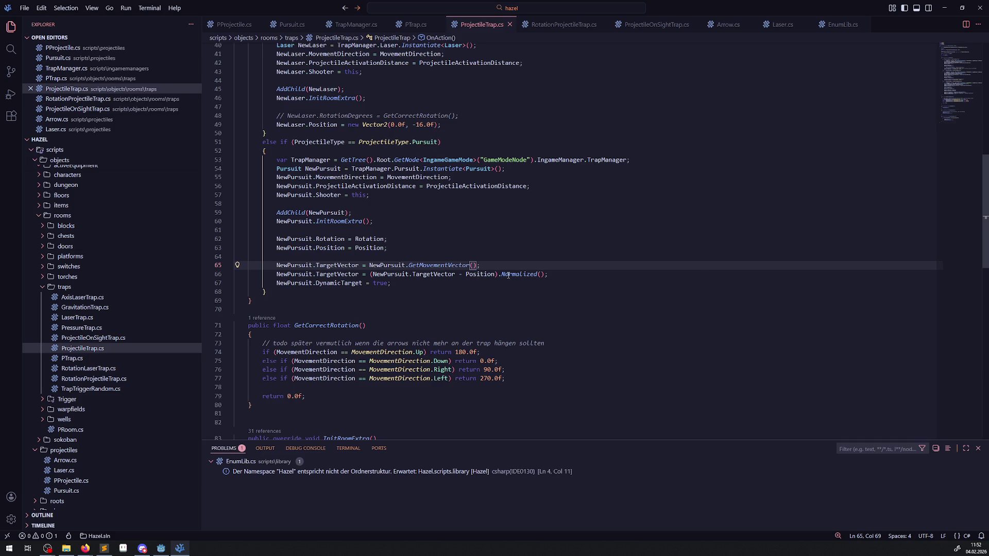
- Check TargetVector's uses, then build and run the game in Godot
double_click(346, 274)
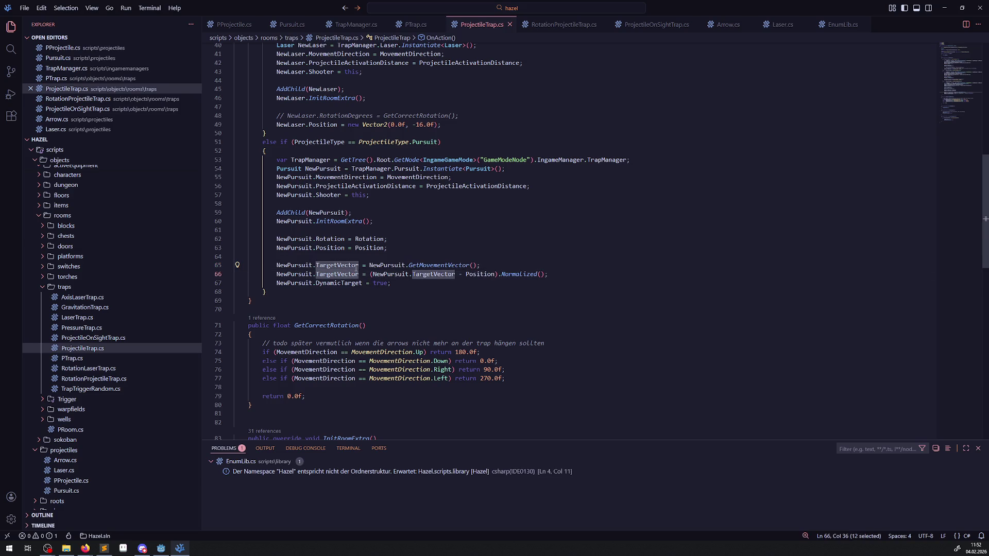
left_click(472, 221)
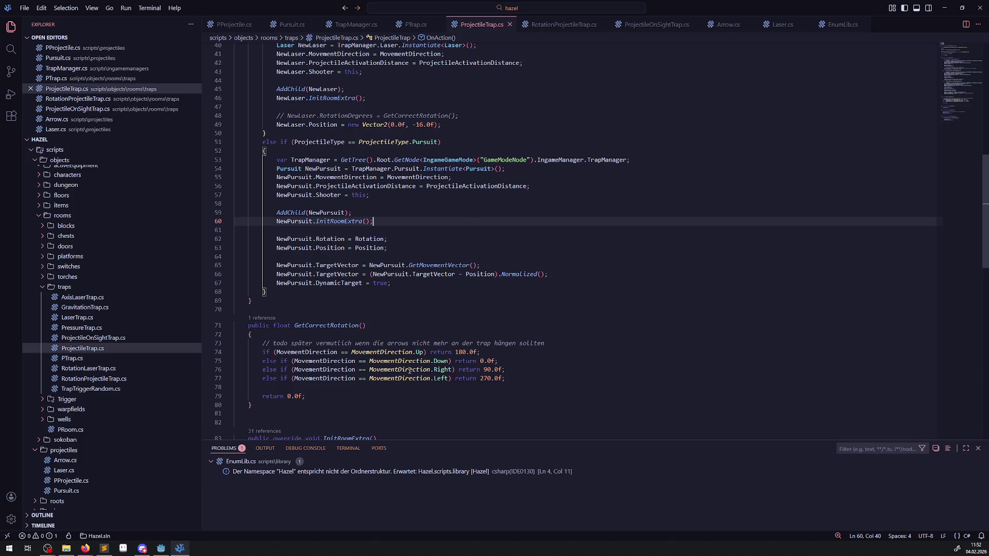
left_click(167, 551)
left_click(866, 21)
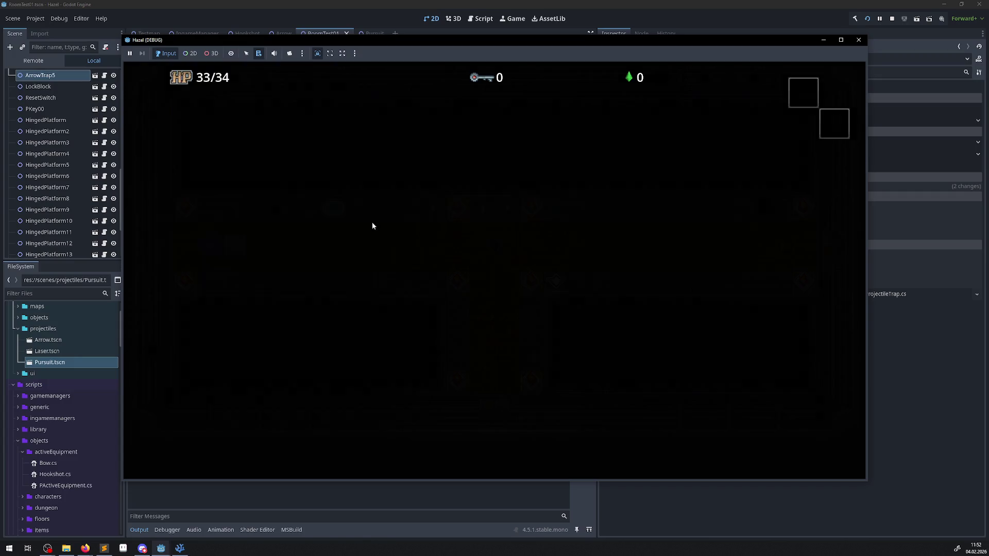
- Walk the hero onto the blue warp tile and into the trap room
key("Left")
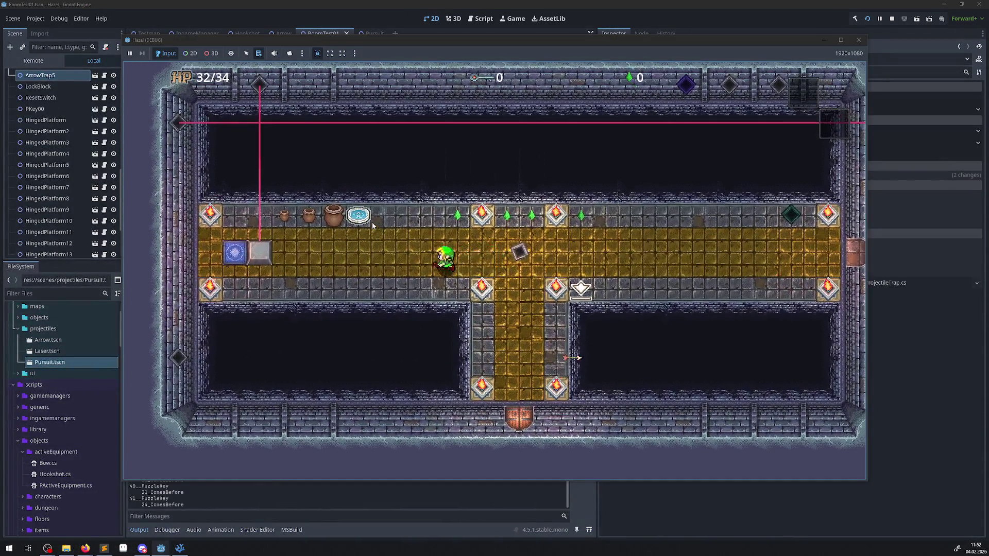
key("Up")
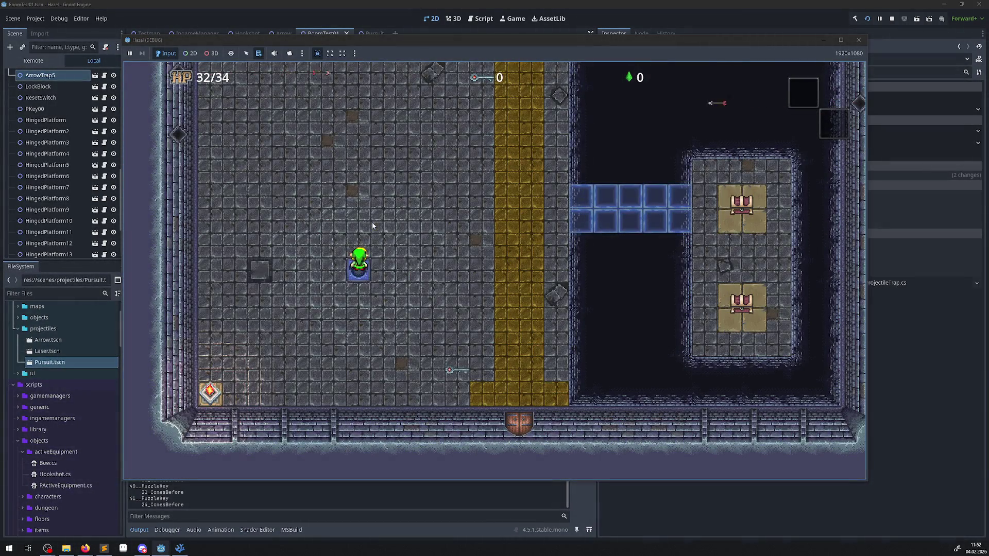
key("Up")
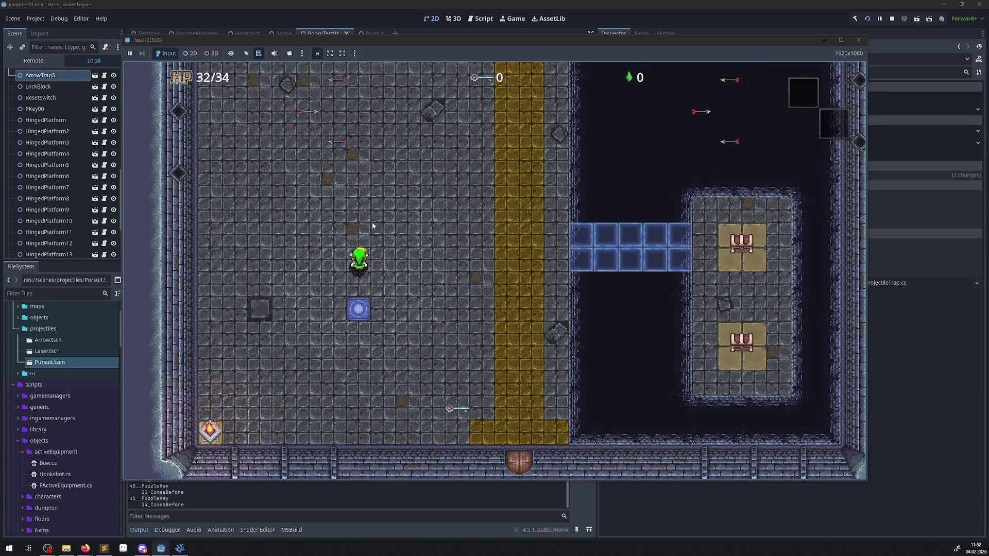
key("Up")
key("Left")
key("Up")
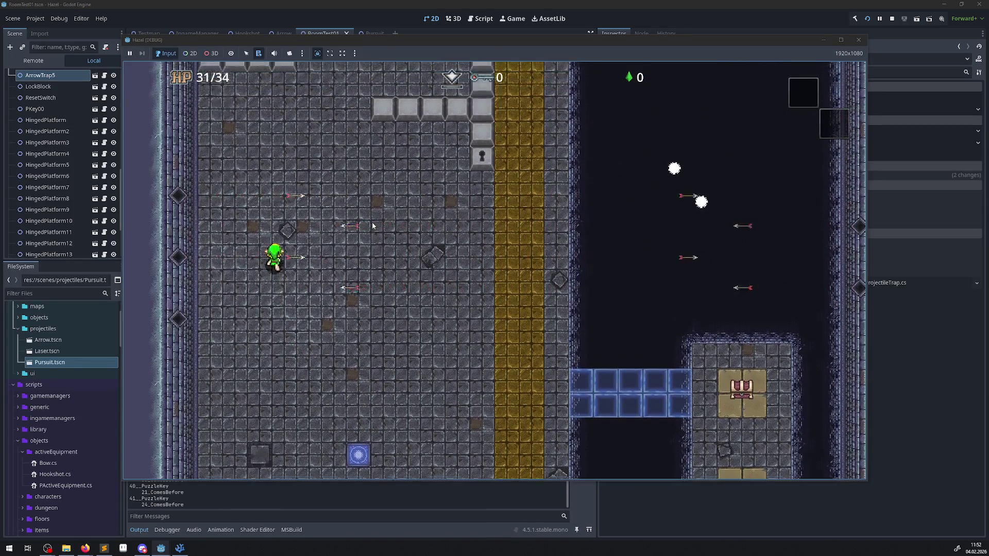
key("Right")
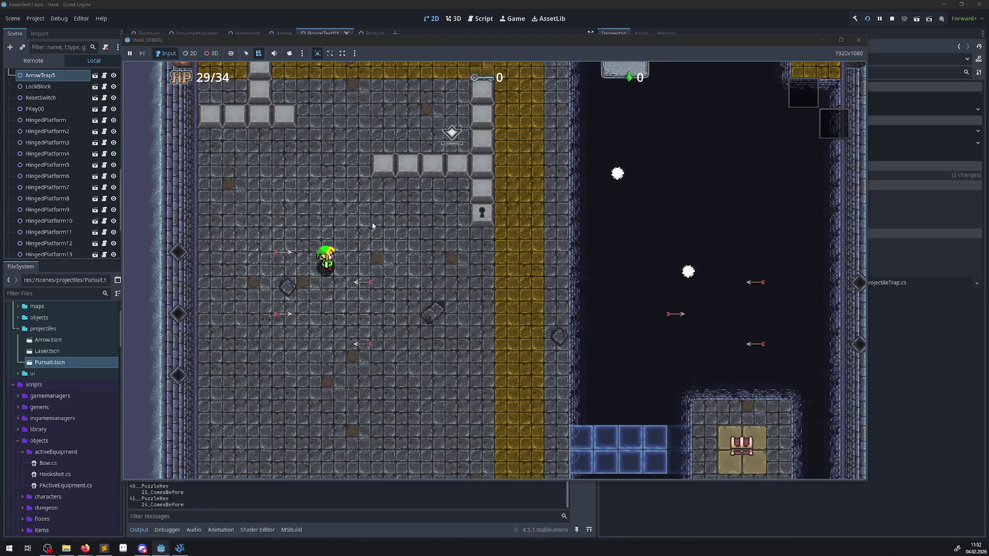
key("Down")
key("Right")
- Weave and circle the hero so the Pursuit projectiles follow him
key("Up")
key("Right")
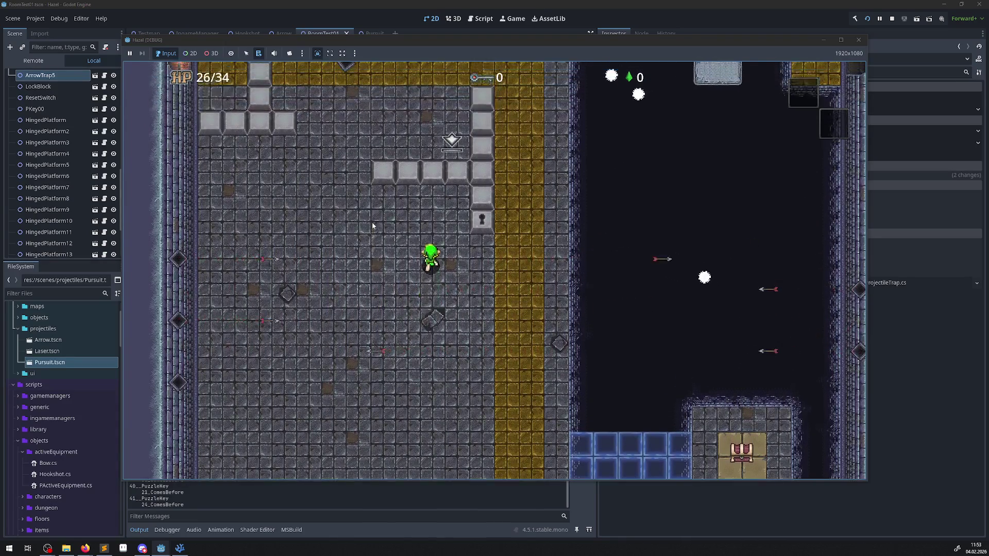
key("Left")
key("Down")
key("Right")
key("Up")
key("Right")
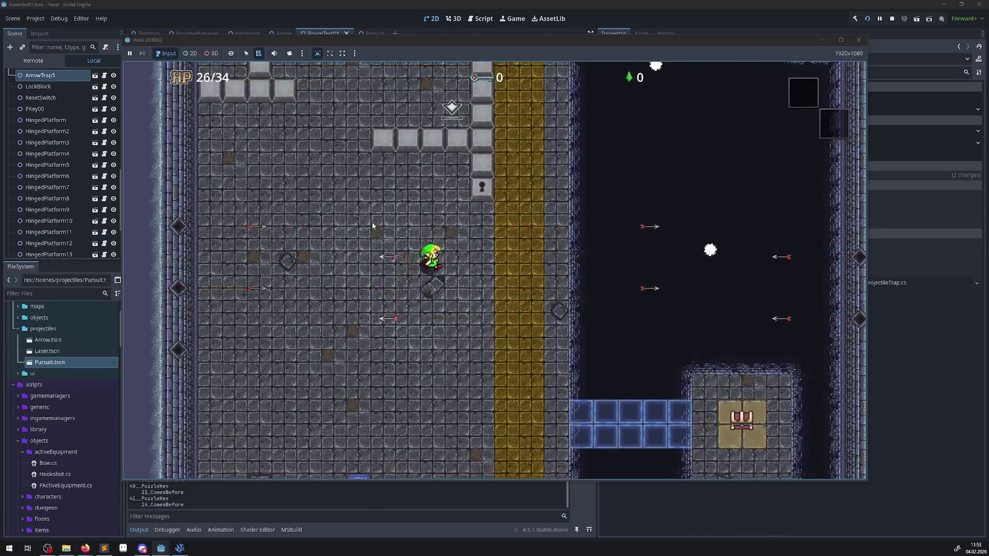
key("Left")
key("Down")
key("Right")
- Keep moving through the room down to 19/34 HP, then stop the game and return to ProjectileTrap.cs
key("Down")
key("Right")
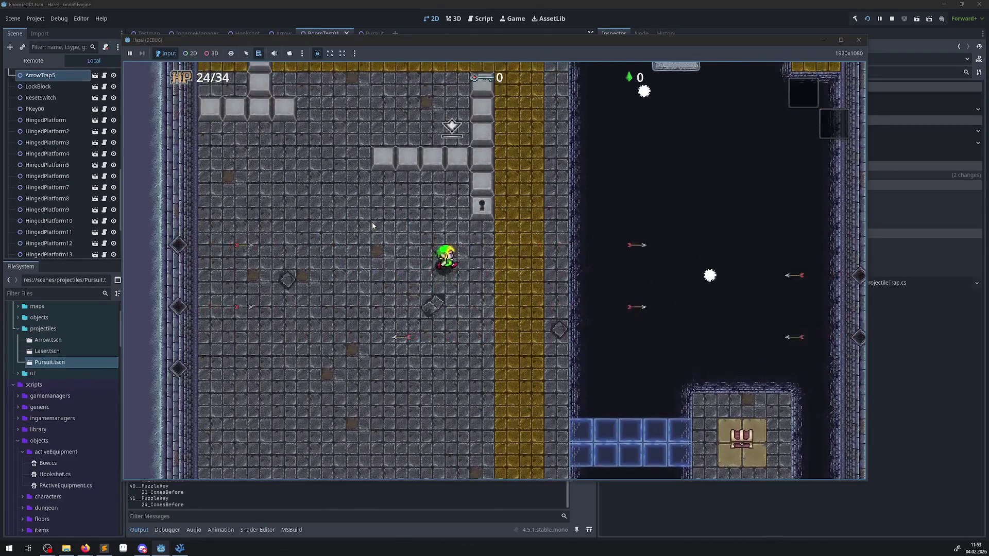
key("Up")
key("Down")
key("Left")
key("Up")
key("Left")
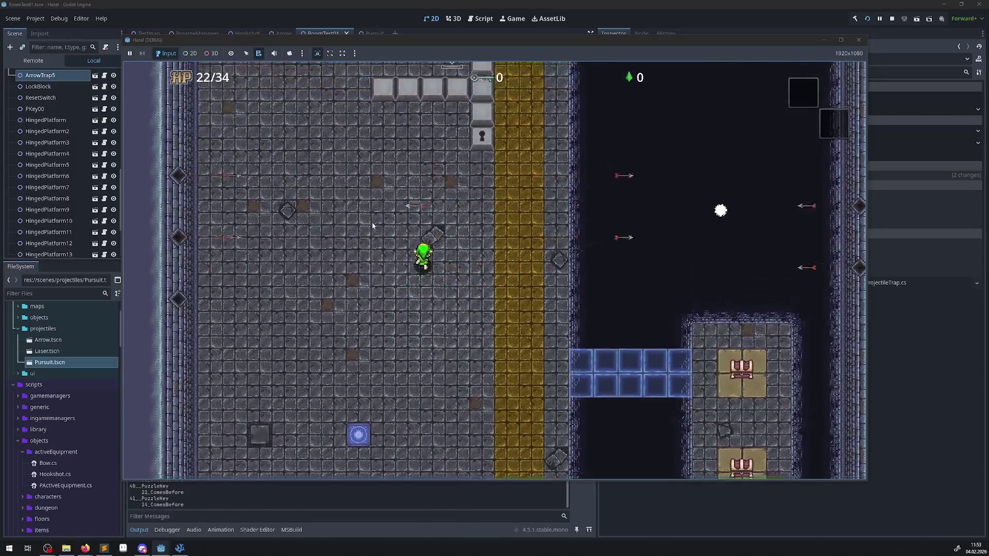
key("Right")
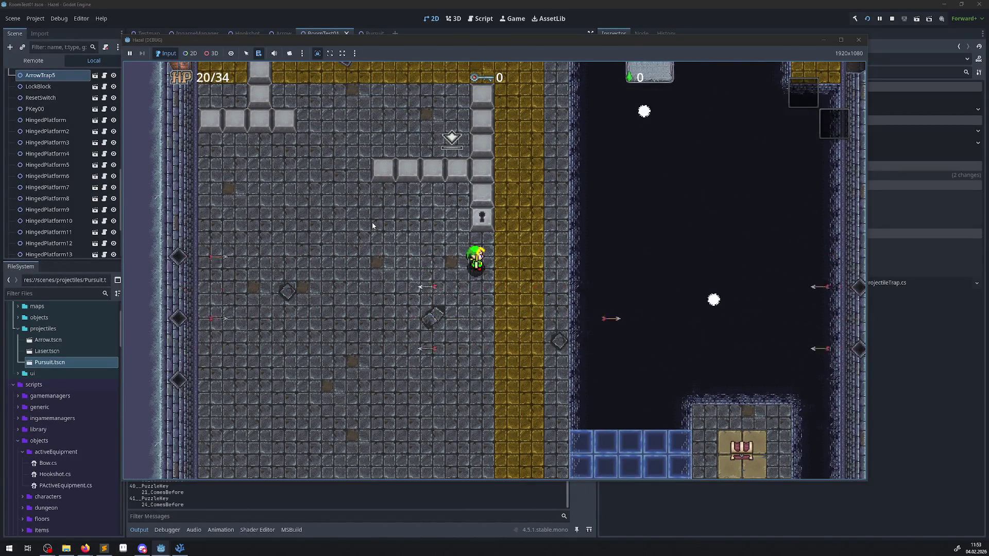
key("Down")
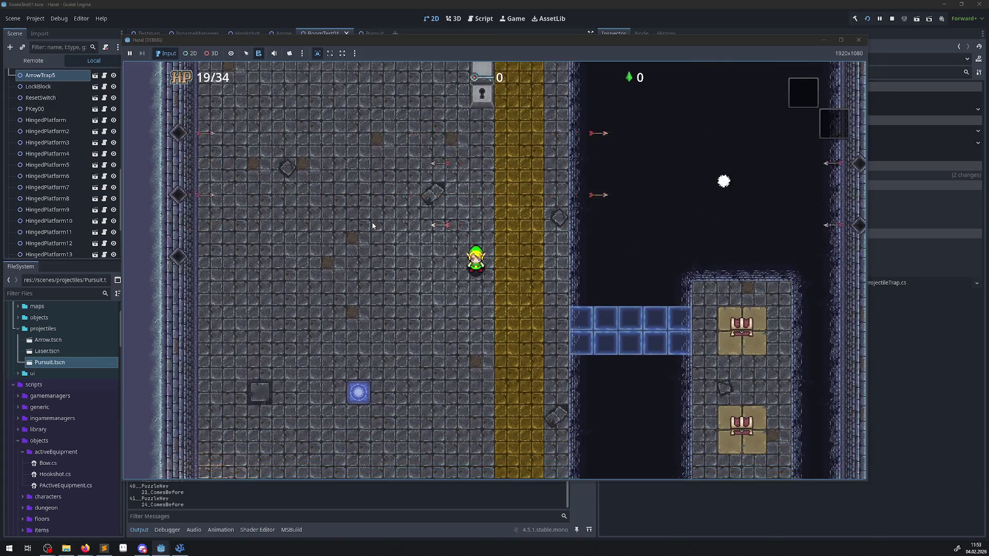
left_click(859, 40)
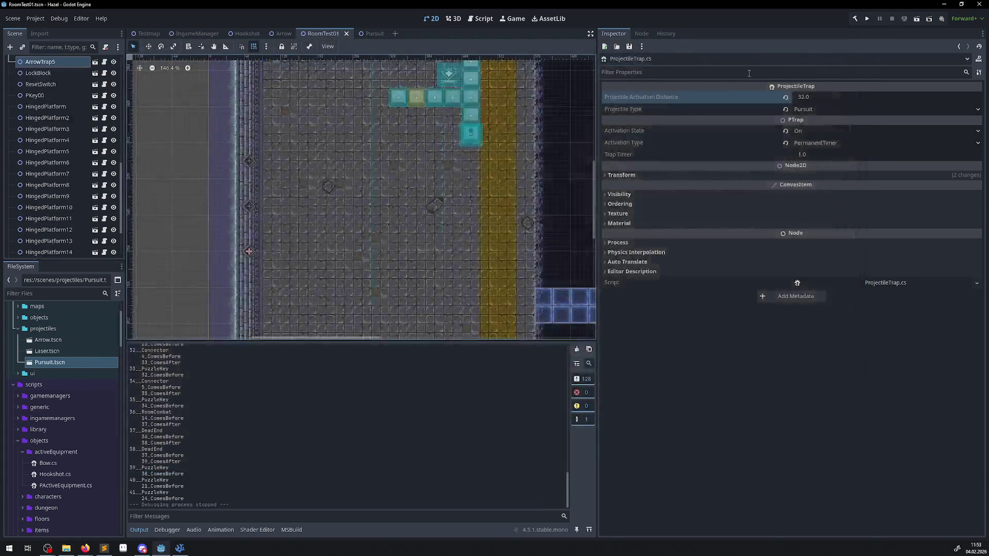
left_click(179, 548)
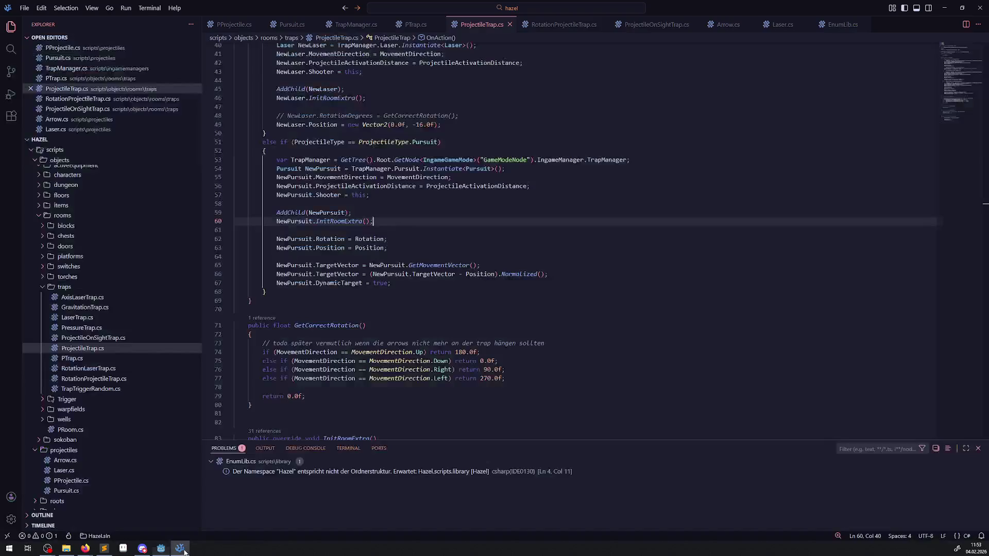
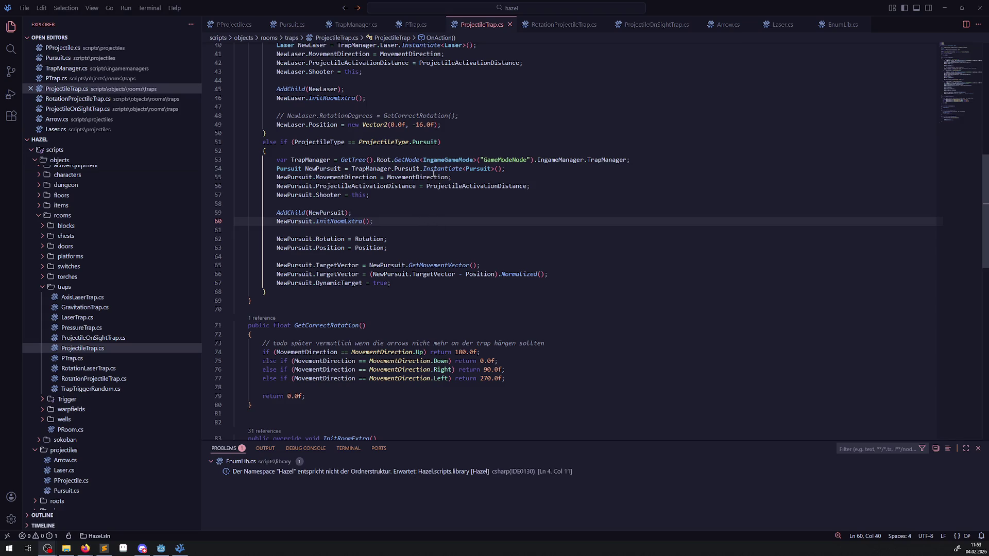
- Highlight the uses of Position, MovementDirection, ProjectileActivationDistance and Rotation in ProjectileTrap.cs
double_click(363, 251)
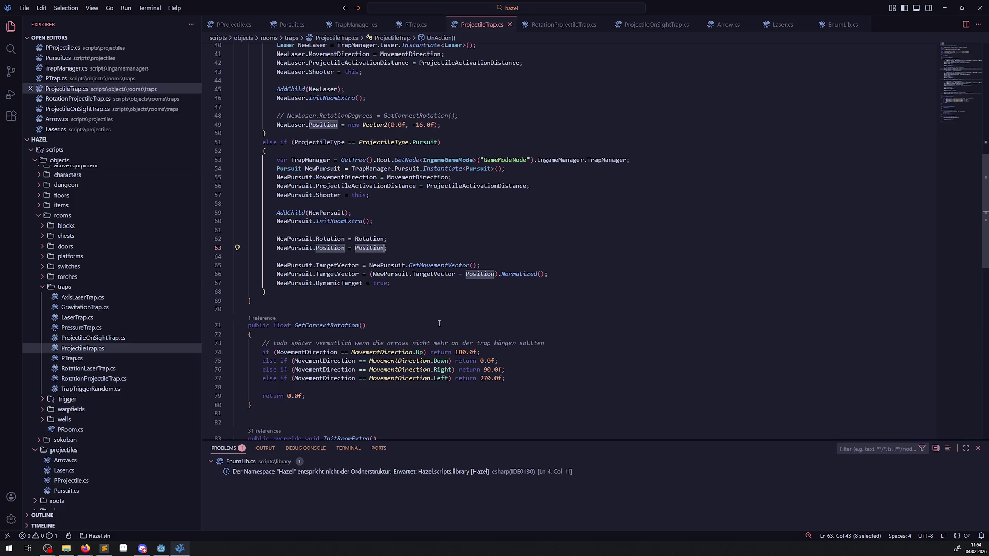
double_click(346, 178)
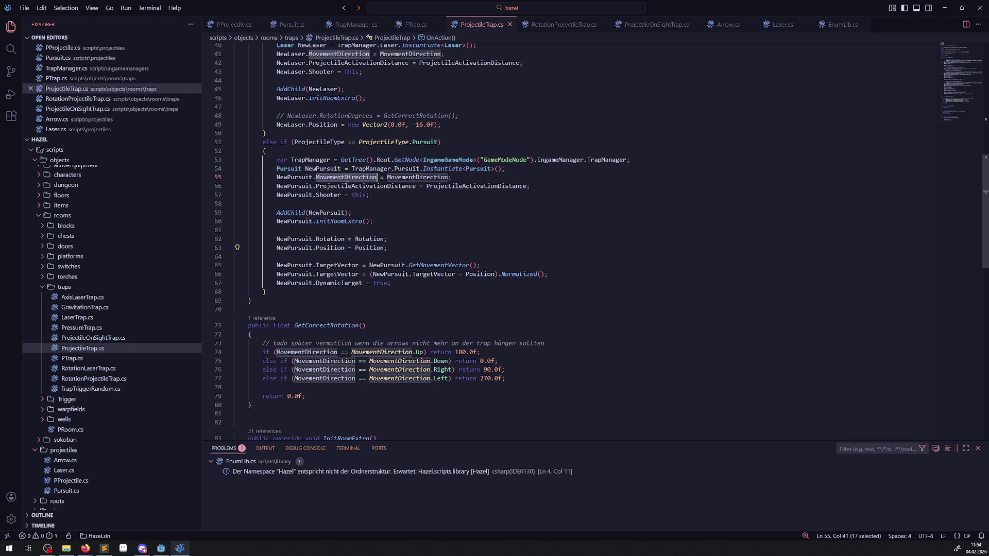
double_click(383, 189)
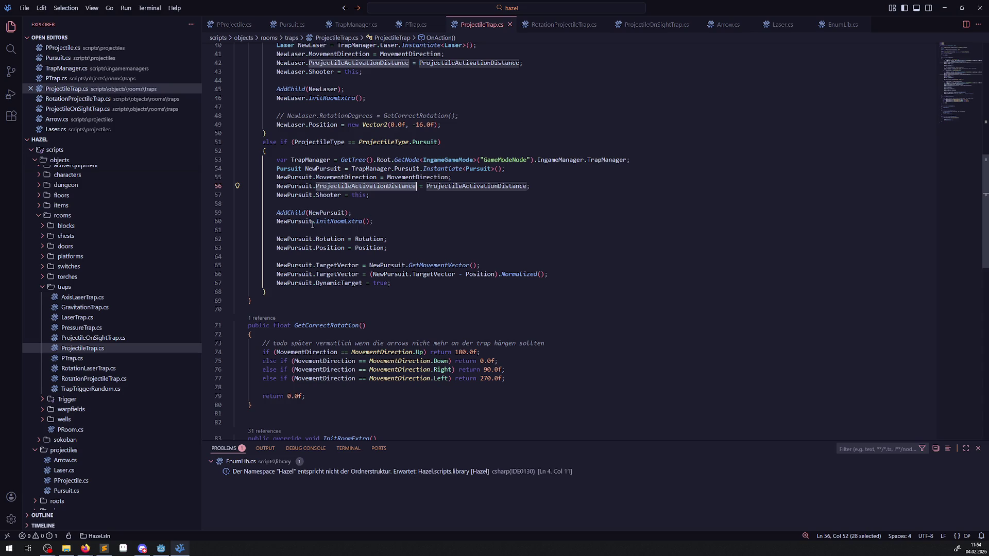
double_click(375, 239)
mouse_move(374, 239)
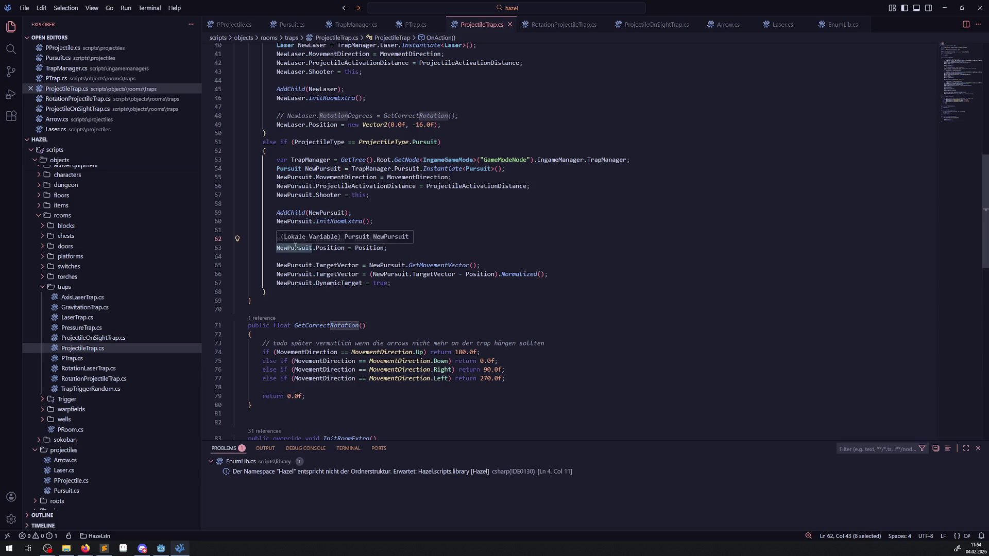
- Comment out the Position and Rotation assignment lines and save ProjectileTrap.cs
left_click(277, 249)
key("ctrl+numbersign")
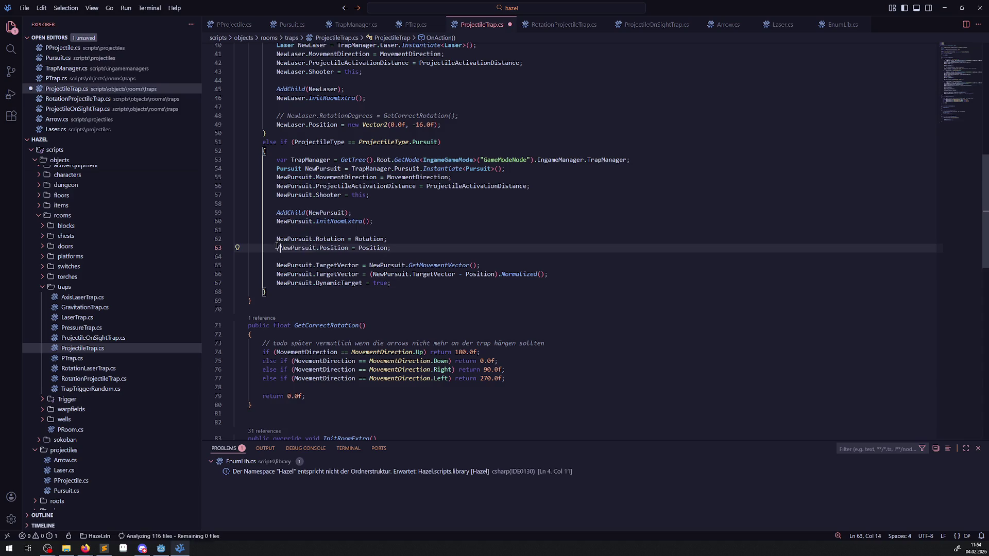
left_click(270, 239)
key("ctrl+numbersign")
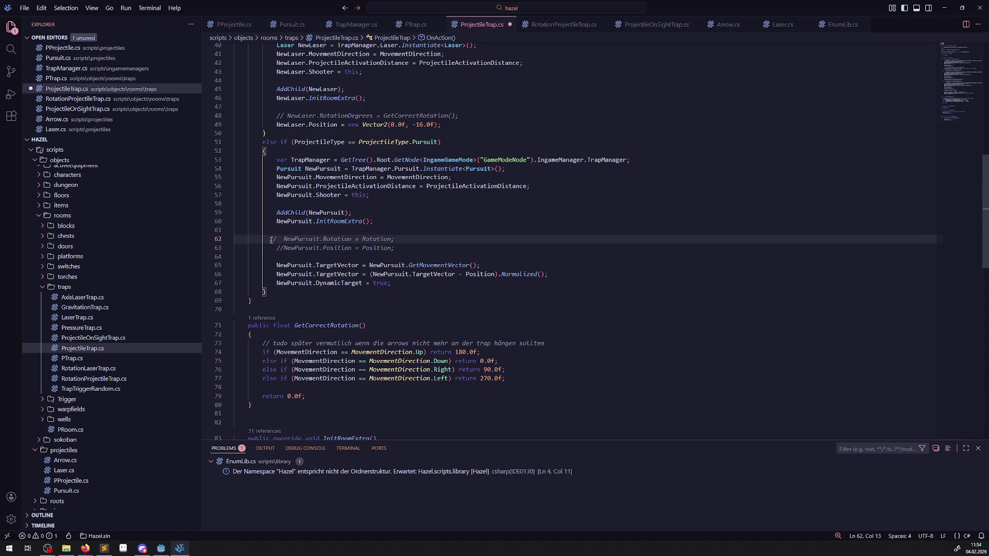
key("ctrl+s")
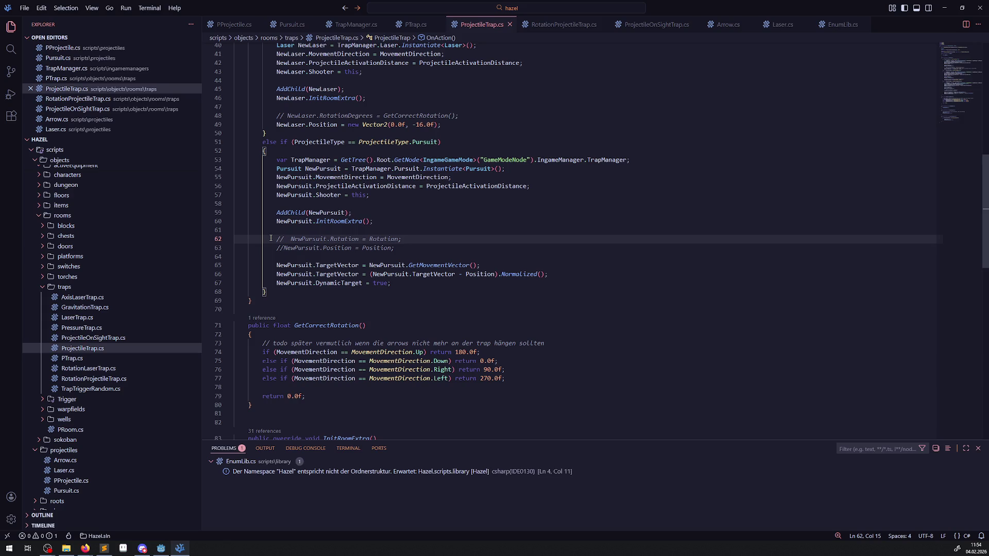
- Comment out the two TargetVector lines, then bring up Pursuit.cs and the Godot editor
scroll(344, 239, "up", 1)
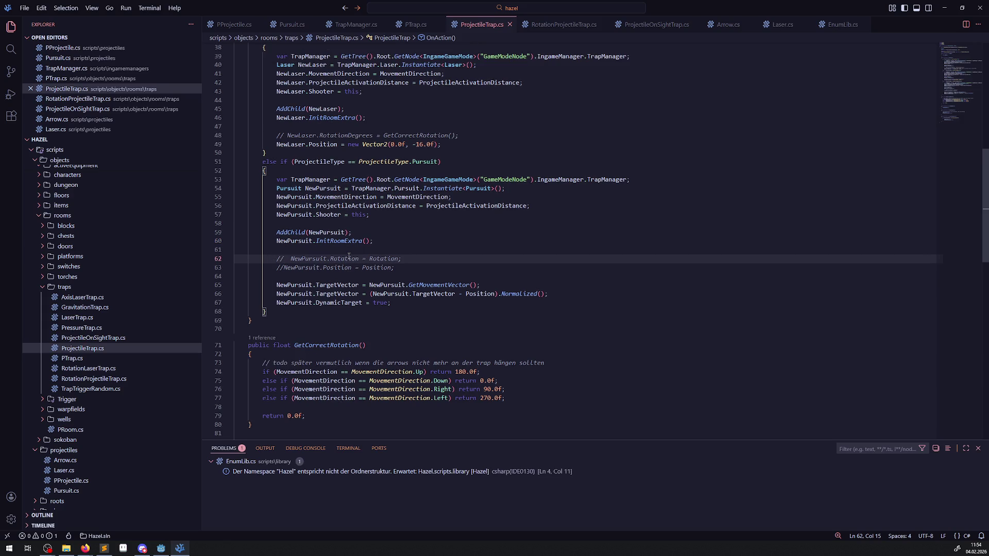
scroll(390, 308, "up", 2)
scroll(390, 308, "up", 1)
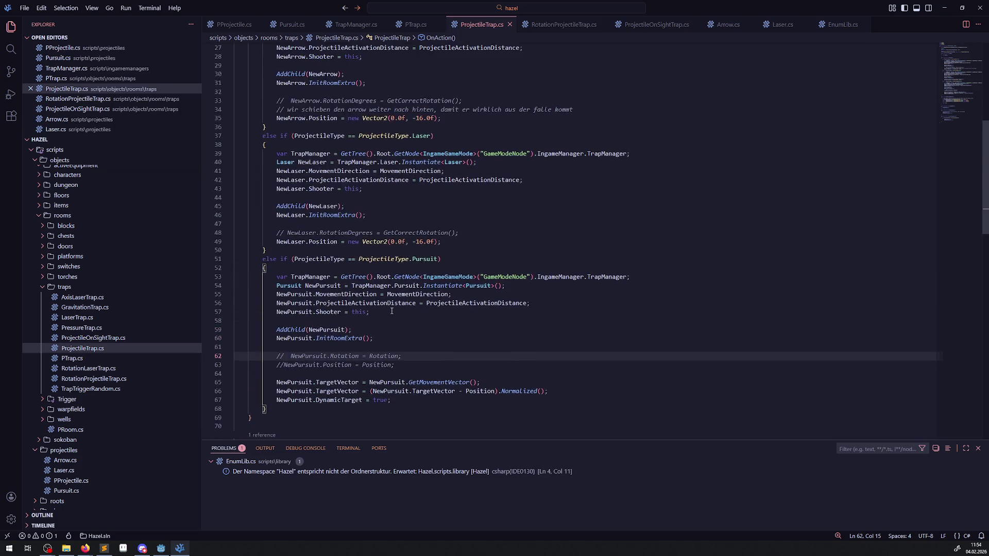
scroll(391, 311, "down", 3)
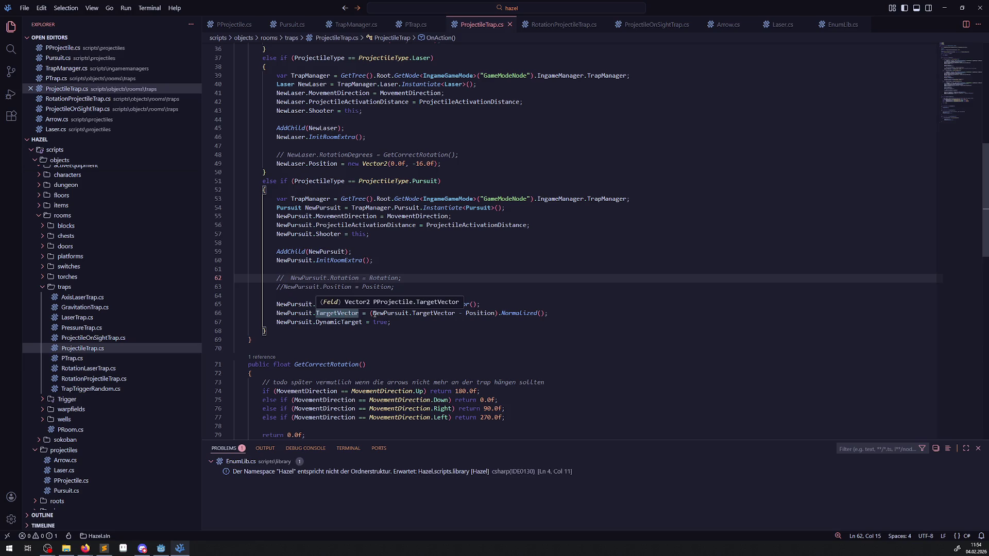
left_click(394, 322)
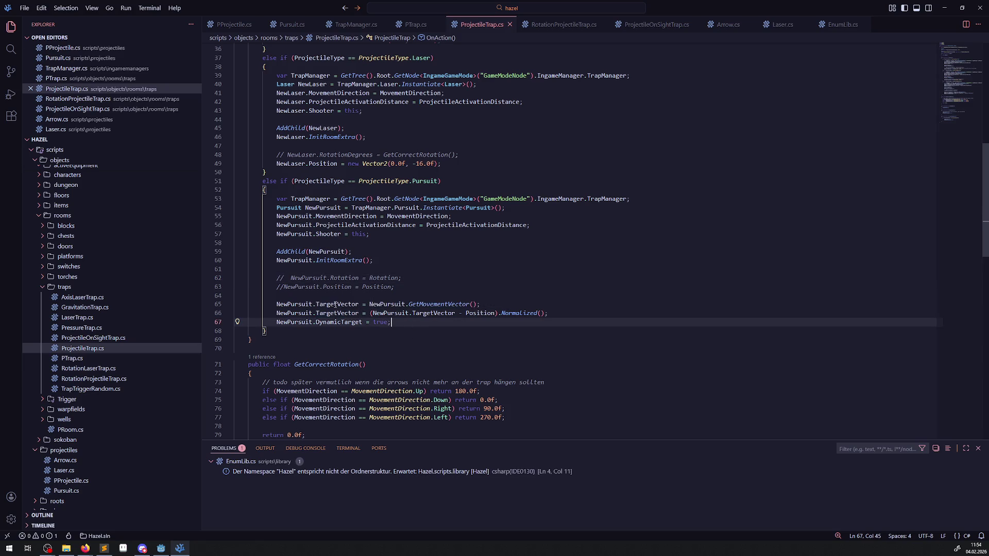
key("Up")
key("Up")
key("Up")
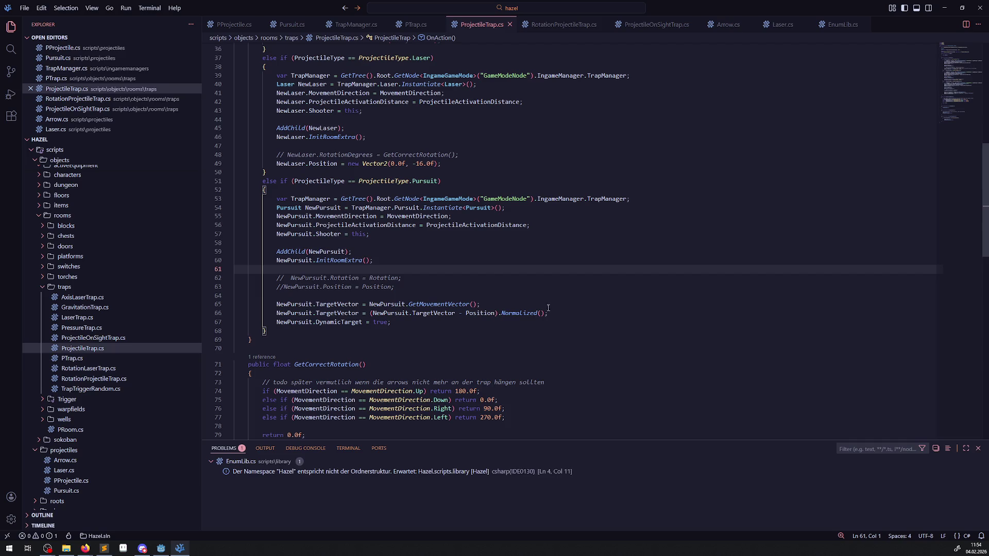
left_click_drag(548, 311, 247, 299)
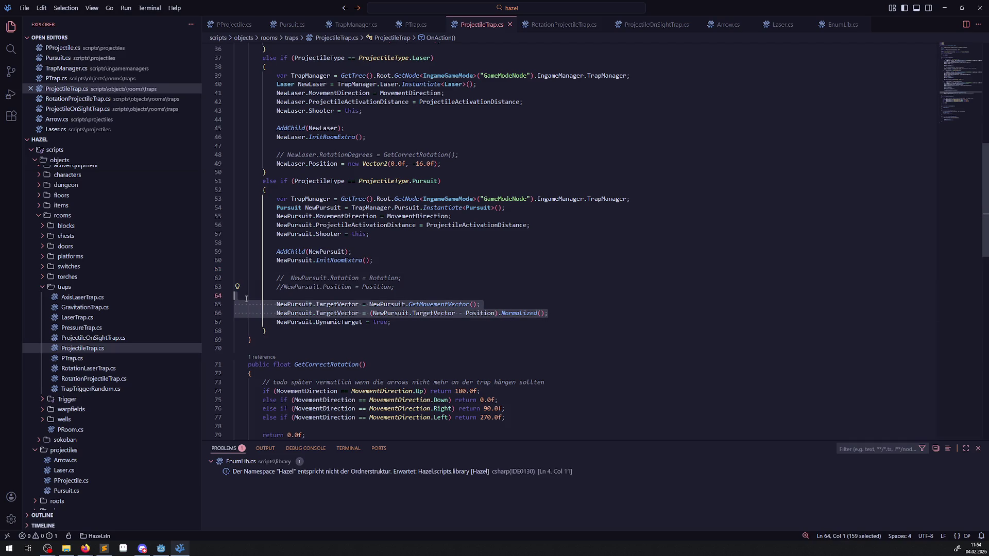
key("ctrl+slash")
left_click(495, 254)
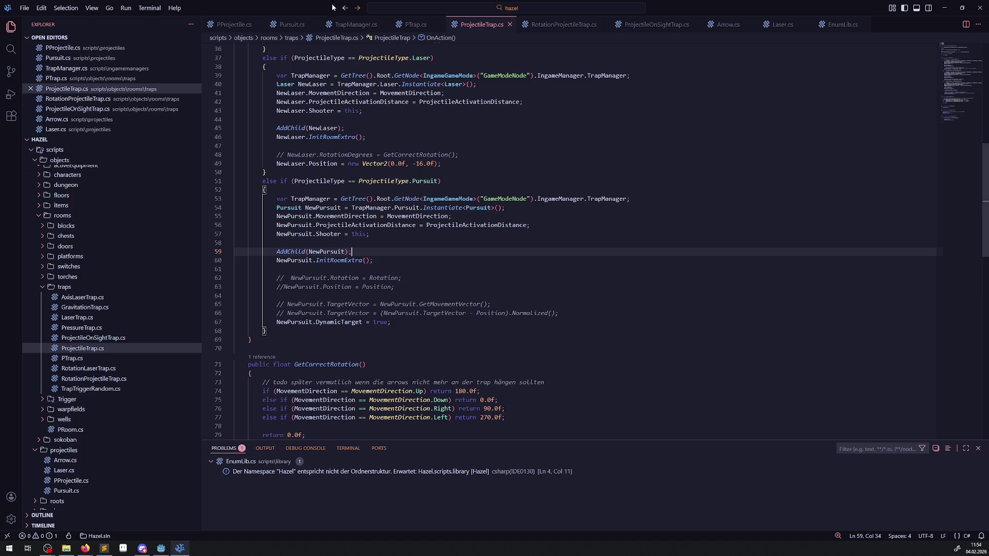
left_click(292, 24)
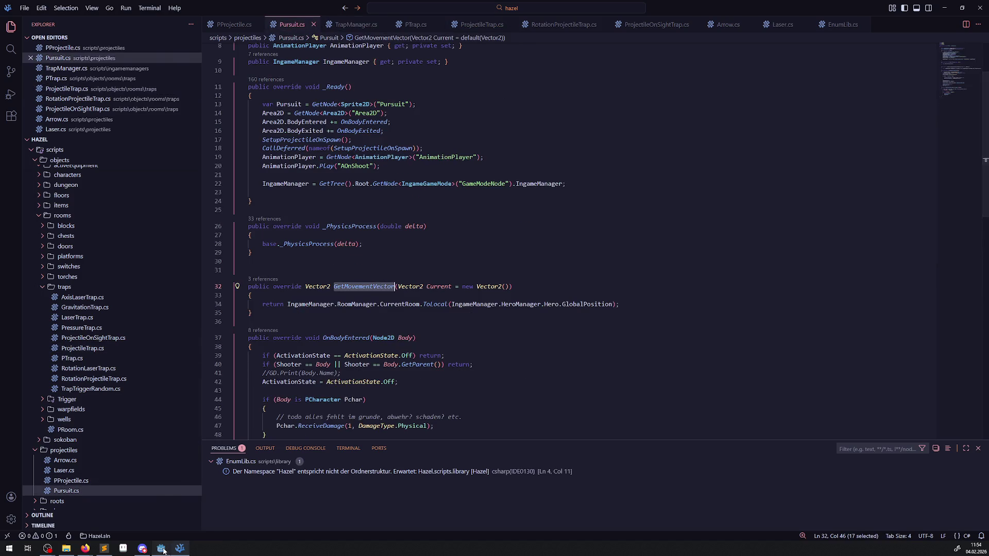
key("alt+Tab")
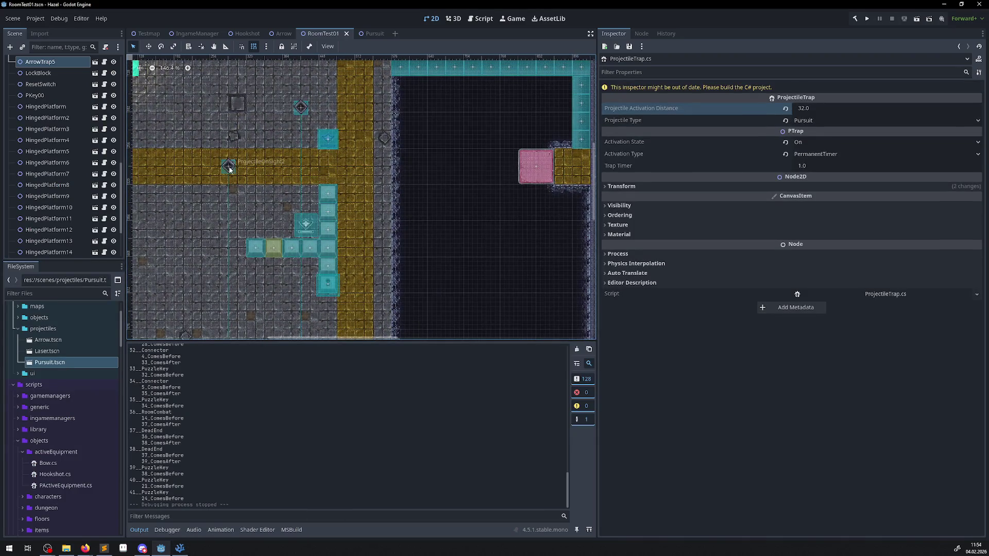
- Change ProjectileOnSight2's Projectile Type from Pursuit to Arrow, save the scene, and return to VS Code
left_click(229, 165)
left_click(866, 121)
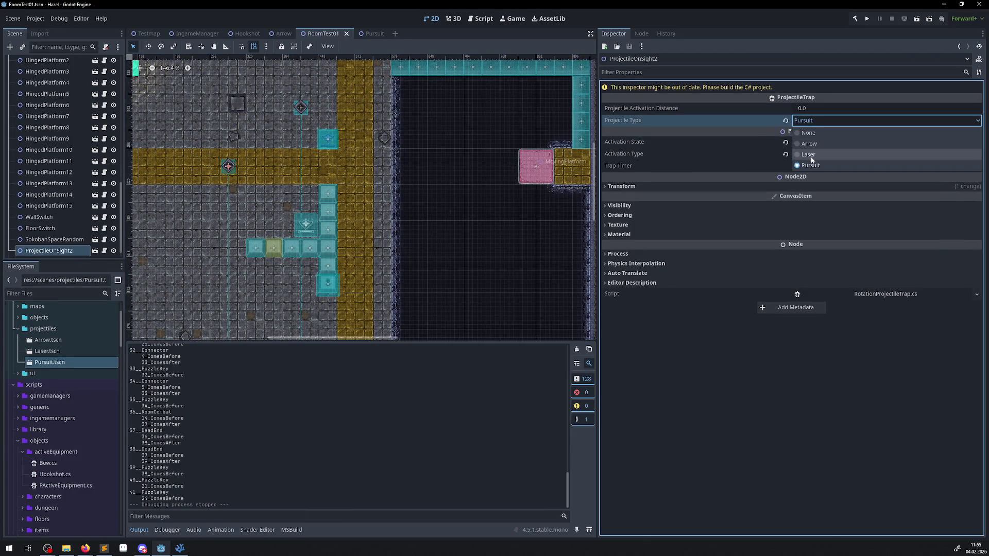
left_click(809, 154)
left_click(812, 123)
left_click(808, 143)
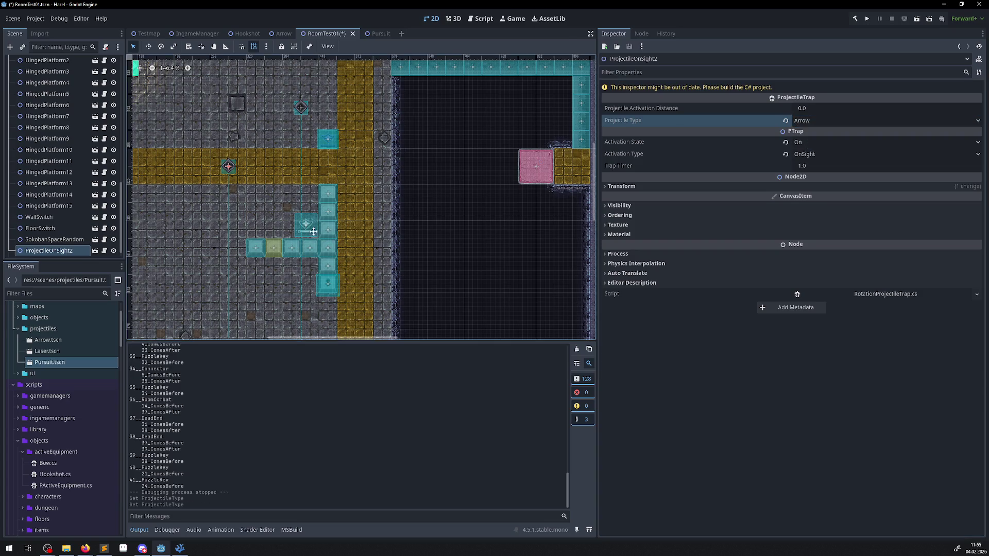
key("ctrl+s")
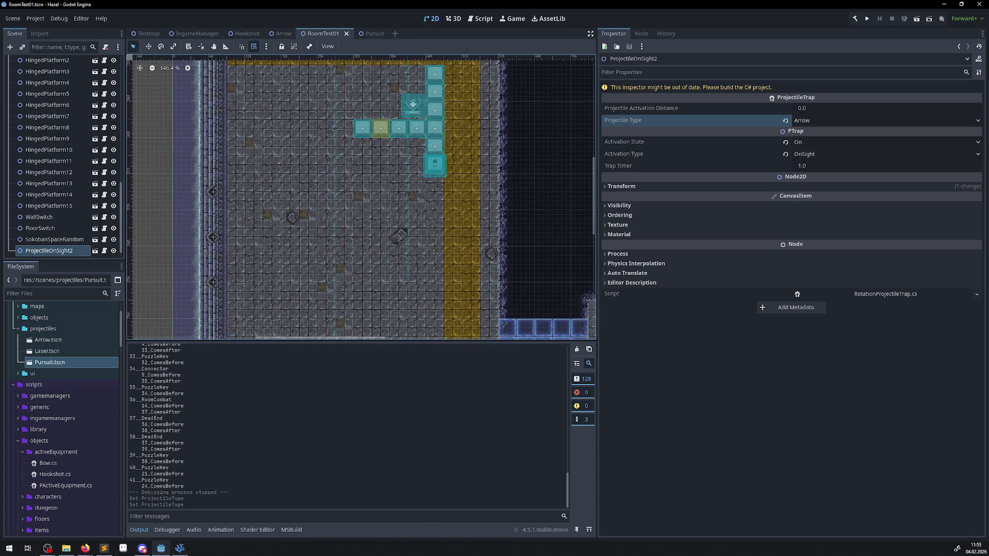
left_click(180, 549)
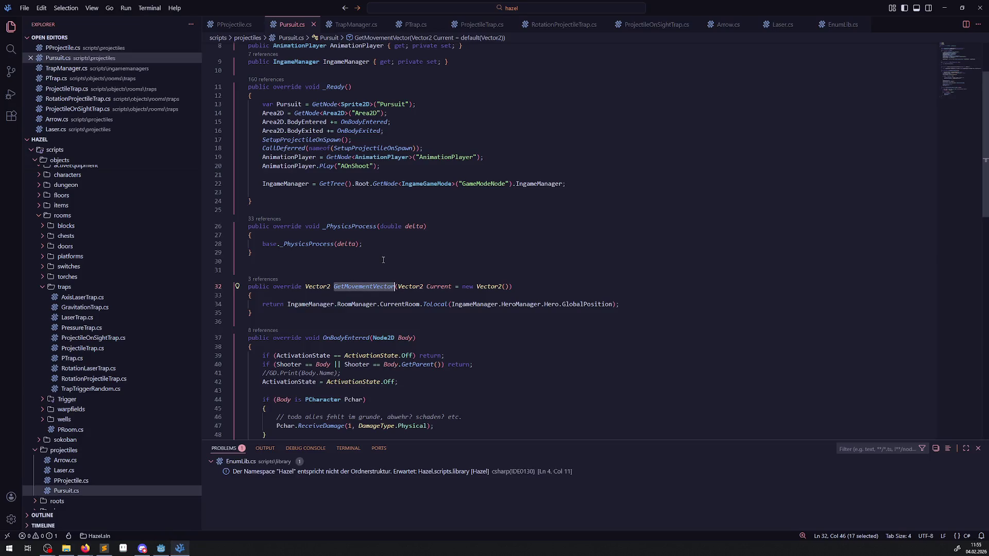
double_click(319, 244)
scroll(439, 222, "down", 4)
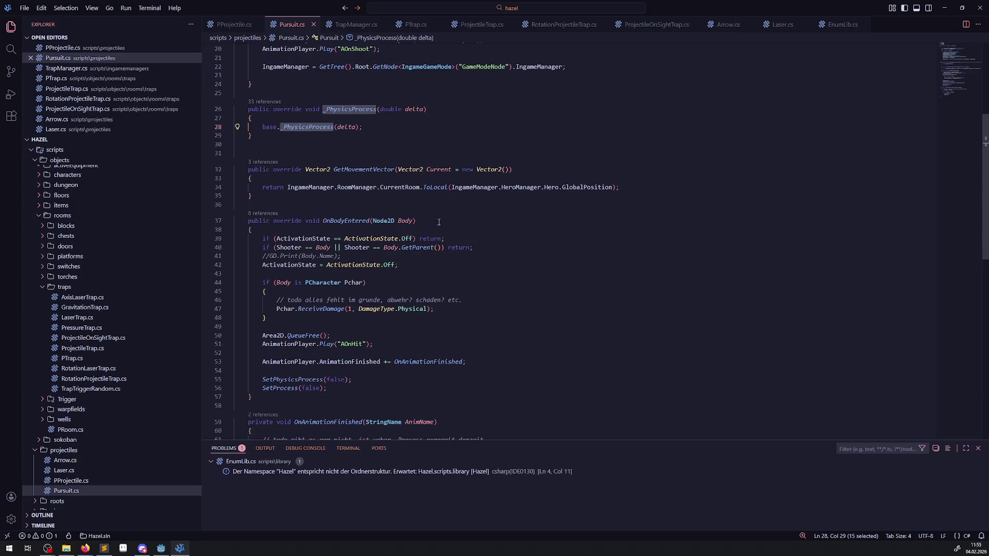
left_click(236, 26)
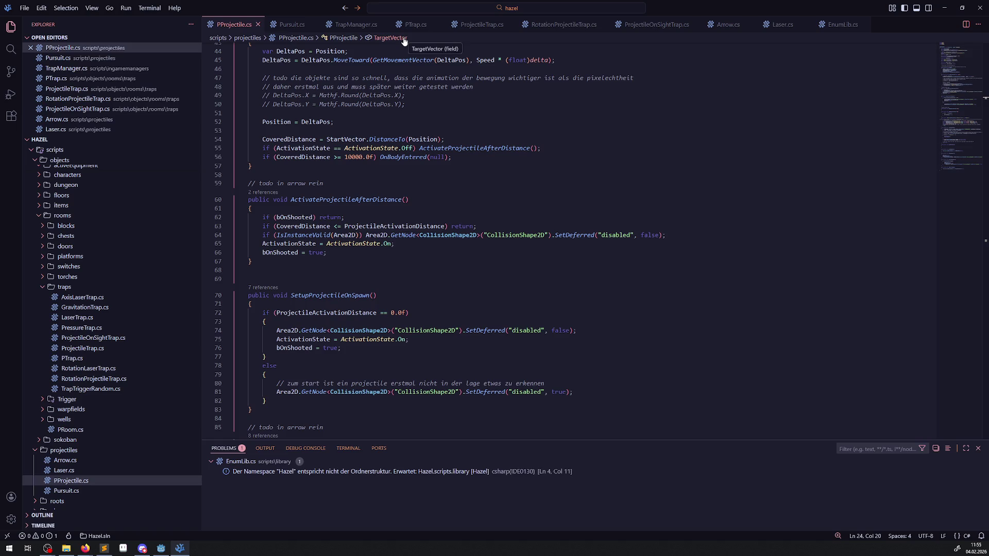
key("alt+Tab")
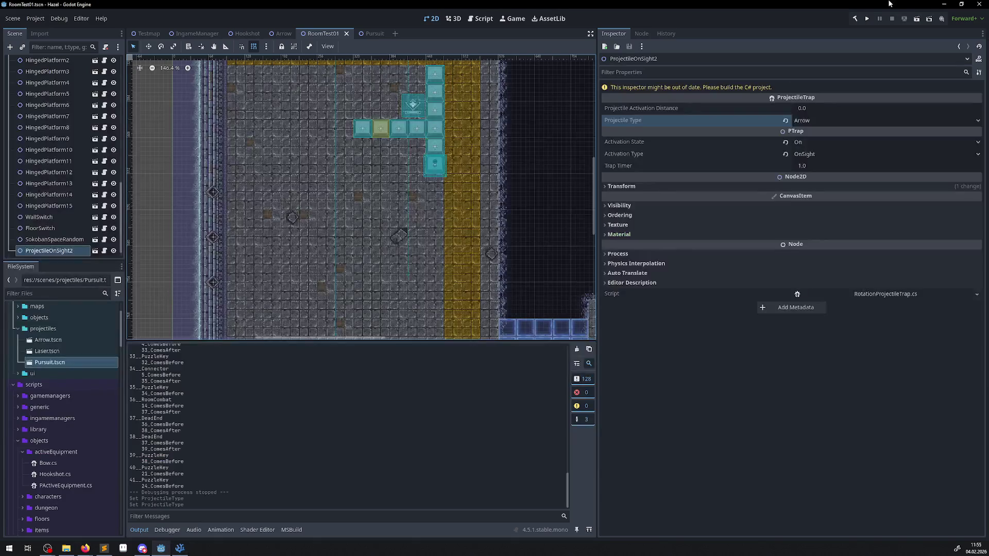
left_click(180, 549)
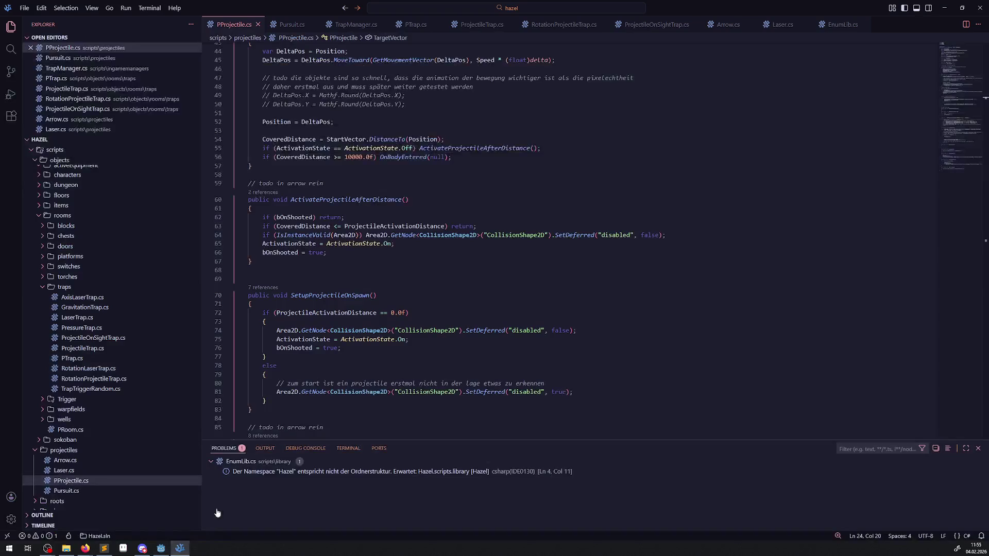
scroll(355, 242, "down", 1)
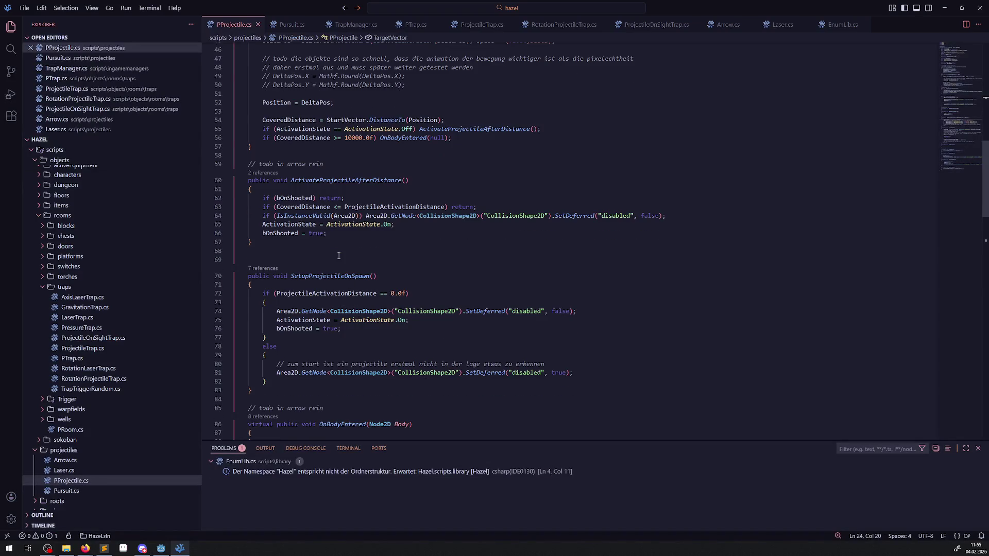
left_click(301, 30)
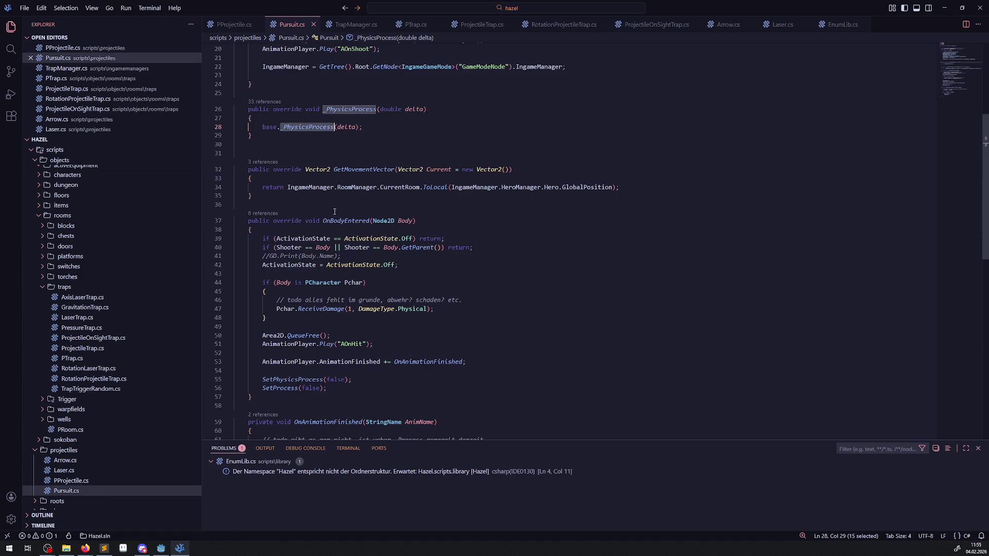
scroll(331, 306, "down", 10)
scroll(331, 306, "up", 15)
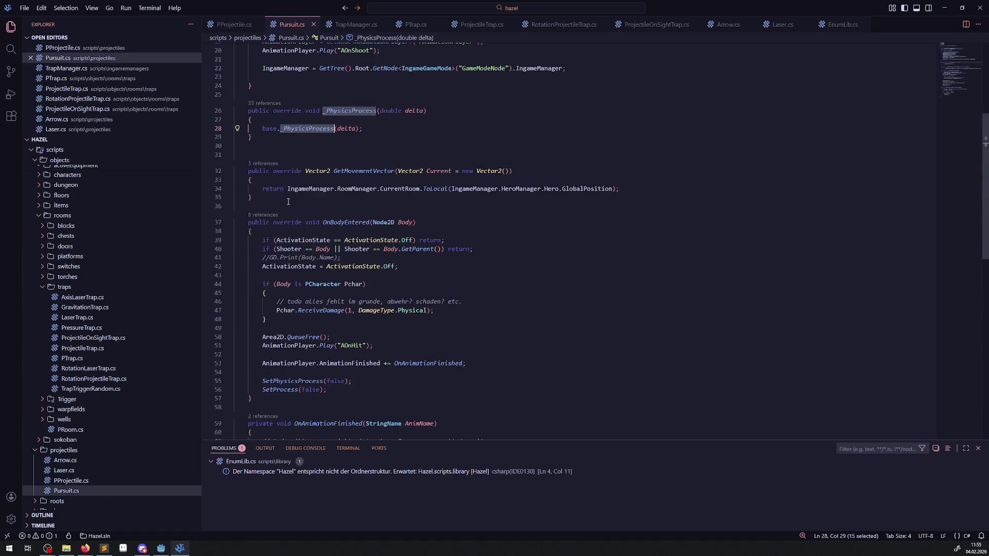
left_click(293, 179)
key("Return")
type("GD.Print();;")
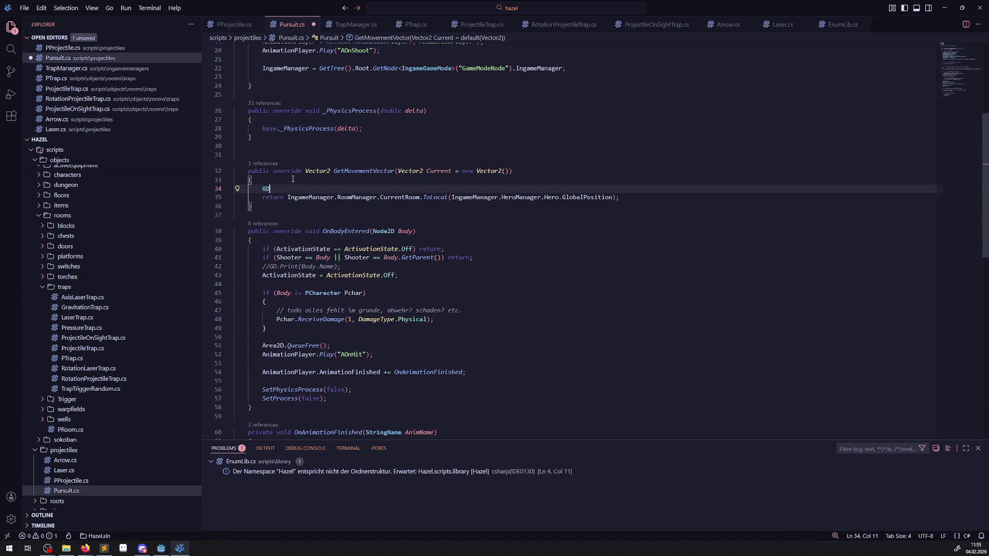
key("BackSpace")
key("BackSpace")
key("BackSpace")
key("BackSpace")
key("BackSpace")
key("BackSpace")
key("ctrl+s")
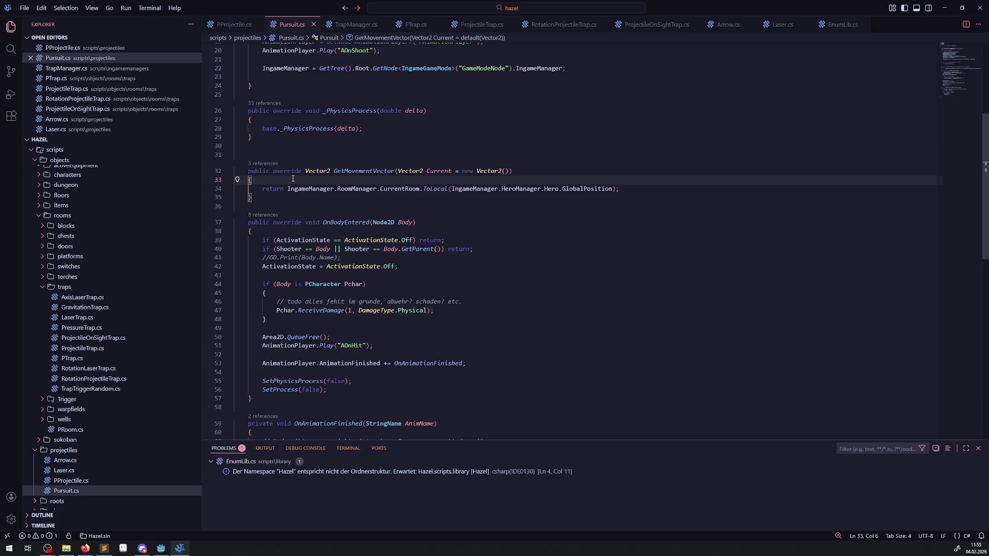
mouse_move(162, 550)
left_click(225, 32)
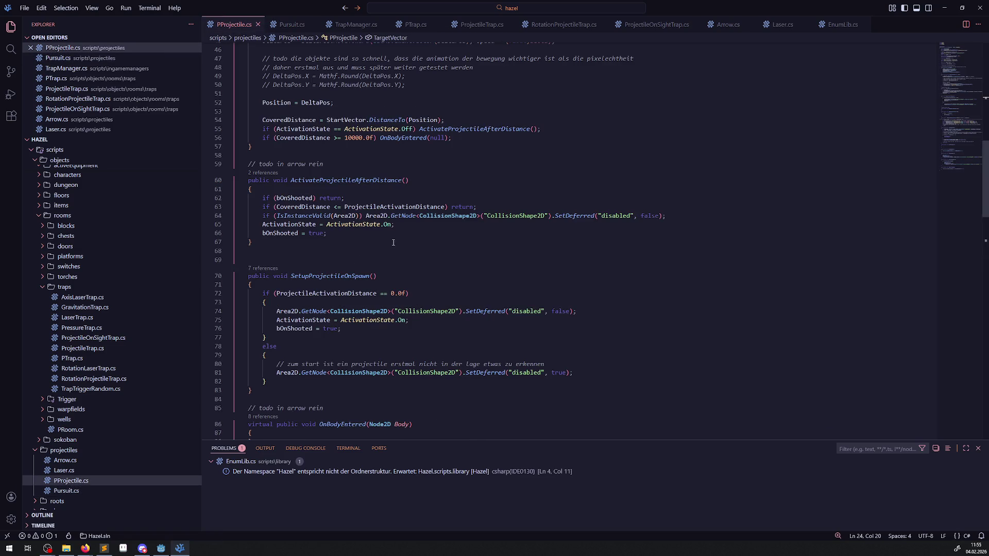
- Scroll down to TileLayerCheck in PProjectile.cs, then switch to Godot and build the C# project
scroll(403, 239, "down", 3)
scroll(378, 220, "down", 8)
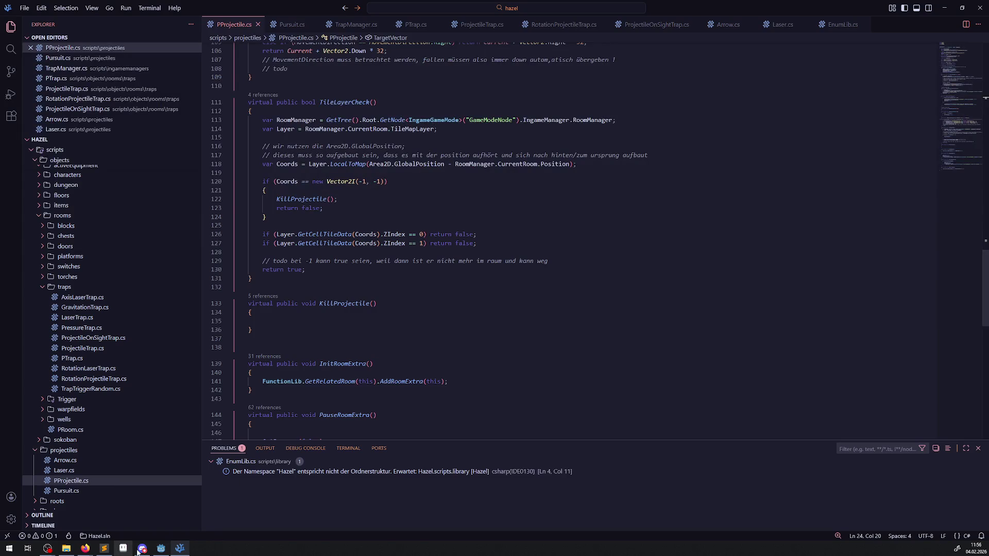
left_click(161, 548)
left_click(855, 21)
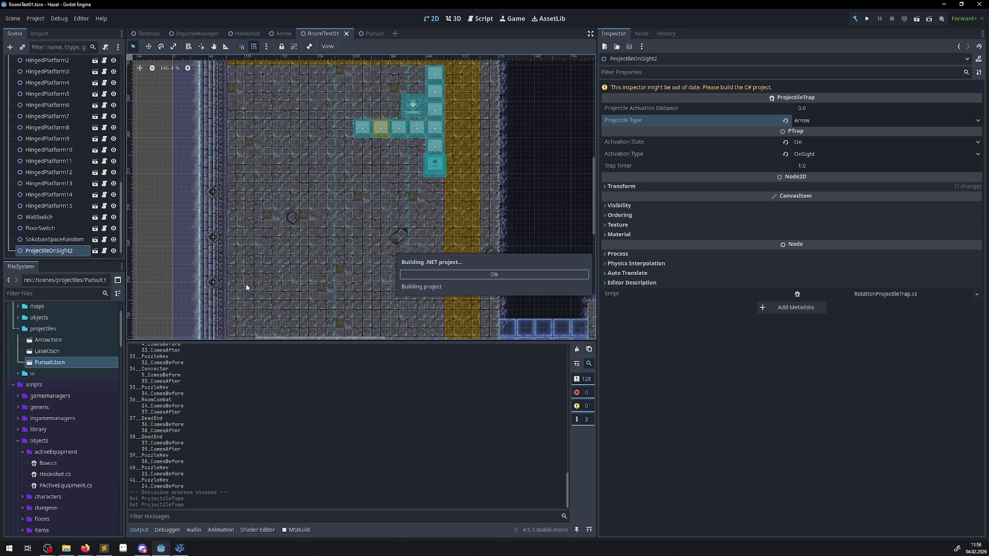
- Move ArrowTrap5 to (248, 656) with rotation 0 and save the scene
scroll(237, 242, "down", 3)
left_click(229, 225)
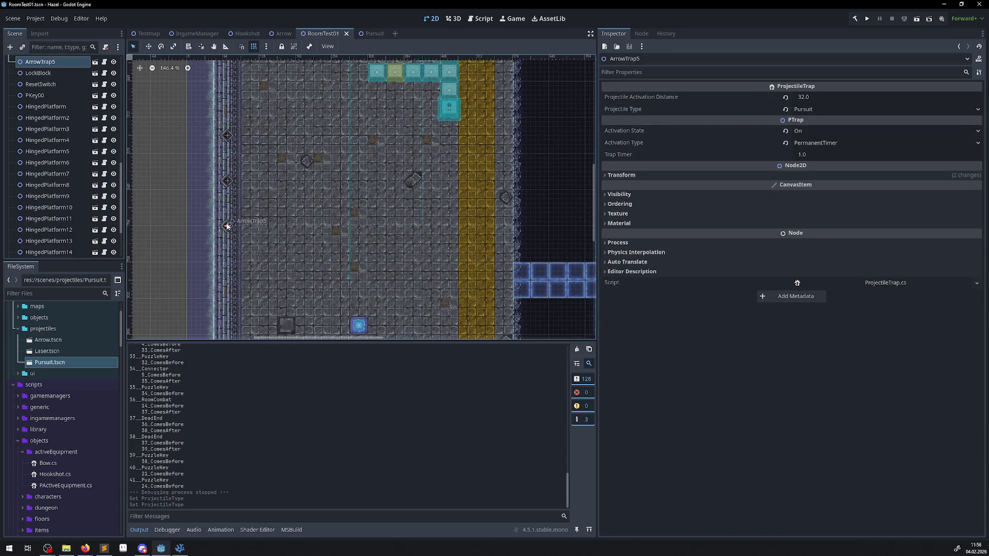
left_click_drag(228, 227, 327, 201)
left_click(607, 176)
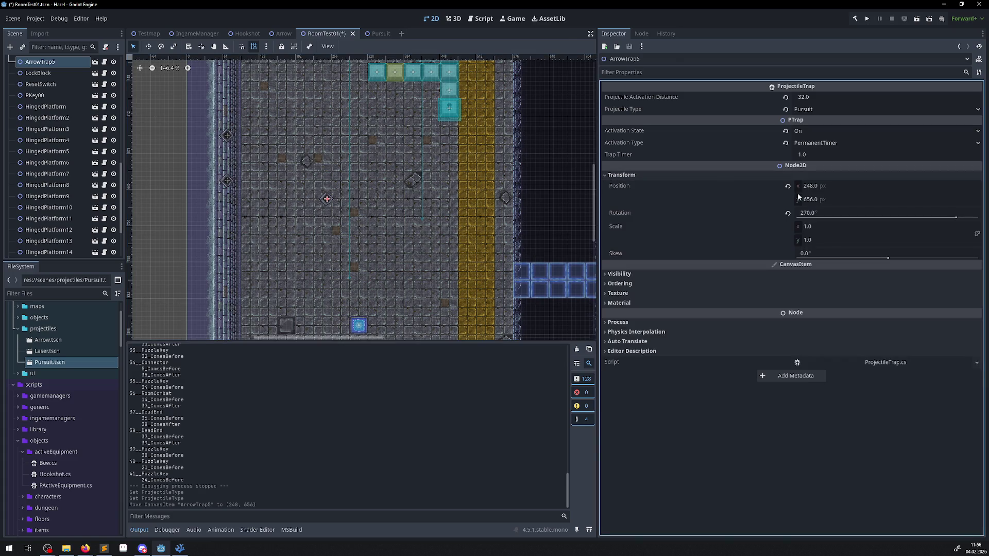
left_click(808, 211)
type("0")
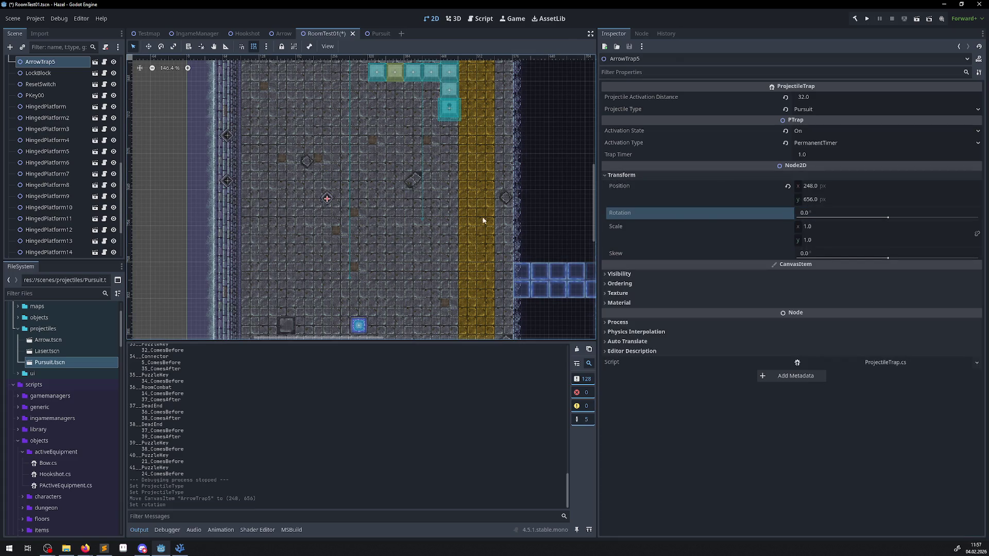
key("ctrl+s")
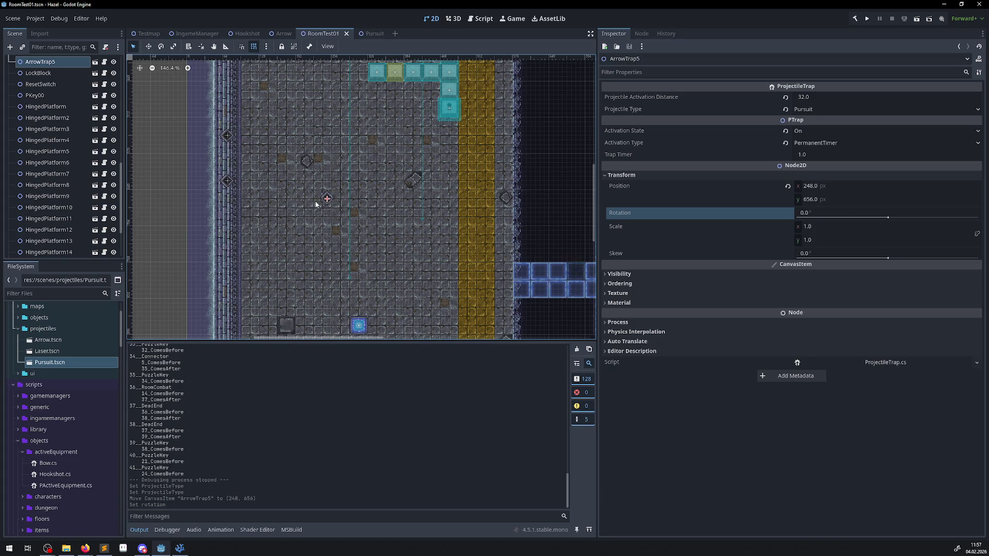
- Paste a copy of the trap as ArrowTrap6 and place it at (72, 712) against the wall
scroll(30, 65, "up", 10)
key("ctrl+v")
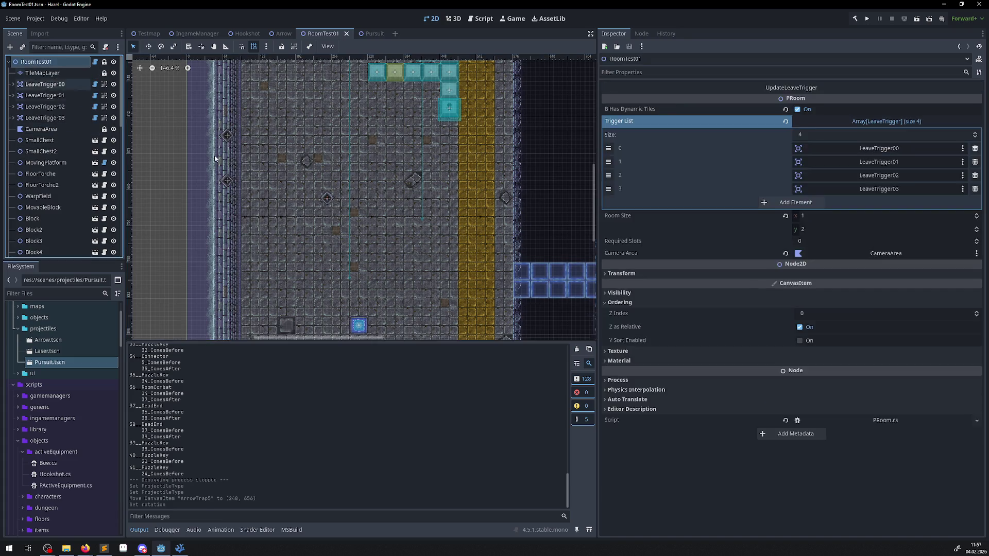
mouse_move(328, 201)
left_mouse_down()
mouse_move(204, 215)
mouse_move(225, 219)
left_mouse_up()
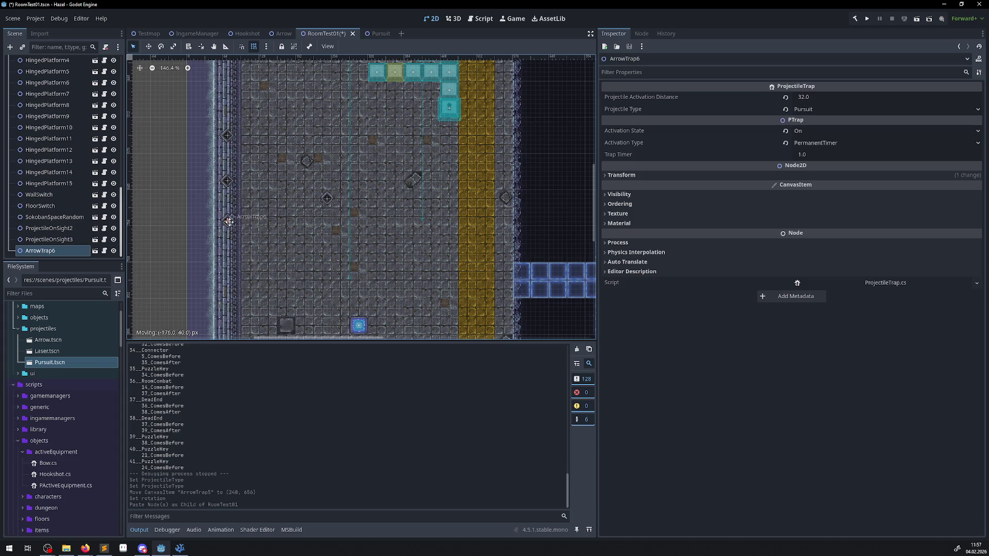
scroll(226, 219, "up", 3)
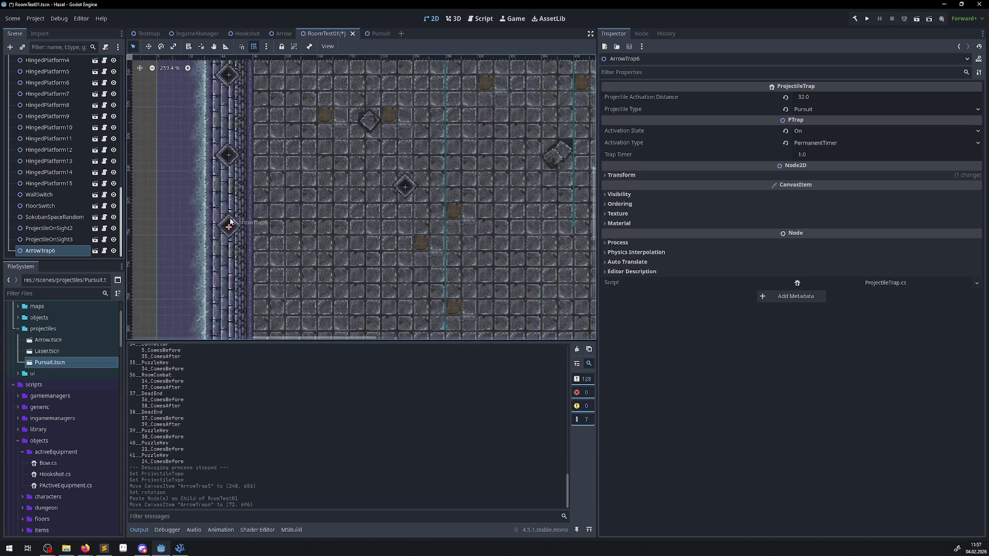
scroll(230, 222, "down", 2)
left_click_drag(250, 207, 236, 242)
scroll(255, 241, "down", 1)
scroll(255, 241, "right", 5)
scroll(242, 263, "up", 4)
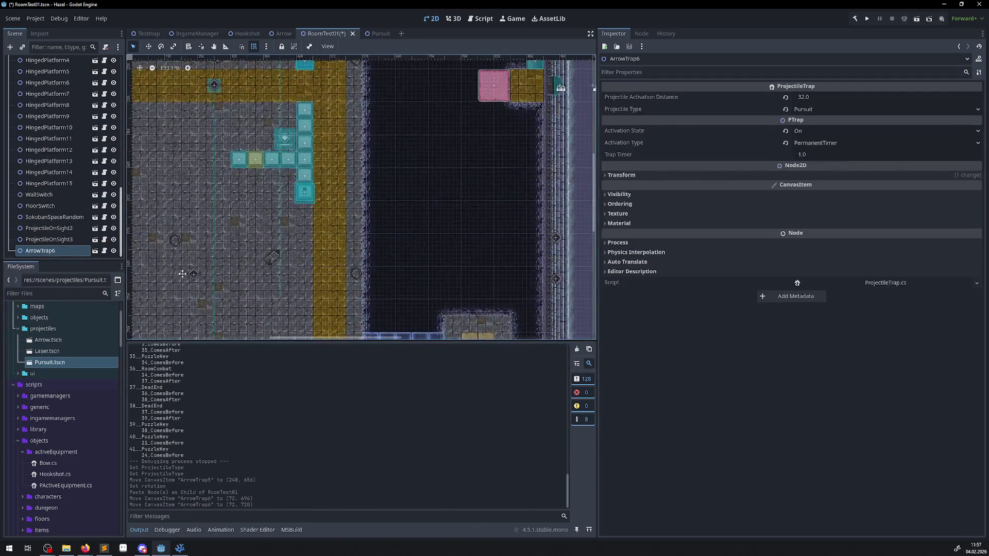
scroll(233, 284, "down", 1)
scroll(213, 257, "down", 2)
scroll(155, 296, "up", 6)
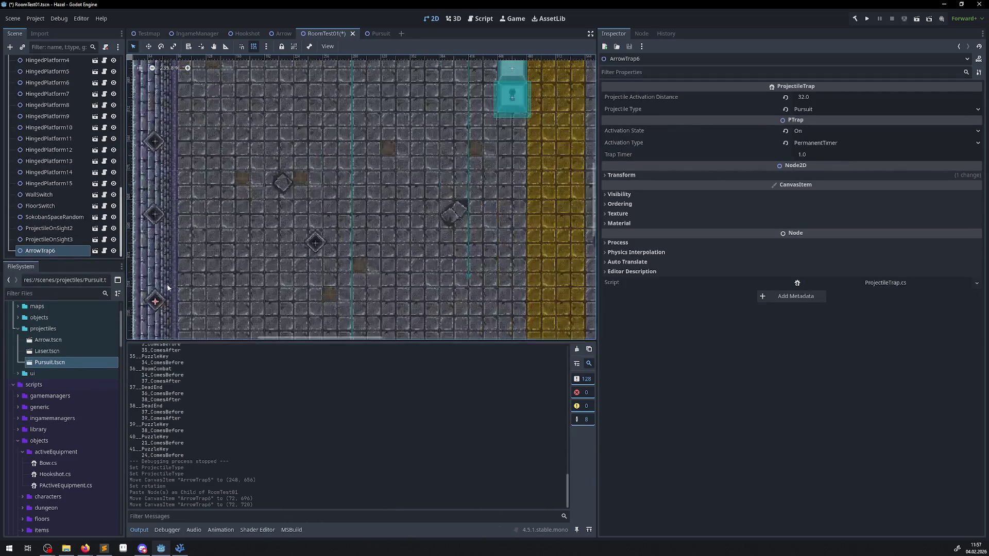
left_click_drag(156, 294, 157, 285)
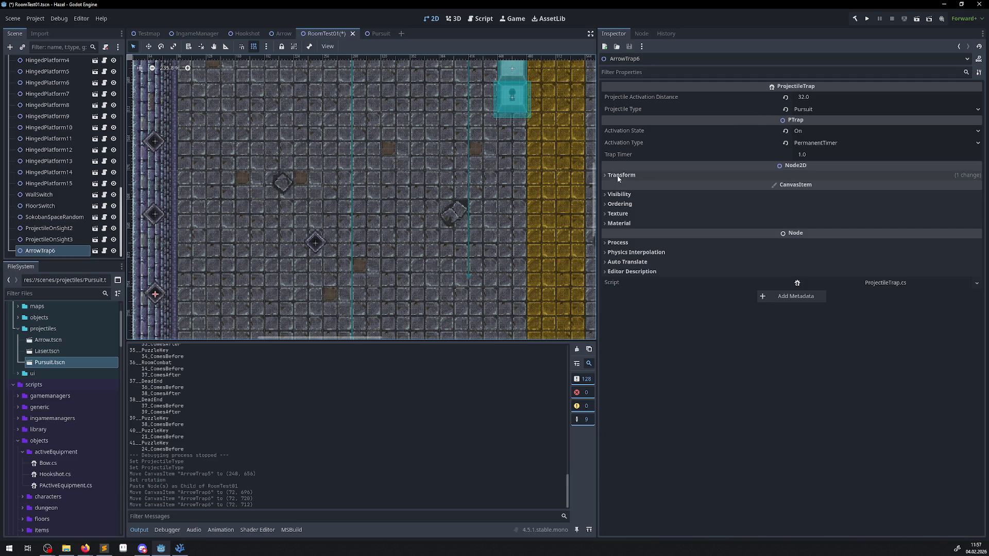
- Rotate ArrowTrap6 to 270°, save the scene, and run the game
left_click(604, 174)
left_click(814, 214)
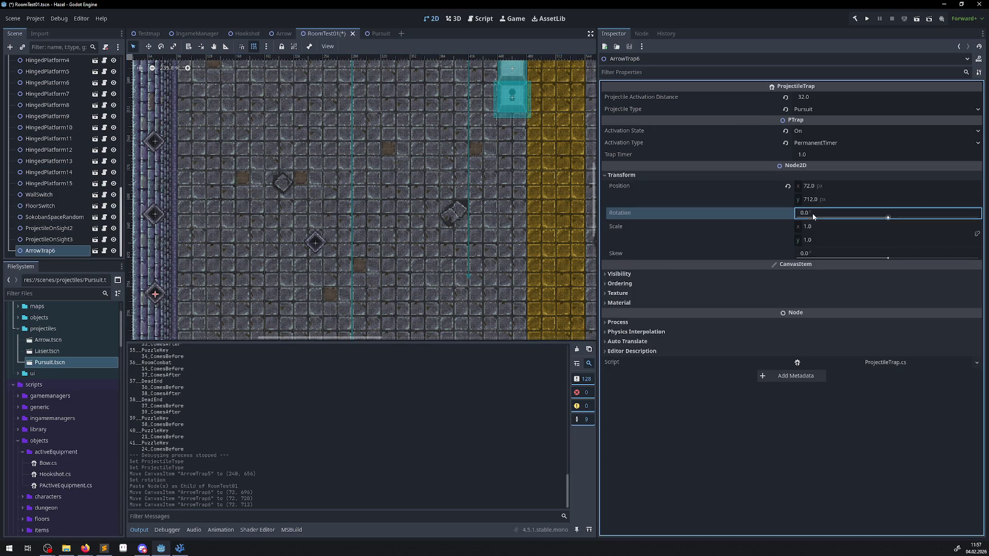
type("270")
key("Return")
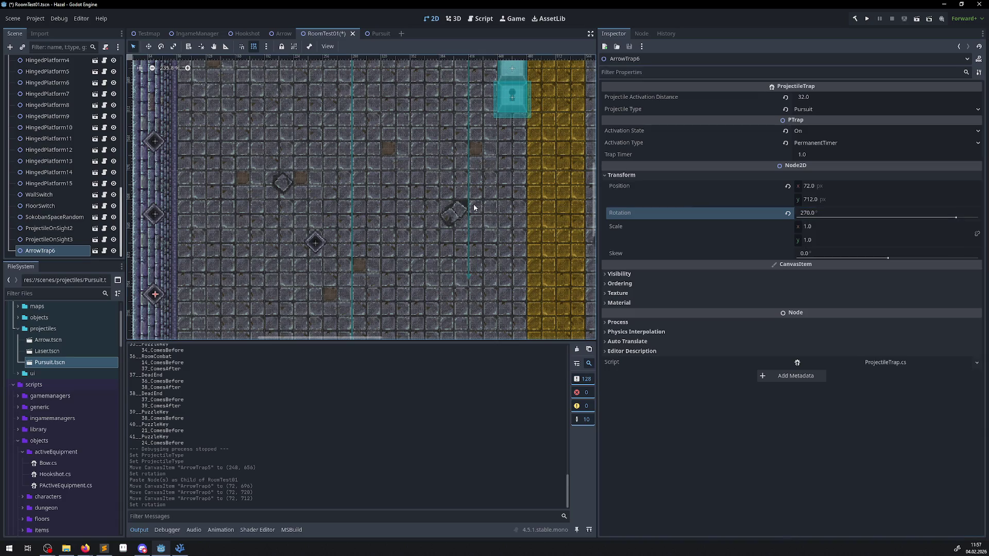
key("ctrl+s")
left_click(868, 19)
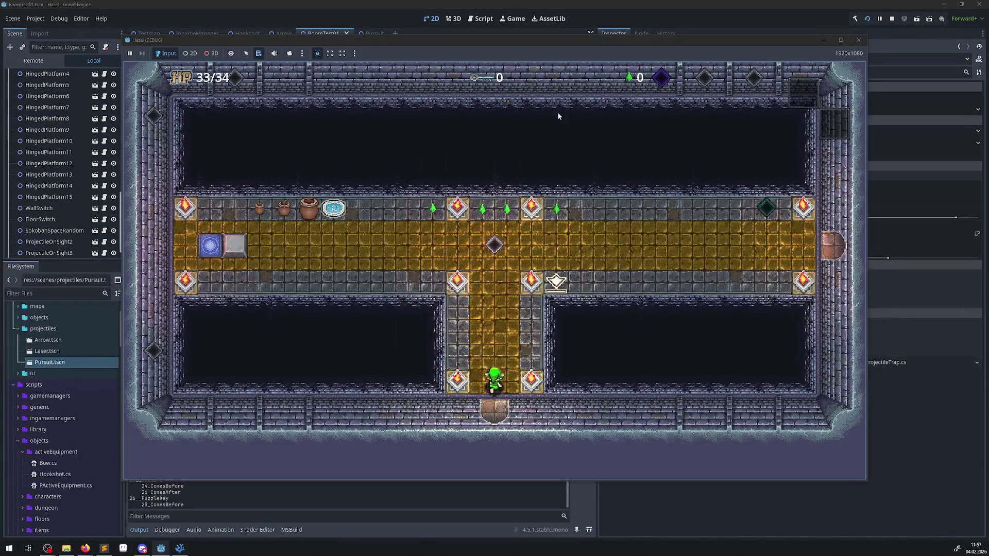
- Walk the hero through the corridor and warp pad into the trap room
key("Up")
key("Left")
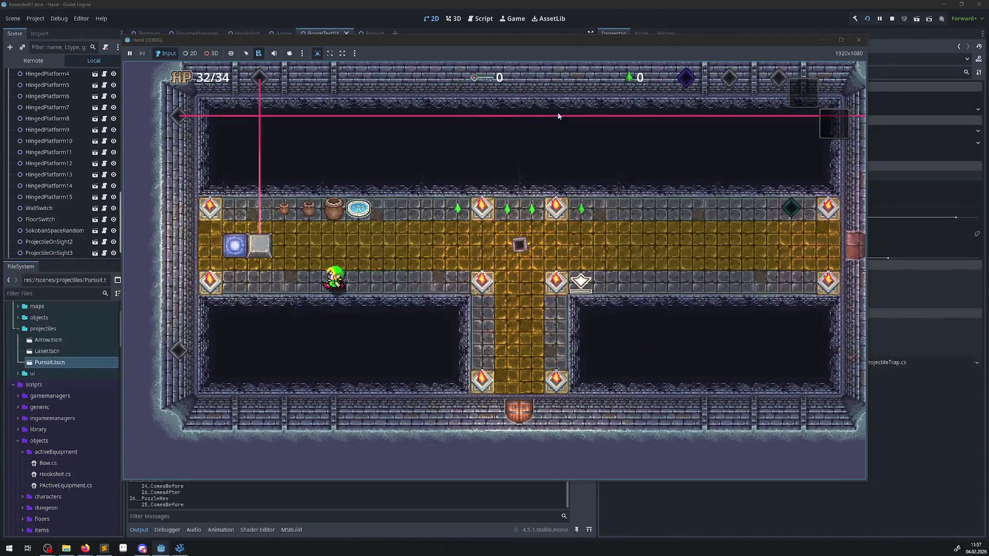
key("Up")
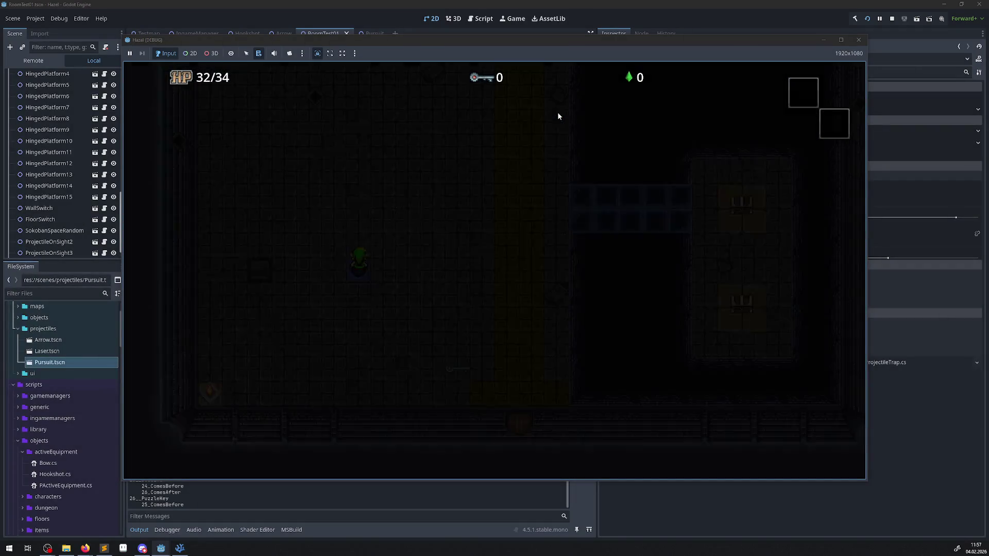
key("Down")
key("Right")
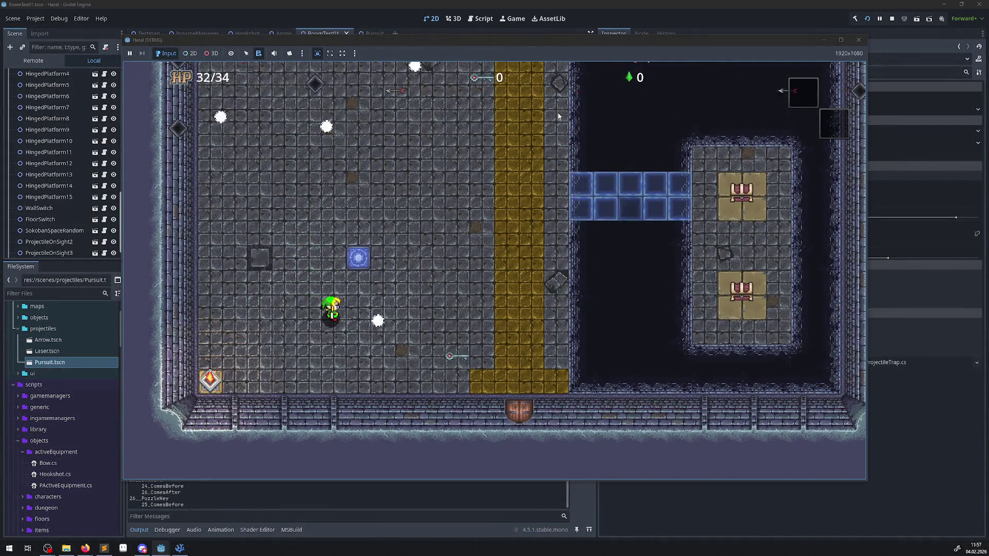
- Dodge the homing white projectiles around the room until HP reaches 28/34, then stop the game
key("Right")
key("Up")
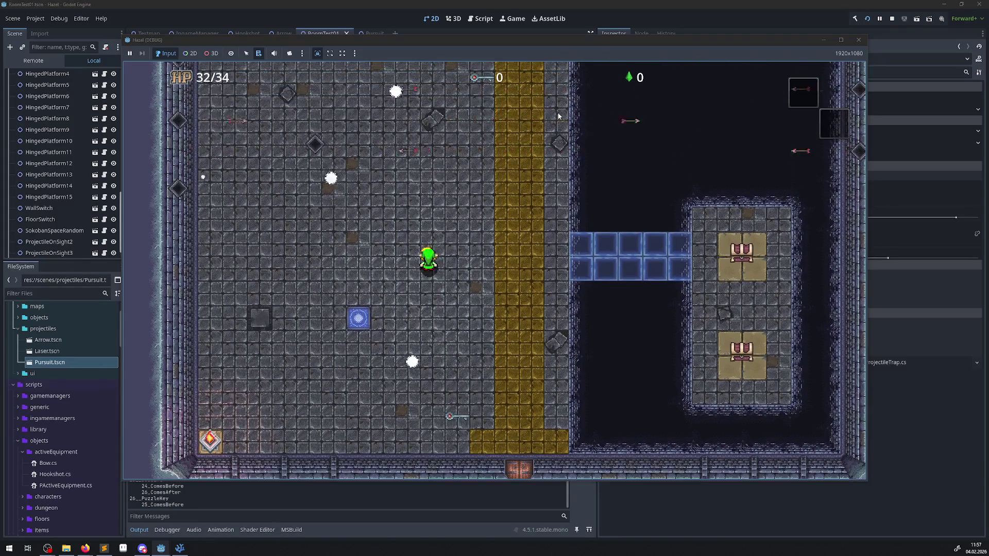
key("Left")
key("Left")
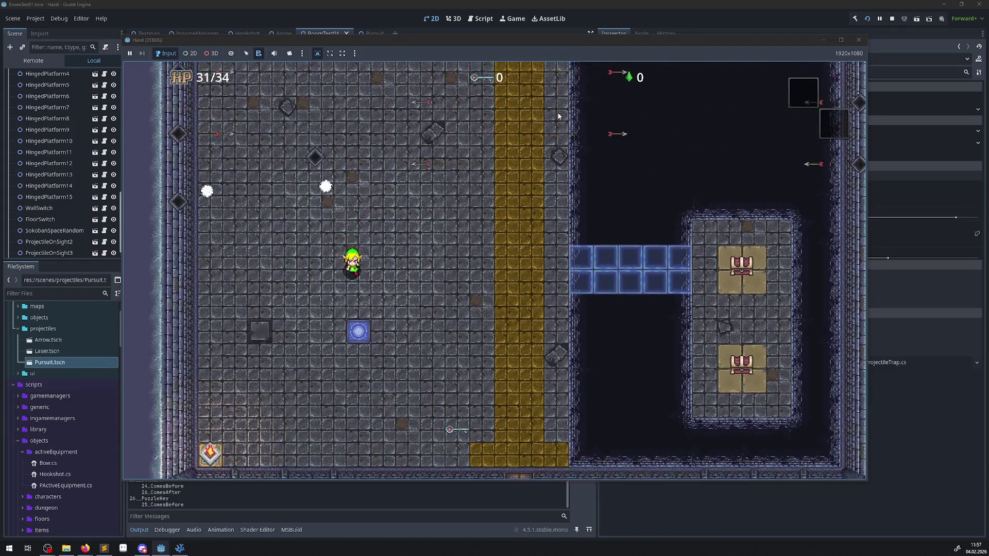
key("Right")
key("Left")
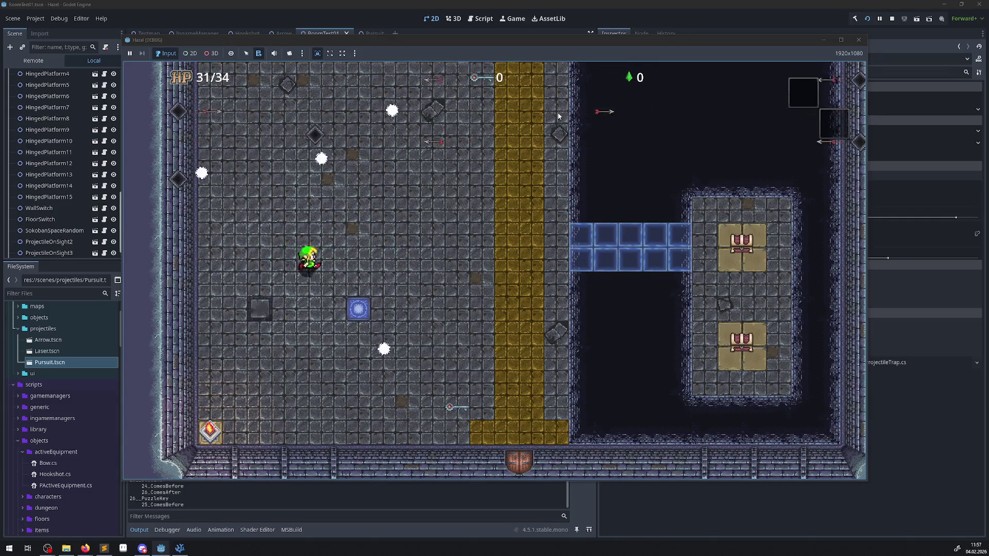
key("Right")
key("Right")
key("Left")
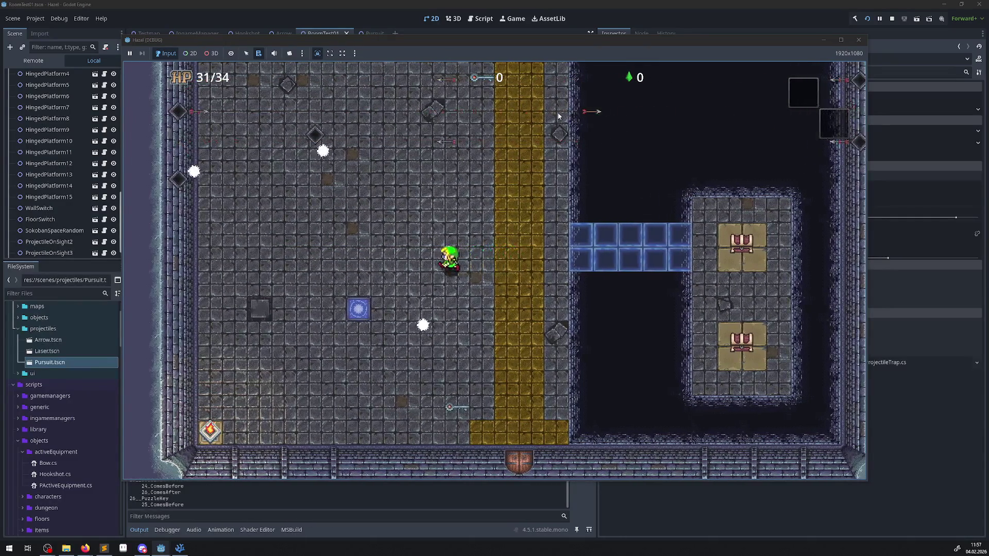
key("Left")
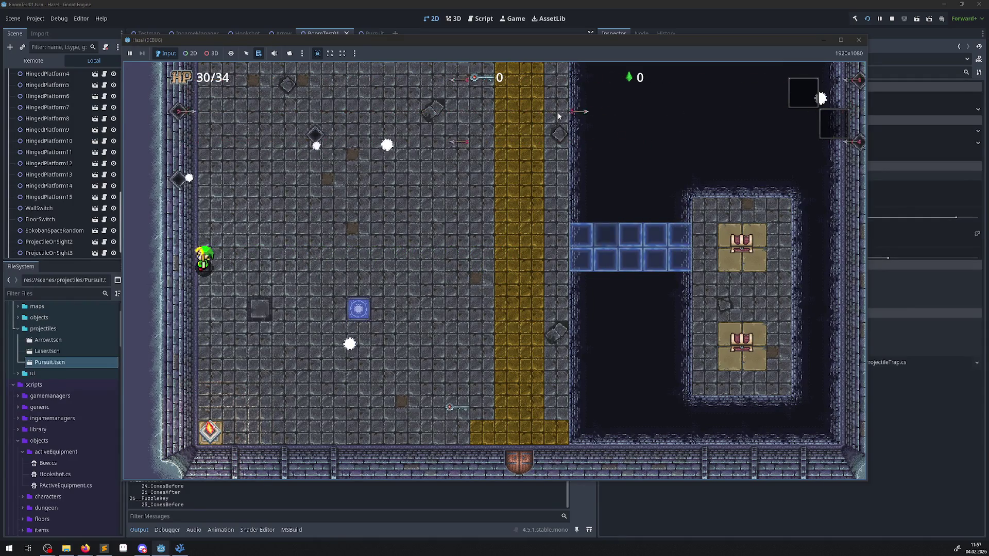
key("Right")
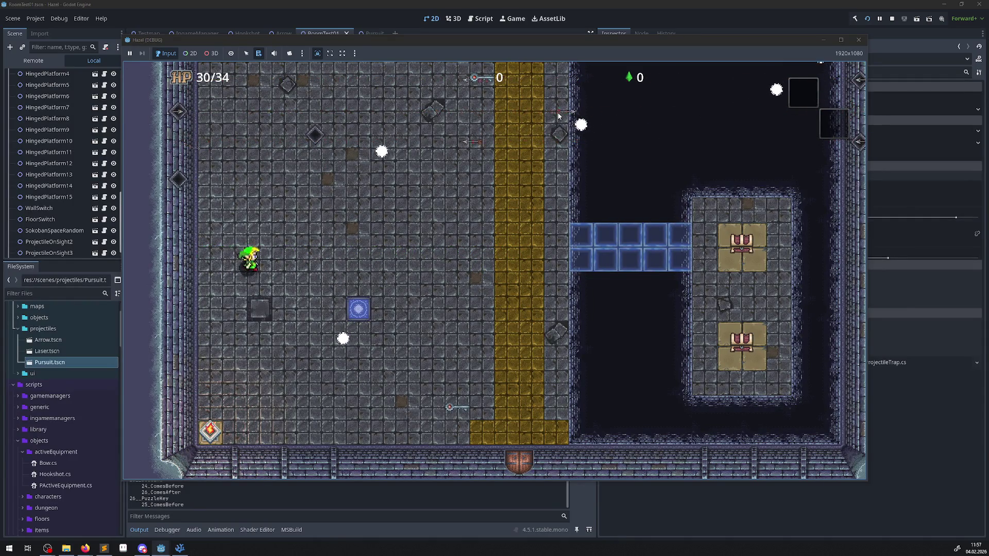
key("Right")
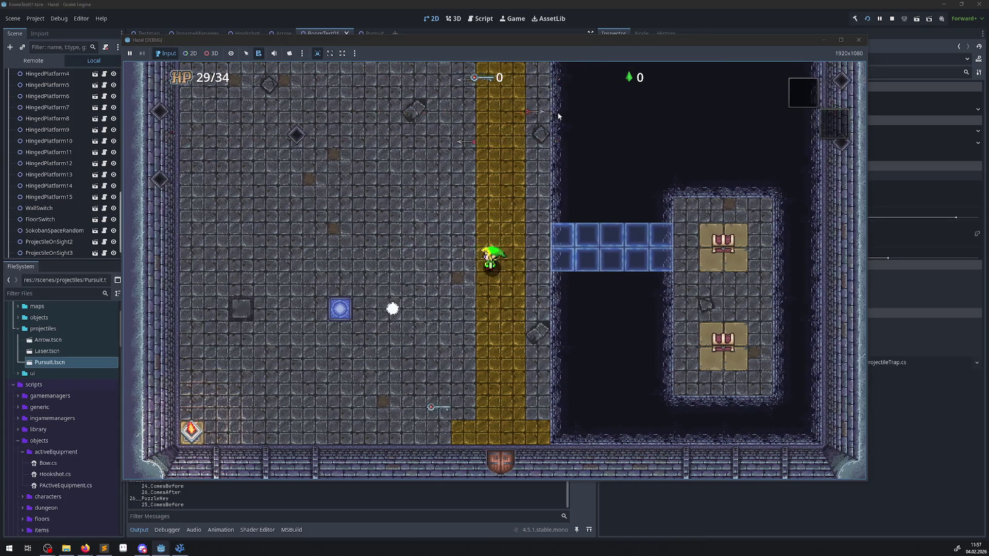
key("Left")
key("Right")
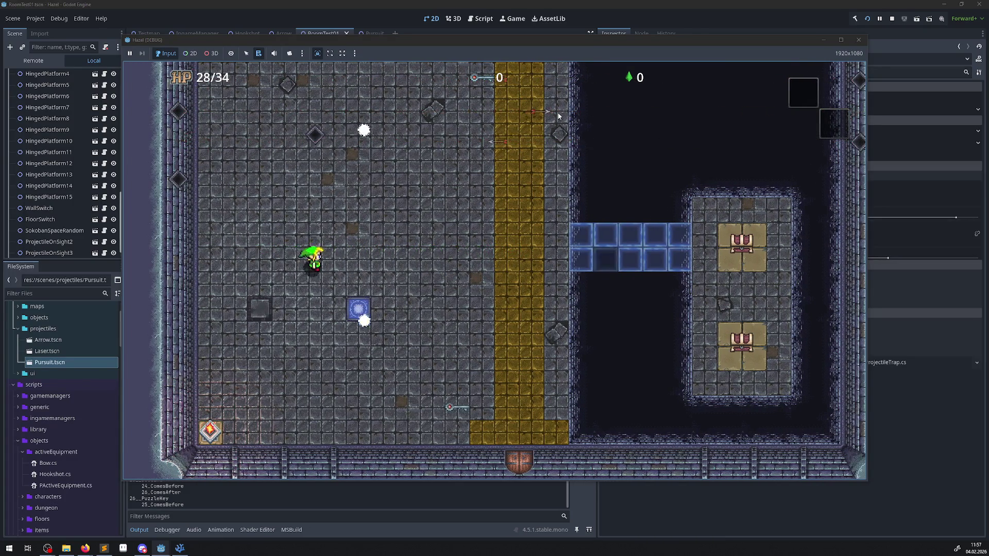
key("Right")
key("Left")
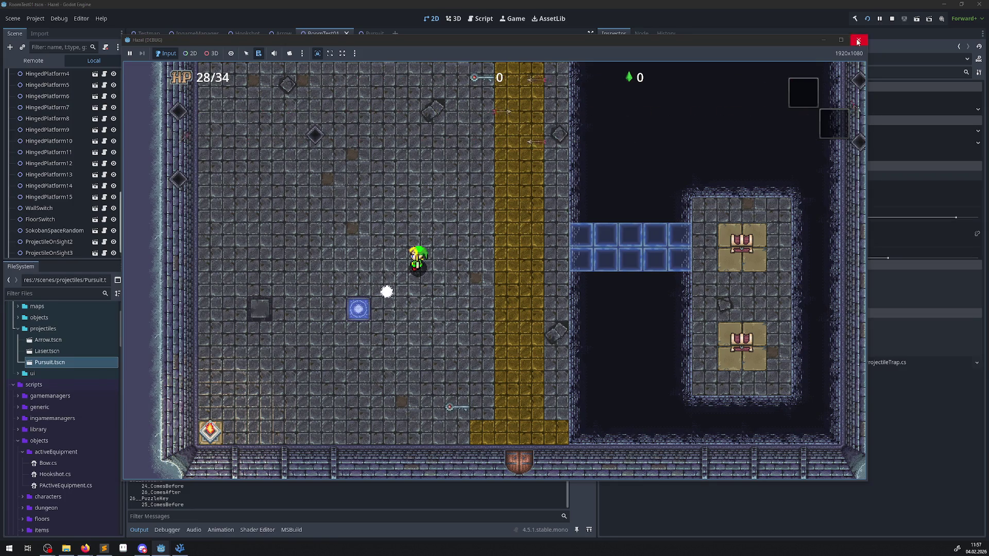
left_click(858, 40)
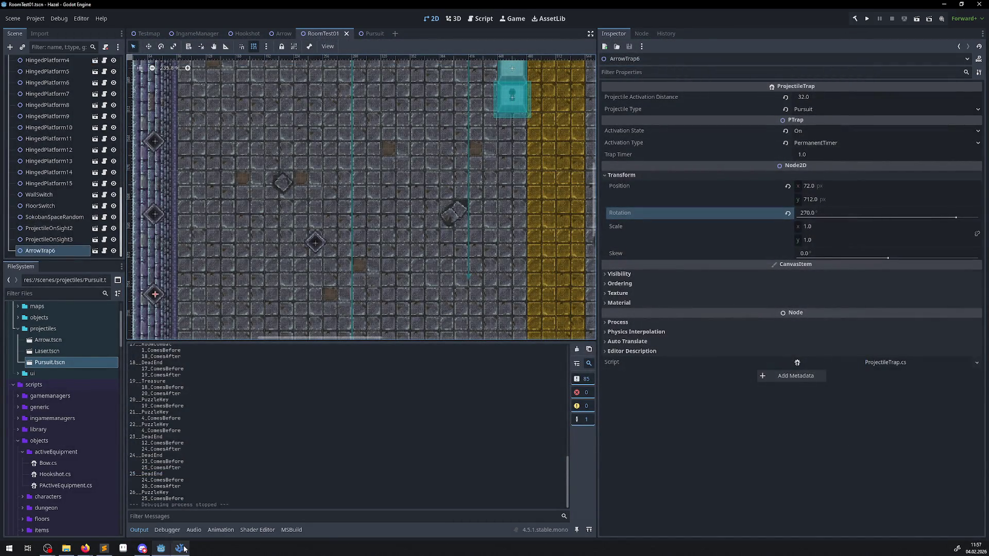
left_click(180, 548)
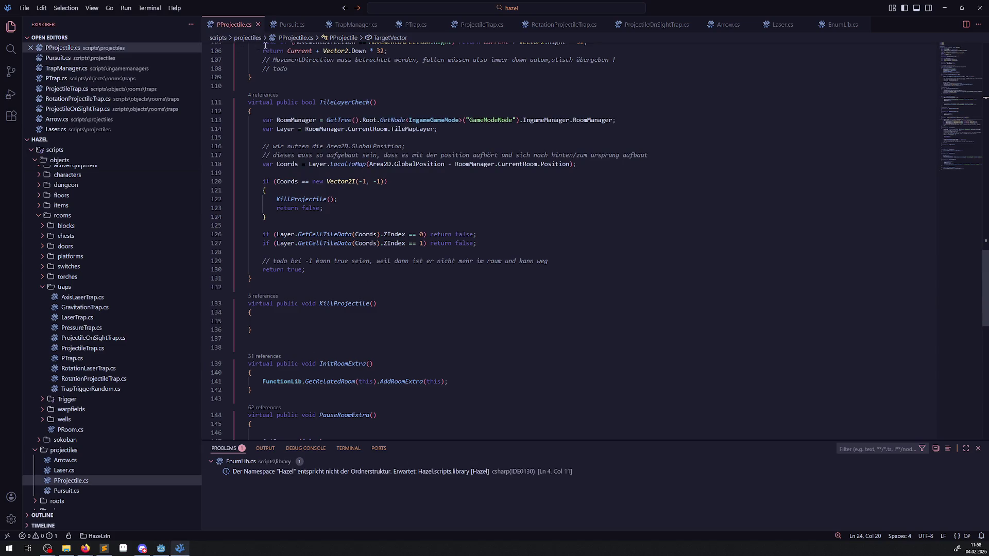
left_click(297, 29)
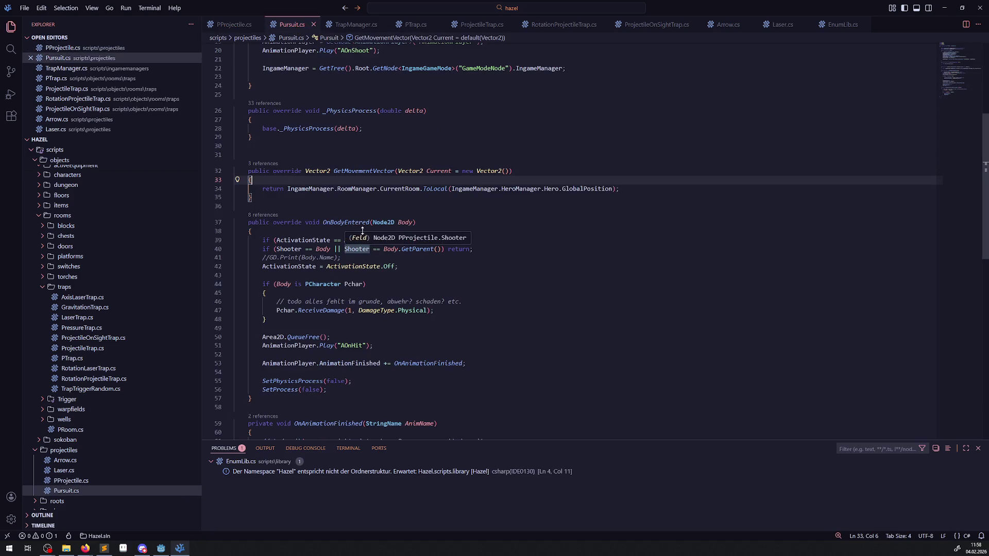
left_click(474, 25)
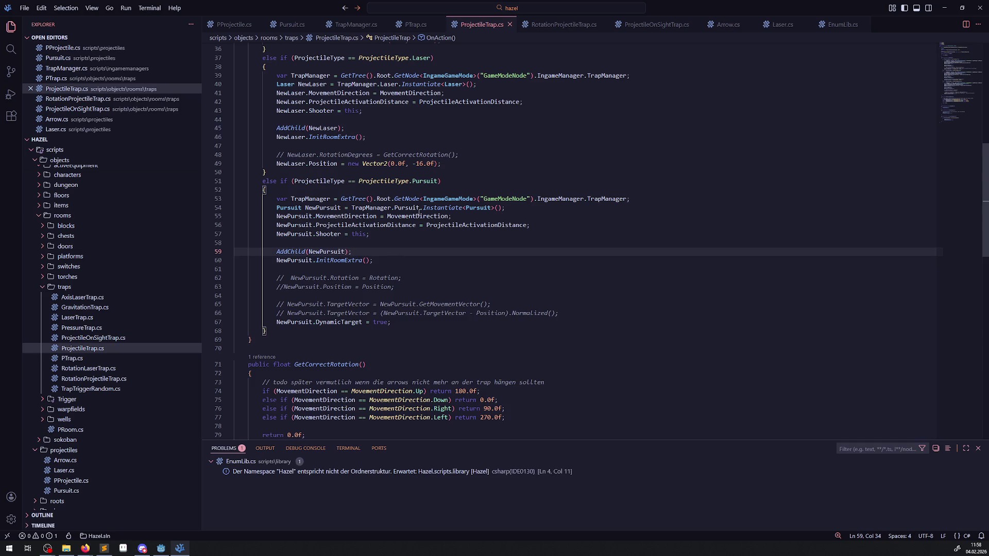
left_click(161, 549)
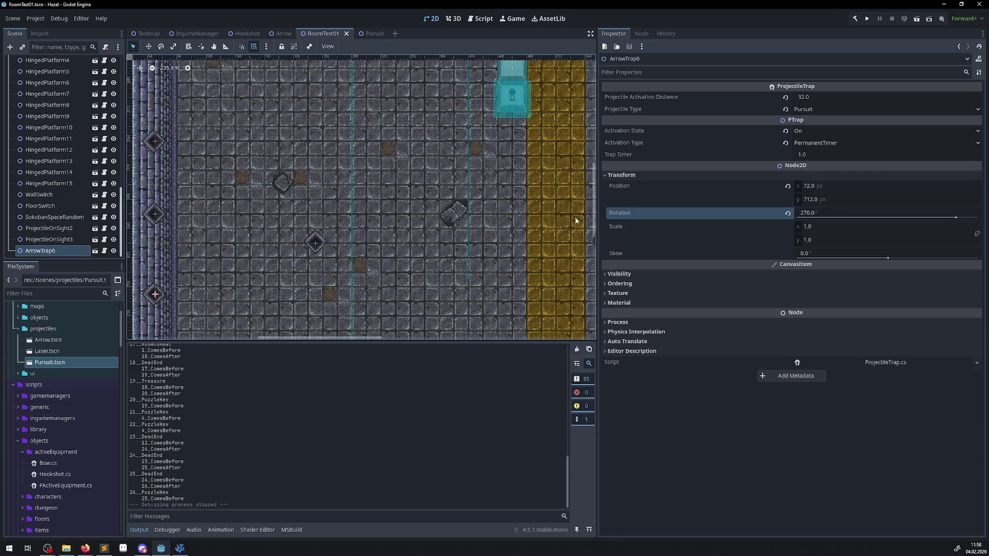
- Check ArrowTrap5 and ArrowTrap6 settings (Pursuit, activation On, 1.0 timer), then switch to VS Code
left_click(316, 243)
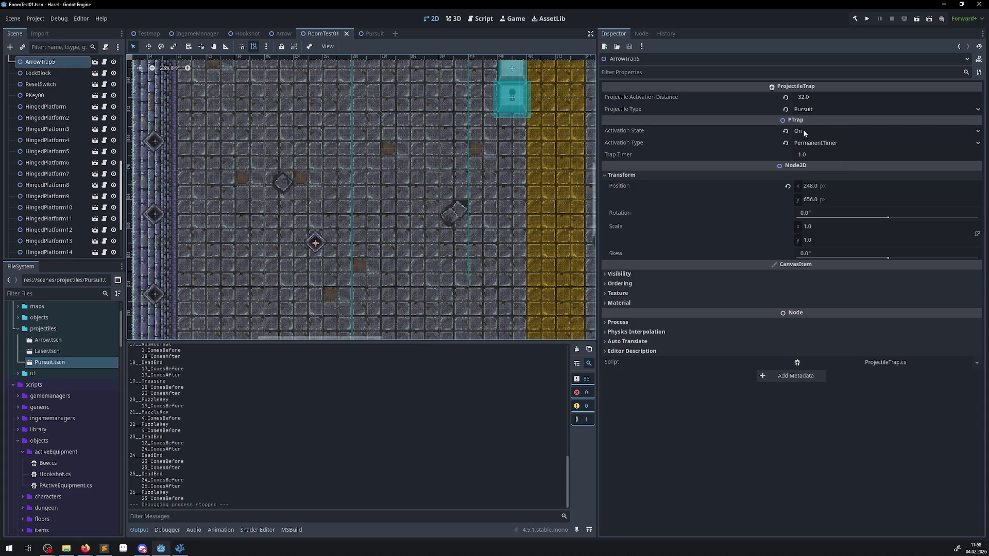
scroll(361, 206, "down", 3)
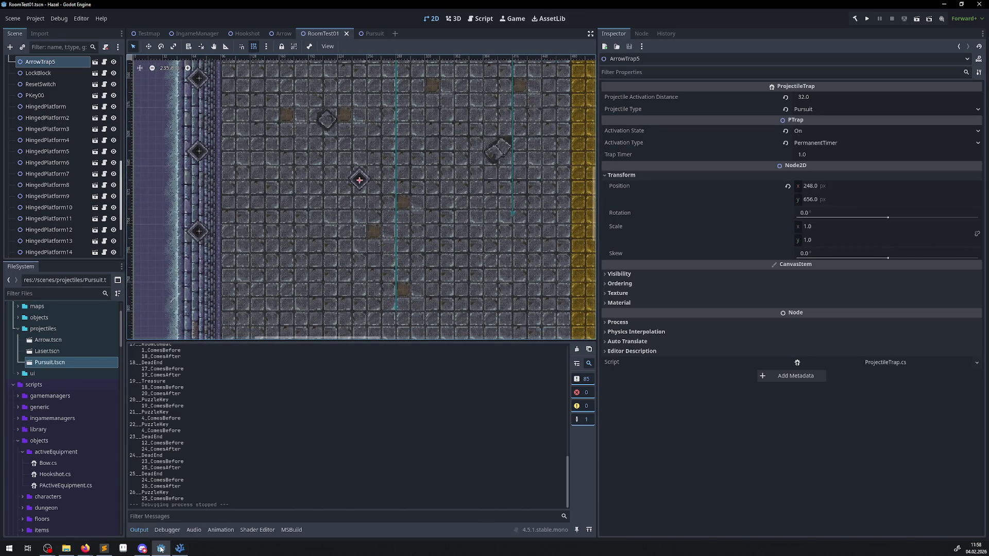
left_click(200, 237)
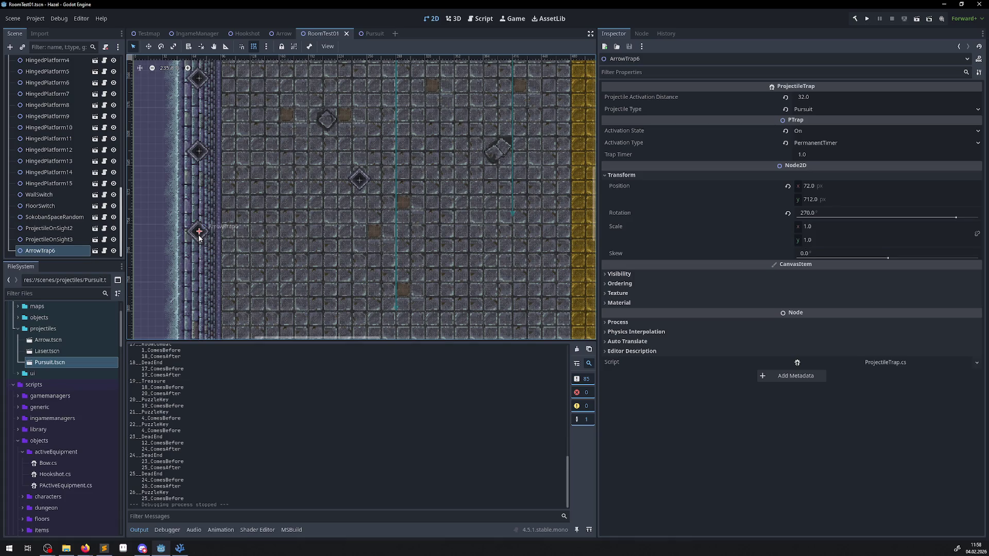
left_click(183, 550)
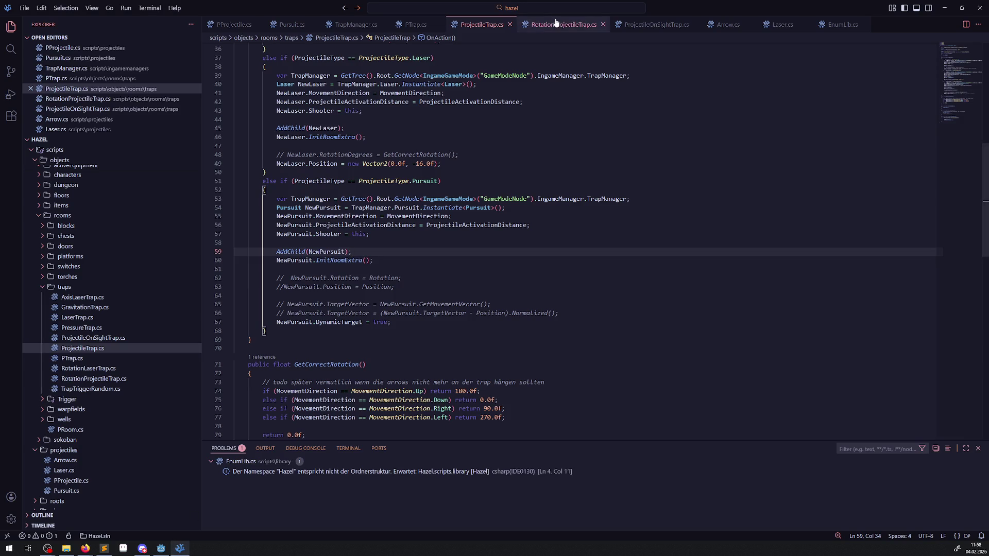
- Review RoomManager uses in RotationProjectileTrap.cs, then go to GetMovementVector in Pursuit.cs
left_click(555, 26)
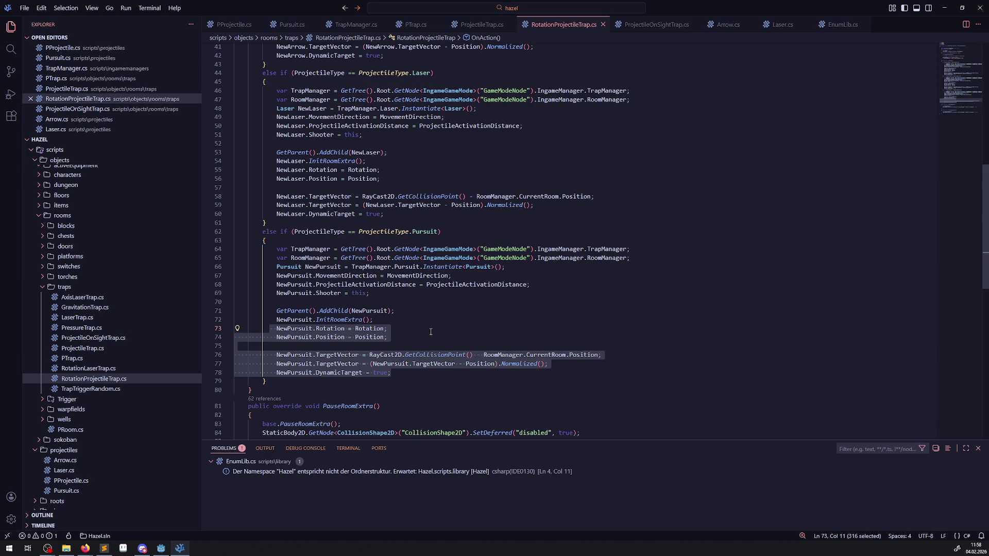
double_click(311, 257)
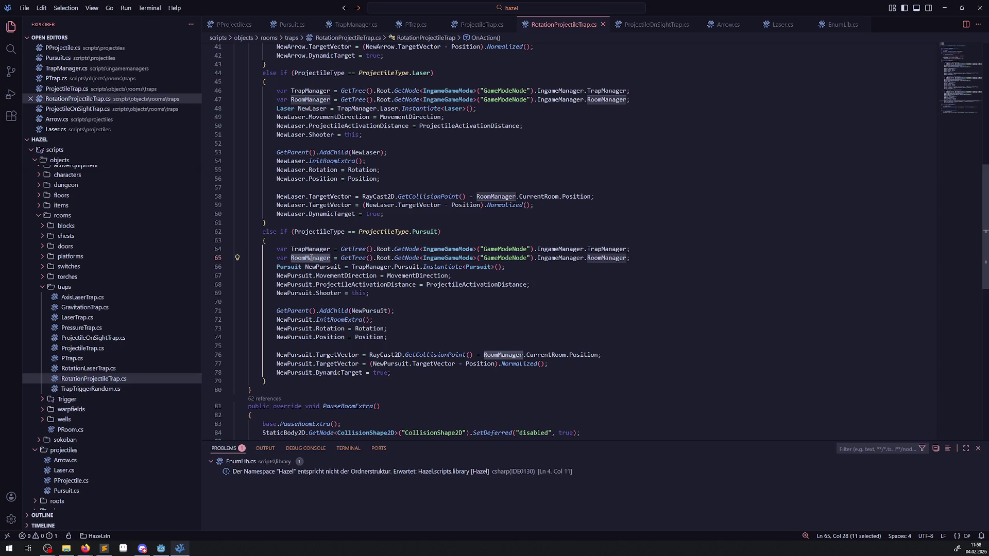
mouse_move(311, 259)
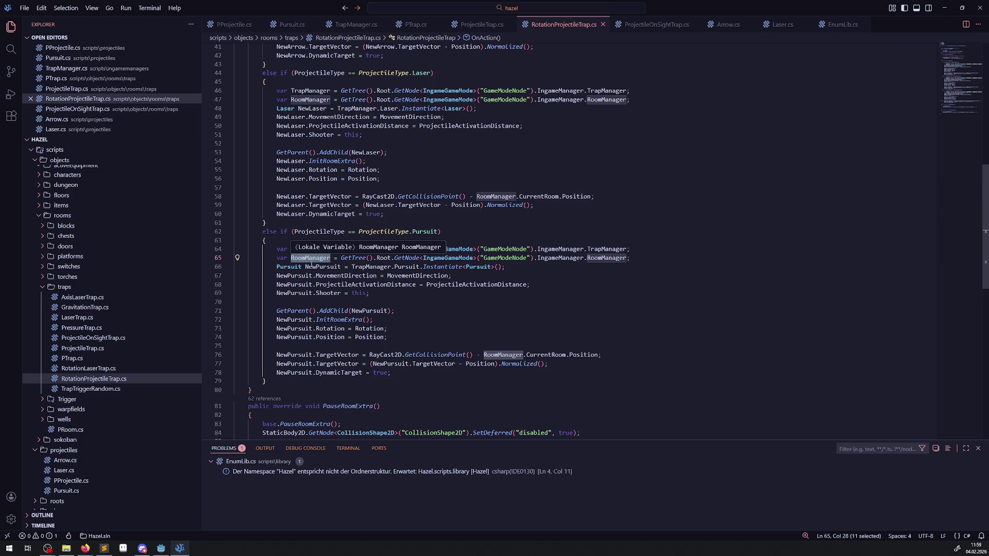
left_click(292, 24)
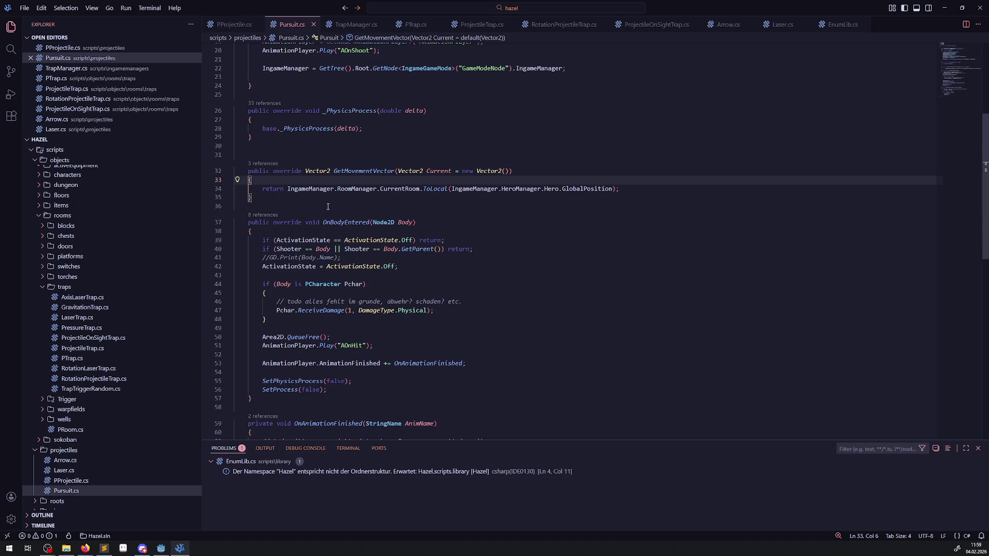
- Add GD.Print of the return expression in GetMovementVector, save Pursuit.cs, and return to Godot
scroll(285, 72, "up", 4)
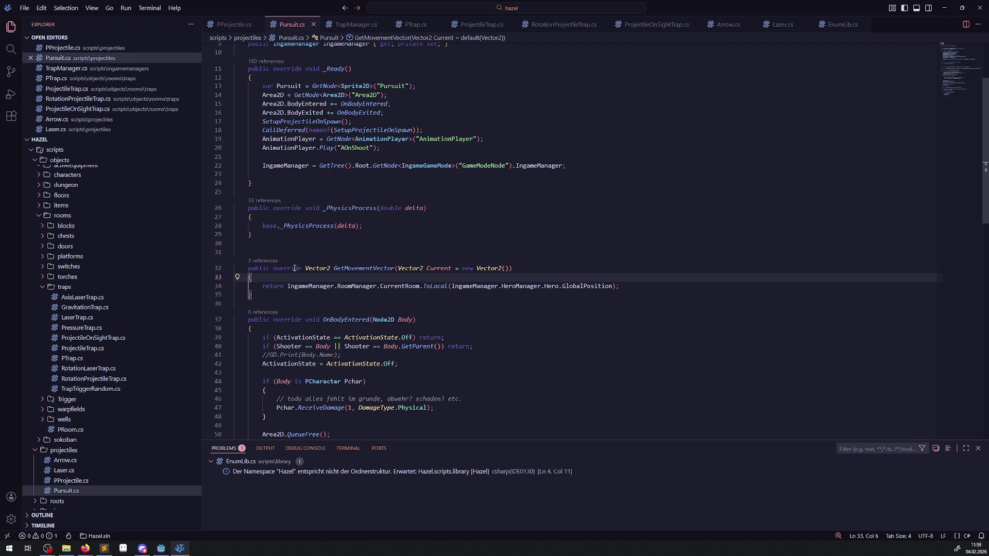
key("Return")
type("GD.")
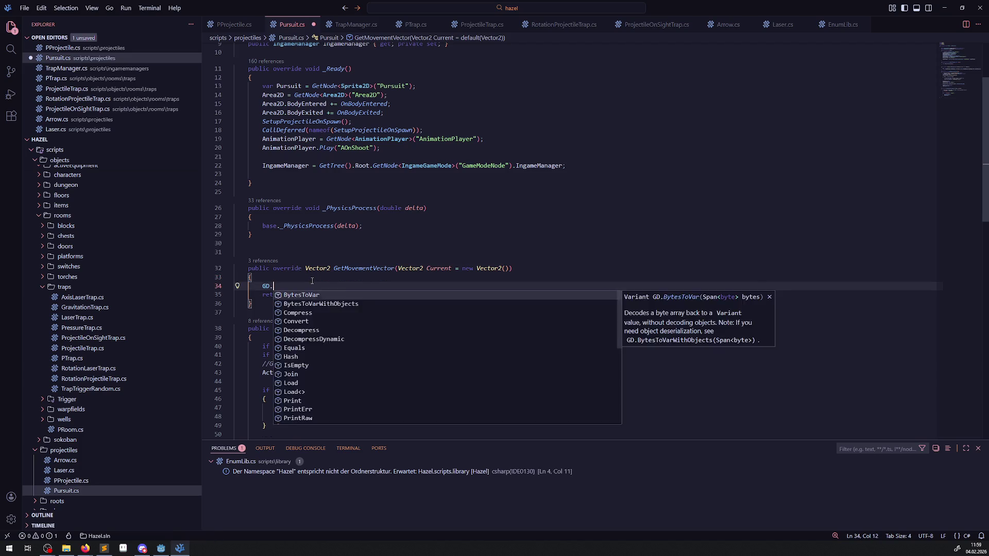
type("Print();")
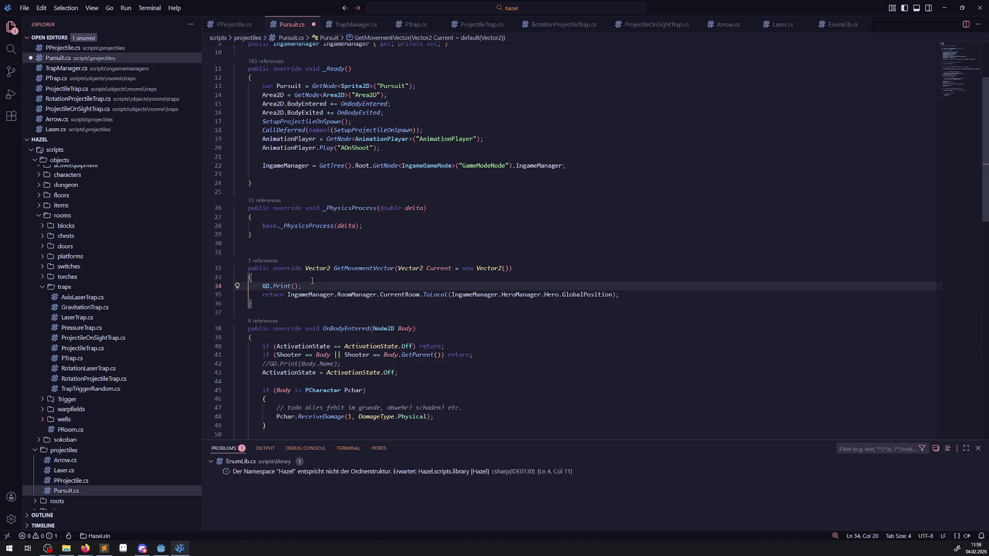
left_click(289, 296)
key("shift+alt+Right")
key("shift+alt+Right")
key("shift+alt+Right")
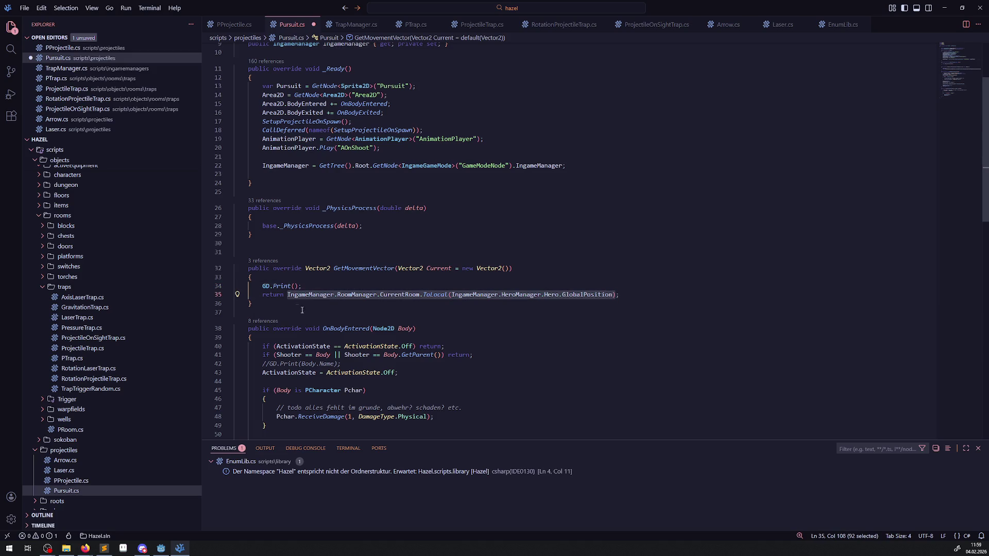
key("ctrl+c")
left_click(295, 287)
key("ctrl+v")
key("ctrl+s")
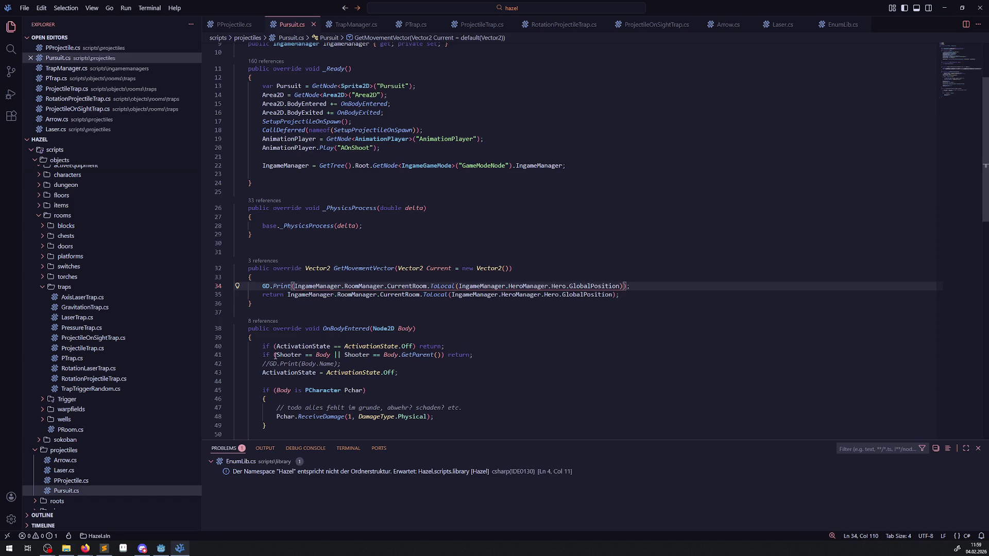
left_click(160, 549)
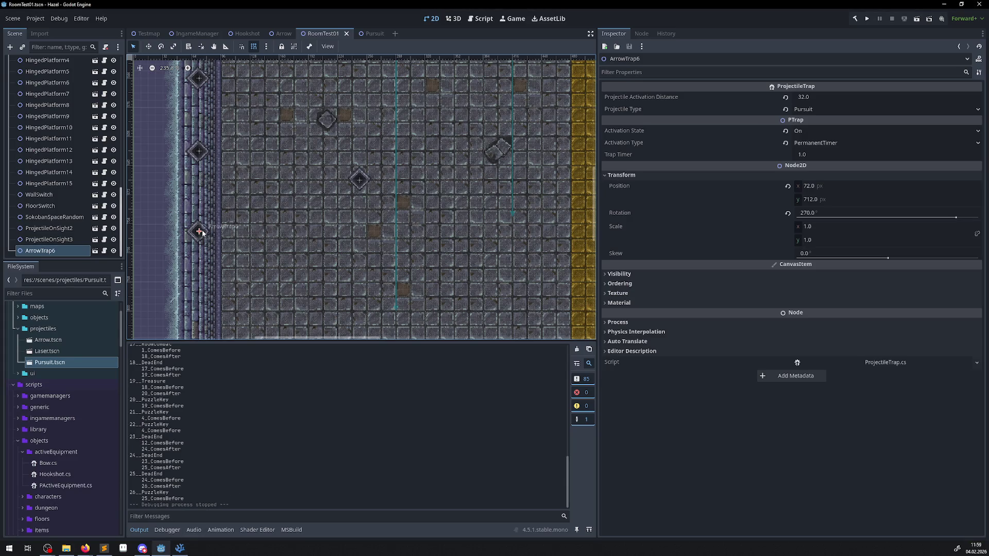
- Set ArrowTrap6's Activation State to Off, then playtest walking the hero through the warp
left_click(801, 131)
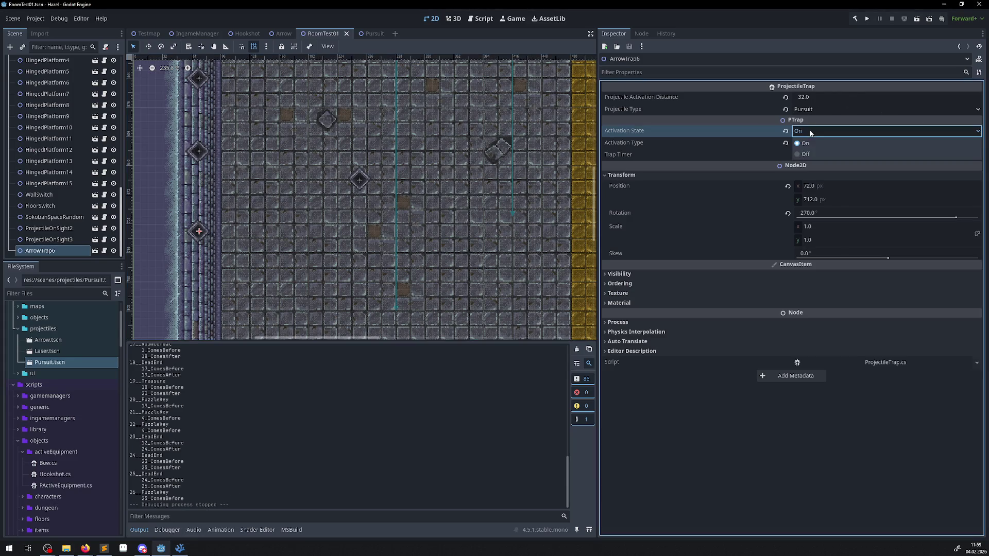
left_click(804, 146)
left_click(870, 18)
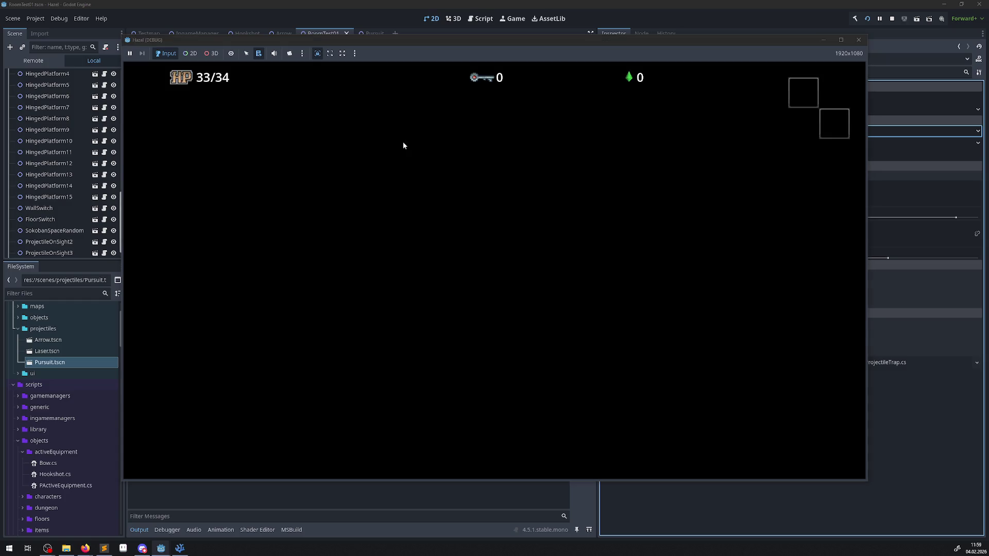
key("Up")
key("Left")
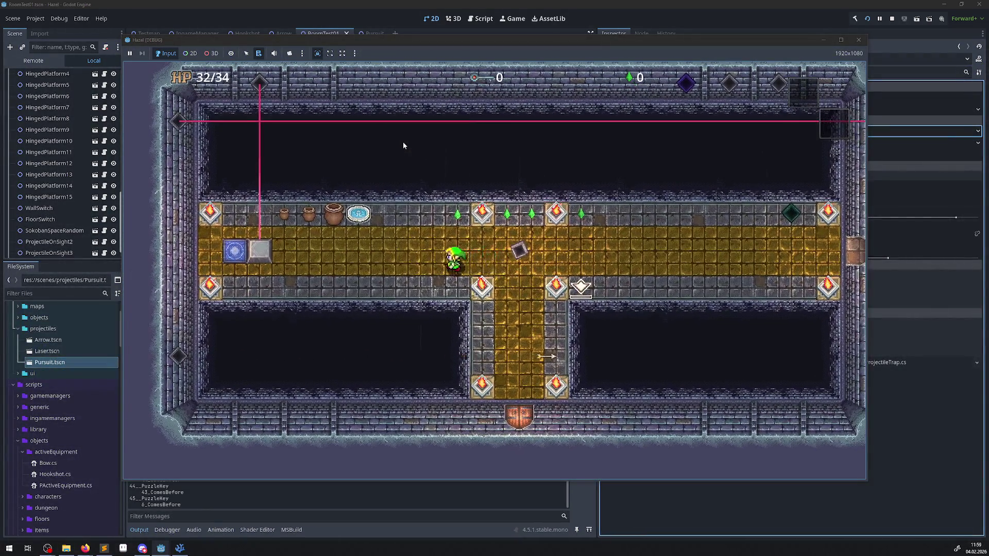
key("Up")
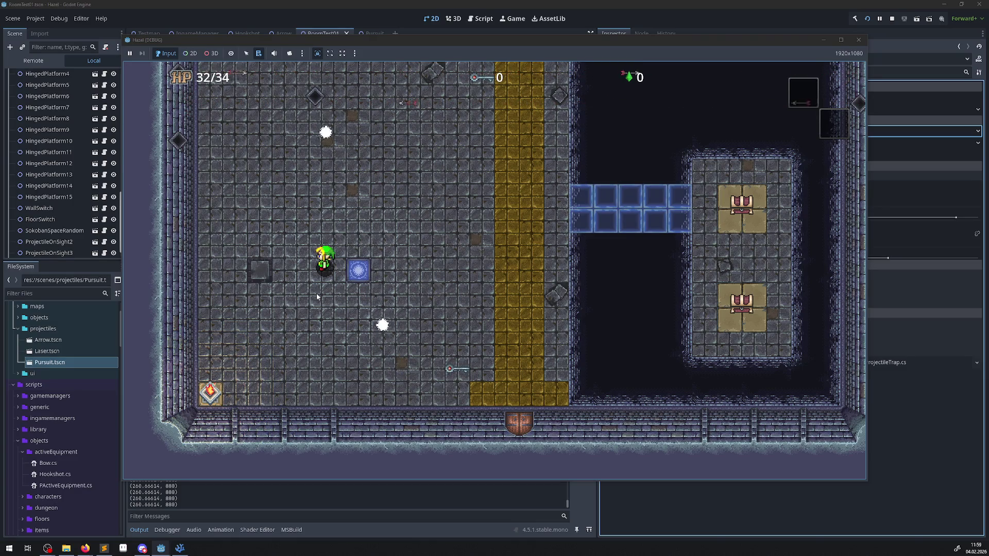
left_click(859, 41)
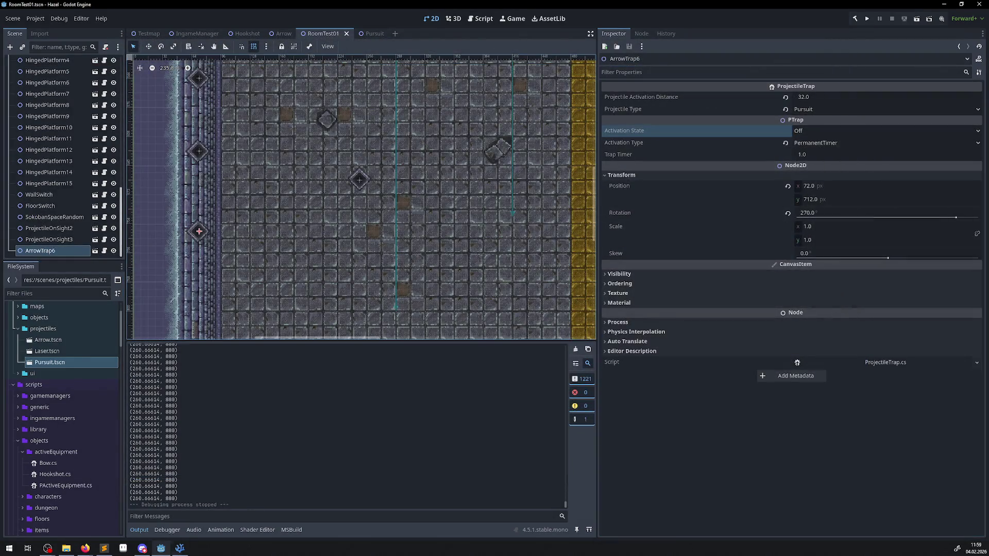
- Move the GD.Print line from GetMovementVector to after base._PhysicsProcess(delta) in Pursuit.cs
left_click(179, 549)
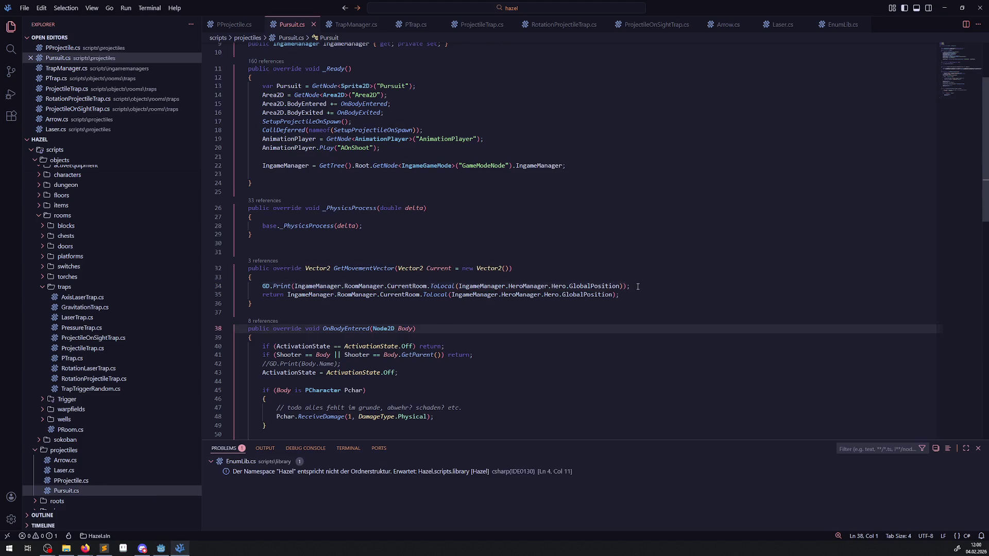
left_click_drag(638, 287, 236, 287)
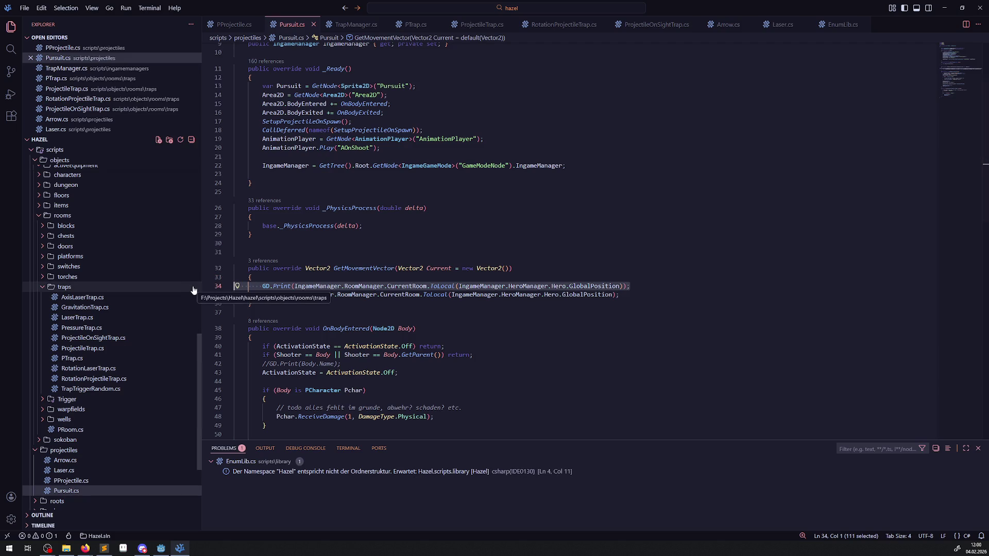
key("BackSpace")
key("BackSpace")
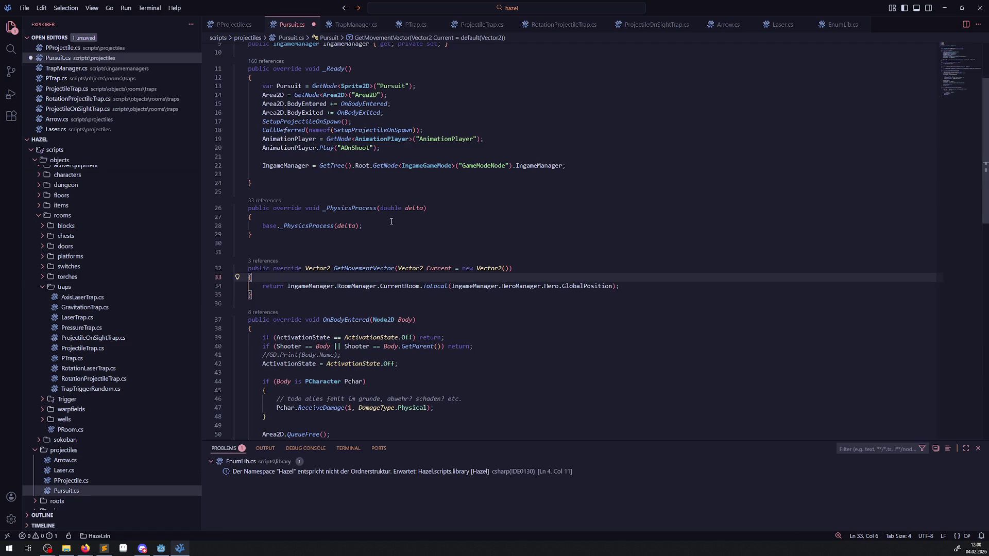
key("ctrl+s")
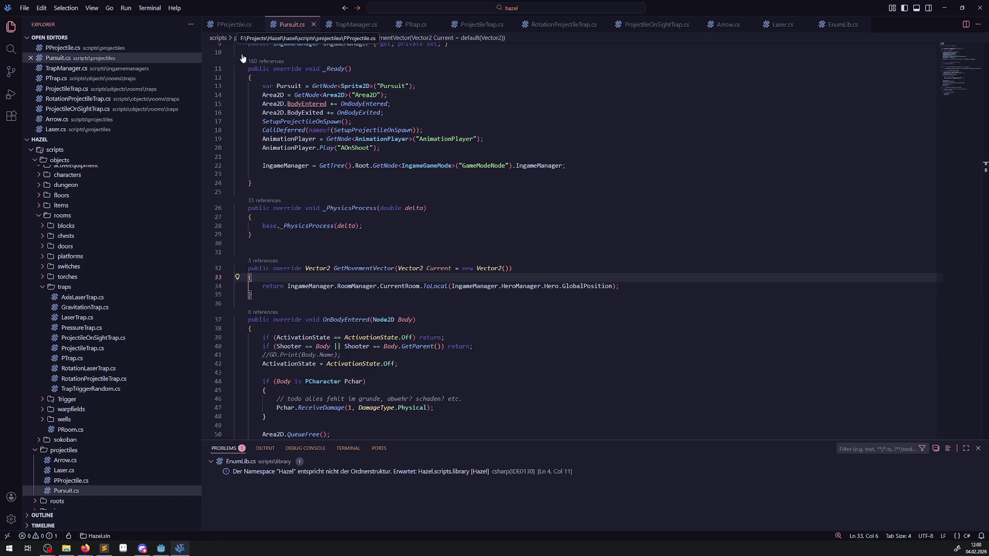
left_click(378, 226)
key("Return")
key("ctrl+v")
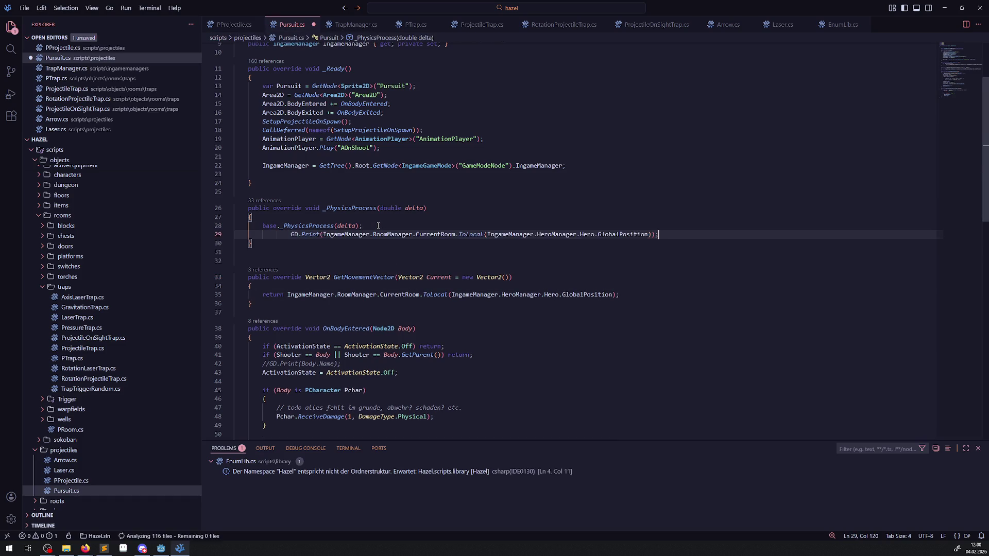
left_click(234, 25)
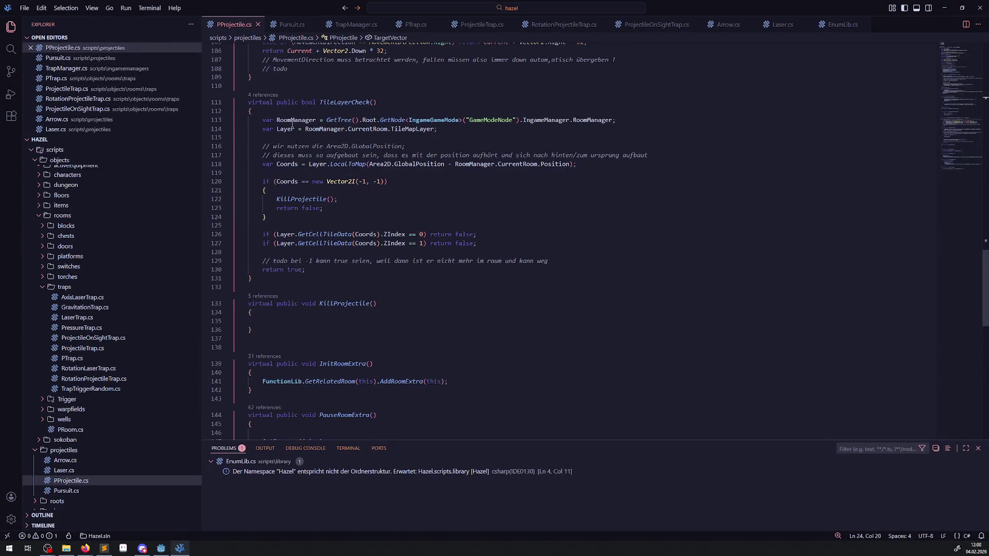
- Scroll up PProjectile.cs and highlight every use of Position
scroll(292, 125, "up", 6)
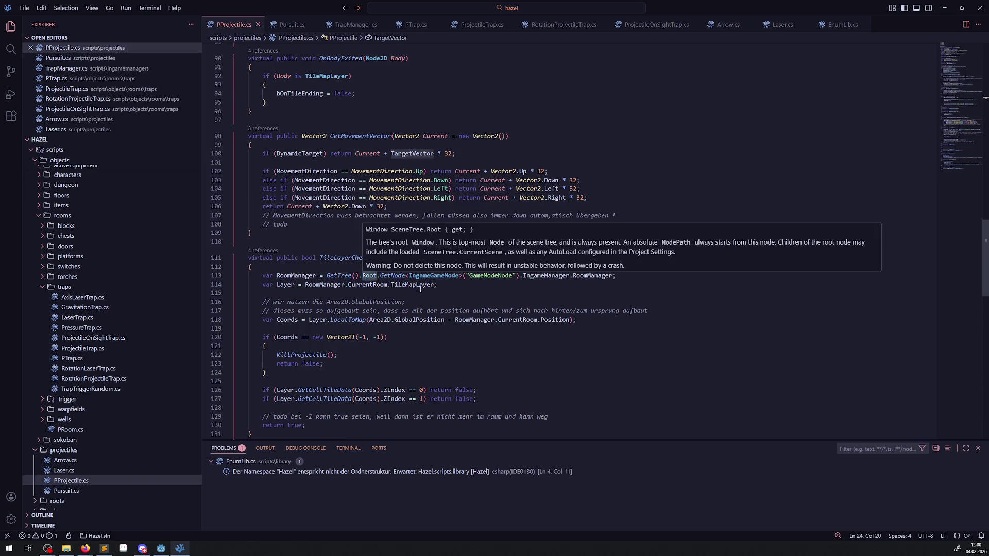
scroll(371, 277, "up", 14)
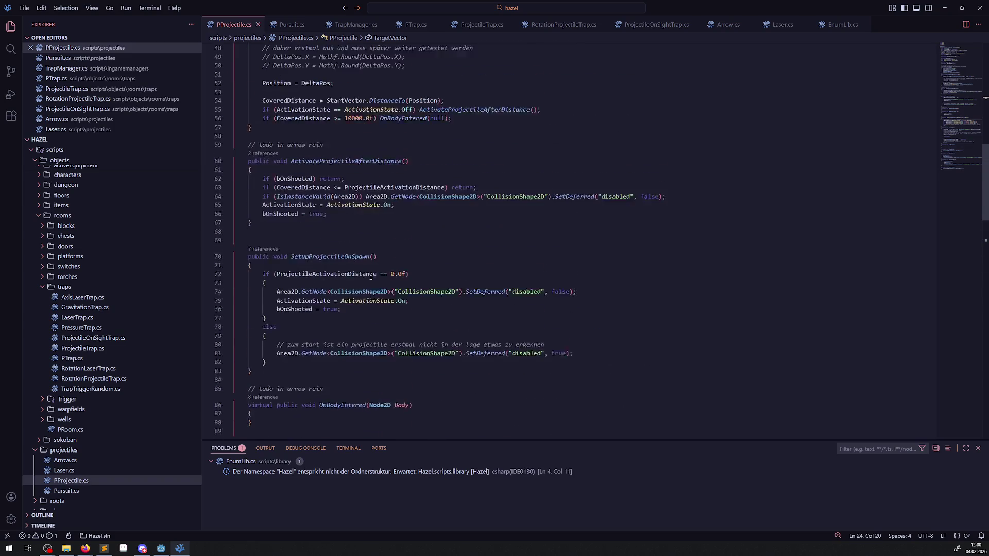
scroll(371, 276, "up", 1)
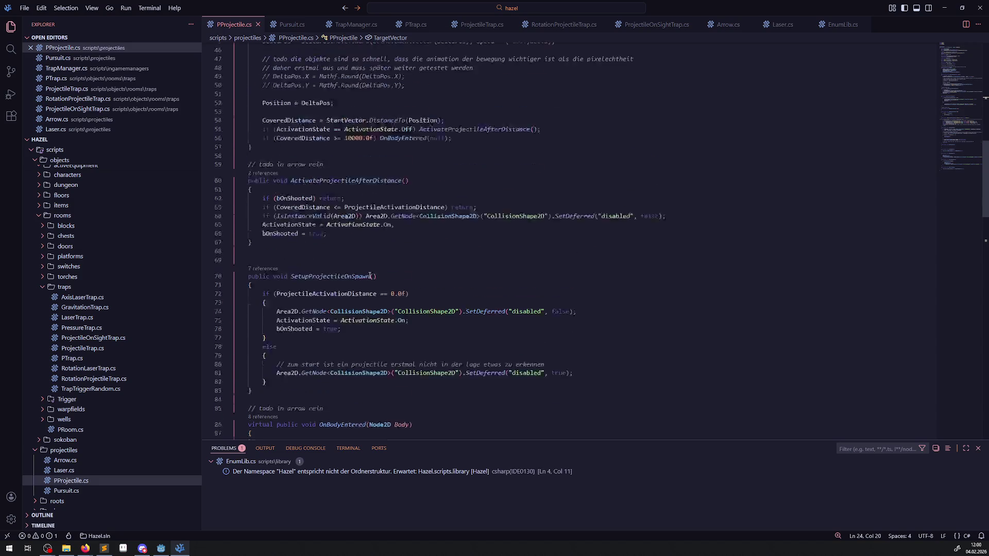
scroll(370, 276, "up", 8)
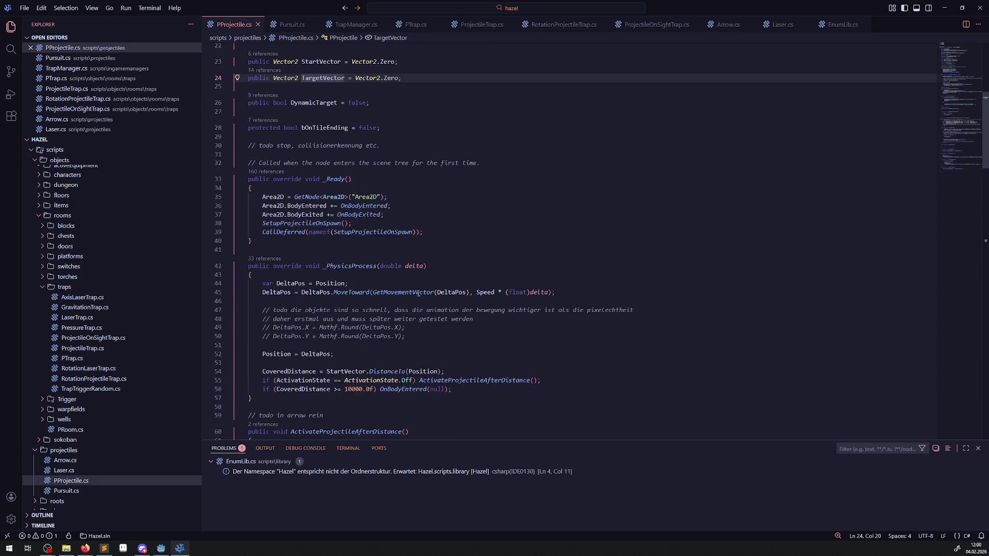
double_click(330, 283)
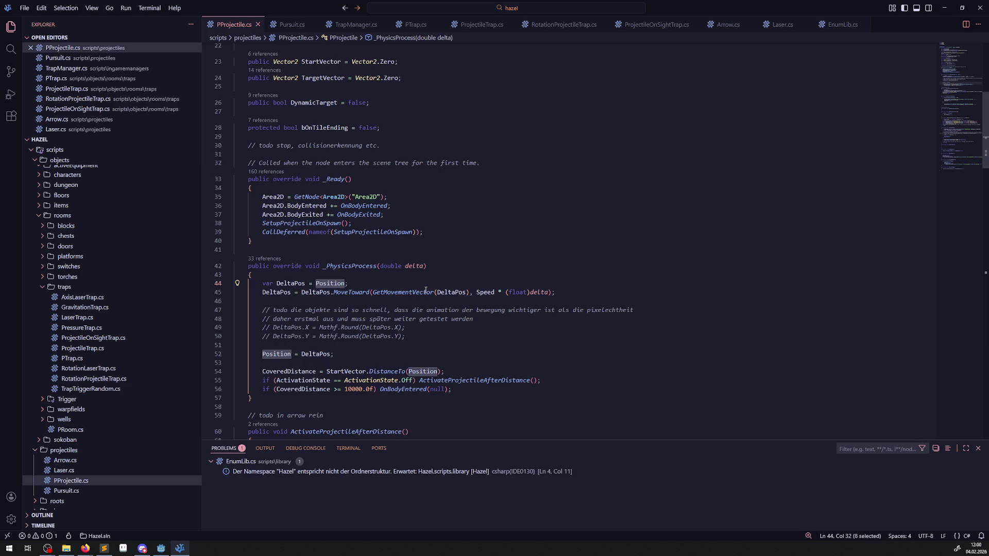
- Read the rest of PProjectile.cs, then bring up Pursuit.cs's _PhysicsProcess with its GD.Print line
scroll(291, 314, "down", 1)
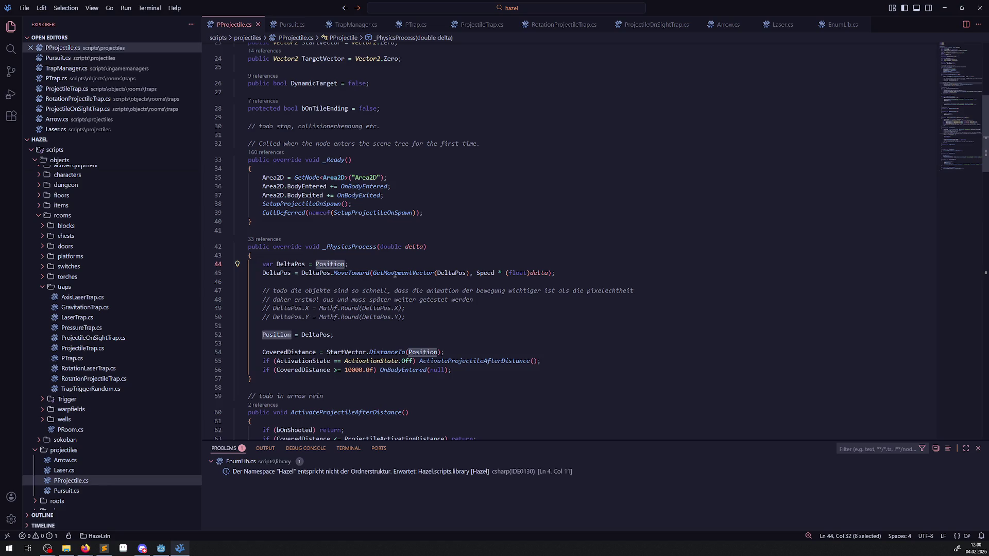
mouse_move(459, 275)
scroll(450, 351, "down", 3)
scroll(427, 325, "down", 2)
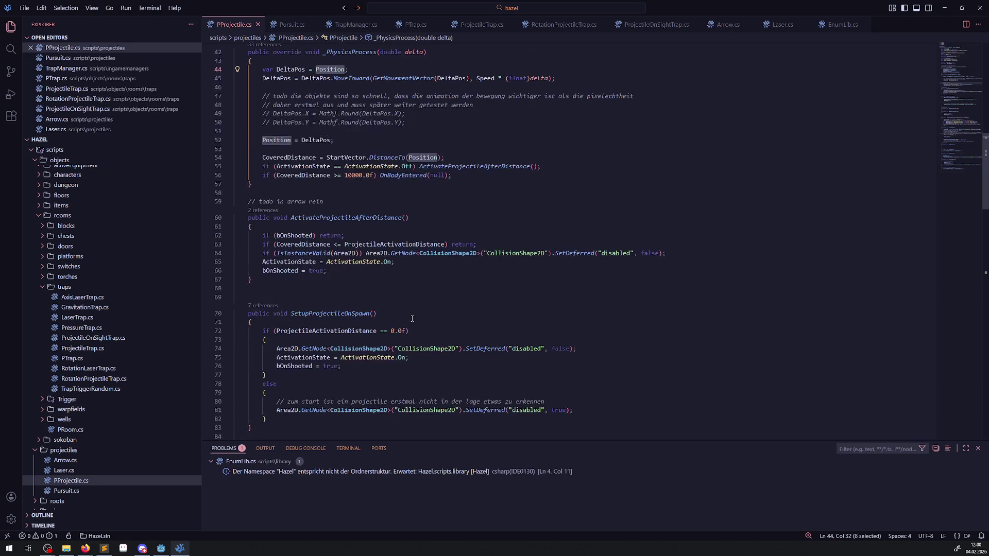
scroll(412, 319, "down", 3)
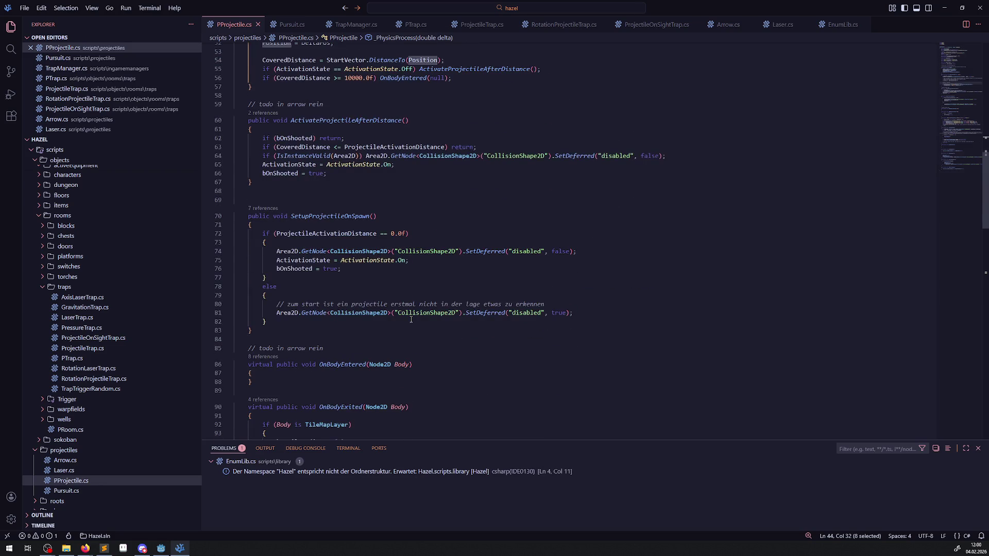
scroll(411, 319, "down", 2)
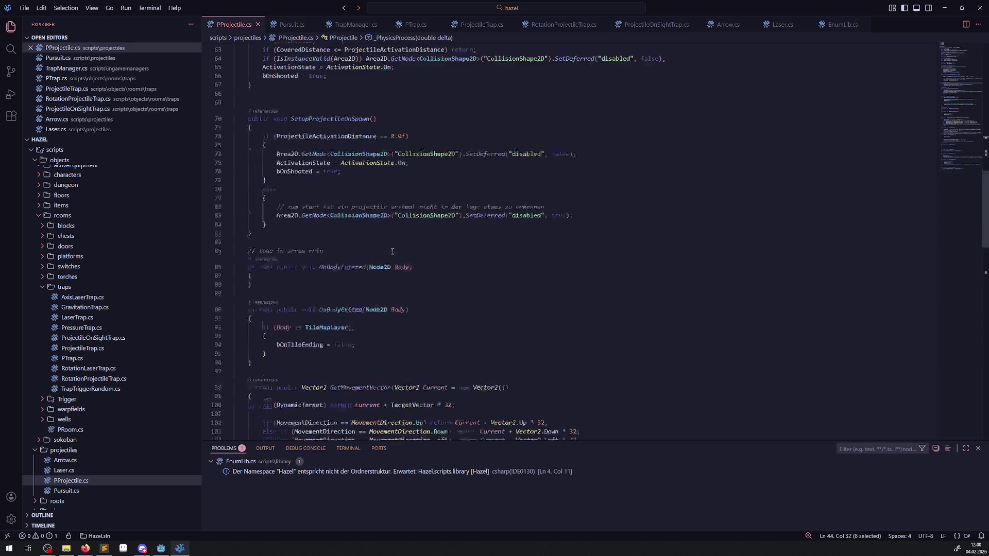
scroll(340, 262, "up", 7)
scroll(341, 262, "up", 2)
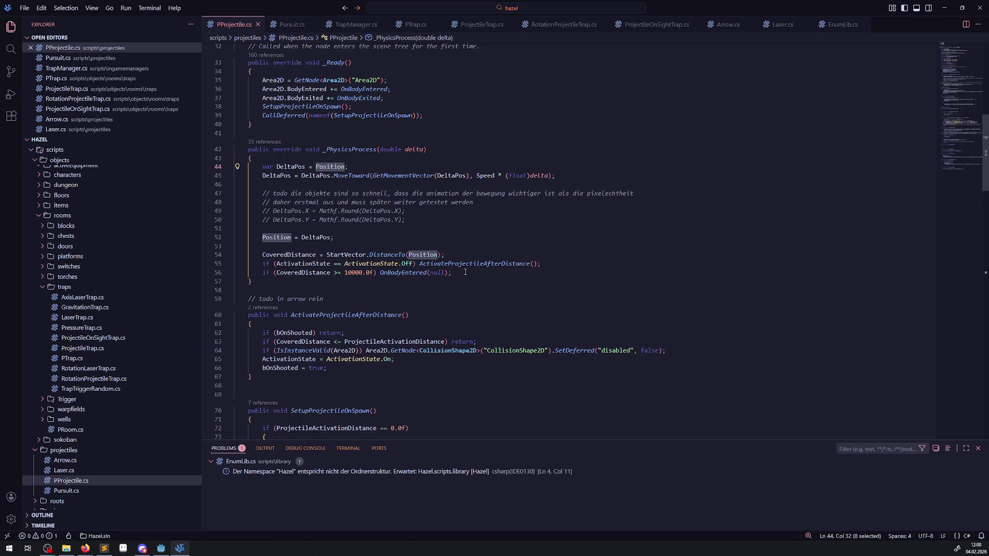
left_click(291, 24)
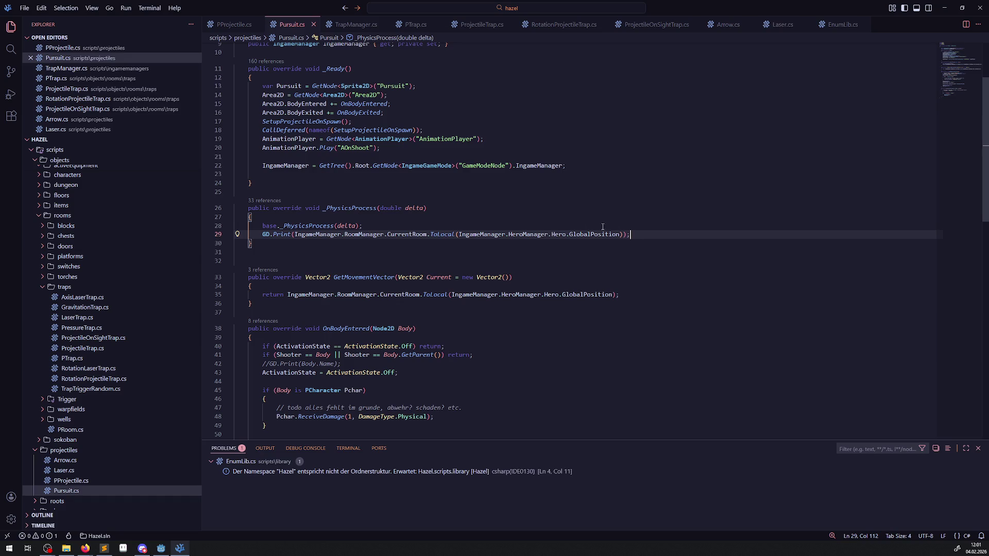
- Delete the GD.Print debug line and its blank line from Pursuit.cs, save, and return to PProjectile.cs
key("shift+Home")
key("shift+Home")
key("BackSpace")
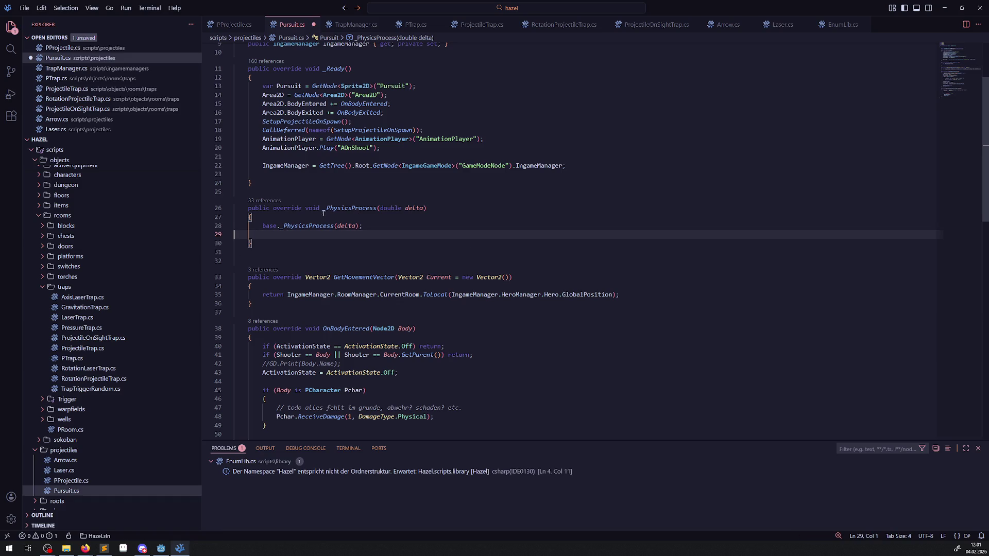
key("BackSpace")
key("ctrl+s")
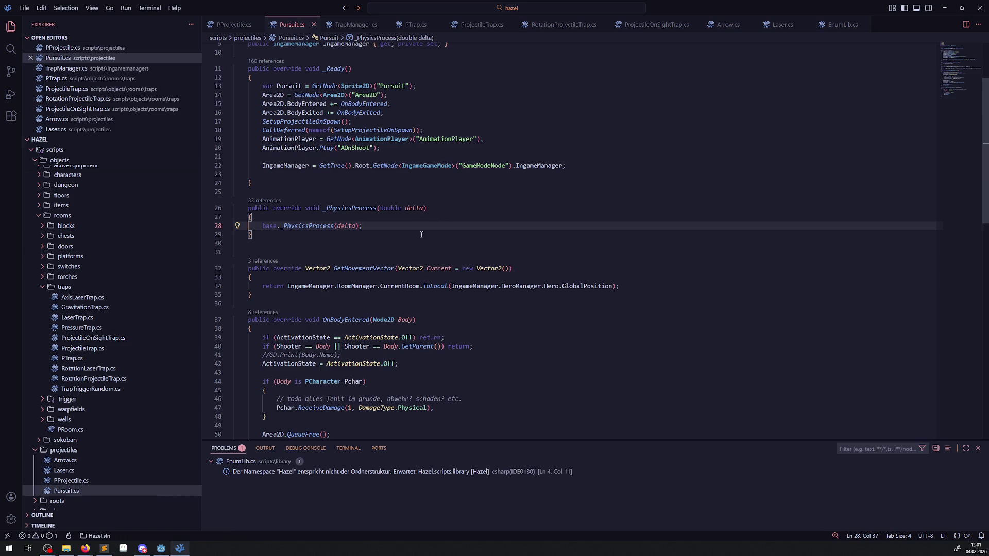
left_click(218, 29)
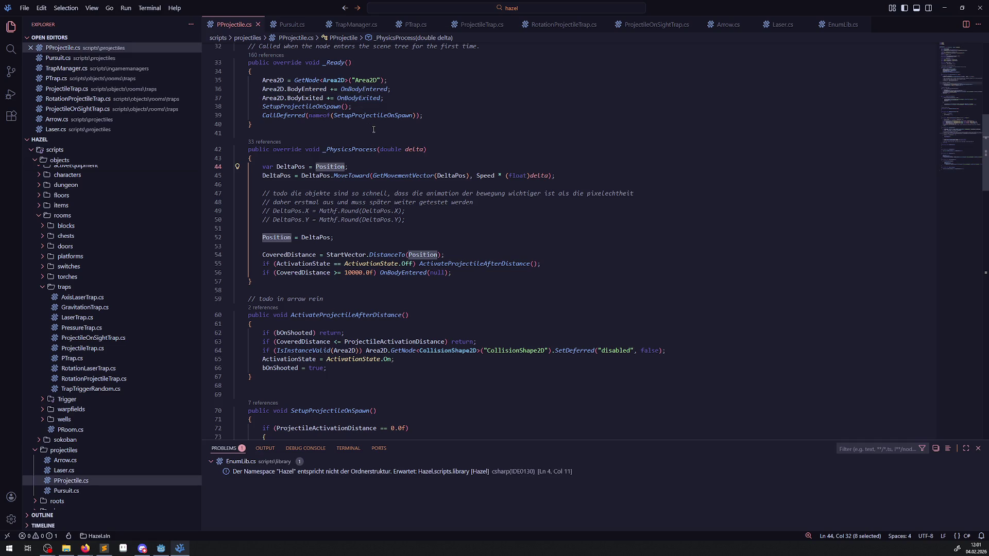
- Compare ProjectileTrap's Pursuit setup with RotationProjectileTrap's via TrapManager's code
left_click(342, 26)
left_click(465, 29)
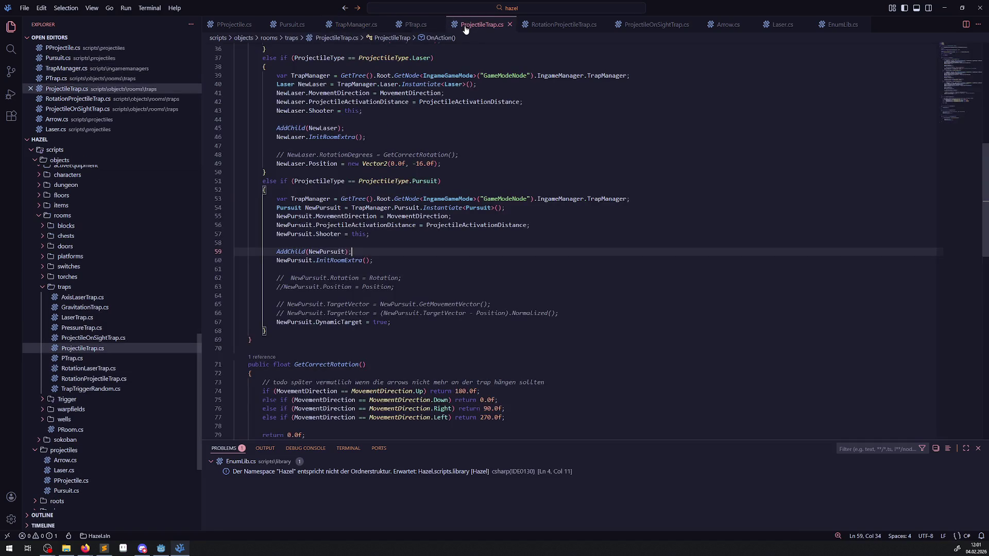
left_click(563, 25)
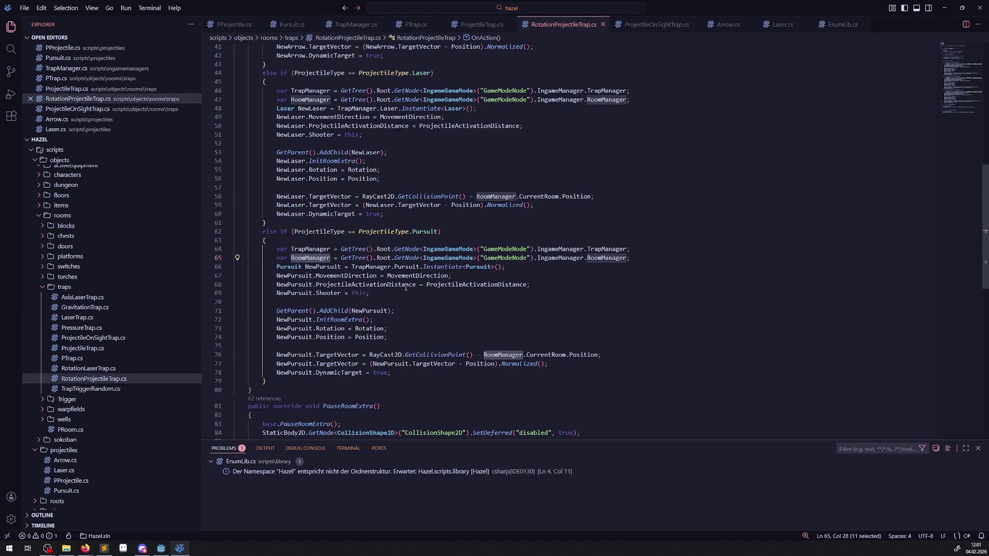
mouse_move(331, 328)
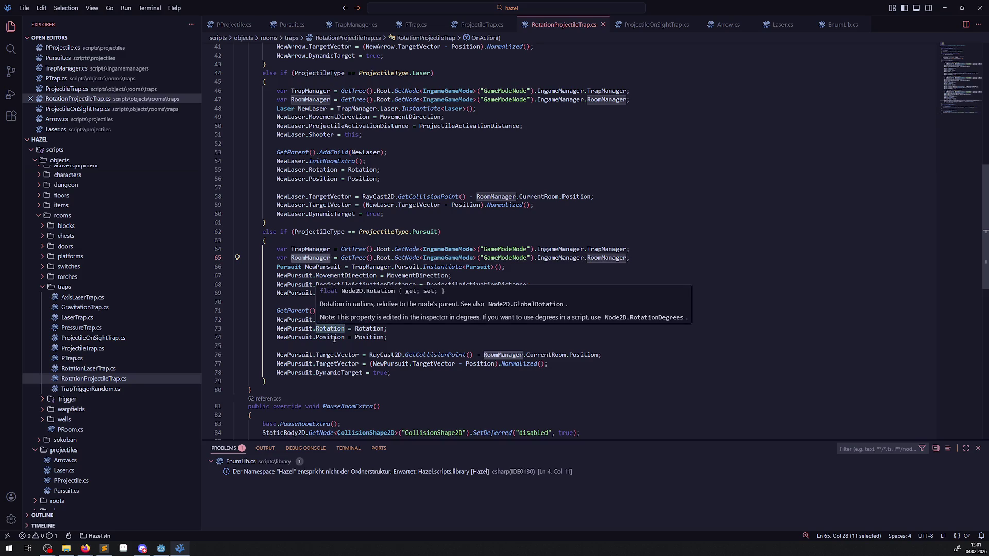
left_click(482, 24)
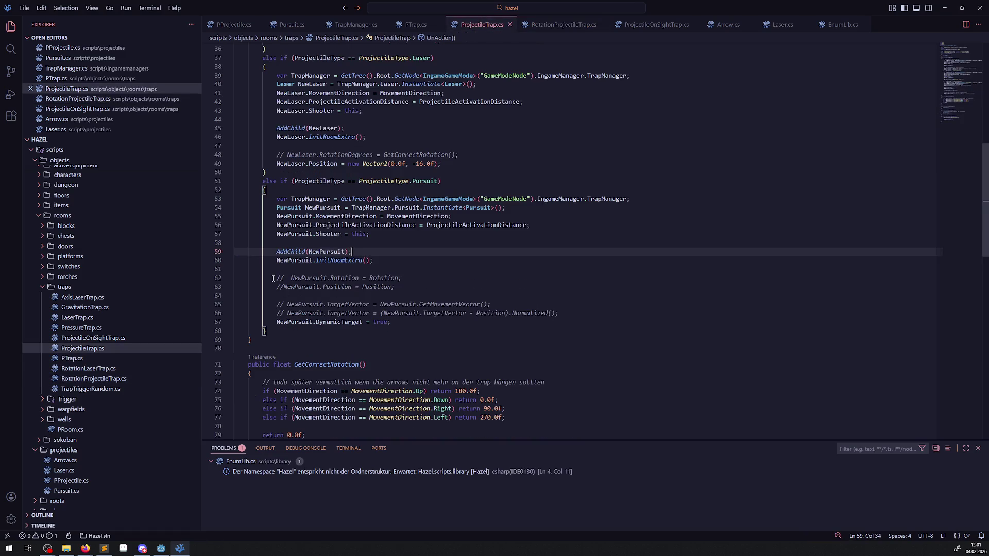
- Uncomment NewPursuit's Rotation and Position assignments in ProjectileTrap.cs and save
left_click(273, 278)
key("Delete")
key("Delete")
key("Delete")
left_click(284, 287)
key("BackSpace")
key("BackSpace")
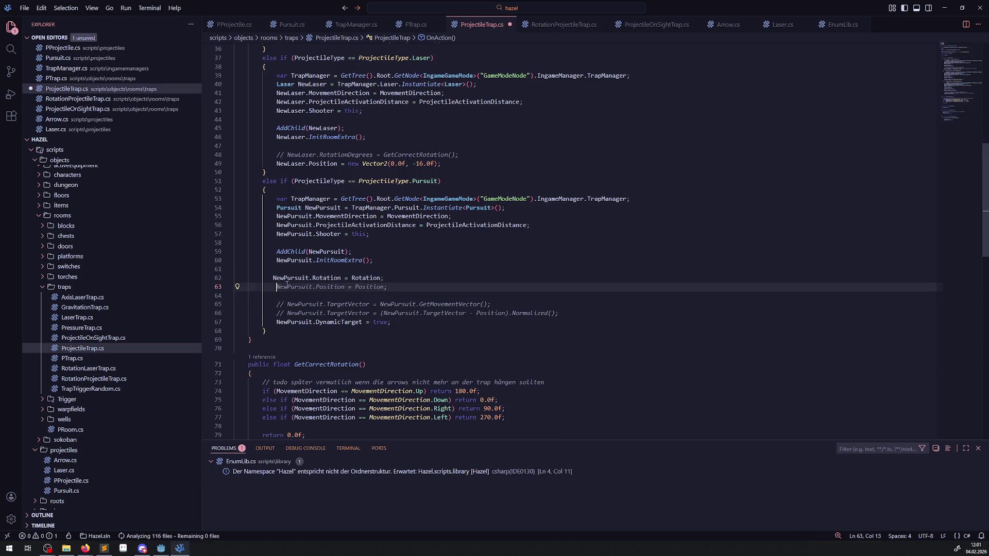
left_click(412, 282)
key("ctrl+s")
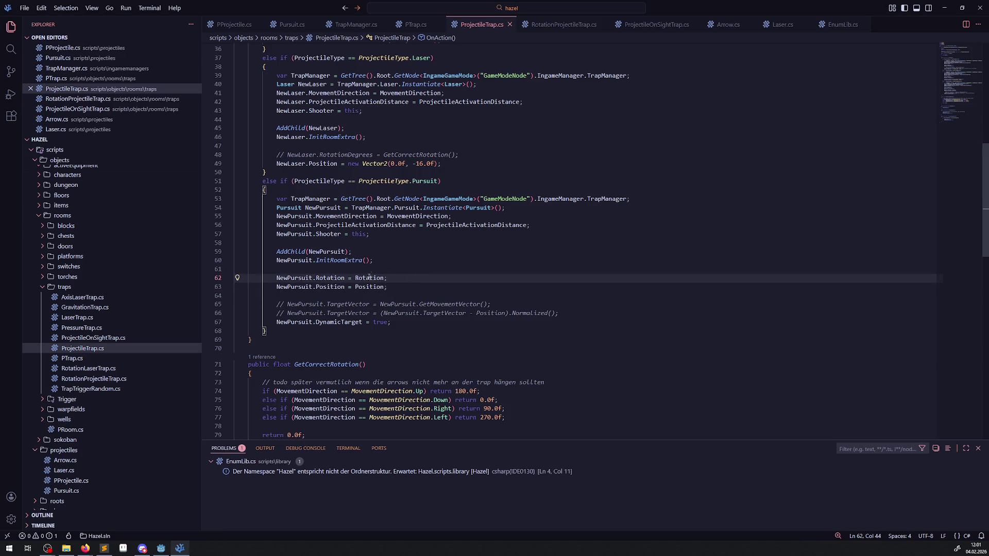
- Compare the updated ProjectileTrap.cs against RotationProjectileTrap.cs's Pursuit spawning code
mouse_move(367, 281)
left_click(564, 24)
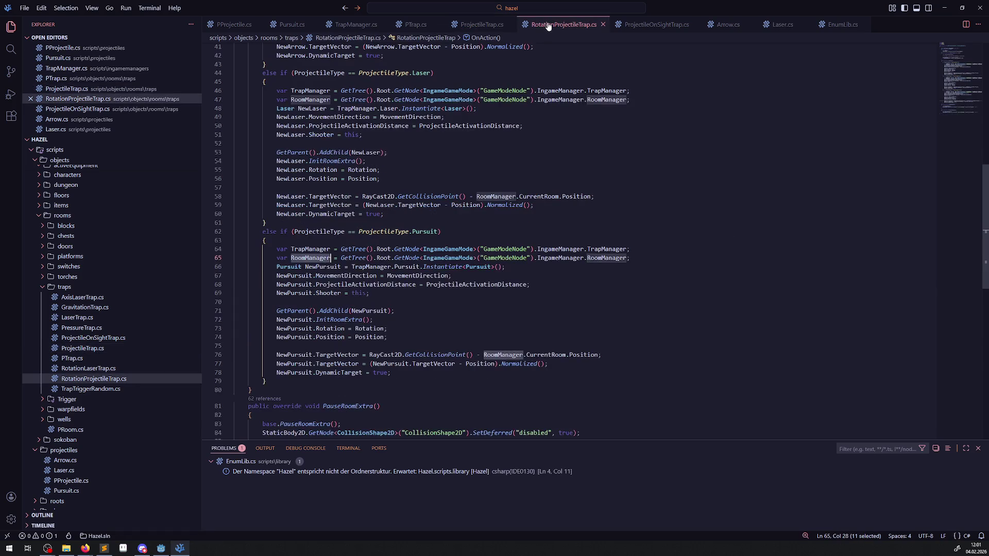
mouse_move(378, 373)
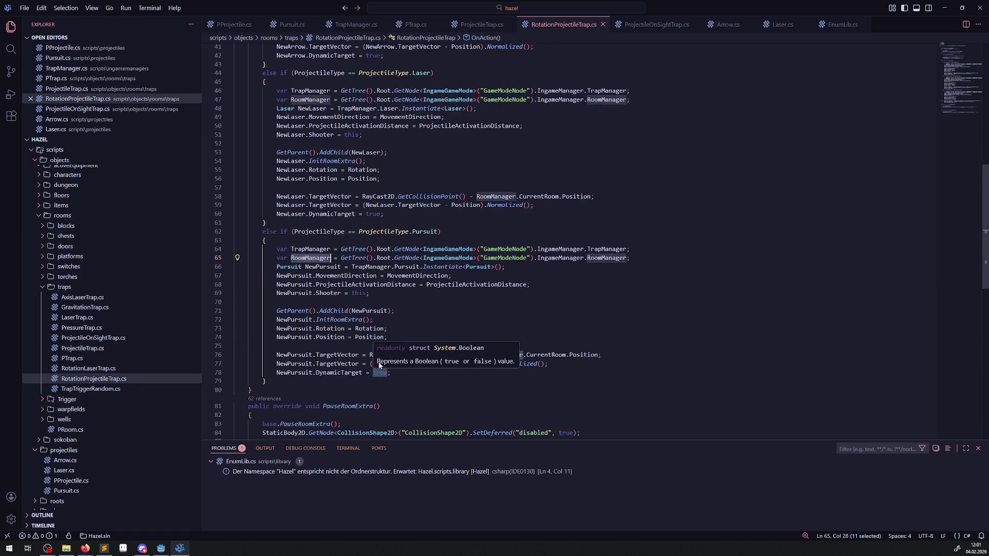
mouse_move(343, 366)
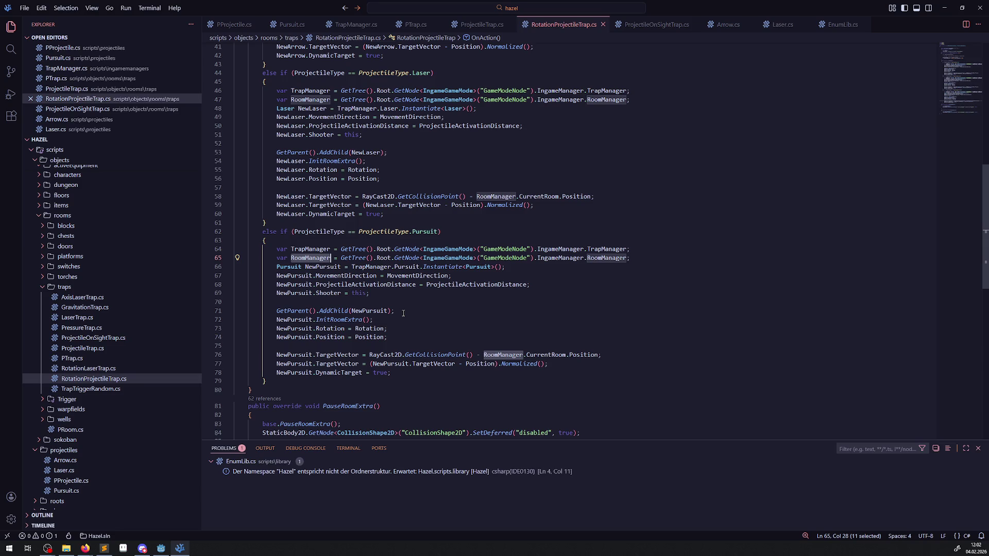
mouse_move(346, 320)
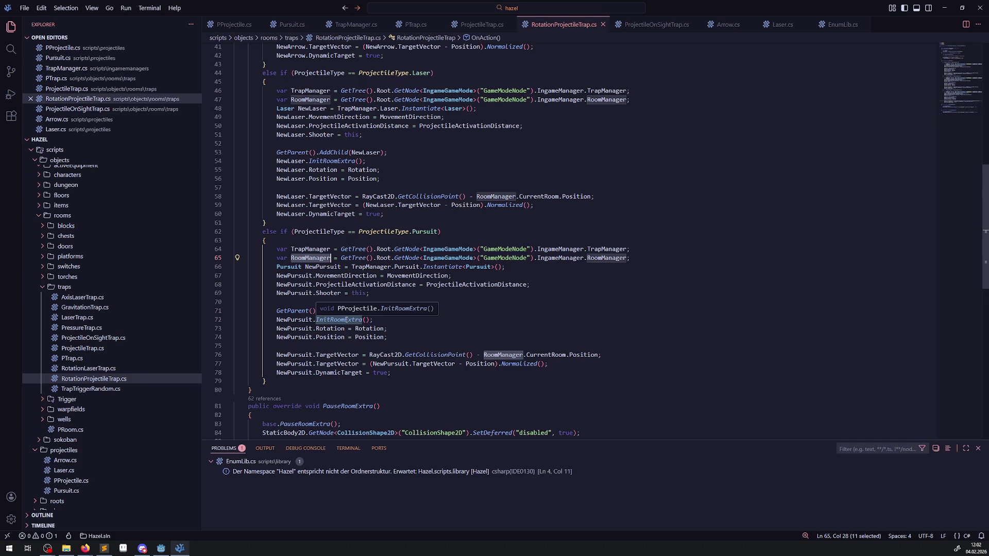
left_click(478, 27)
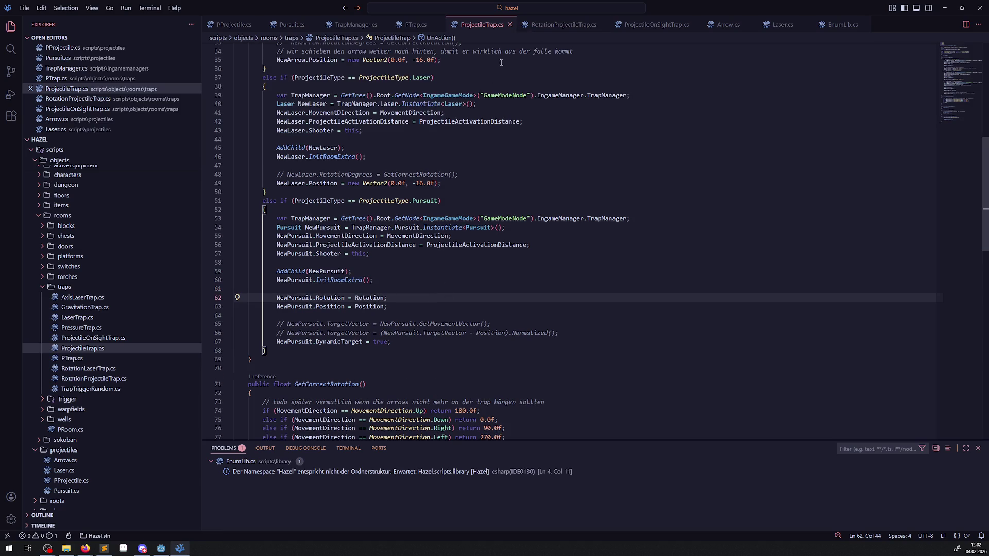
left_click(542, 32)
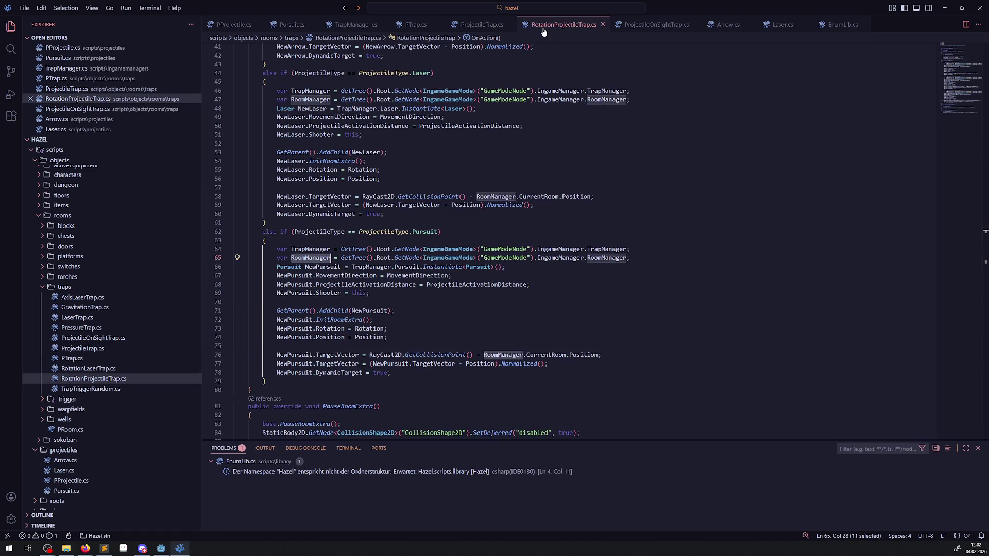
left_click(489, 30)
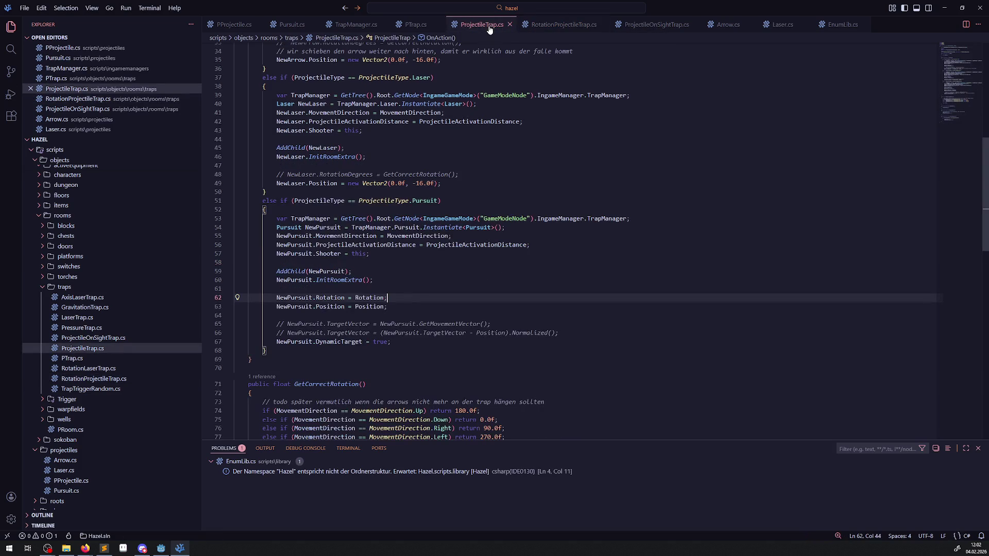
left_click(543, 29)
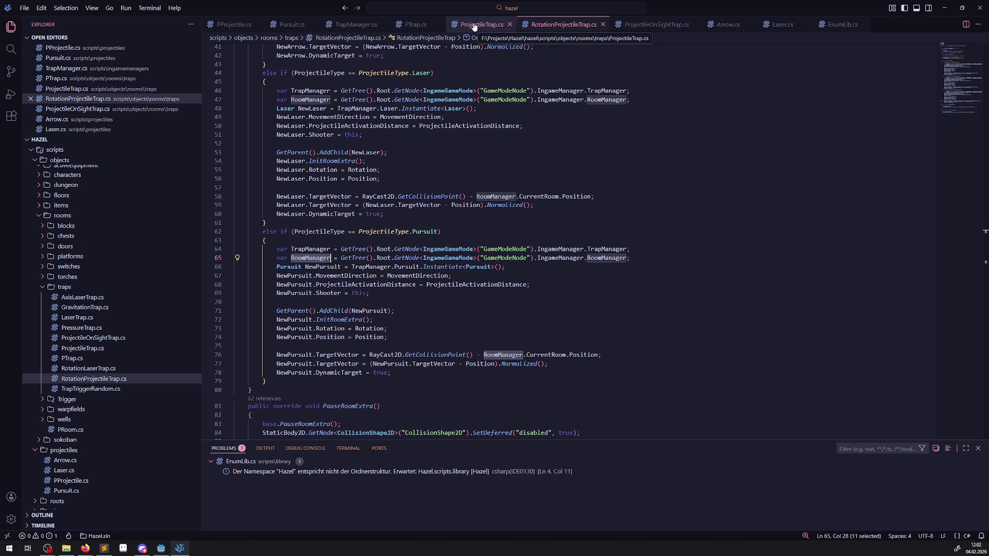
- Select the MovementDirection field in RotationProjectileTrap.cs and trace its uses
mouse_move(403, 276)
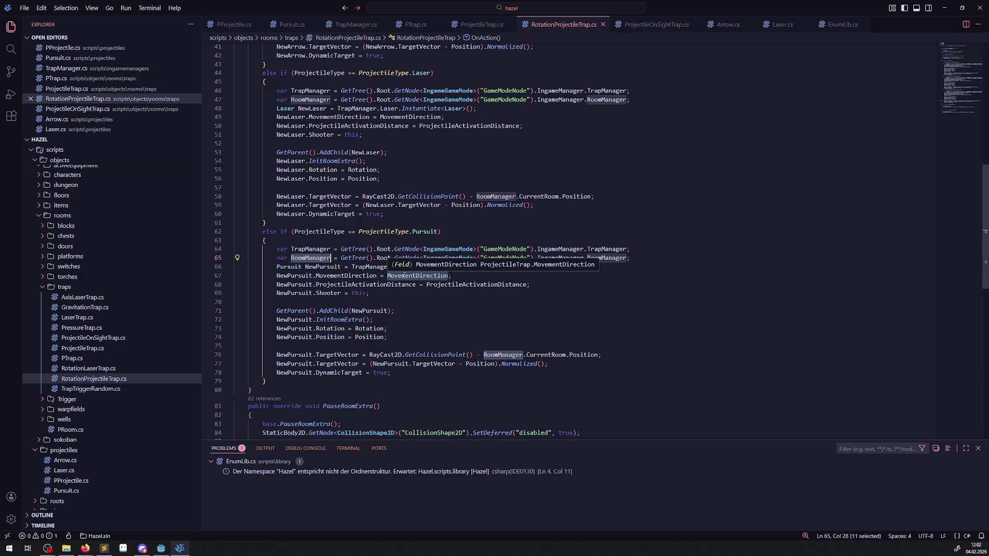
double_click(403, 277)
scroll(407, 289, "up", 10)
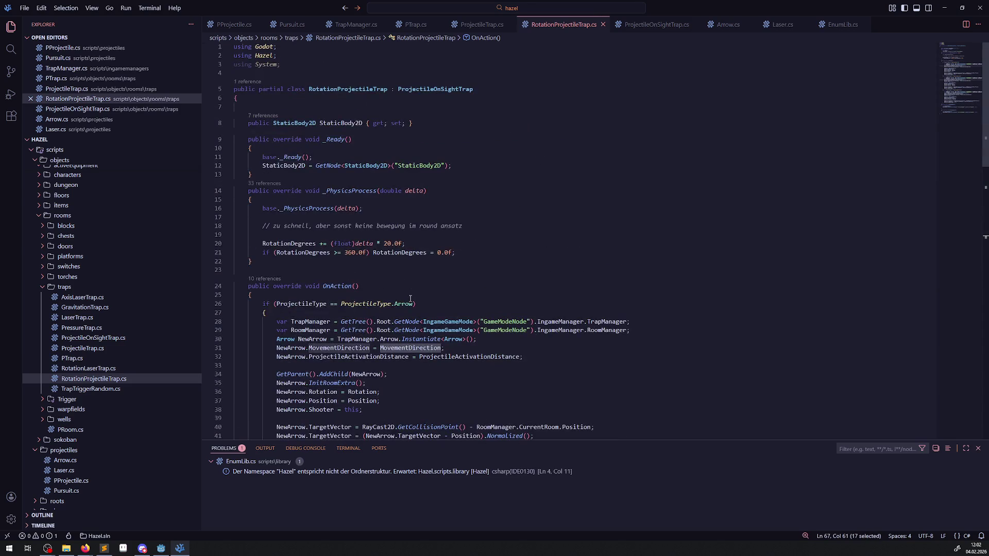
scroll(410, 299, "down", 2)
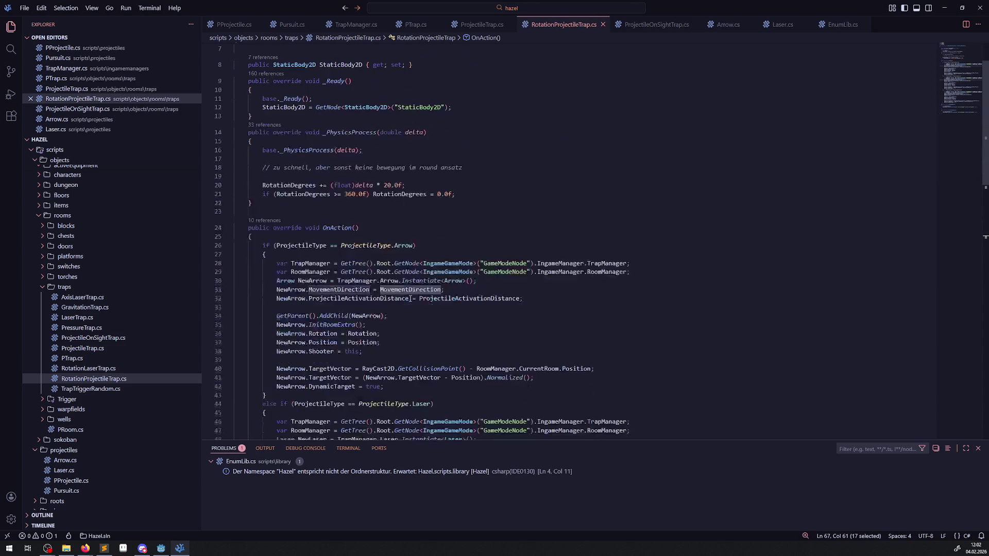
scroll(410, 299, "down", 2)
scroll(442, 131, "up", 4)
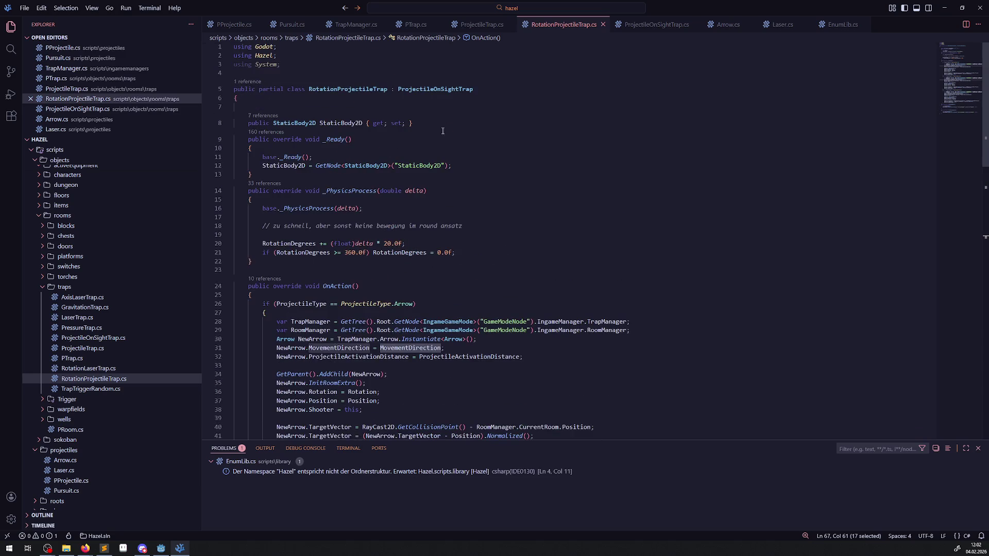
- Check ProjectileOnSightTrap's downward MovementDirection default in _Ready, then return to Pursuit.cs
left_click(107, 340)
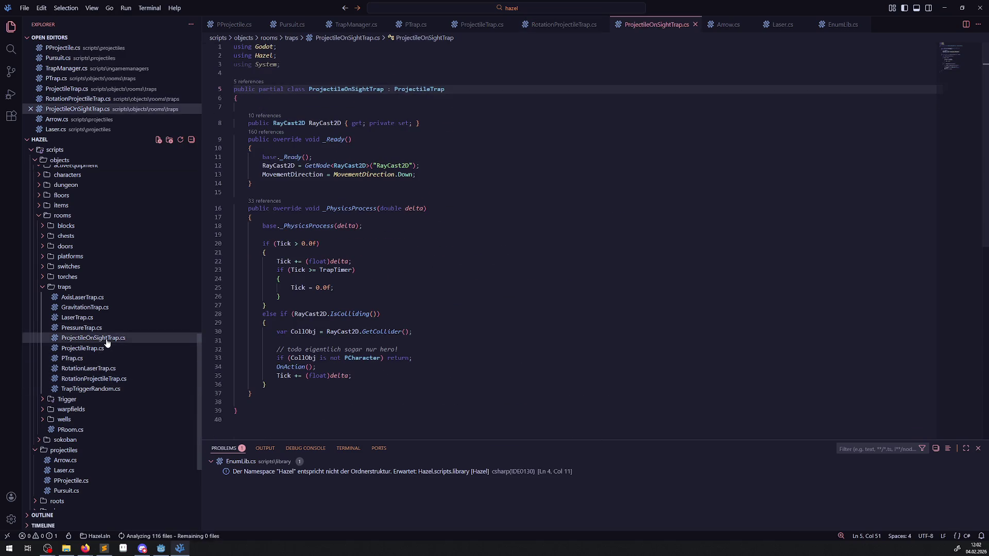
double_click(300, 175)
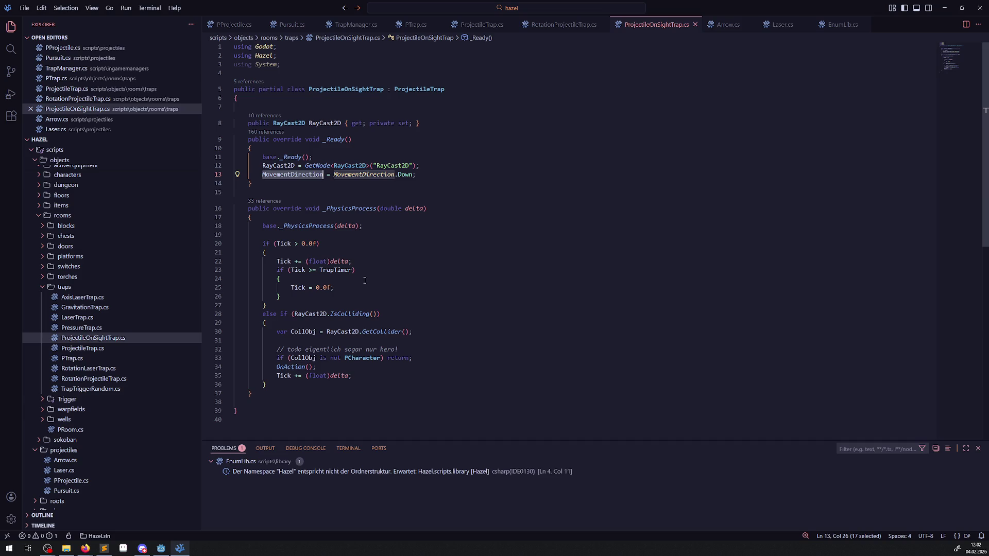
left_click(291, 24)
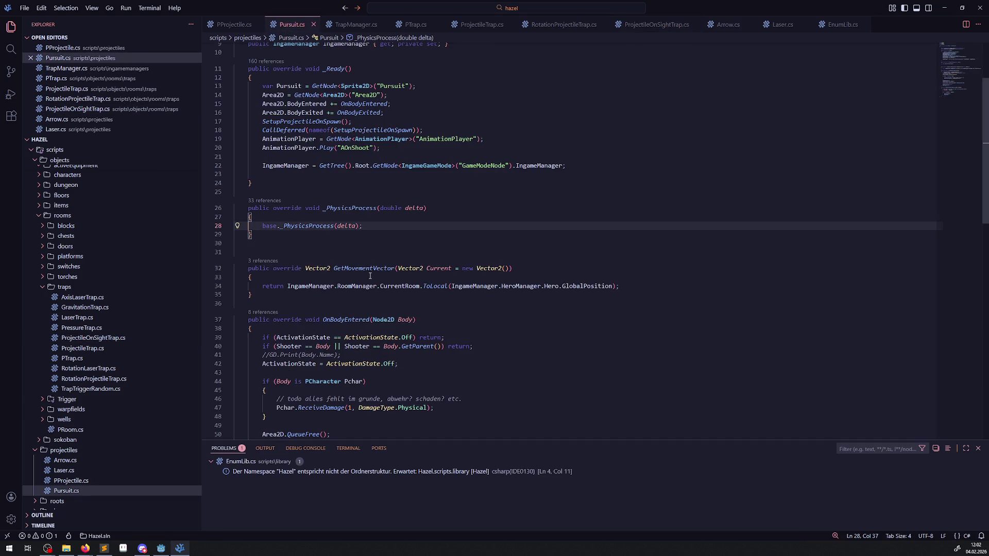
- Confirm ArrowTrap6 fires Pursuit at rotation 270 in Godot, then open VS Code's debugging view
left_click(162, 549)
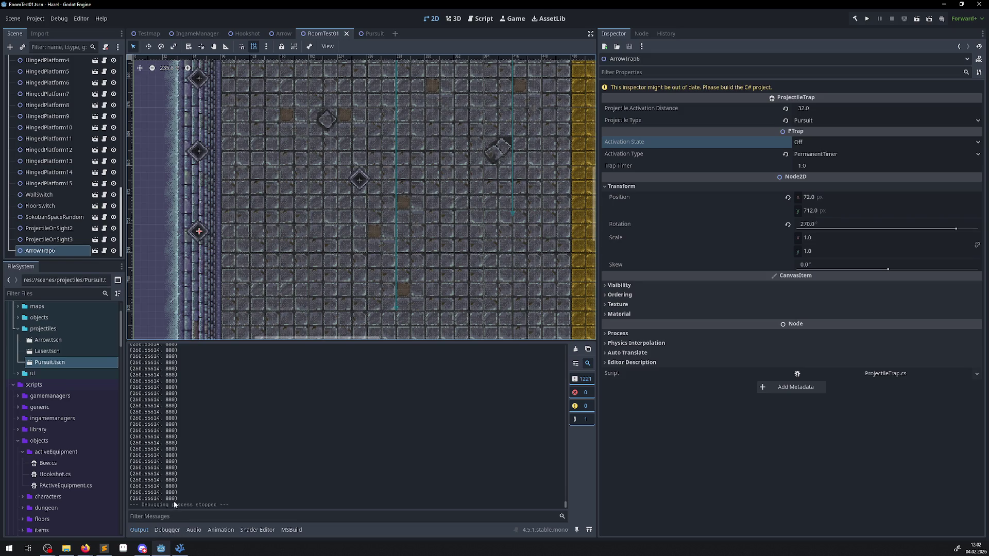
left_click(180, 548)
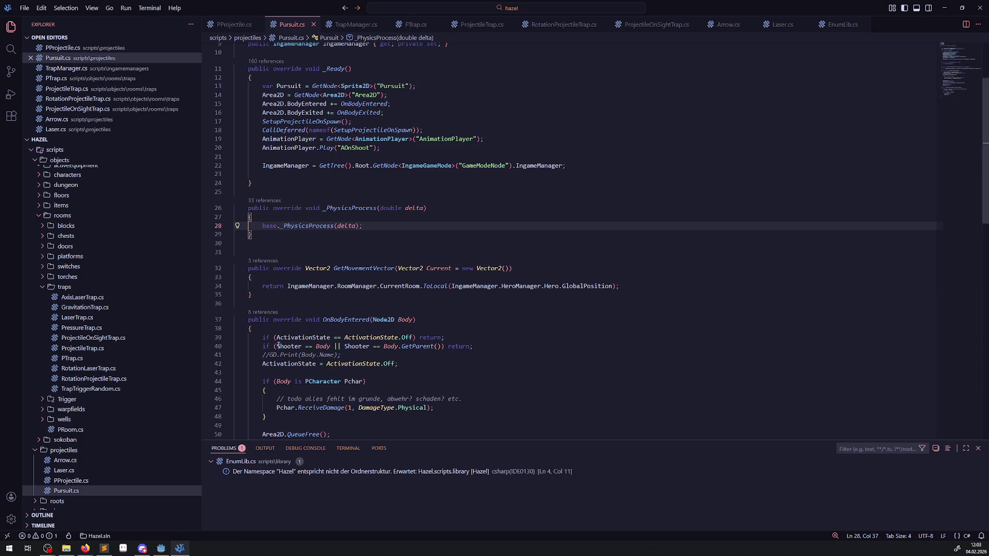
scroll(265, 283, "up", 2)
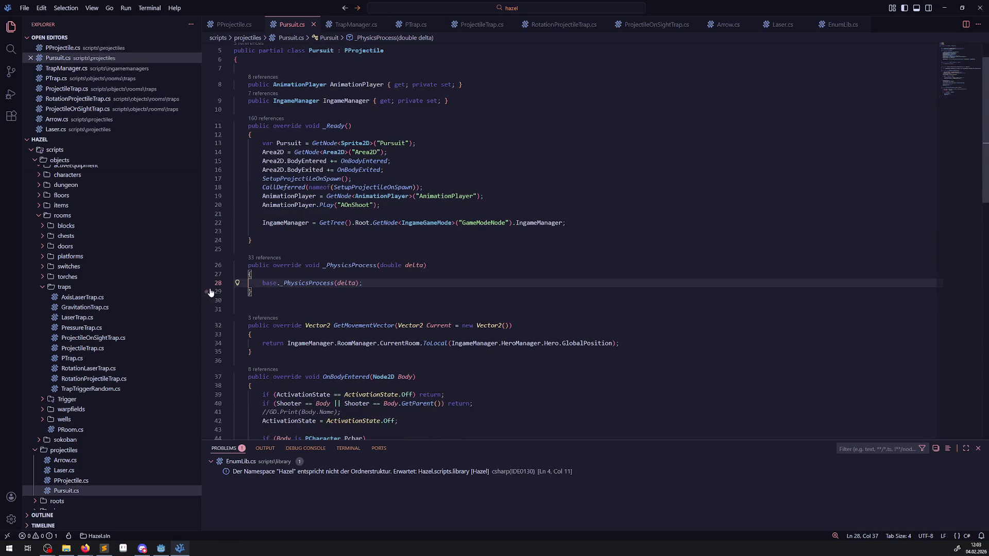
left_click(12, 95)
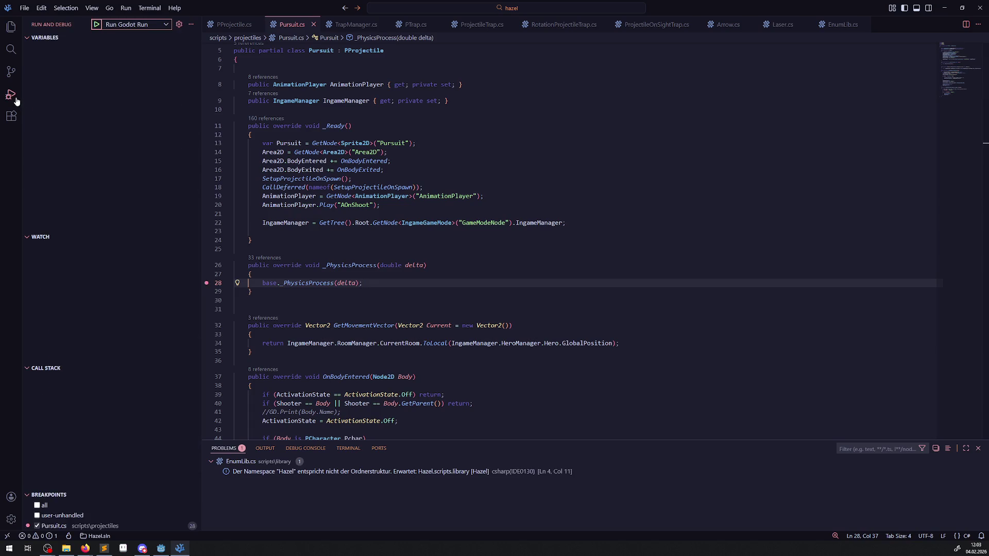
- Start debugging and expand the Pursuit instance's fields to inspect TargetVector's X and Y
left_click(97, 25)
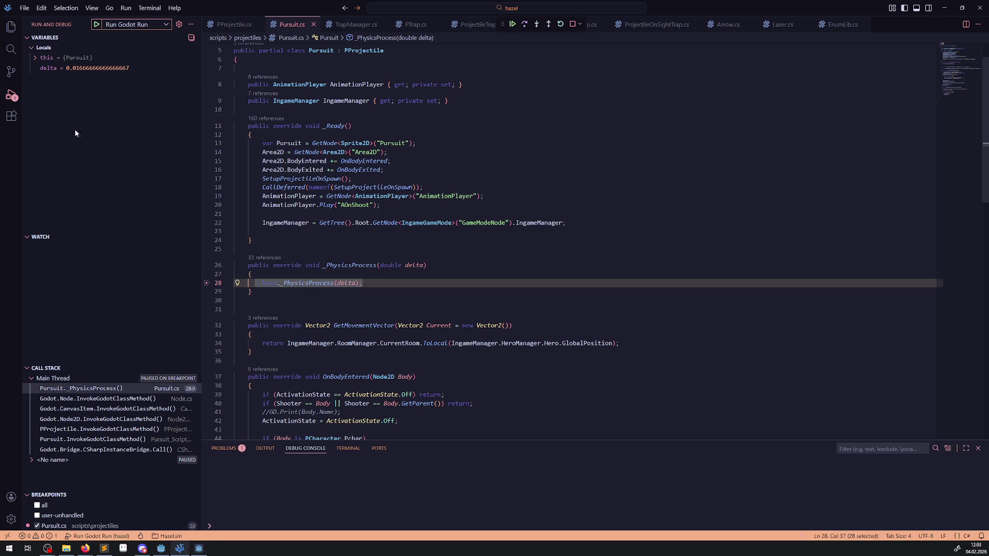
left_click(35, 60)
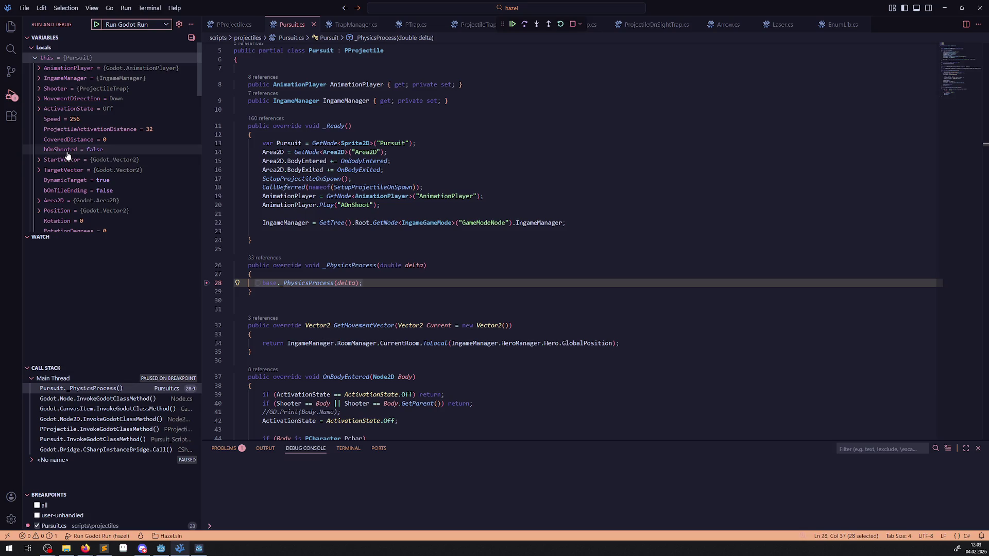
left_click(40, 162)
left_click(39, 172)
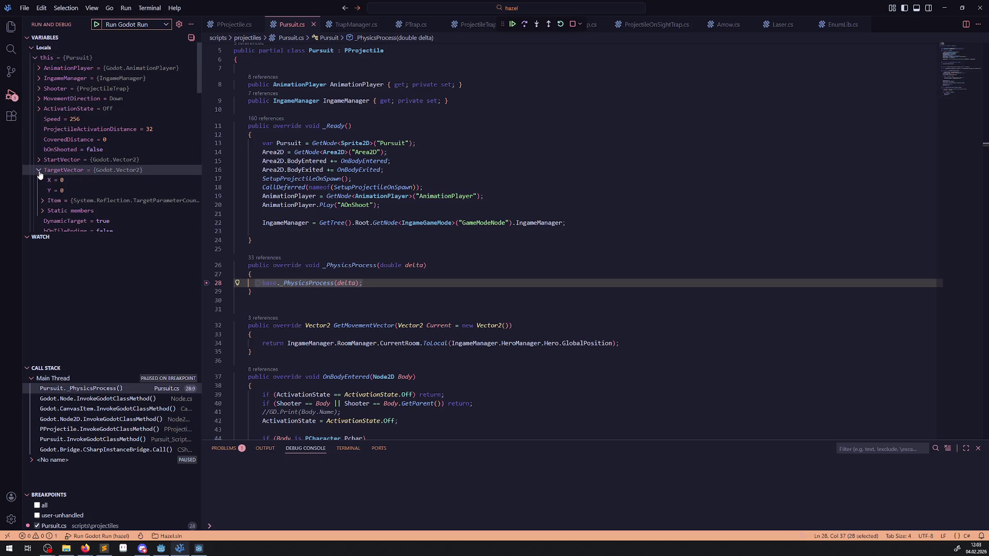
left_click(40, 171)
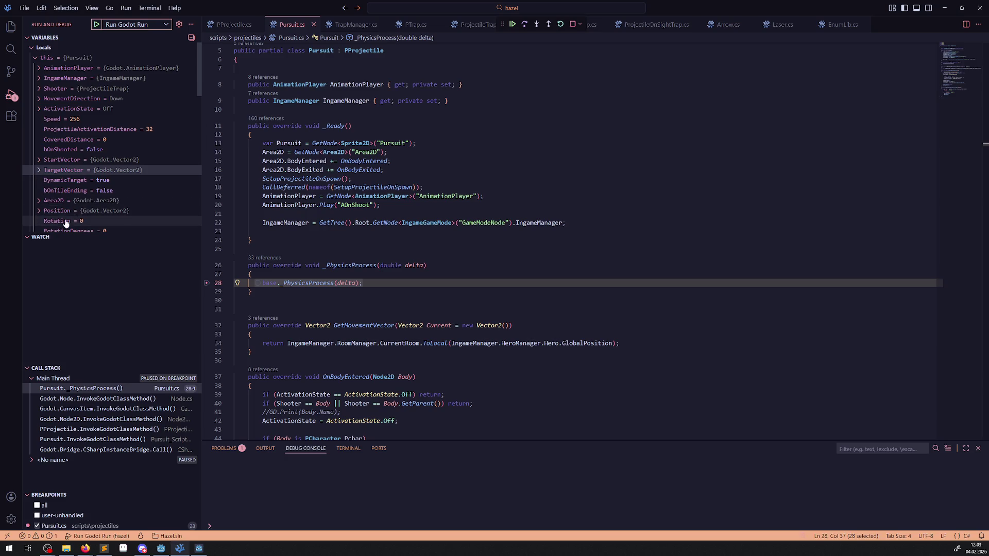
scroll(65, 223, "down", 2)
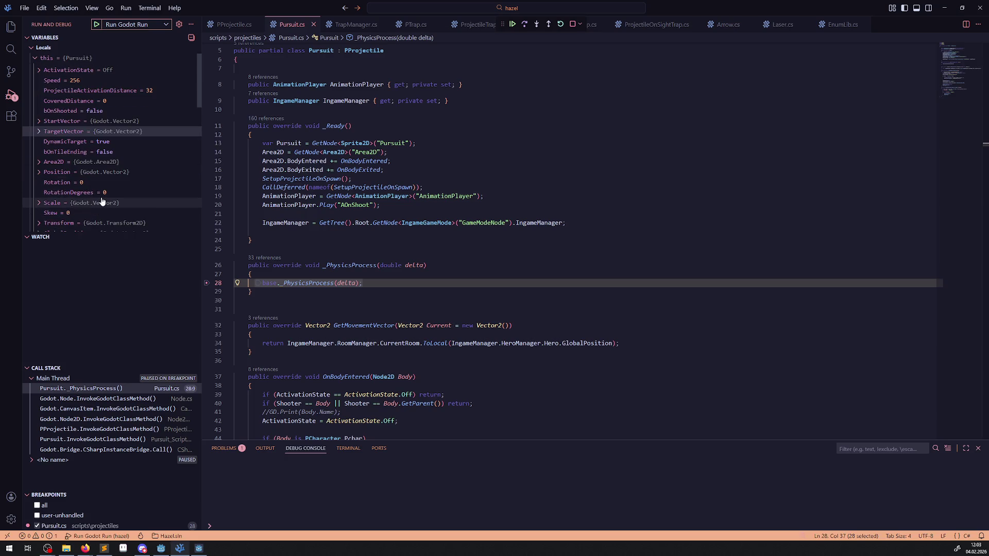
- Add a breakpoint on line 34's GetMovementVector return, check Position, and continue
left_click(206, 343)
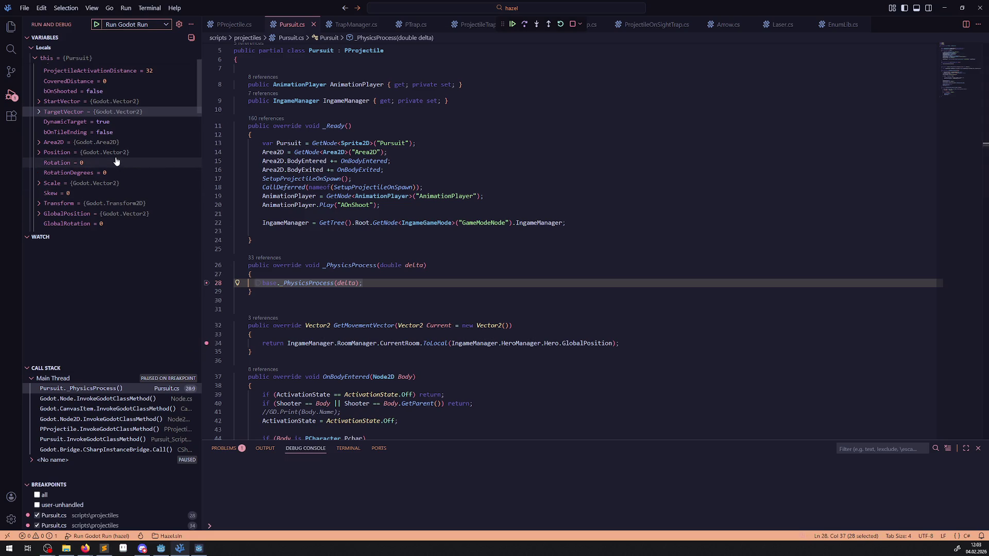
left_click(54, 152)
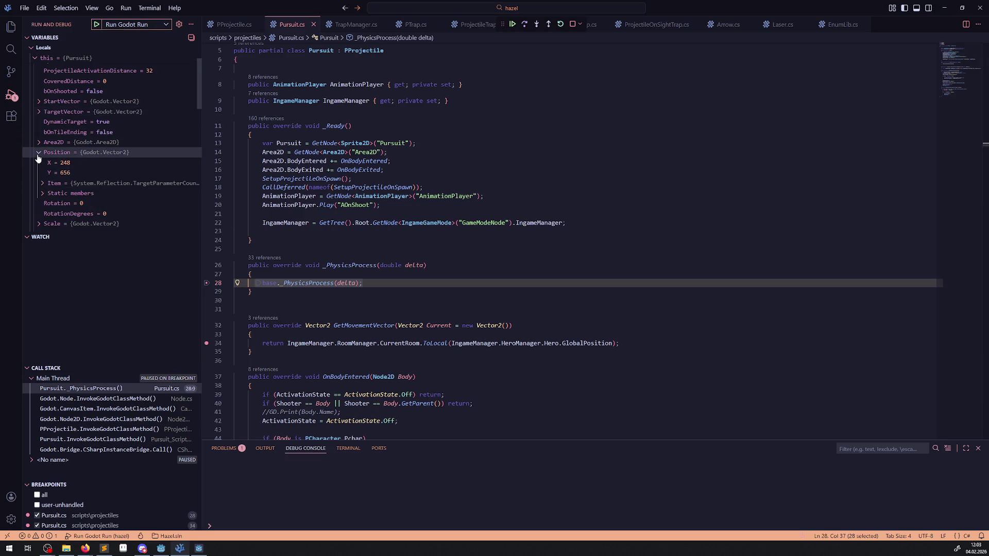
mouse_move(68, 174)
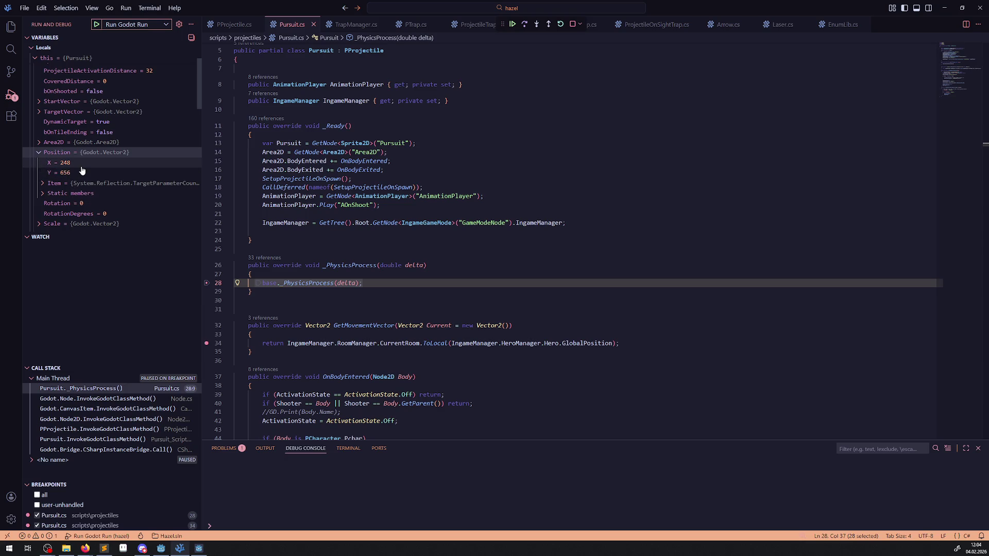
scroll(82, 171, "up", 1)
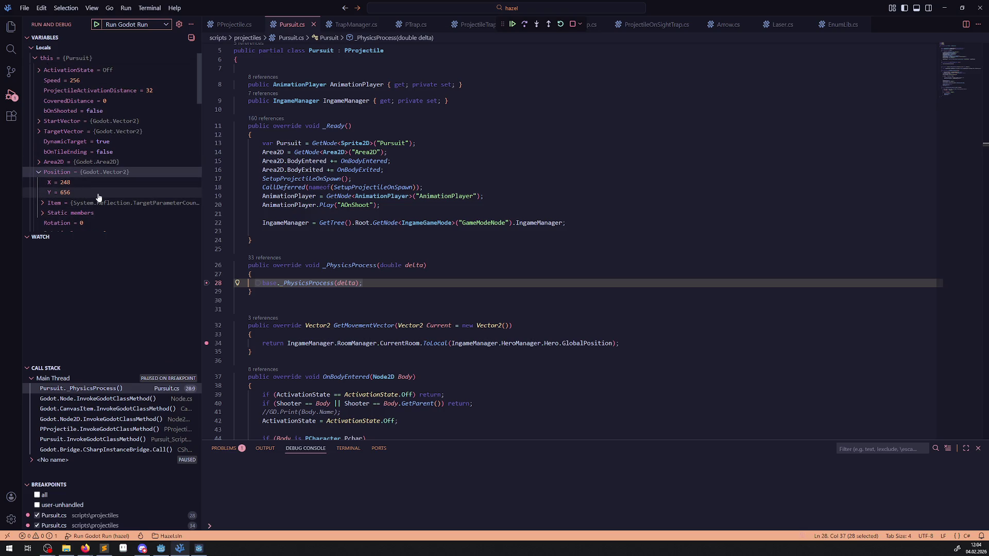
mouse_move(101, 176)
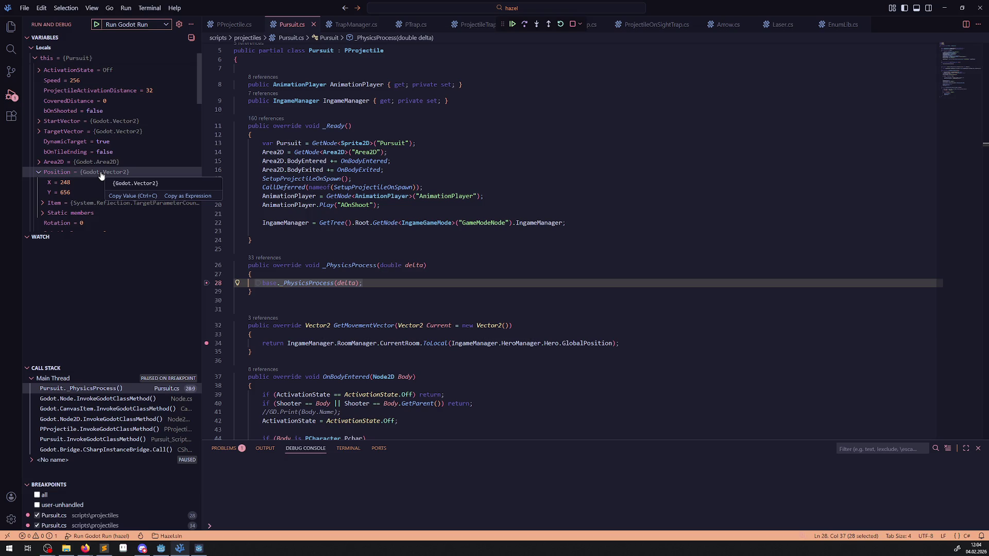
left_click(514, 24)
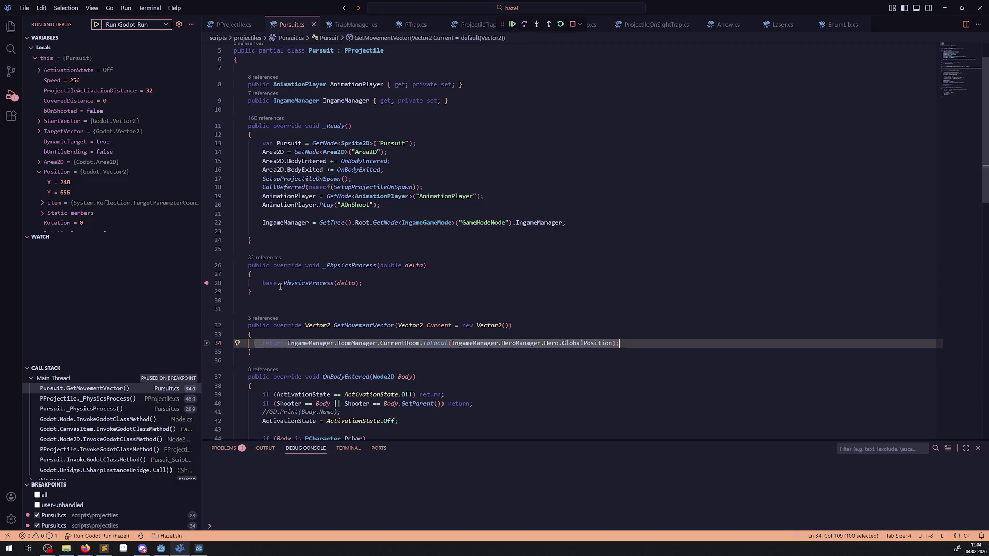
- Step out of GetMovementVector, step over to PProjectile line 52, and check DeltaPos (about 249, 660)
left_click(549, 24)
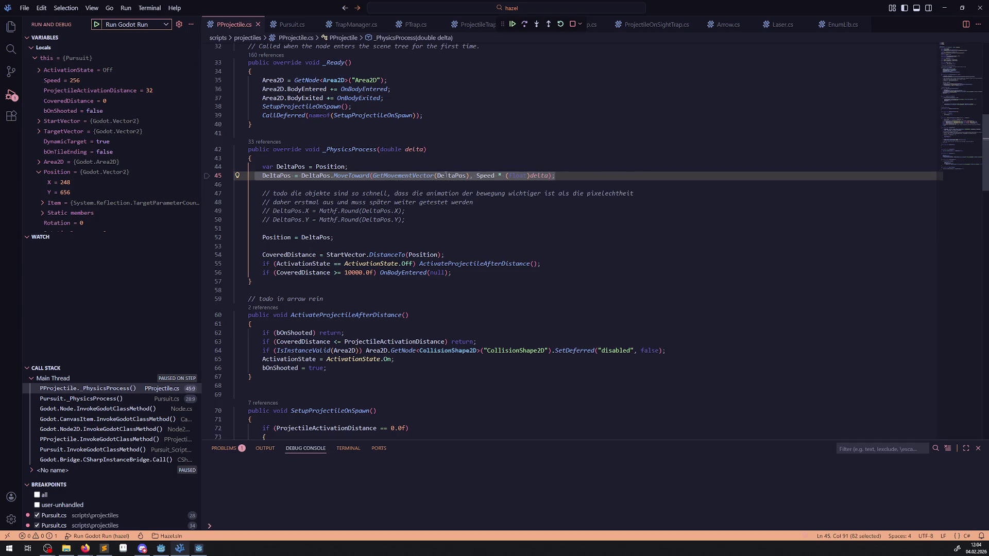
mouse_move(447, 176)
mouse_move(287, 167)
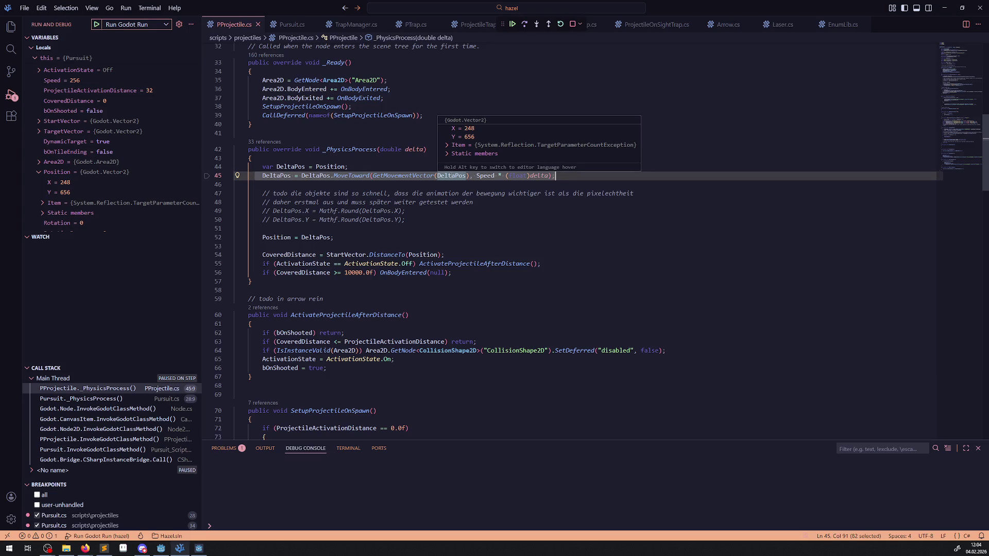
left_click(525, 24)
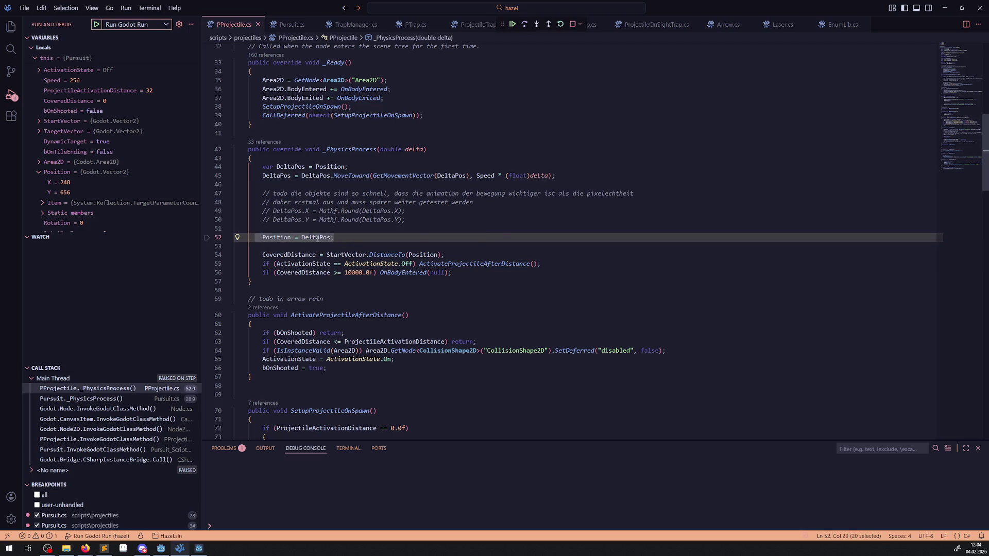
mouse_move(329, 238)
- Continue through the breakpoints checking CoveredDistance in Variables, then stop the debug session
left_click(512, 24)
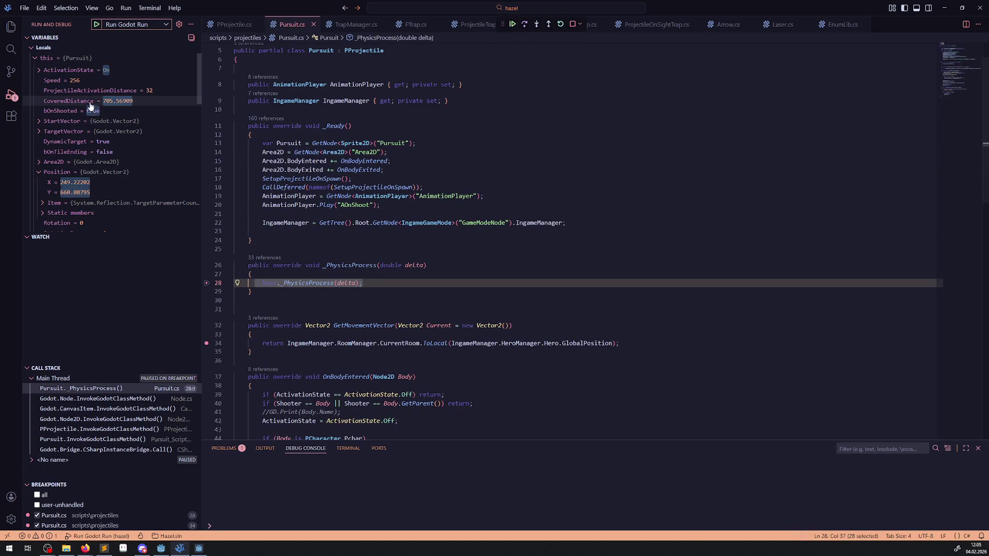
mouse_move(126, 105)
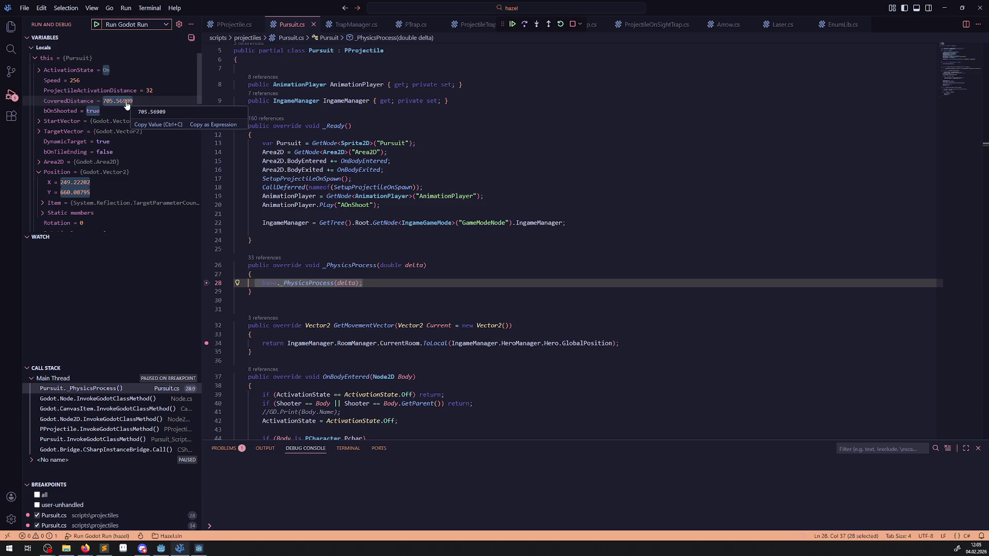
scroll(118, 149, "down", 5)
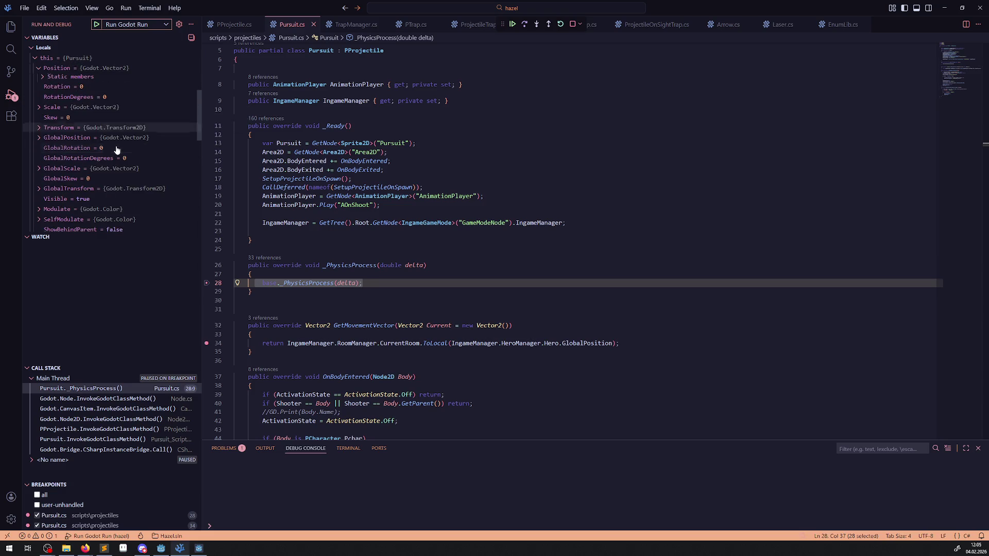
scroll(117, 149, "up", 3)
left_click(513, 25)
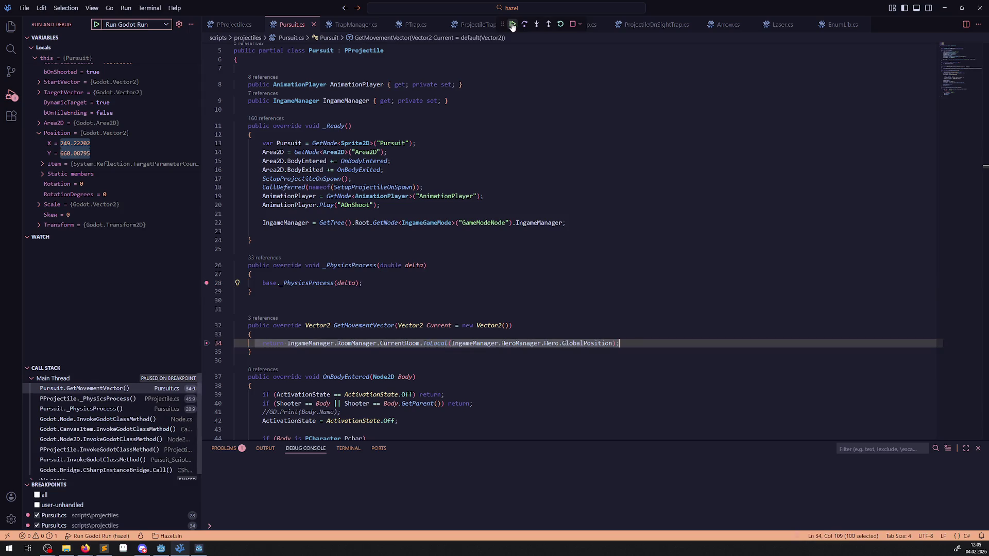
left_click(512, 25)
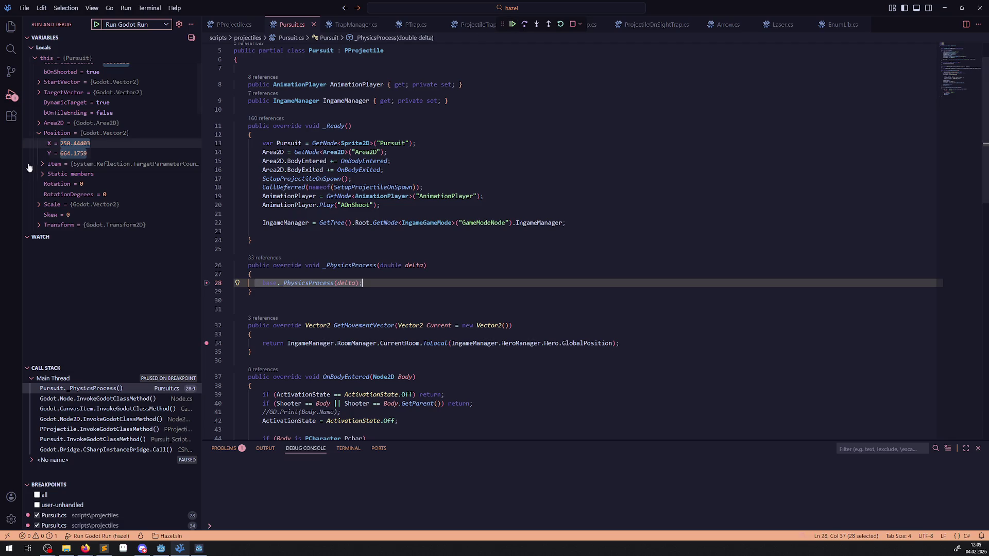
scroll(81, 191, "up", 2)
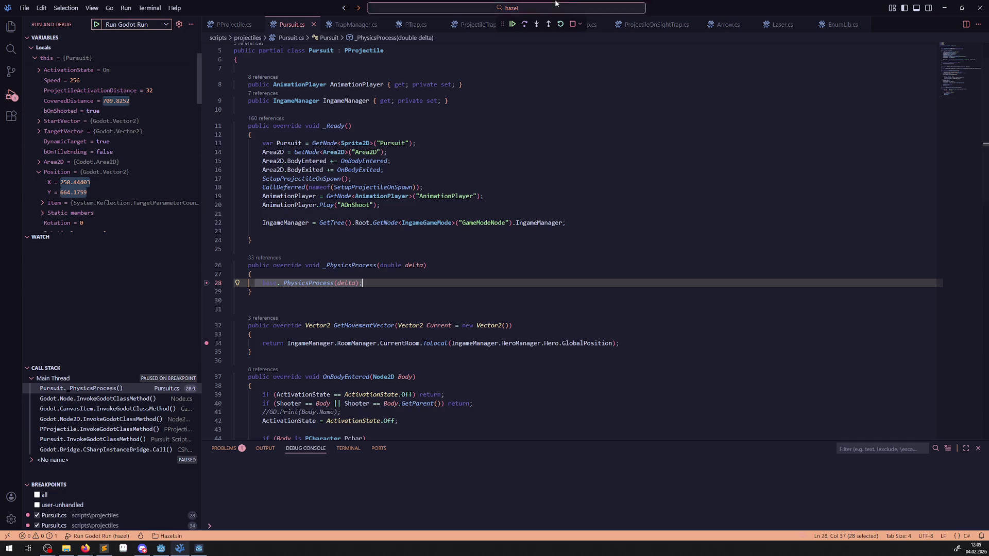
left_click(572, 25)
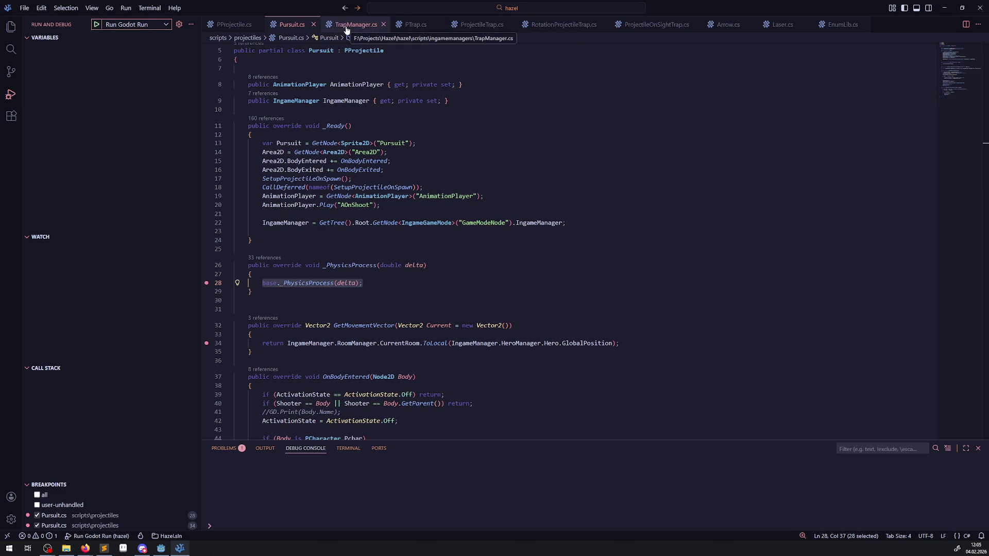
- Set a breakpoint on ProjectileTrap.cs line 62 and start a new Godot debug run
left_click(482, 24)
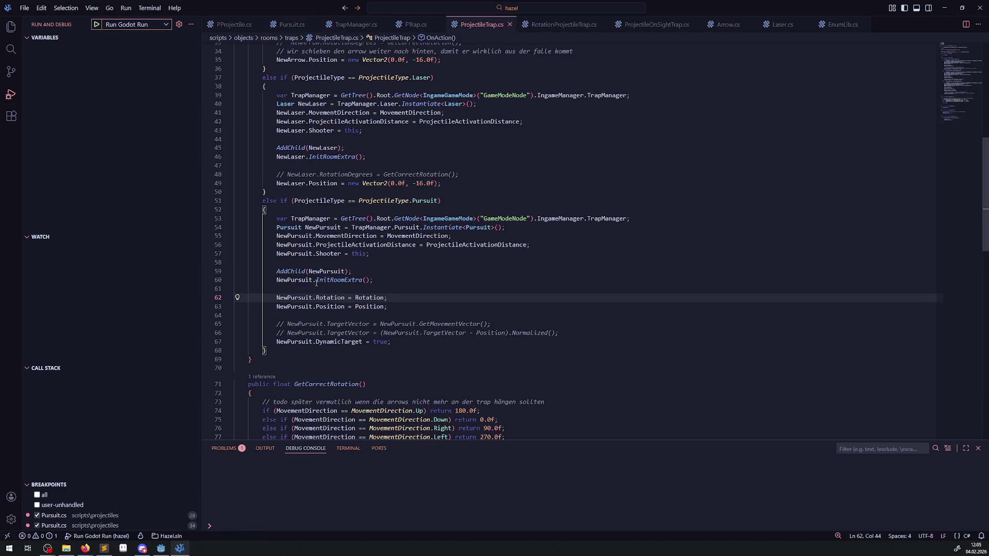
mouse_move(316, 281)
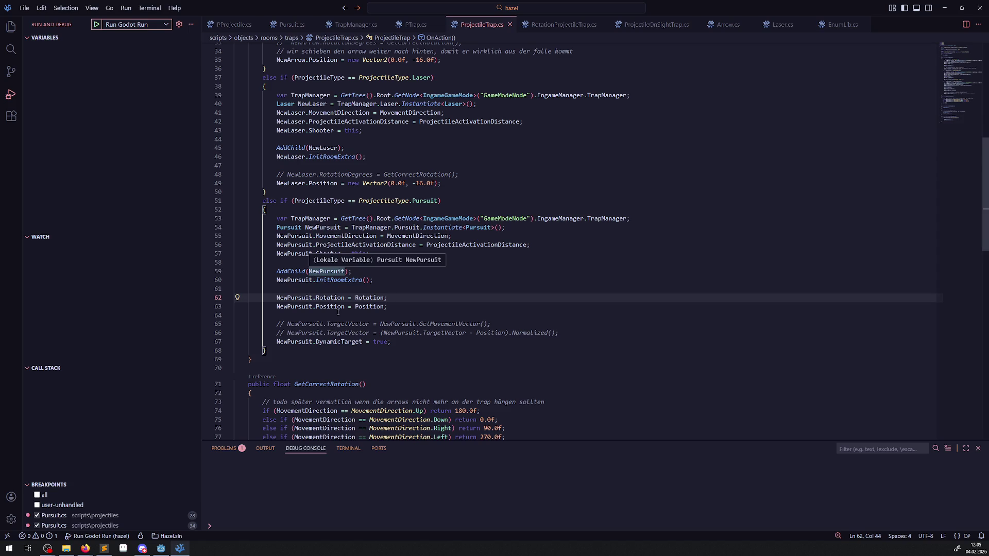
double_click(370, 307)
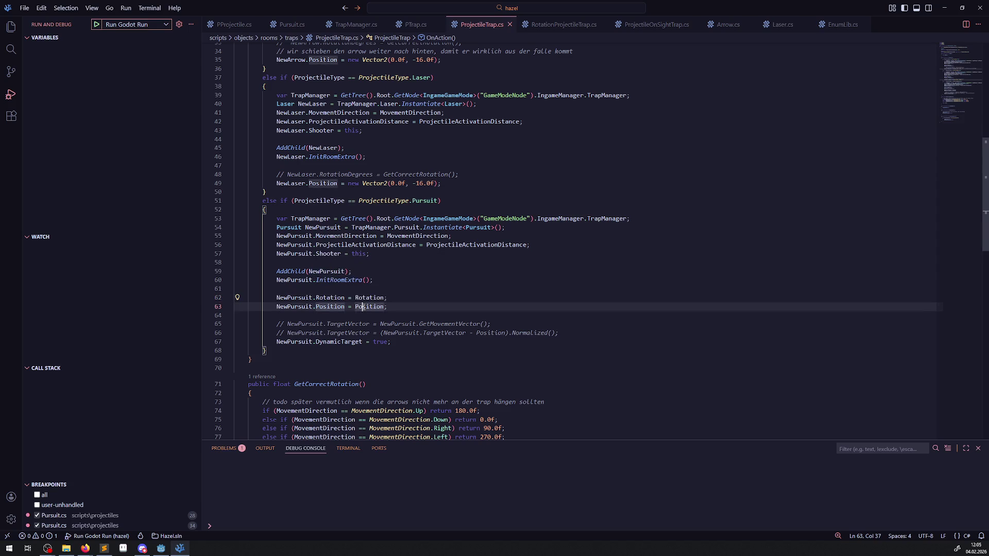
left_click(207, 297)
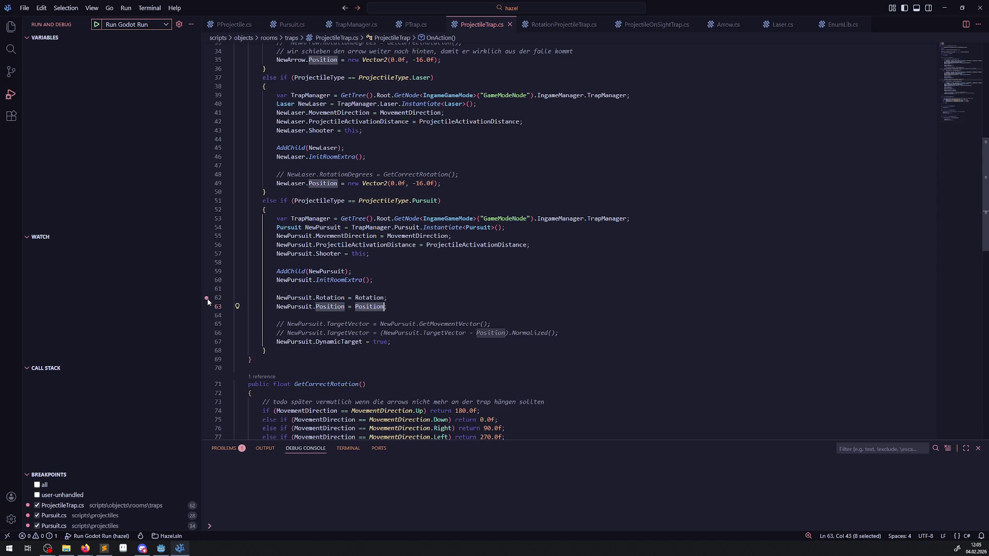
left_click(97, 25)
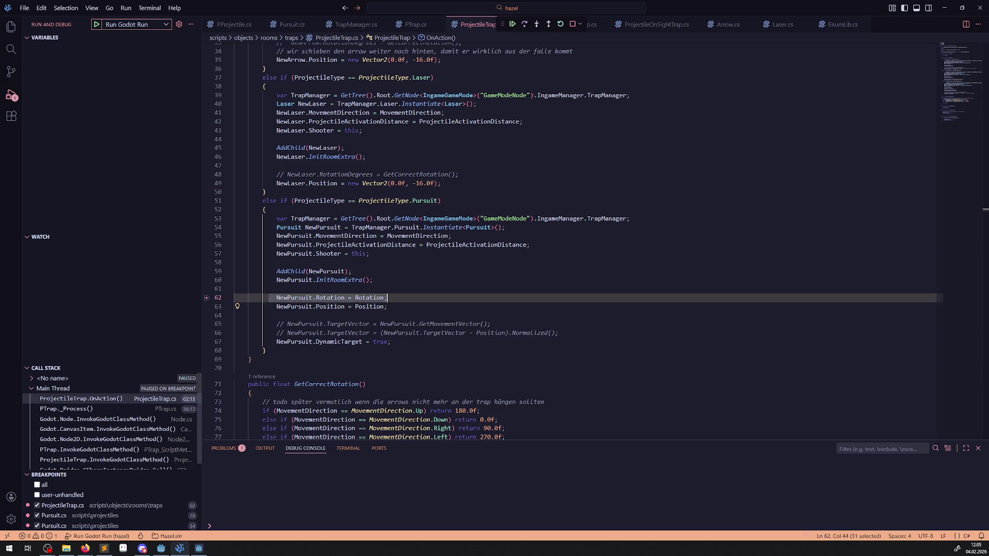
- Inspect the trap's fields in Variables, including its GlobalPosition and local Position
left_click(309, 289)
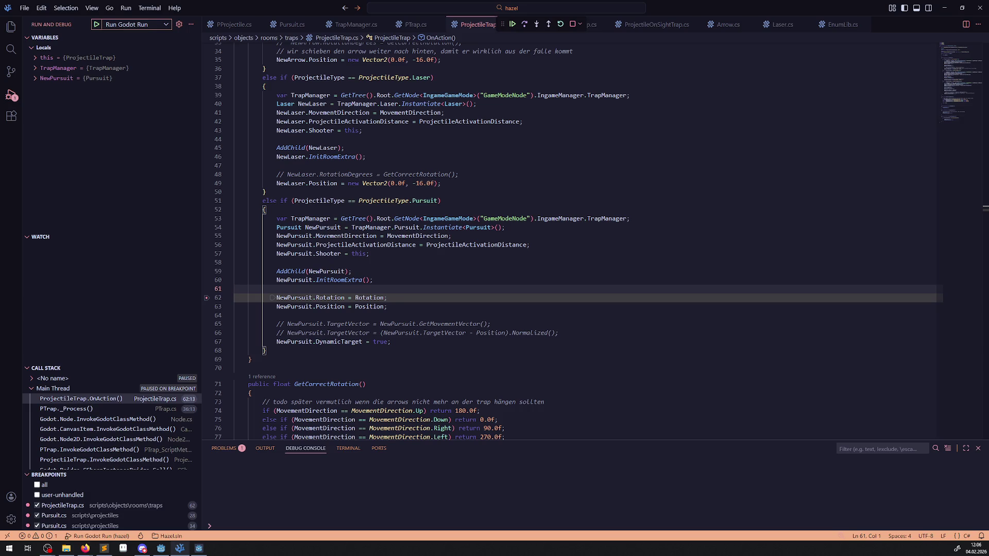
left_click(36, 58)
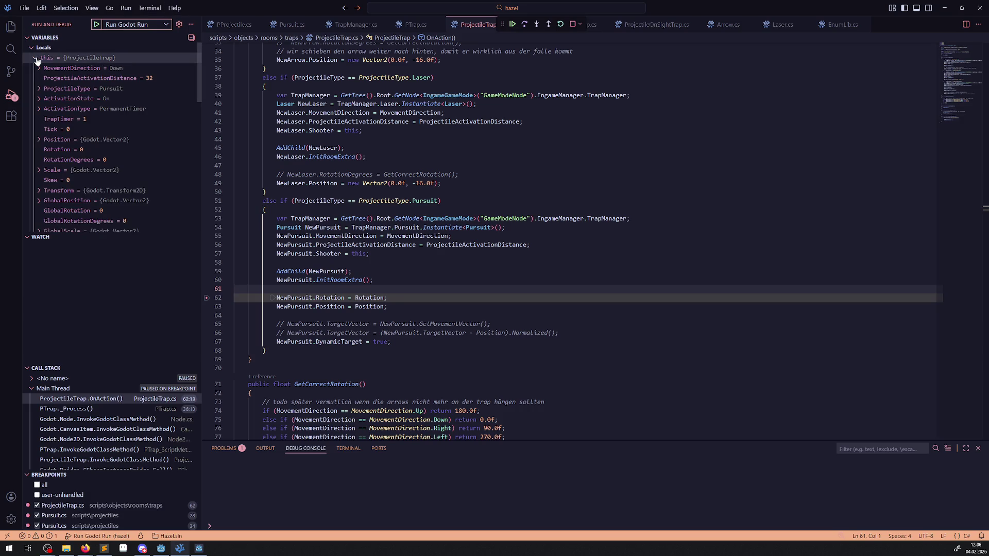
left_click(35, 58)
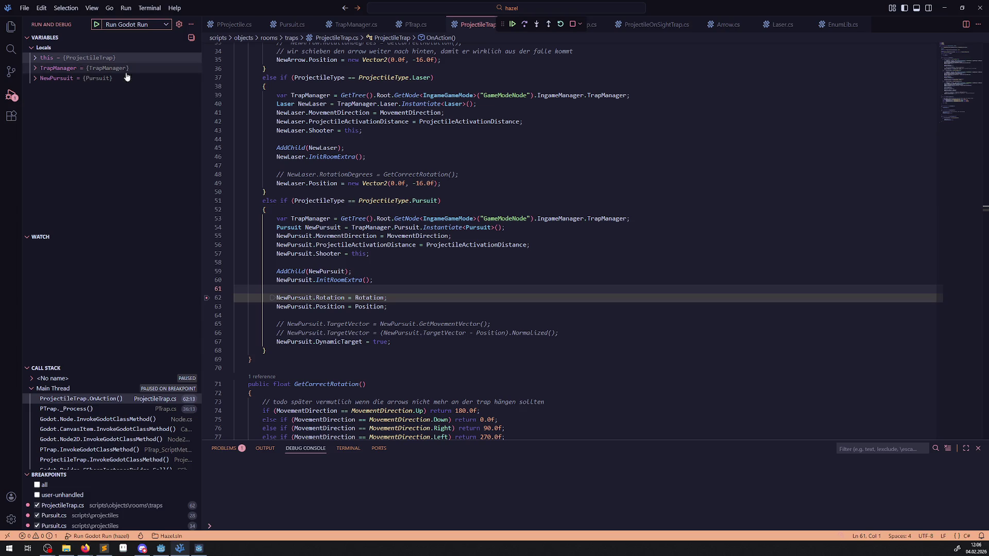
left_click(35, 58)
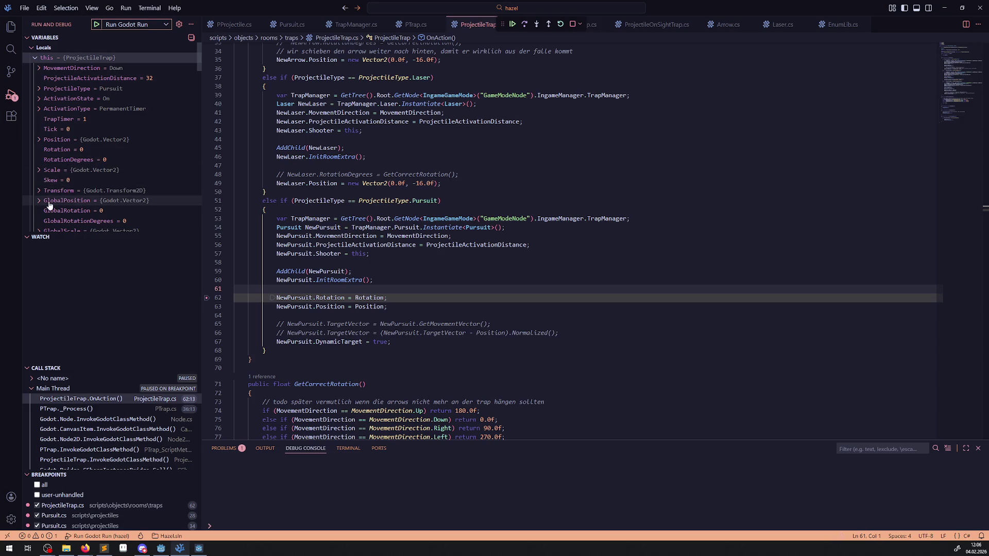
left_click(38, 201)
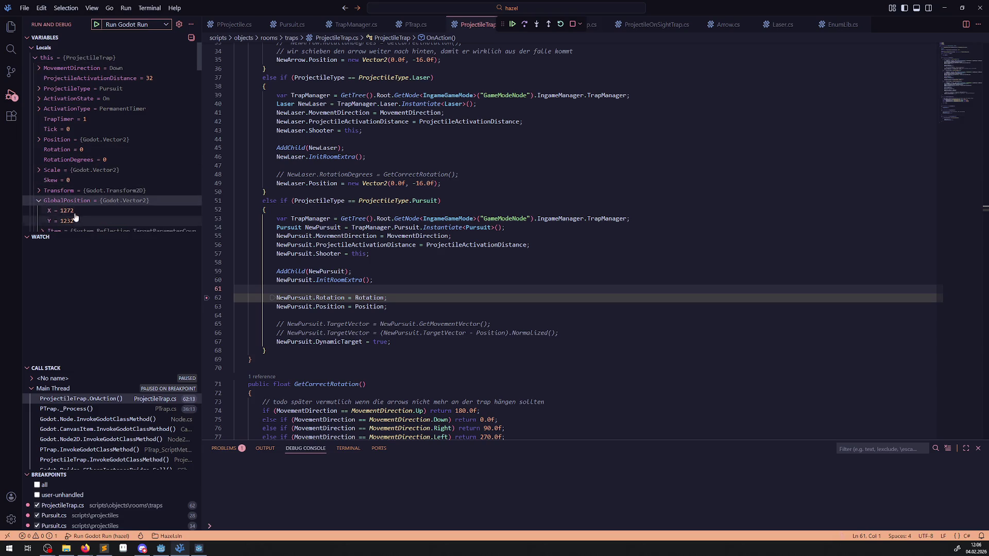
scroll(39, 203, "down", 2)
left_click(40, 102)
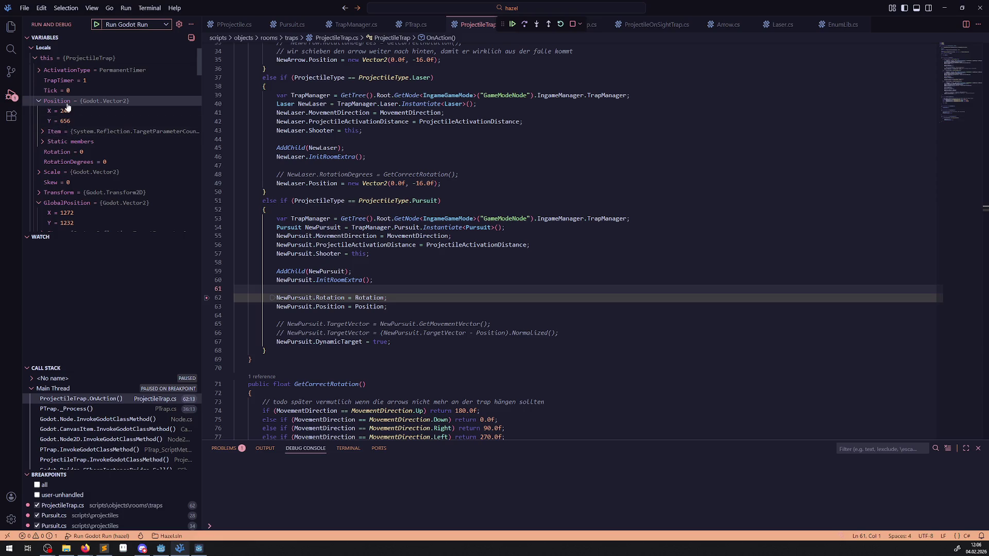
mouse_move(70, 126)
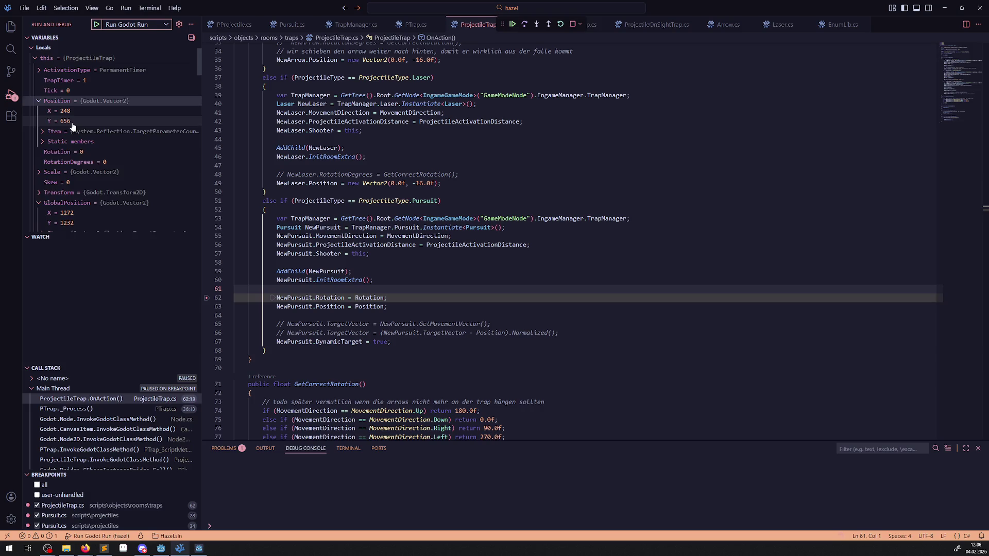
scroll(73, 129, "up", 2)
mouse_move(68, 155)
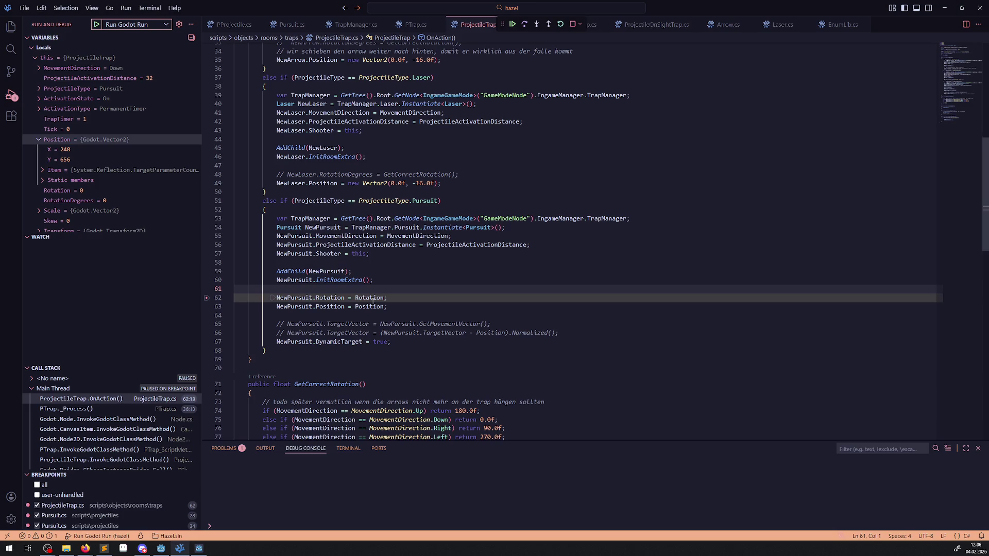
- Step over twice to line 67, inspect NewPursuit's fields, and stop debugging
mouse_move(373, 301)
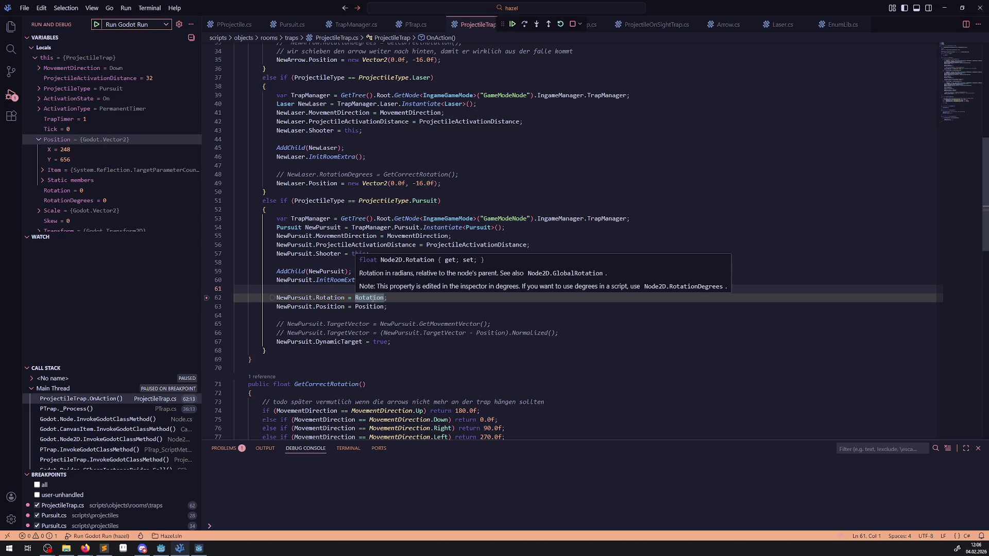
scroll(53, 185, "down", 4)
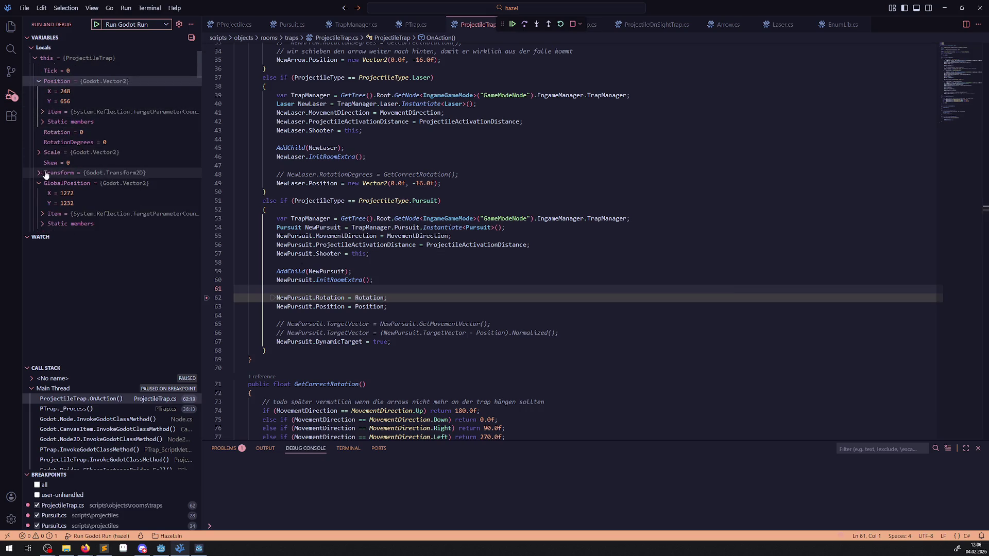
scroll(67, 180, "down", 3)
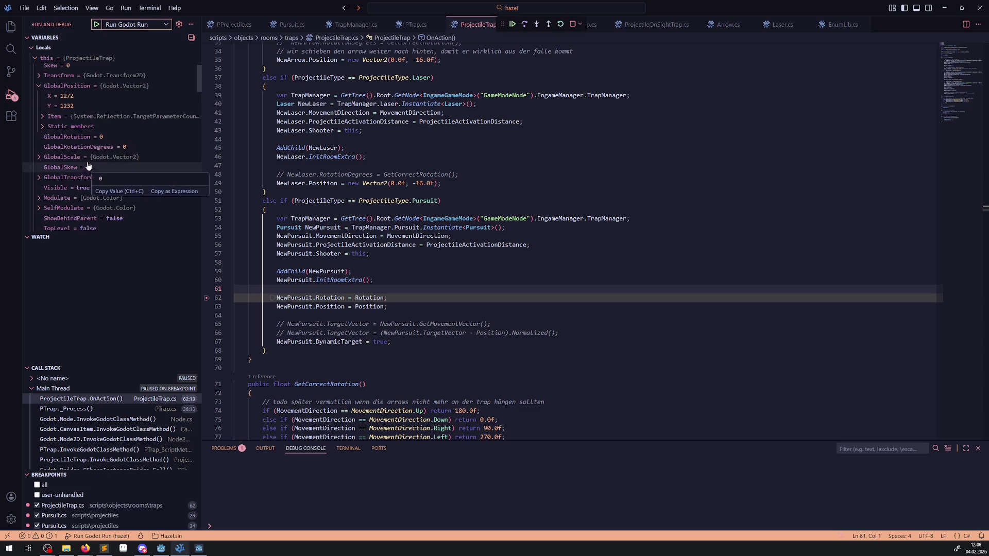
left_click(524, 25)
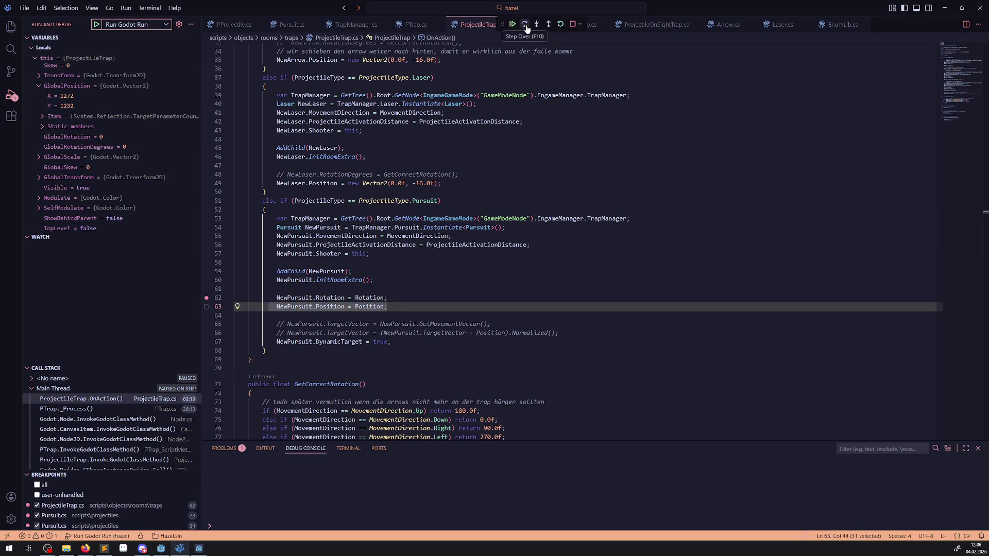
left_click(525, 25)
scroll(33, 126, "up", 5)
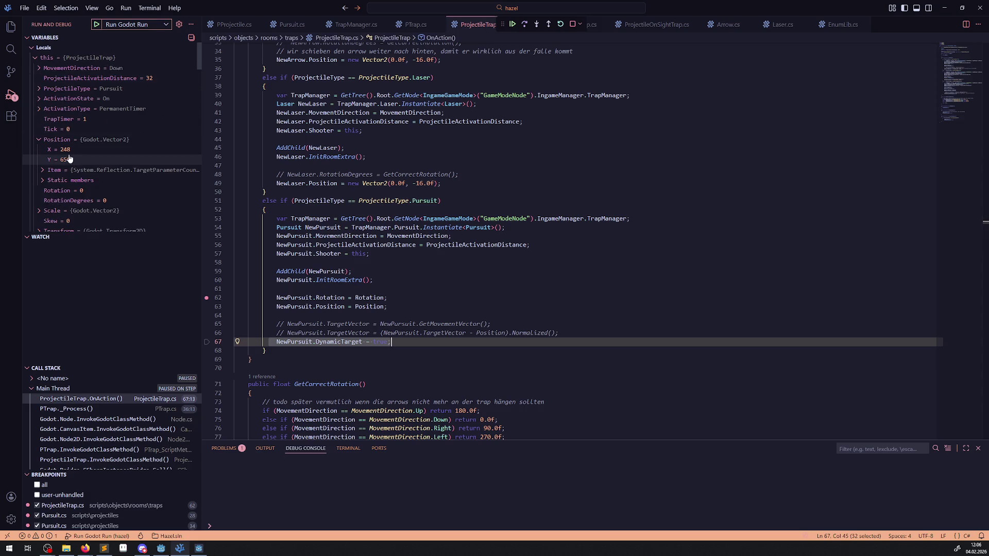
left_click(35, 58)
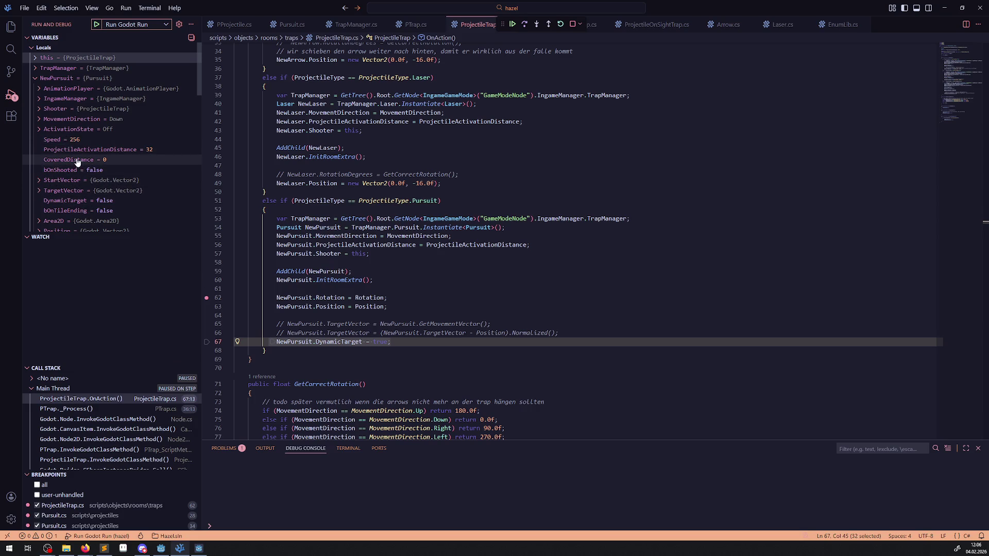
scroll(77, 163, "down", 3)
key("shift+F5")
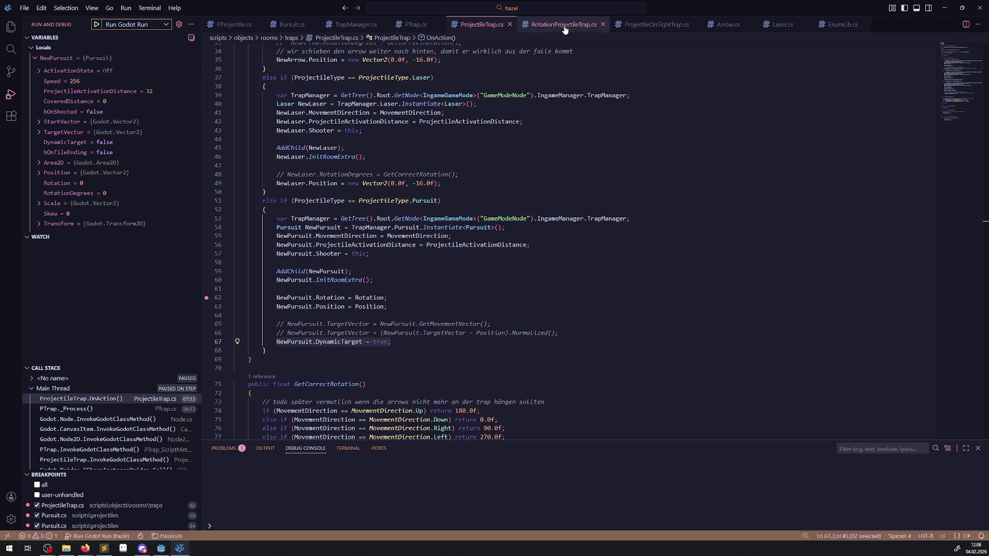
scroll(363, 194, "up", 1)
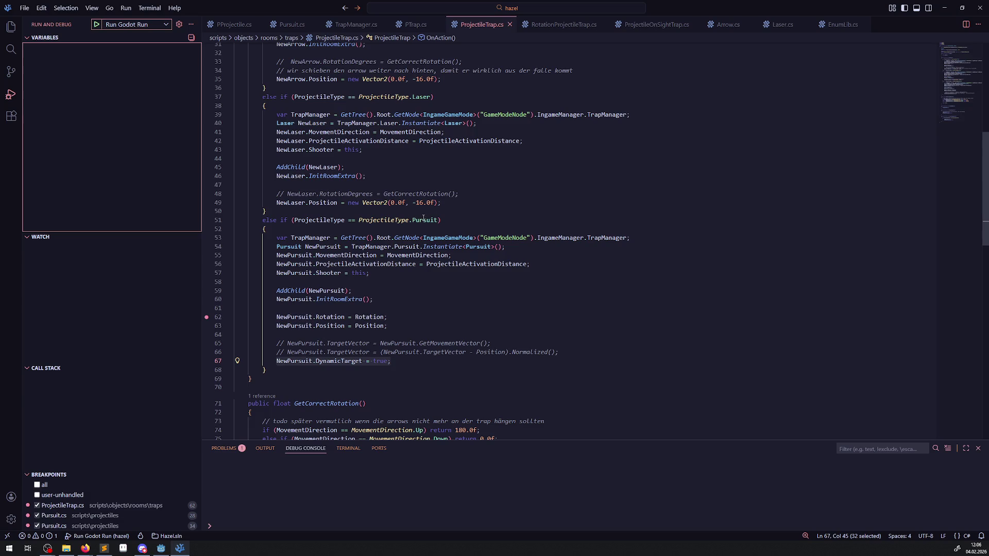
- Replace line 63's Pursuit position with line 49's laser statement, new Vector2(0.0f, -16.0f)
left_click_drag(442, 203, 384, 202)
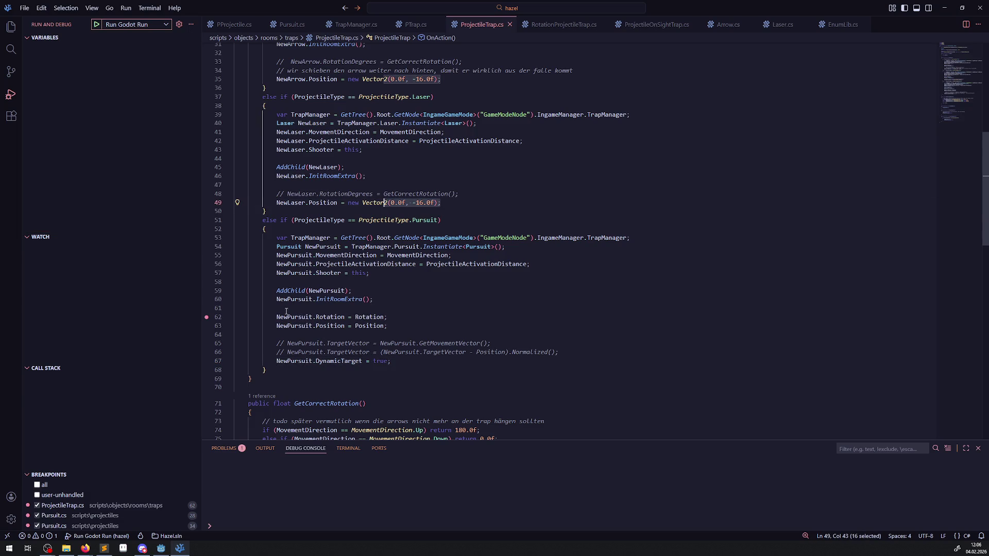
left_click(452, 204)
left_click_drag(451, 204, 266, 204)
key("ctrl+c")
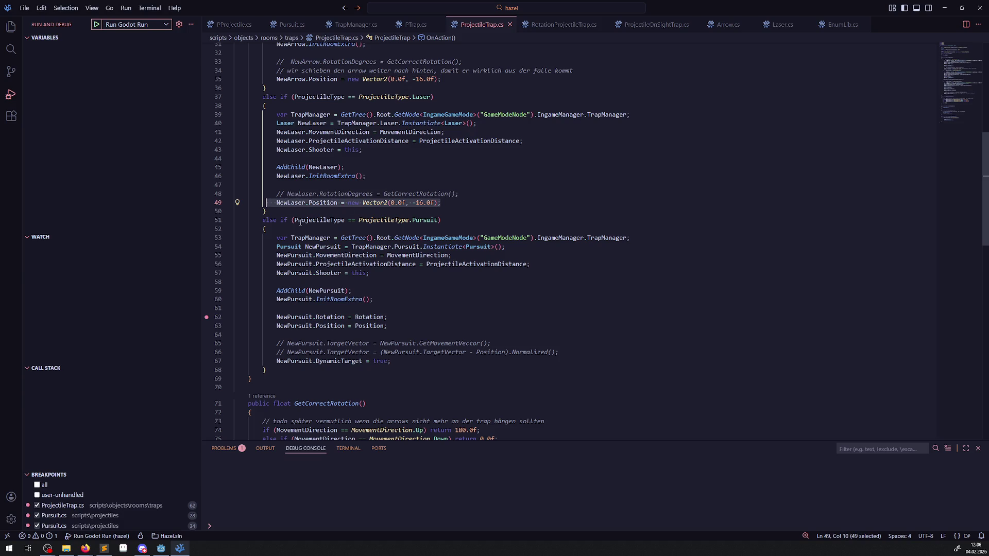
mouse_move(398, 325)
left_mouse_down()
mouse_move(260, 315)
mouse_move(303, 328)
mouse_move(276, 327)
left_mouse_up()
key("ctrl+v")
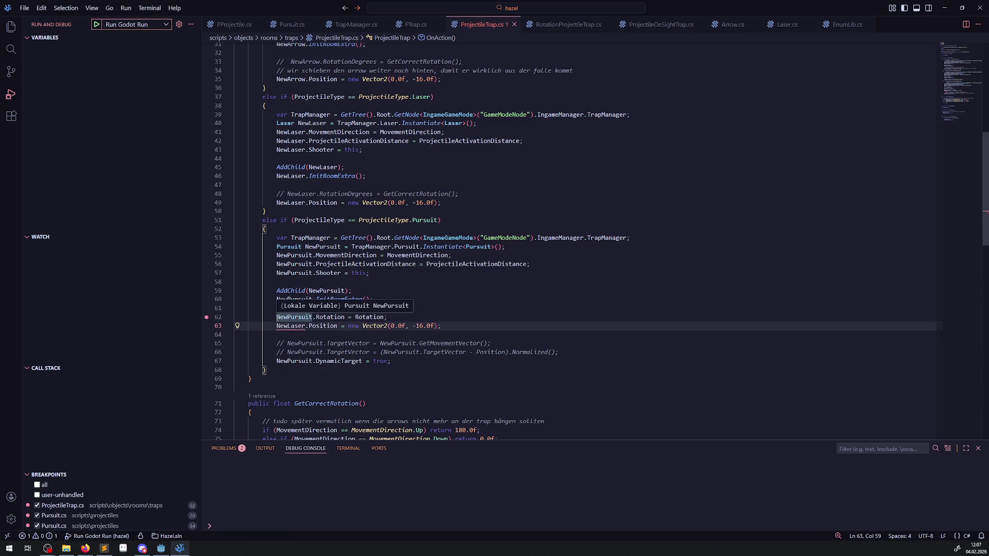
- Rename NewLaser to NewPursuit on line 63, then return to Godot
double_click(289, 317)
key("ctrl+c")
double_click(290, 326)
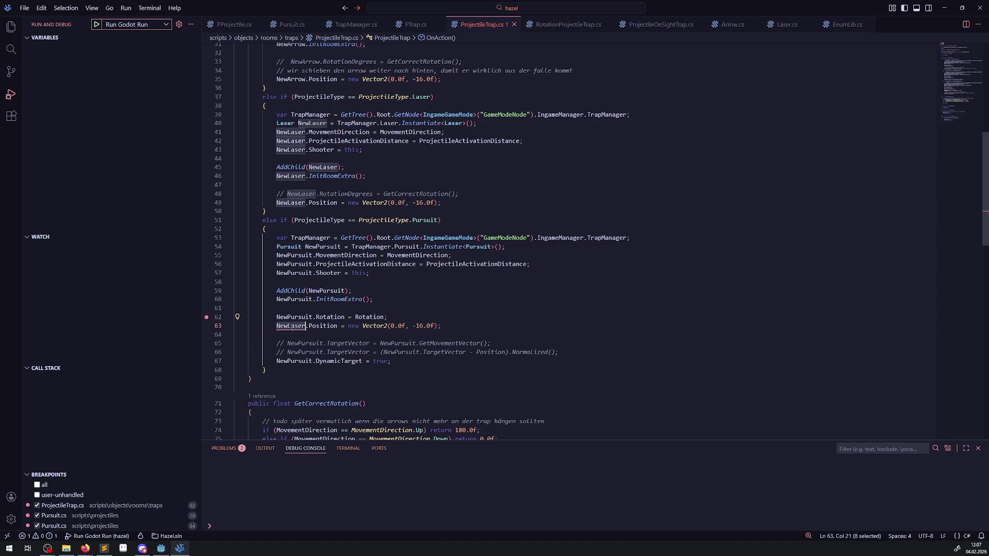
key("ctrl+v")
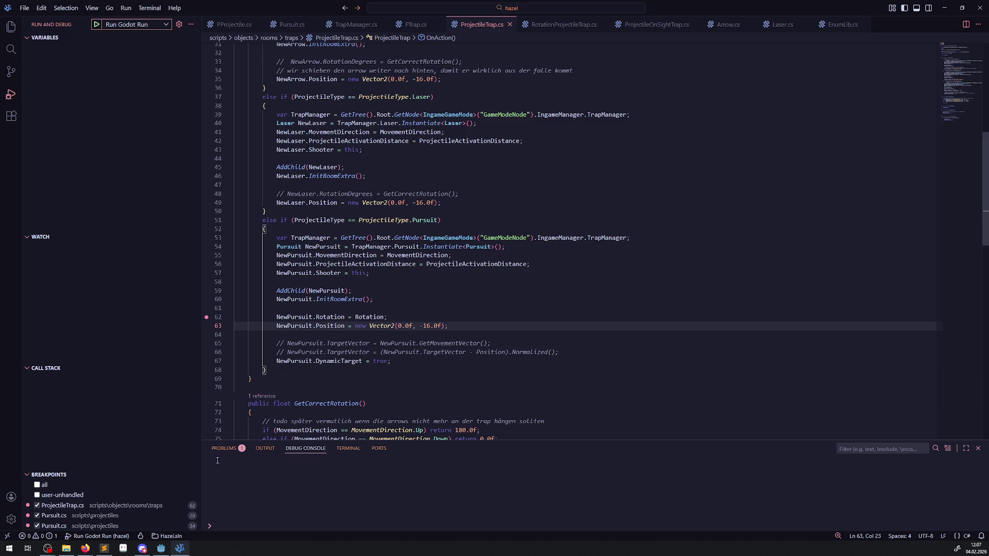
key("alt+Tab")
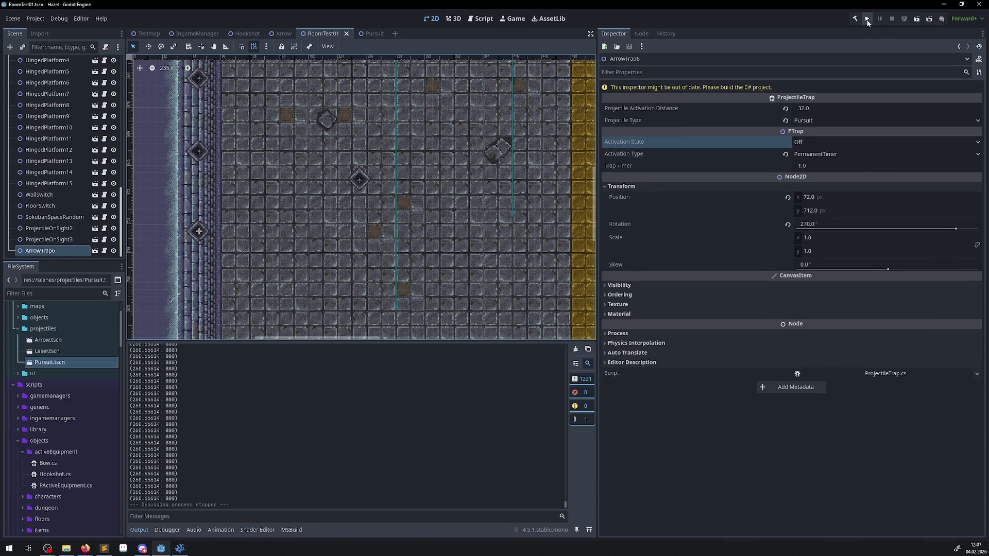
- Run the game, walk the hero up and left into the white-orb room, then pause
left_click(867, 20)
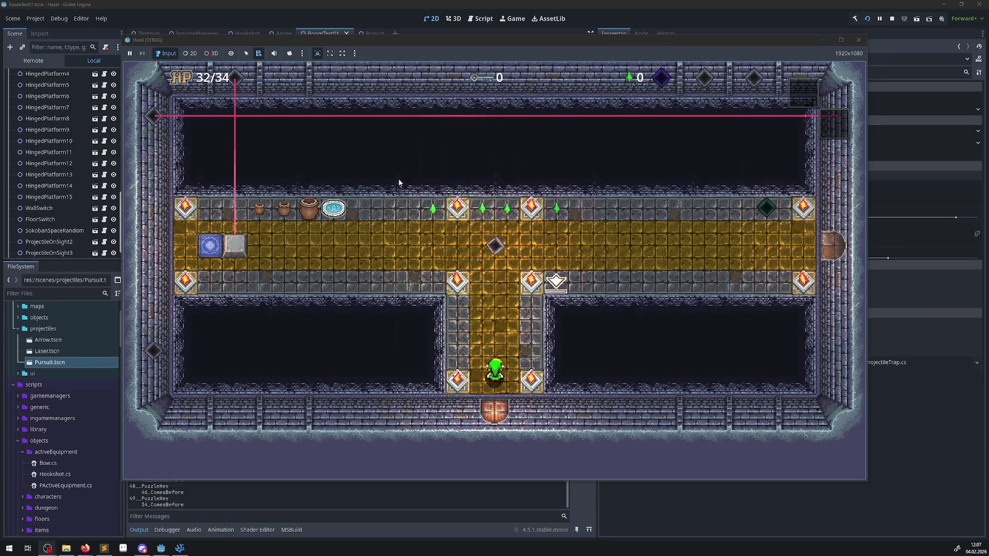
key("Up")
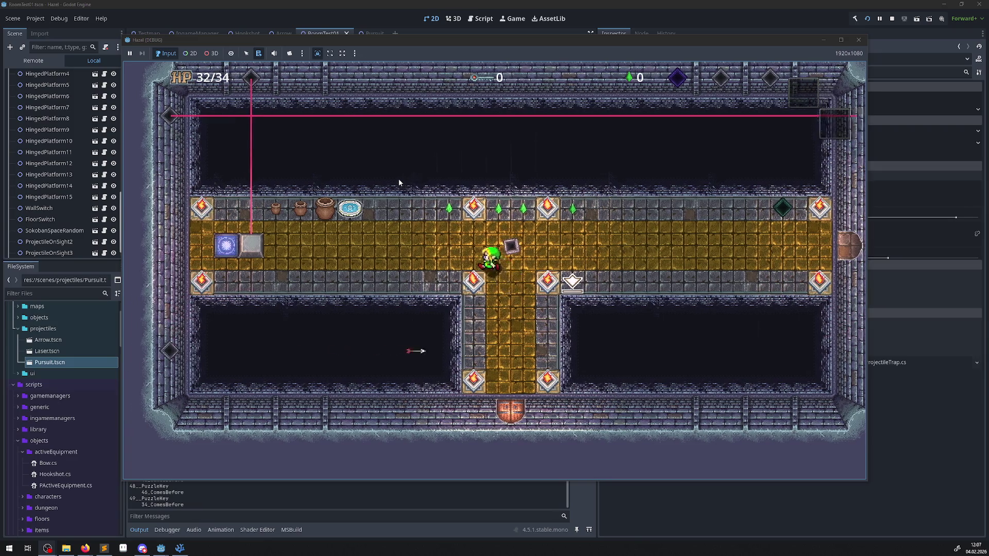
key("Left")
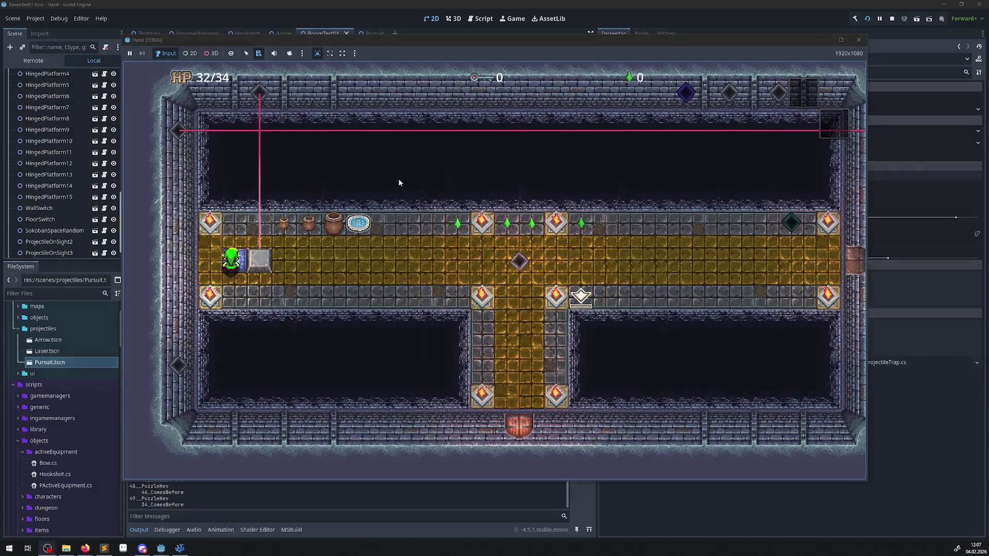
key("Up")
key("Right")
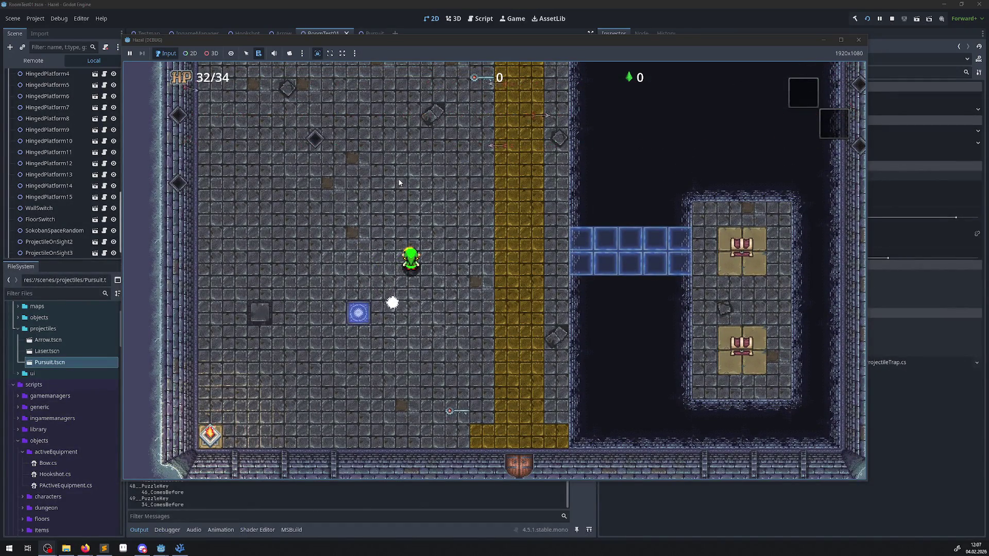
key("Up")
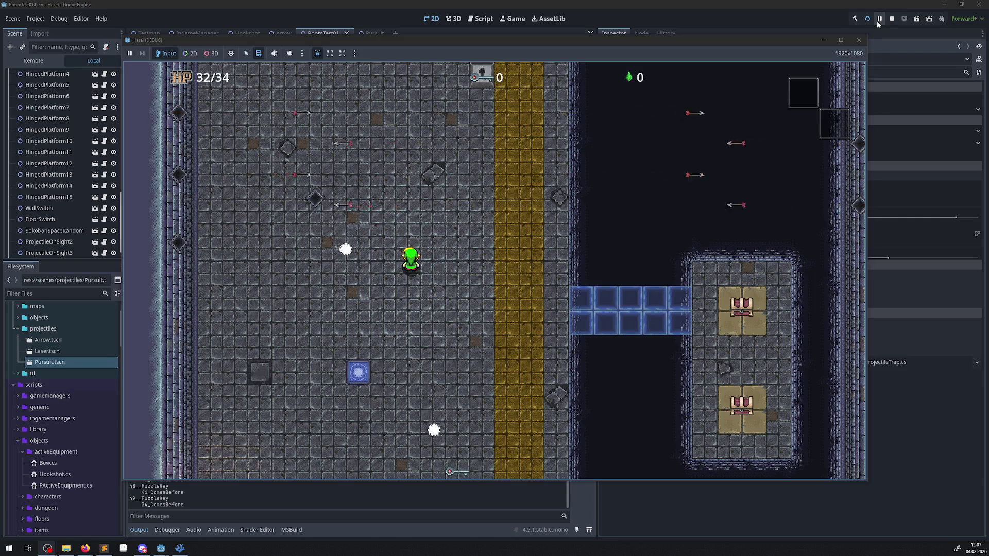
left_click(877, 21)
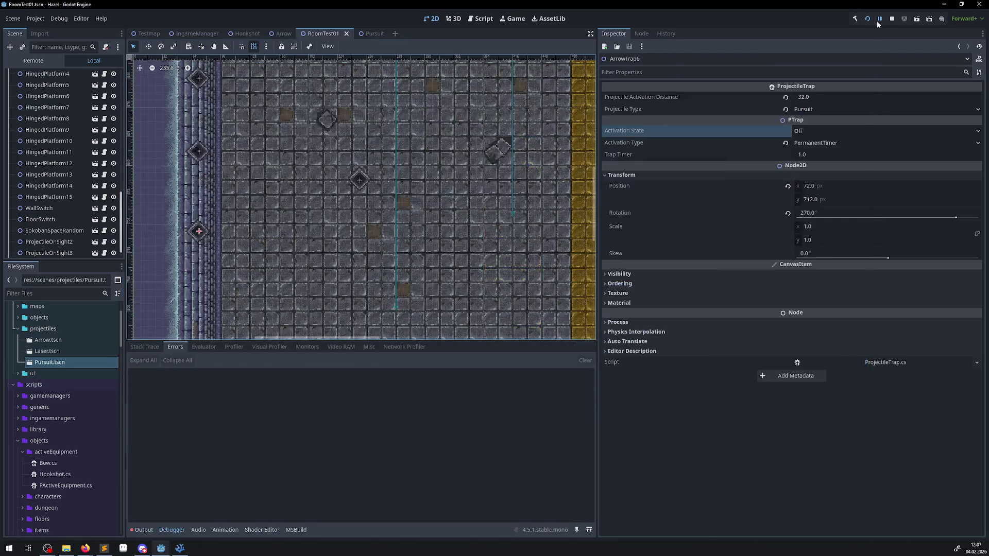
- Inspect GameModeNode in the live tree, stop, and toggle 'Make Game Workspace Floating on Next Play'
left_click(51, 62)
left_click(14, 98)
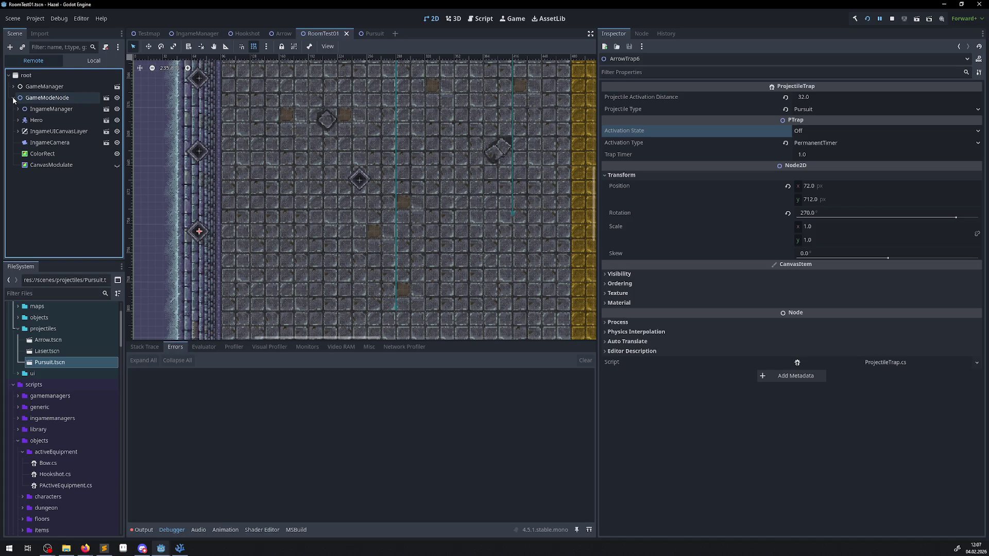
left_click(888, 23)
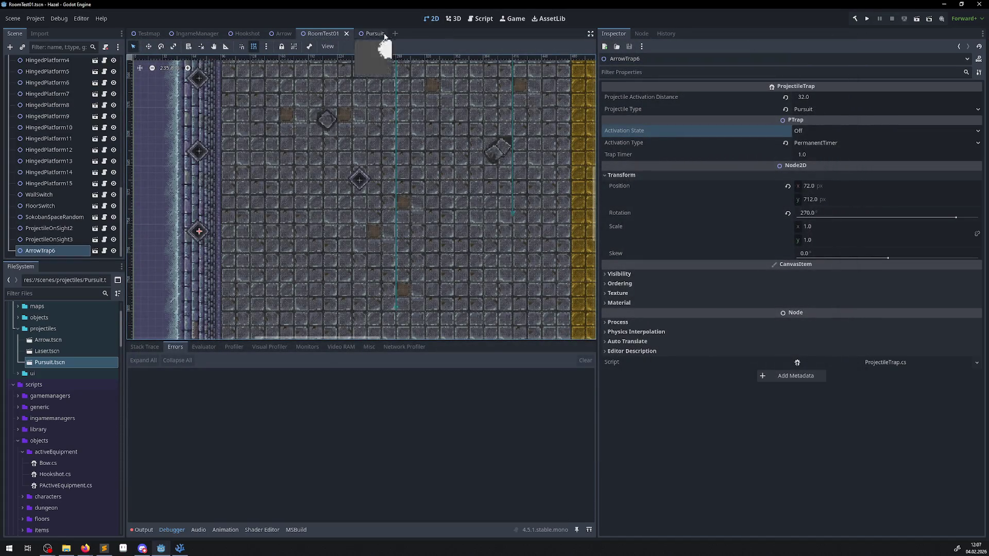
left_click(510, 19)
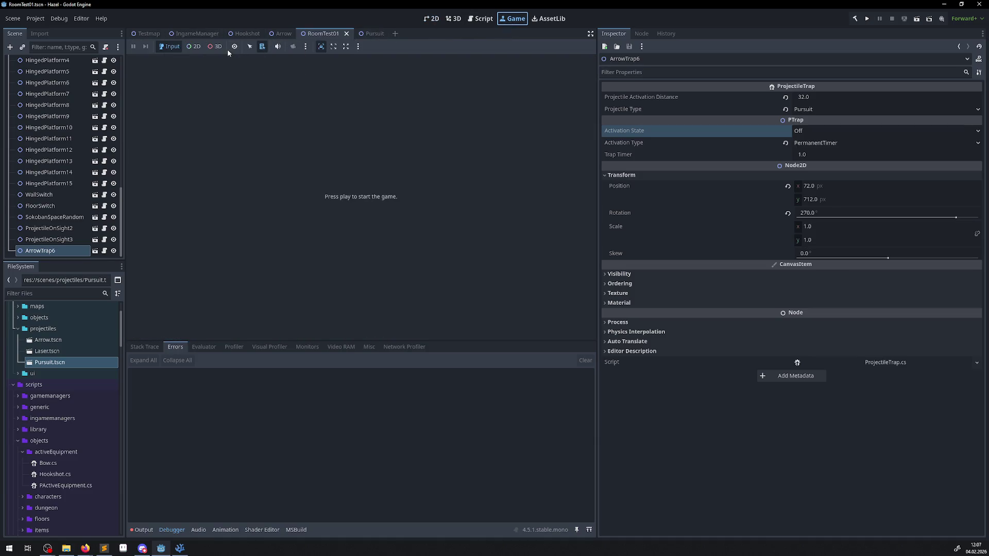
left_click(362, 47)
left_click(358, 70)
- Rerun the game embedded in the Game view, walk left, and switch to 2D node selection
left_click(867, 19)
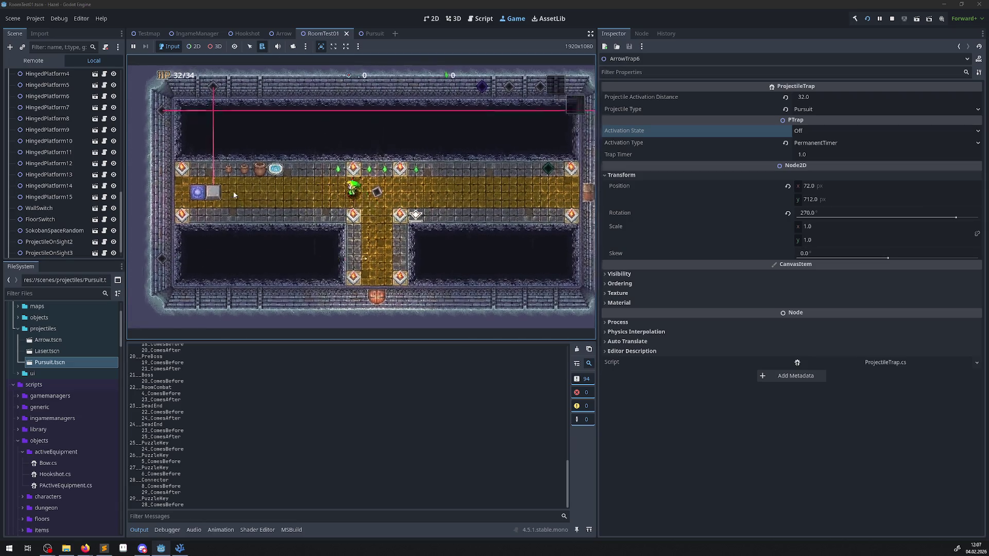
key("Left")
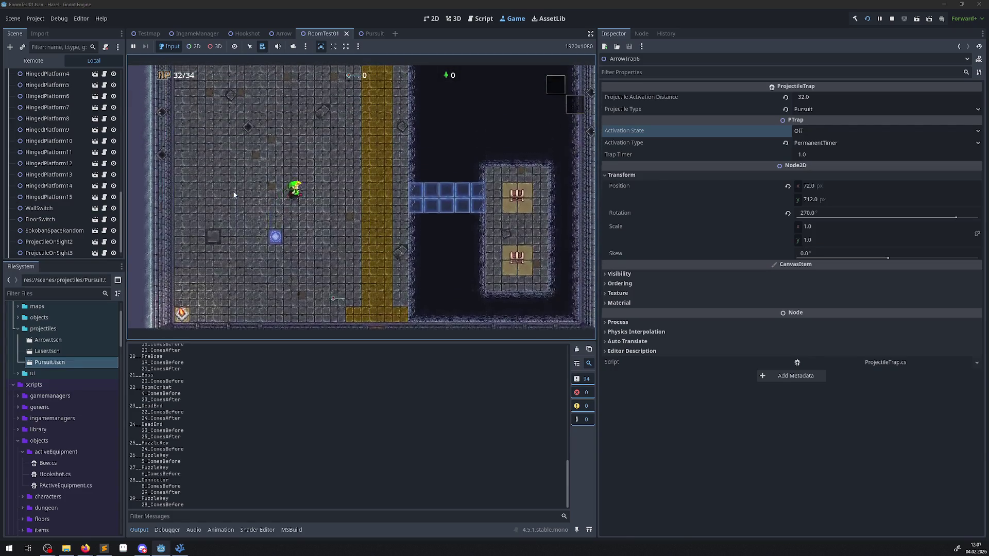
left_click(134, 47)
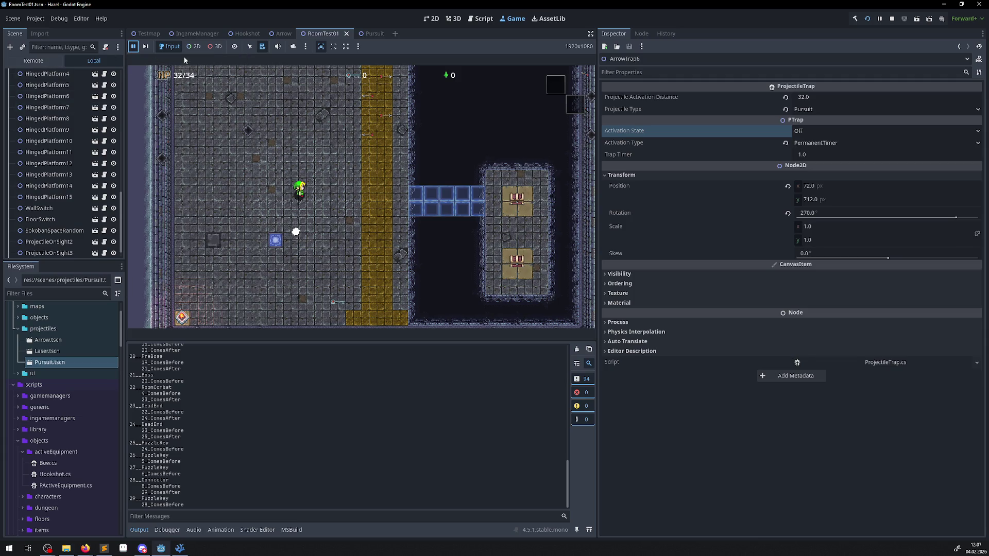
left_click(133, 47)
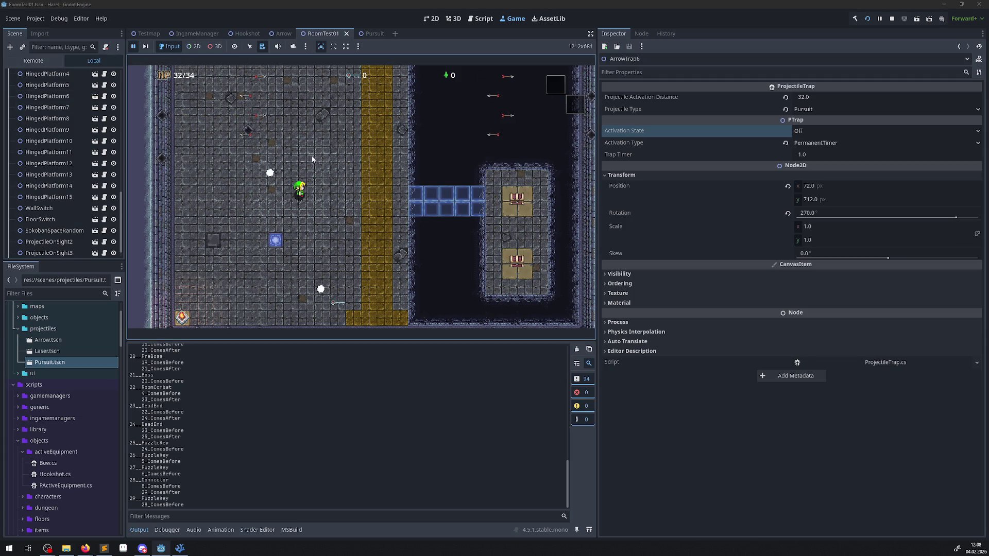
left_click(194, 46)
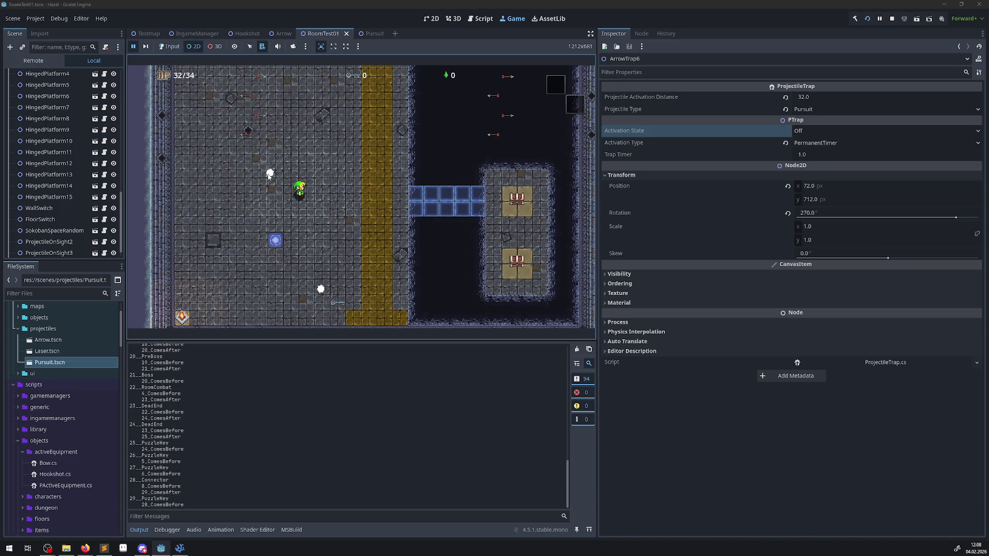
- Pick the white orb's Pursuit node in the remote tree and set its Speed to 2.0
right_click(269, 173)
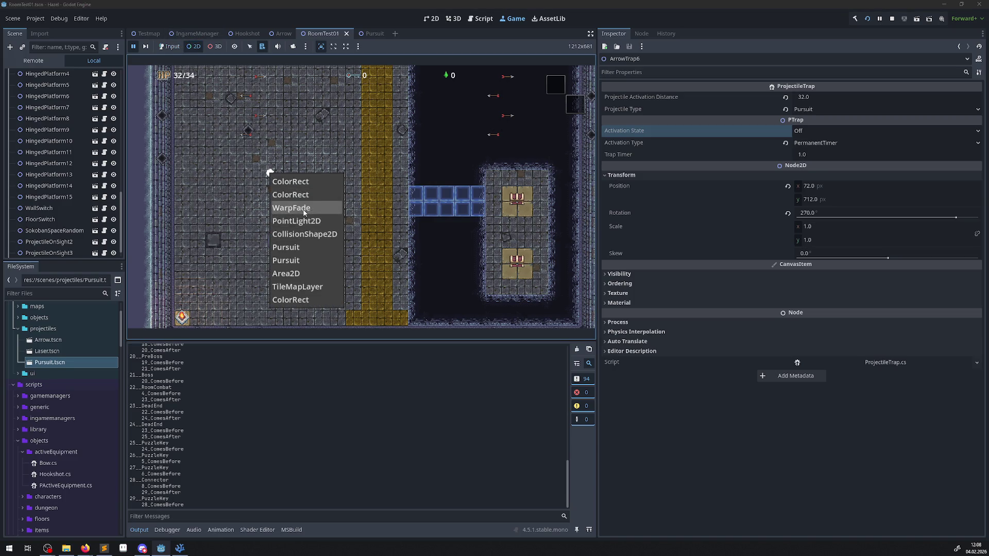
left_click(298, 253)
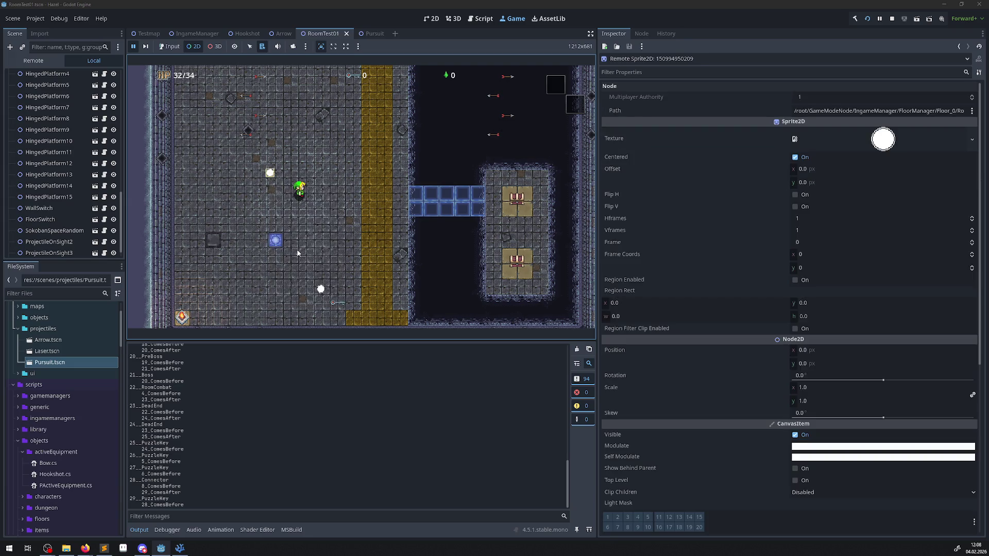
left_click(34, 63)
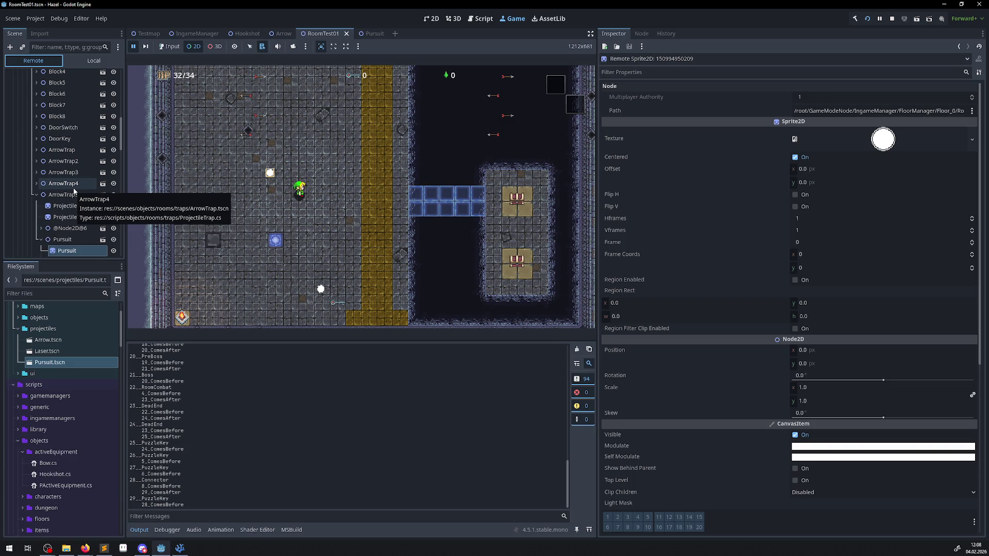
left_click(71, 240)
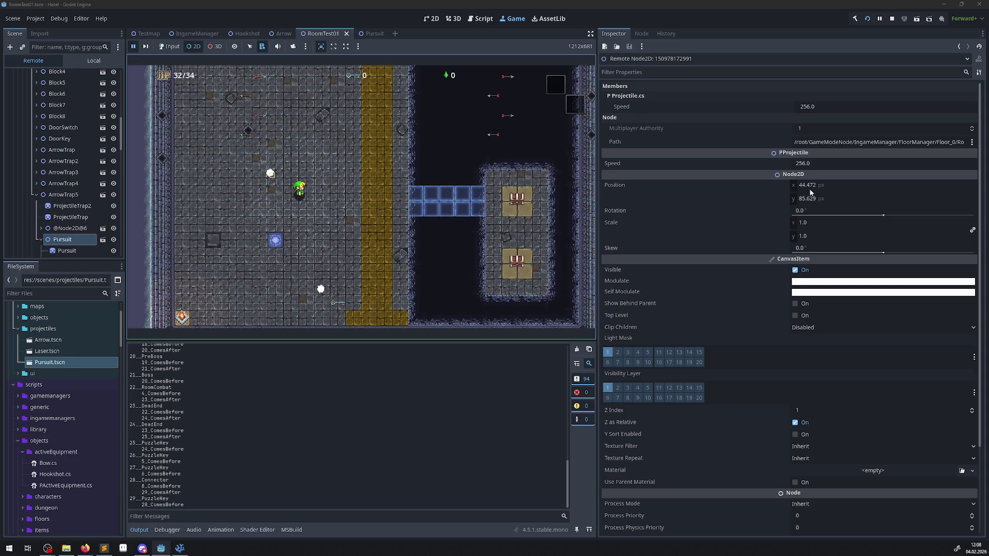
mouse_move(818, 195)
left_click(117, 241)
left_click(253, 118)
scroll(84, 163, "down", 3)
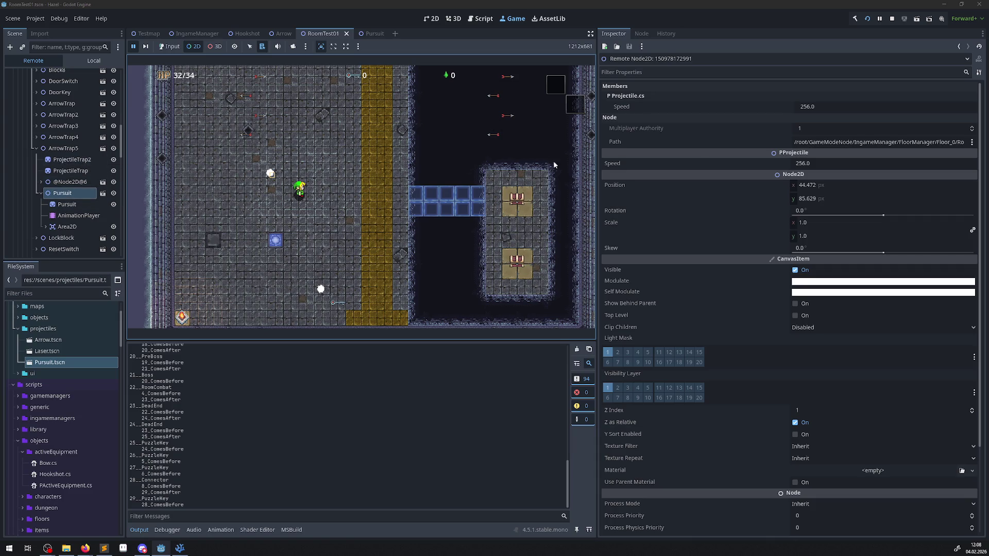
left_click(817, 106)
type("2")
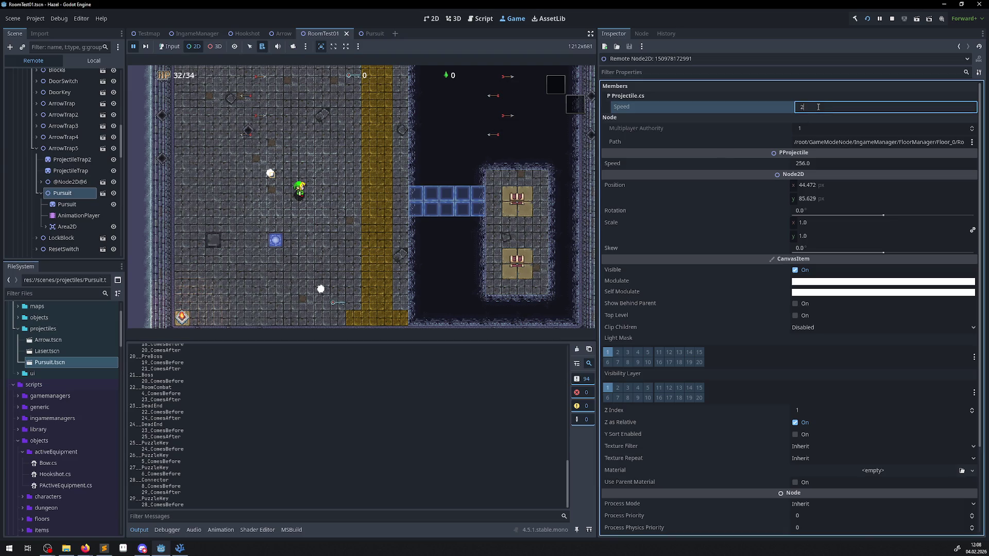
key("Return")
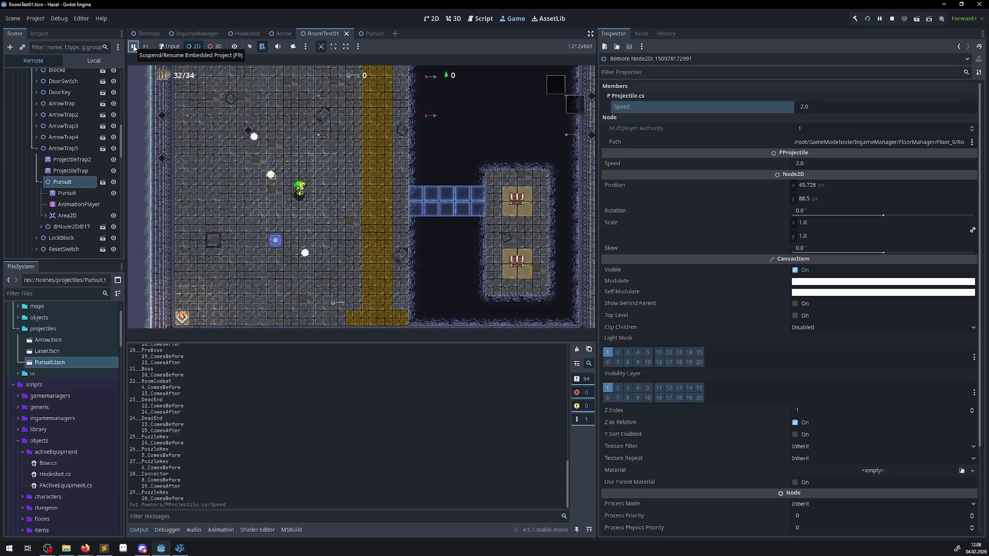
- Resume play, walk the hero up and left among the slowed orbs, then stop the game
left_click(351, 151)
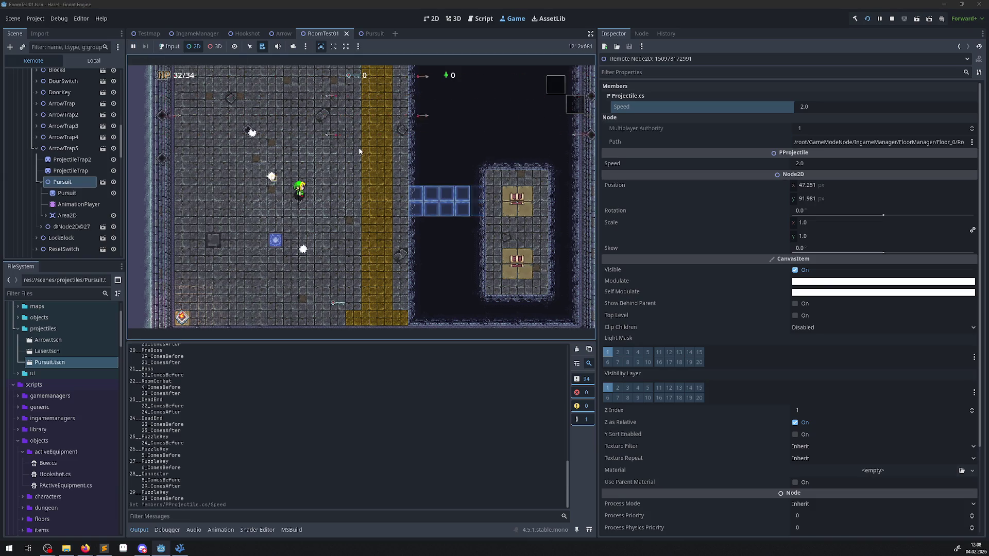
right_click(332, 205)
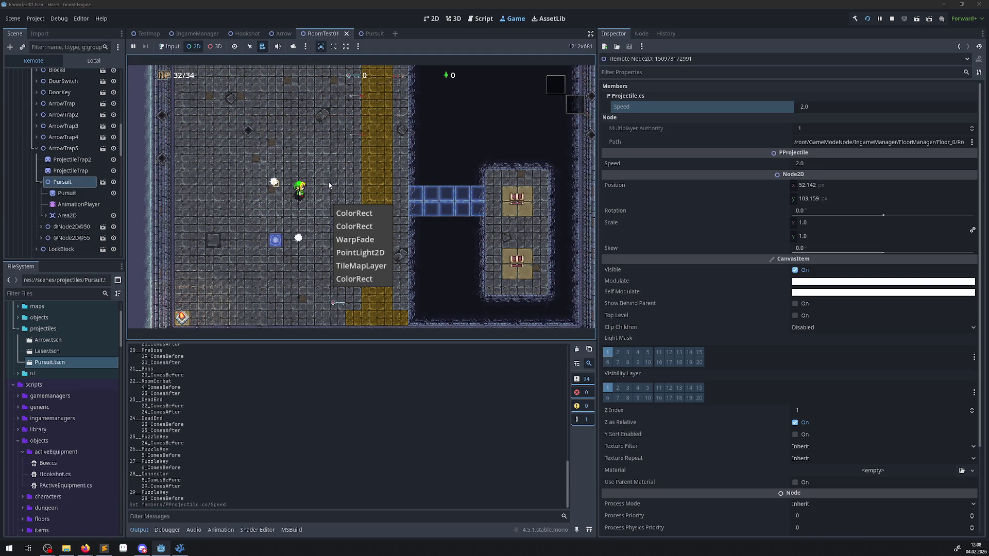
left_click(203, 50)
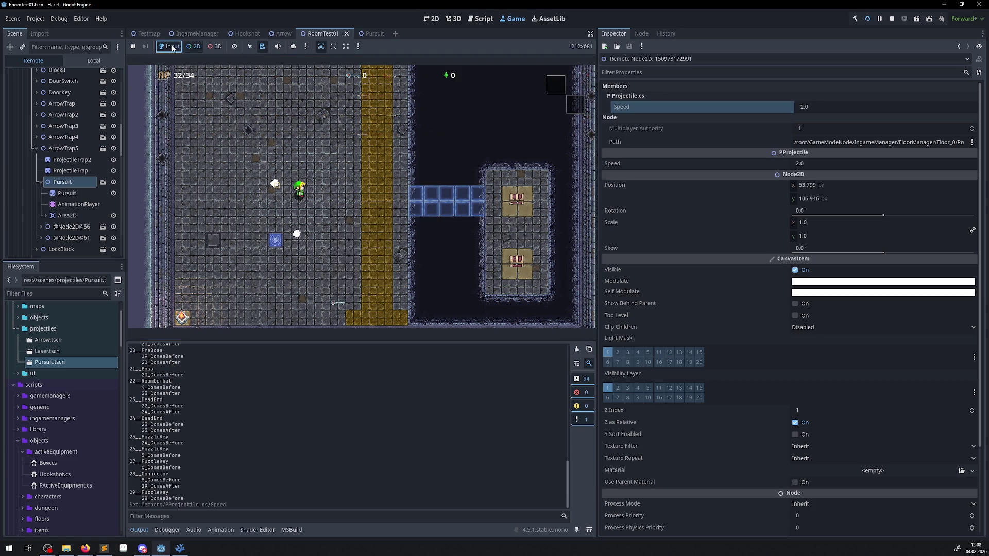
key("Up")
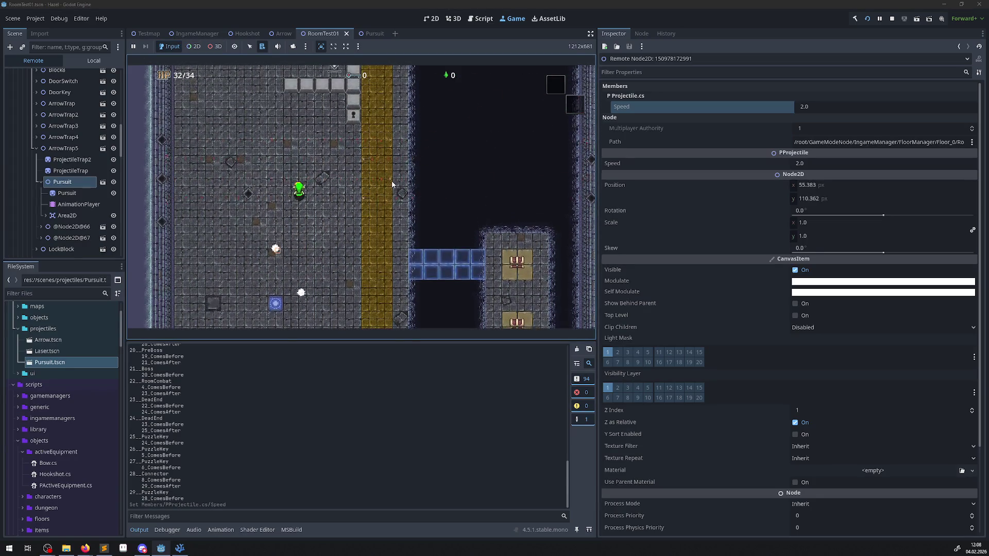
key("Left")
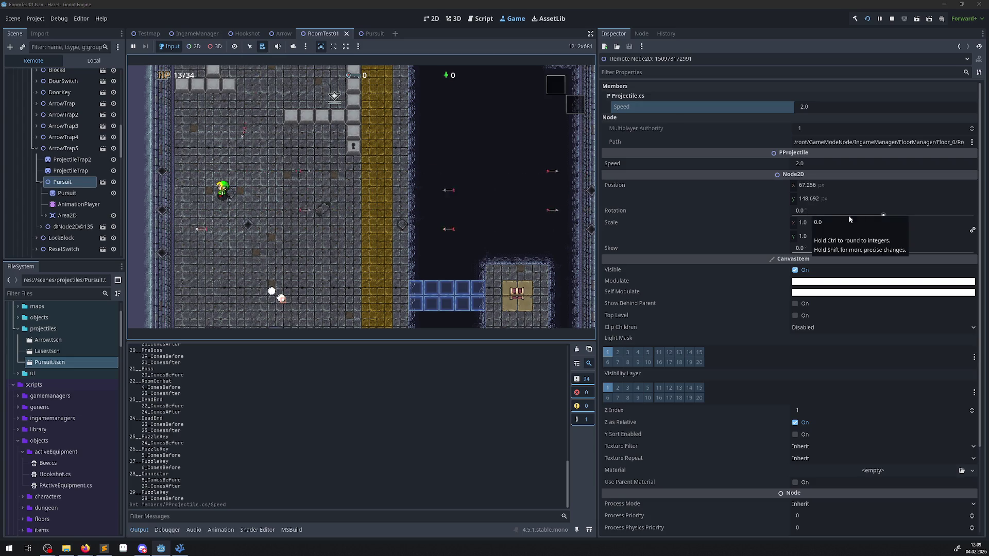
mouse_move(843, 214)
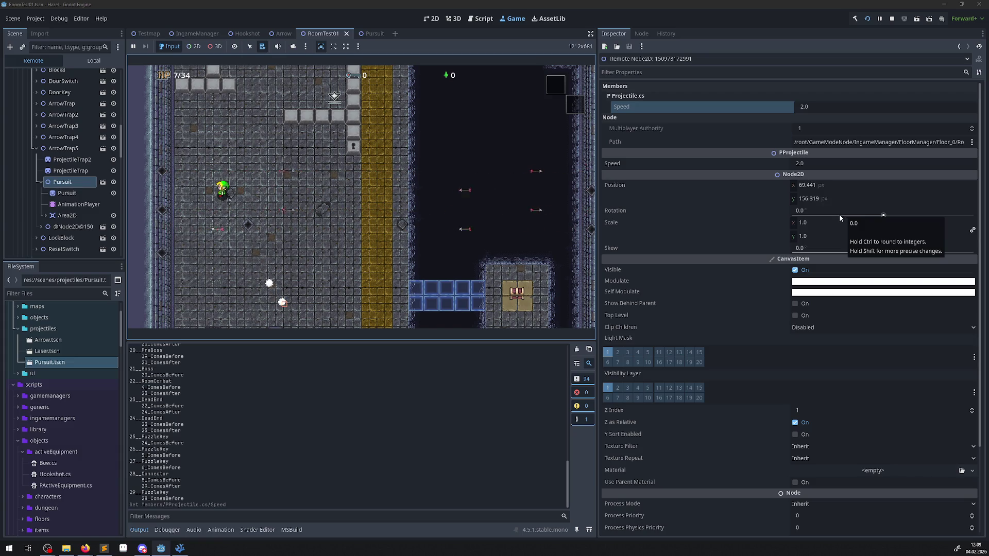
mouse_move(829, 199)
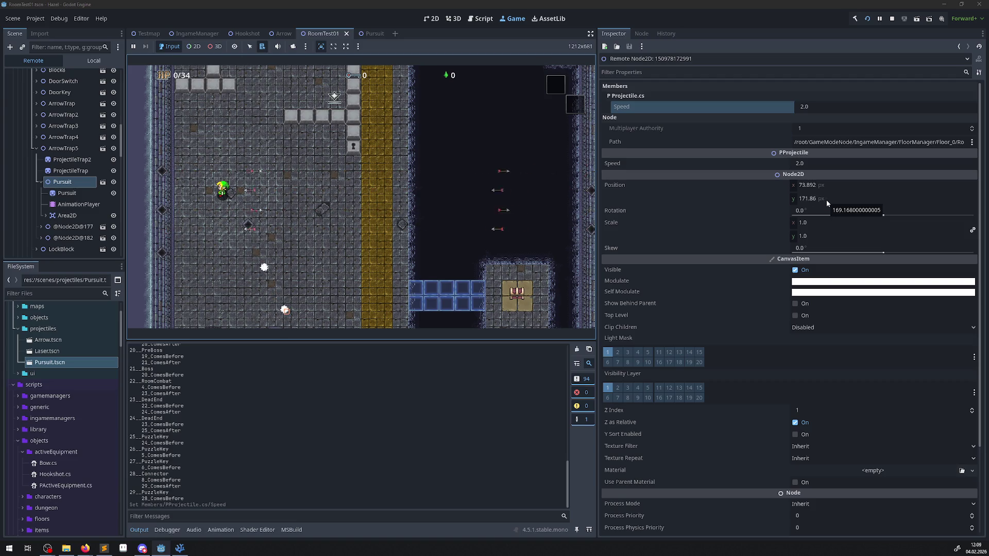
left_click(895, 23)
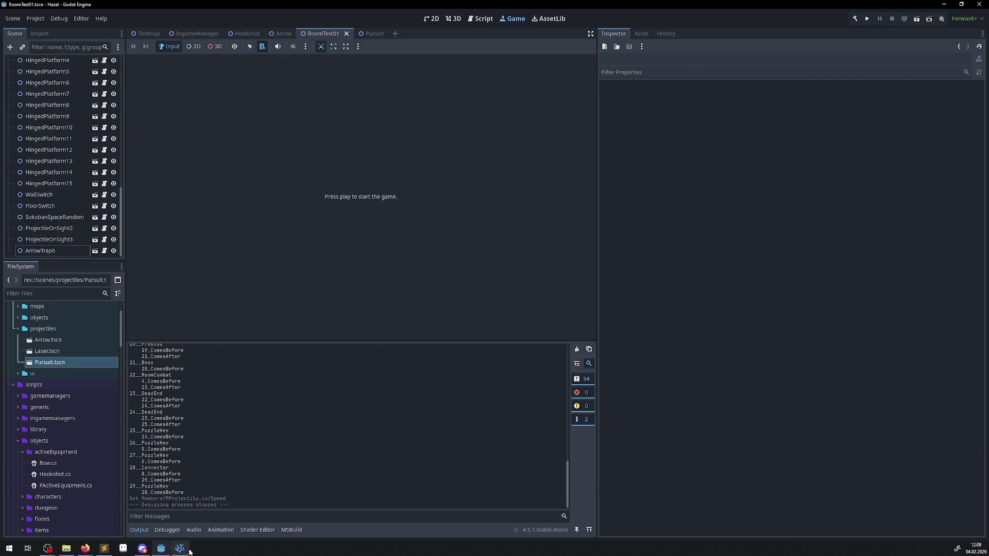
- Review DynamicTarget in ProjectileTrap.cs, PProjectile.cs's physics code, and GlobalPosition in Pursuit.cs
left_click(179, 548)
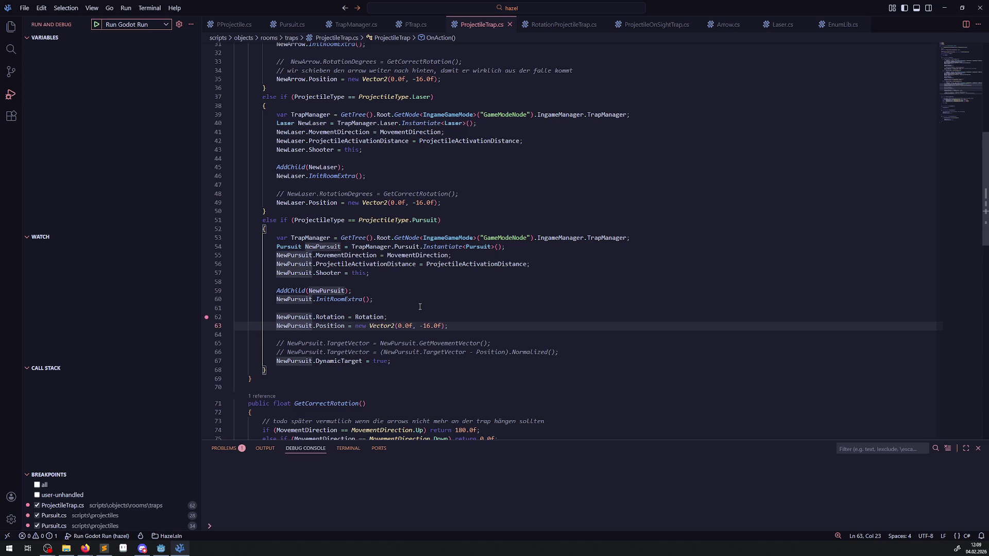
double_click(353, 362)
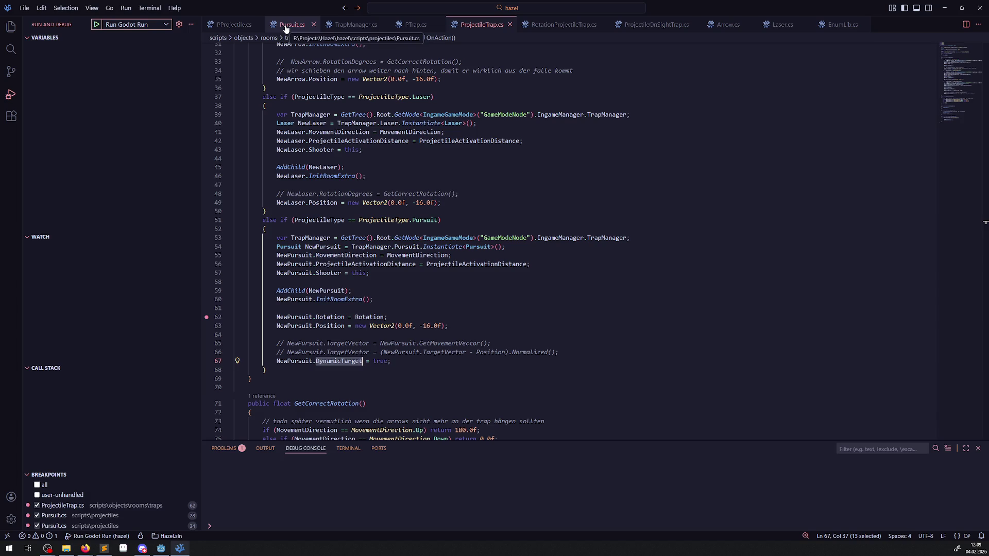
left_click(286, 26)
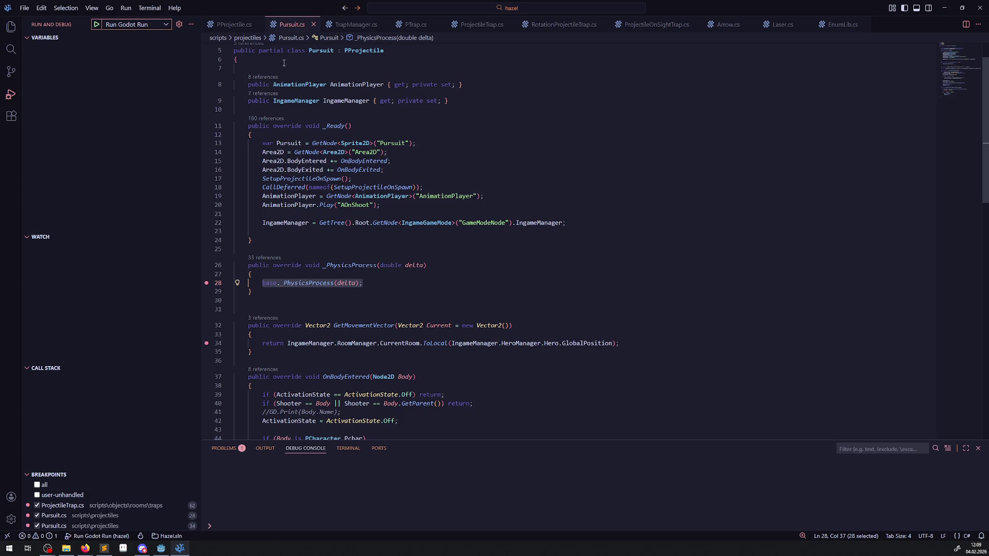
left_click(236, 24)
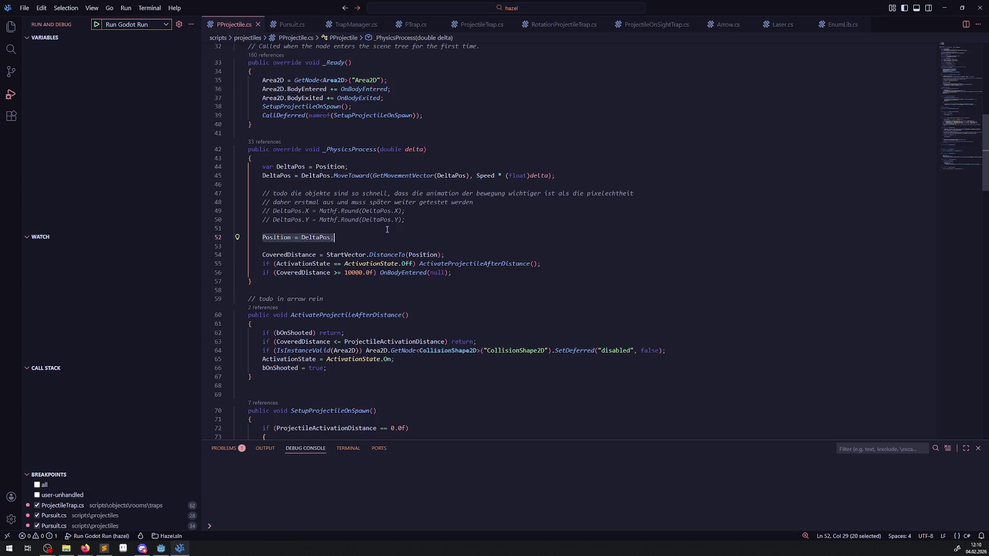
left_click(417, 226)
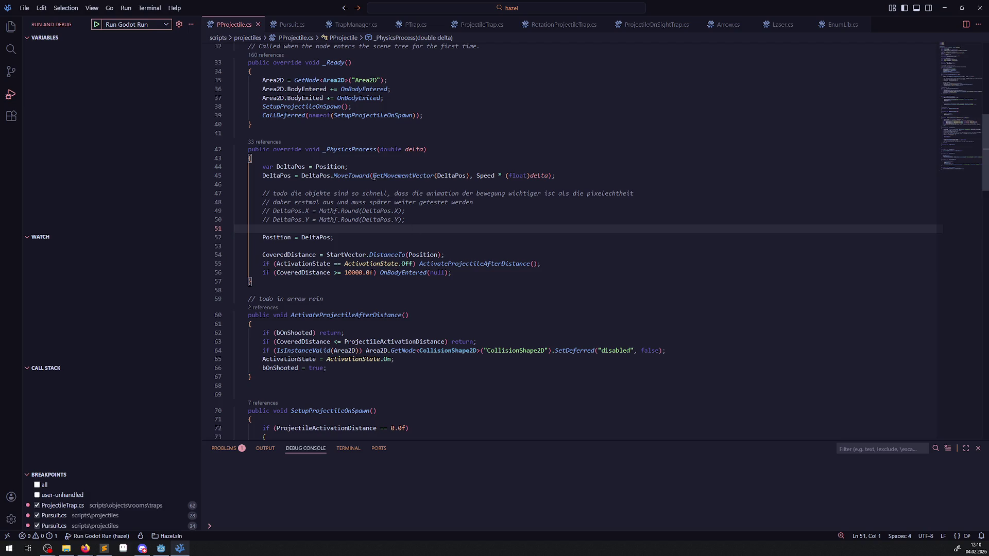
mouse_move(374, 177)
scroll(437, 412, "down", 3)
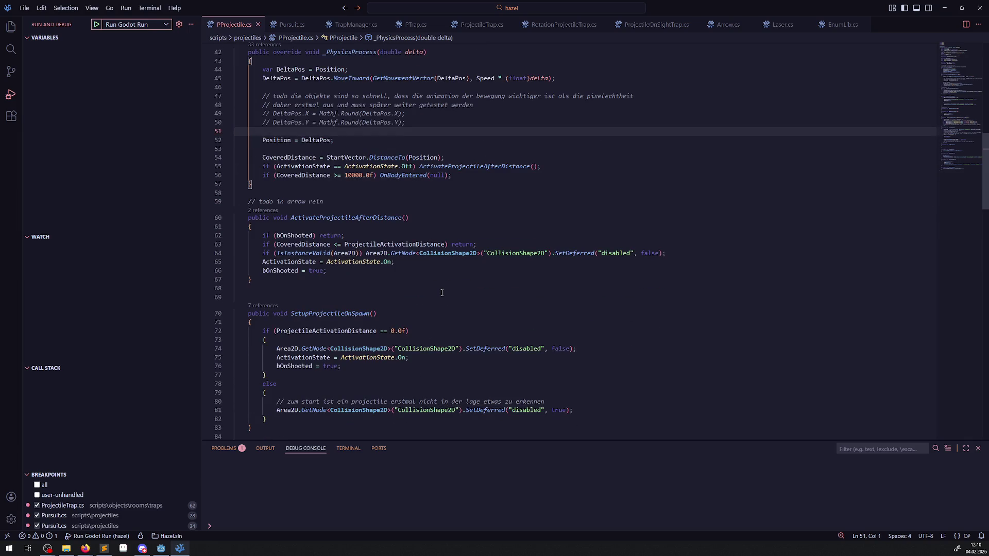
left_click(290, 25)
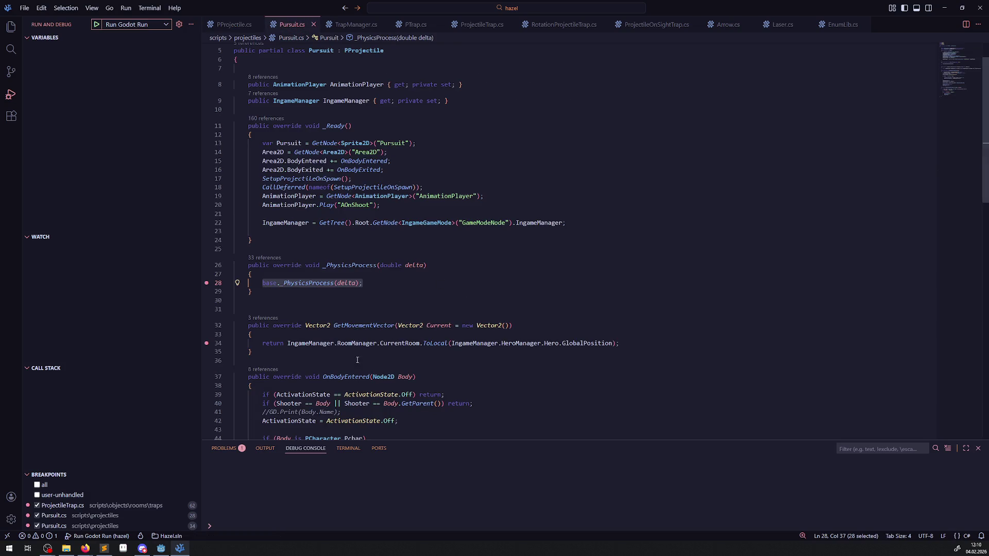
mouse_move(411, 344)
double_click(593, 344)
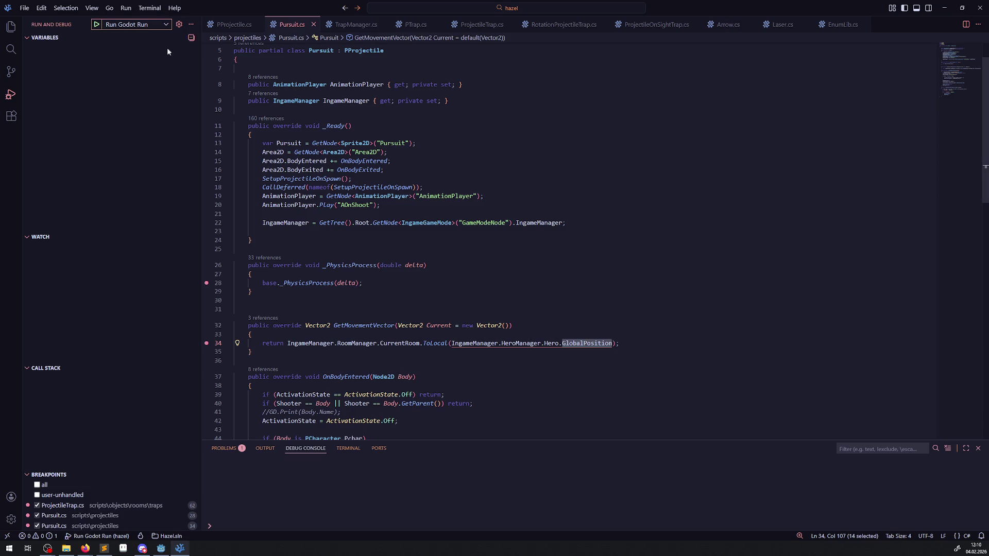
- Compare RotationProjectileTrap.cs, then select IngameManager.RoomManager.CurrentRoom on Pursuit.cs line 34
left_click(222, 26)
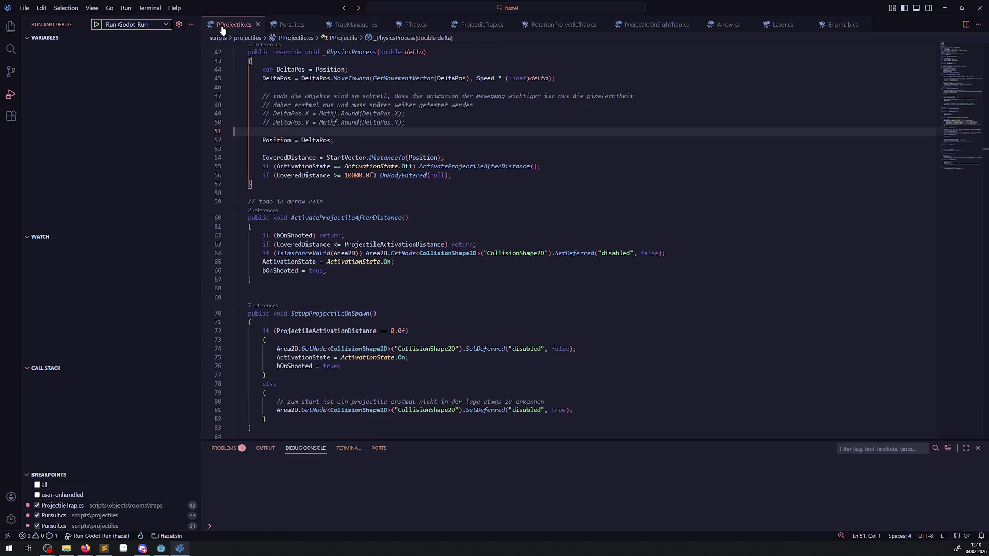
left_click(477, 25)
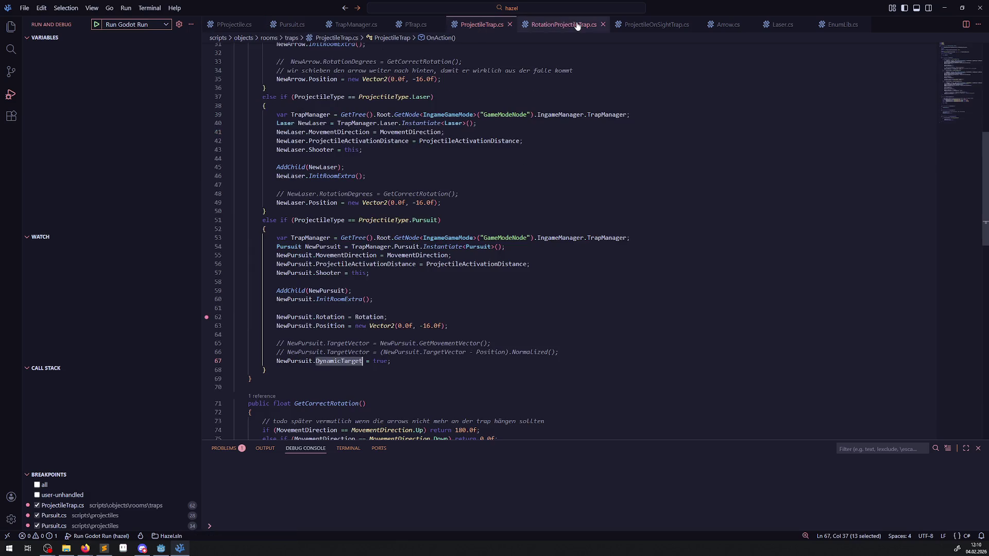
left_click(573, 26)
scroll(361, 304, "down", 10)
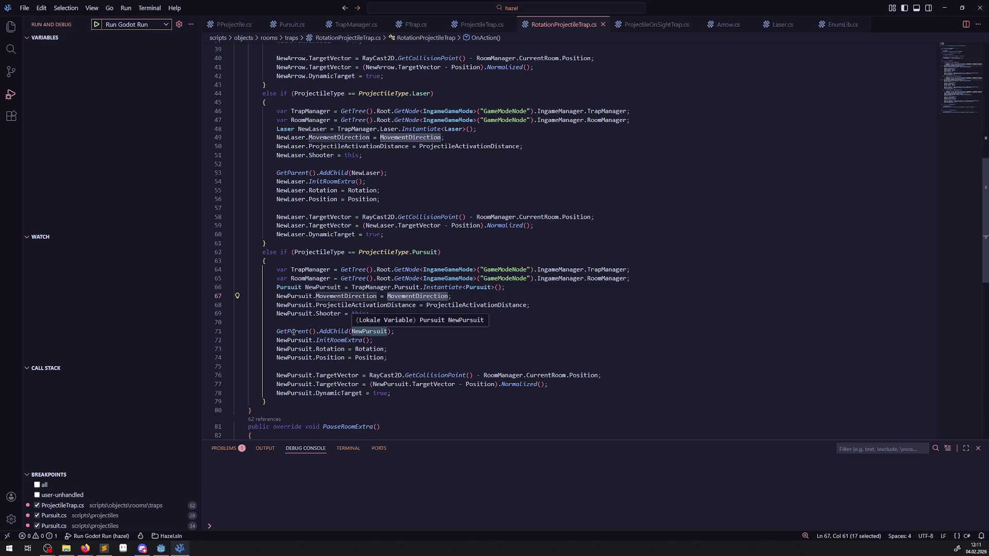
mouse_move(293, 333)
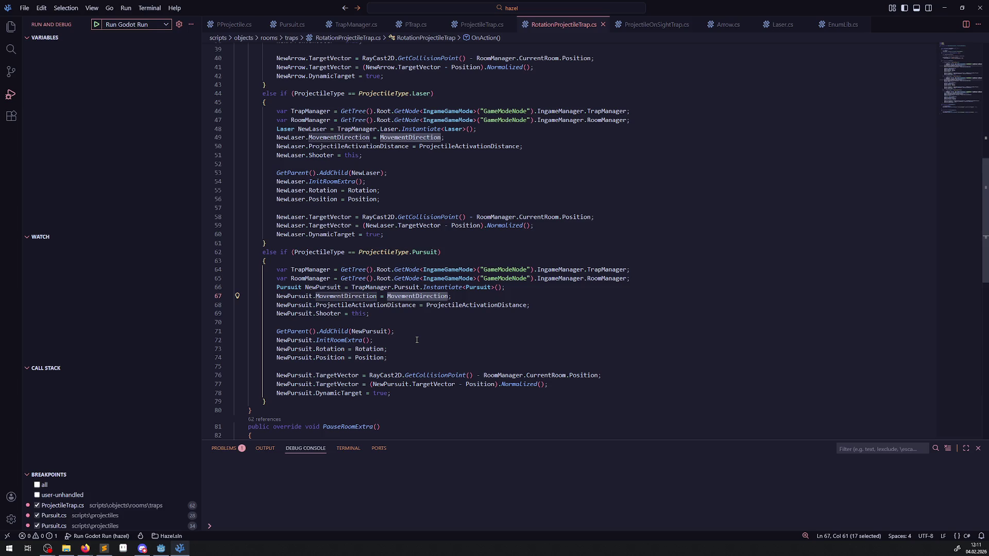
mouse_move(367, 334)
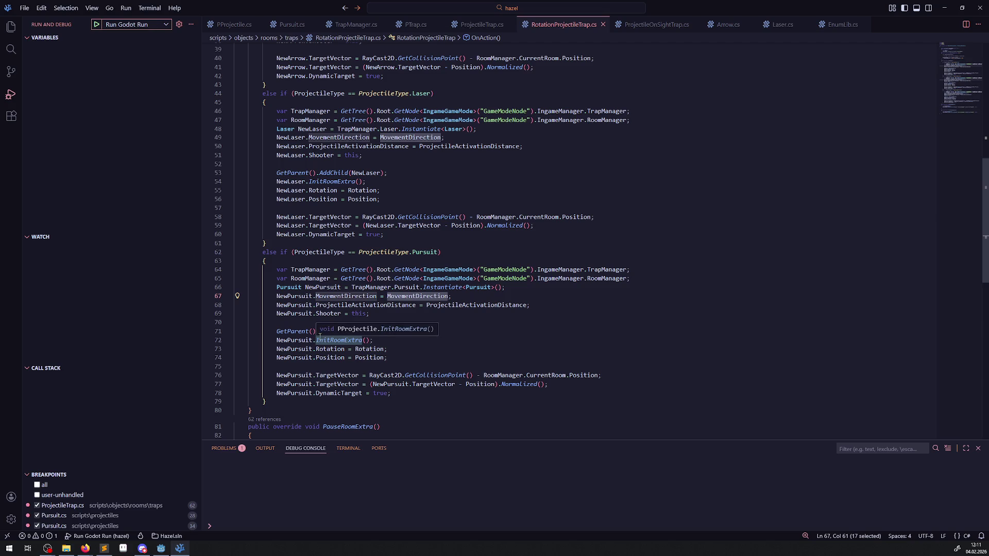
mouse_move(353, 312)
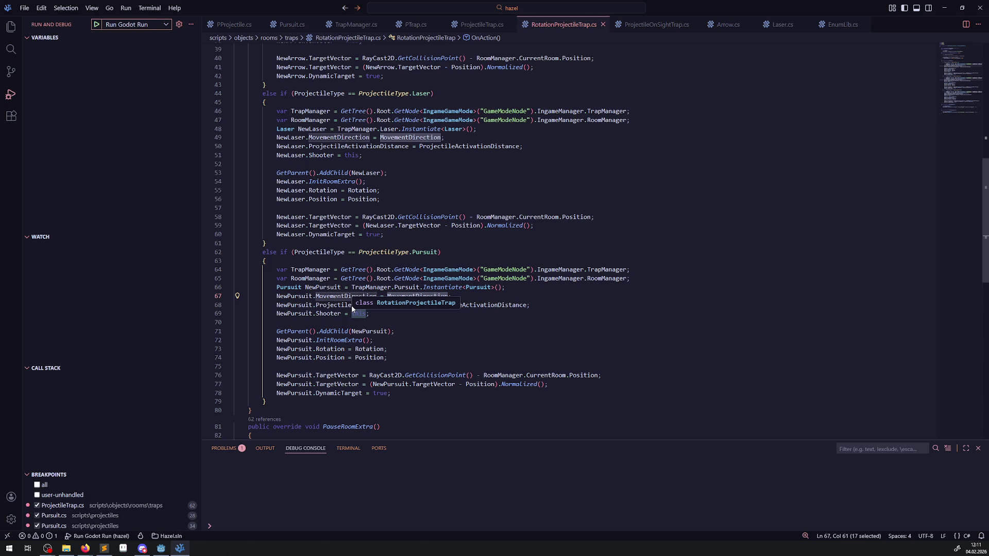
mouse_move(403, 217)
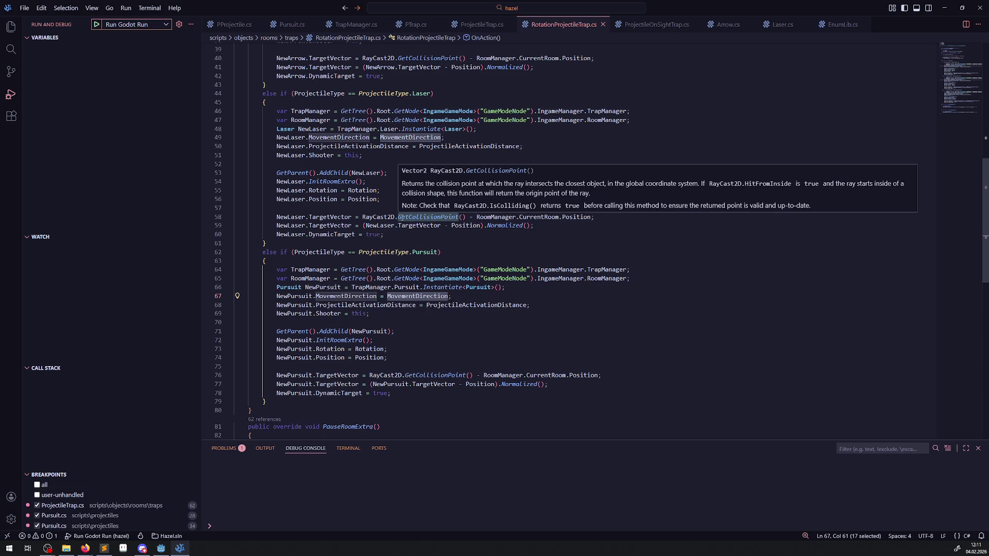
left_click(236, 30)
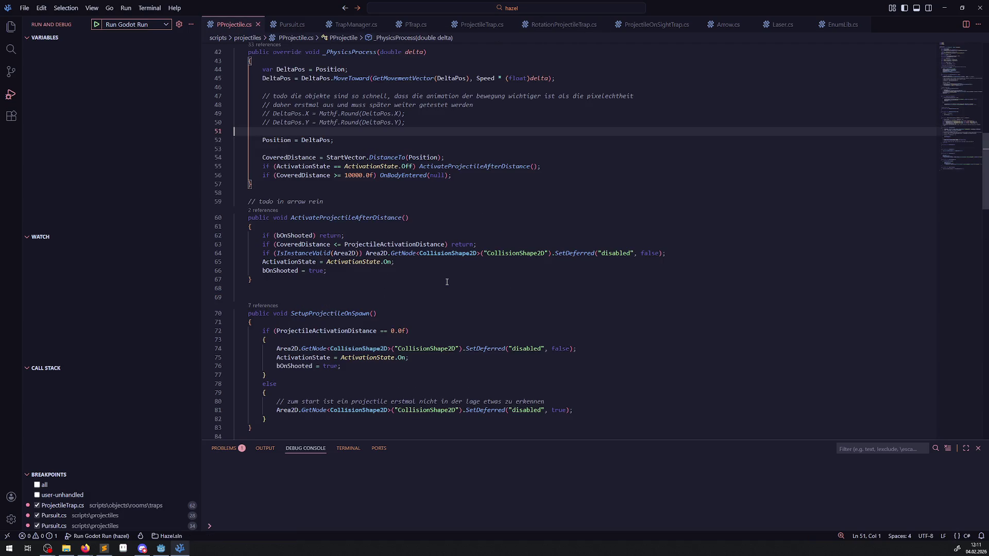
left_click(292, 25)
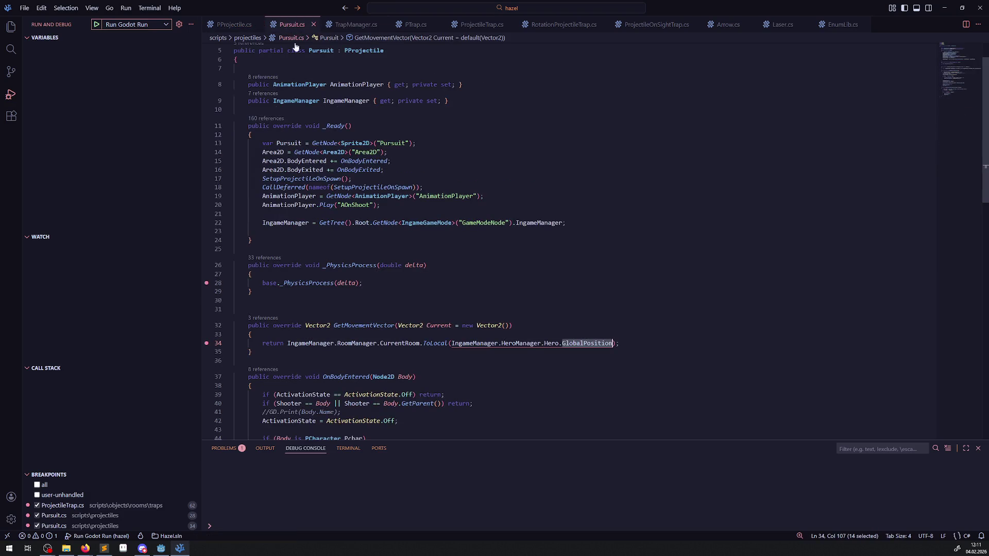
mouse_move(437, 344)
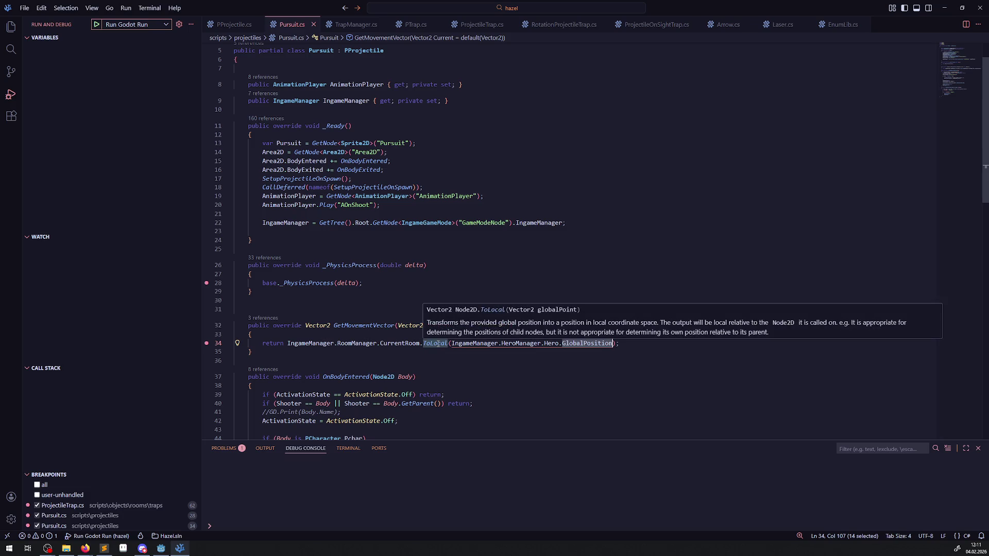
left_click_drag(422, 344, 288, 343)
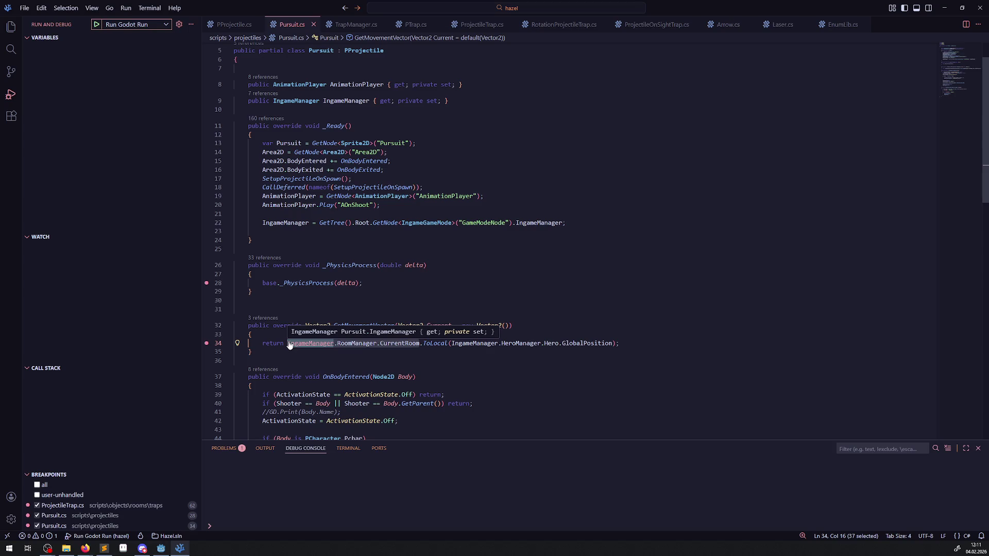
left_click(288, 344)
- Duplicate the return line, comment out the original, and strip the ToLocal call from the copy
key("shift+alt+Down")
left_click(259, 343)
type("//")
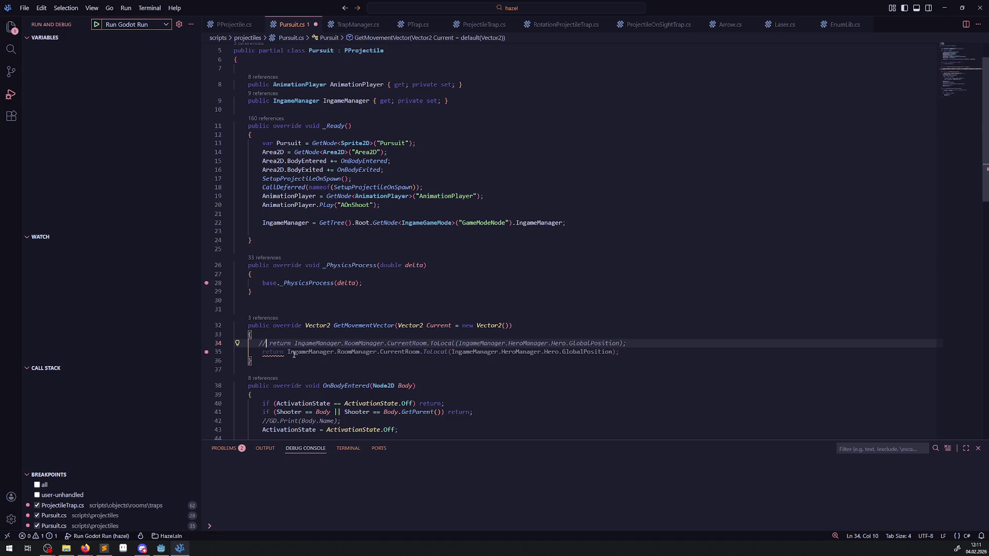
key("ctrl+slash")
left_click_drag(288, 352, 438, 352)
key("ctrl+c")
type("I")
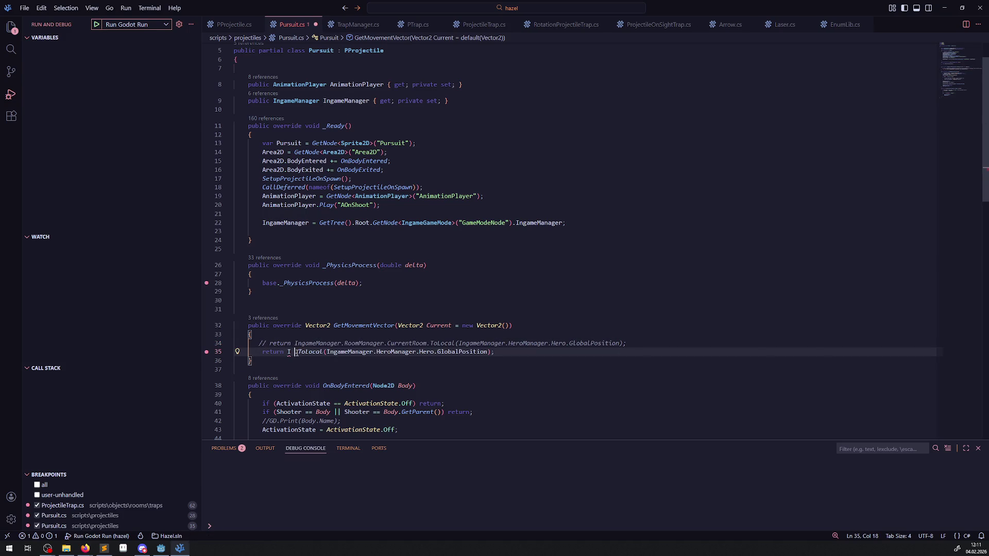
left_click_drag(288, 352, 327, 352)
key("BackSpace")
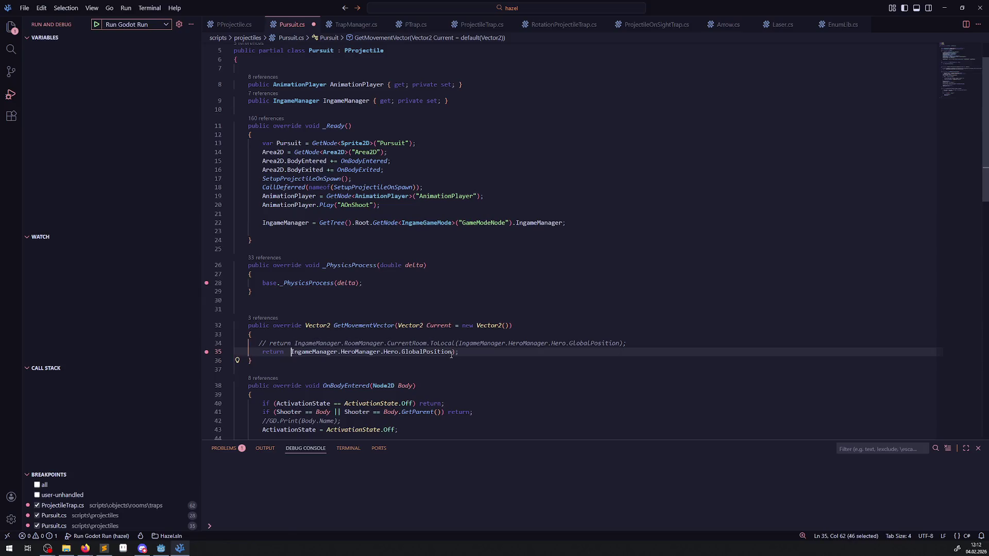
- Make line 35 return hero position minus IngameManager.RoomManager.CurrentRoom.GlobalPosition, and save
left_click(456, 352)
key("BackSpace")
type("-")
key("ctrl+v")
key("ctrl+s")
left_click(541, 309)
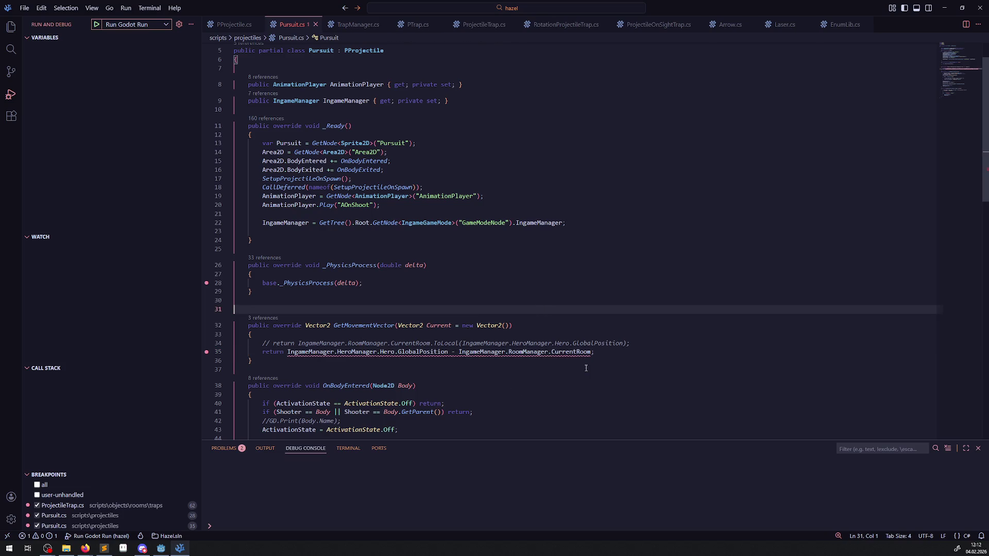
left_click(591, 353)
type(".Glo")
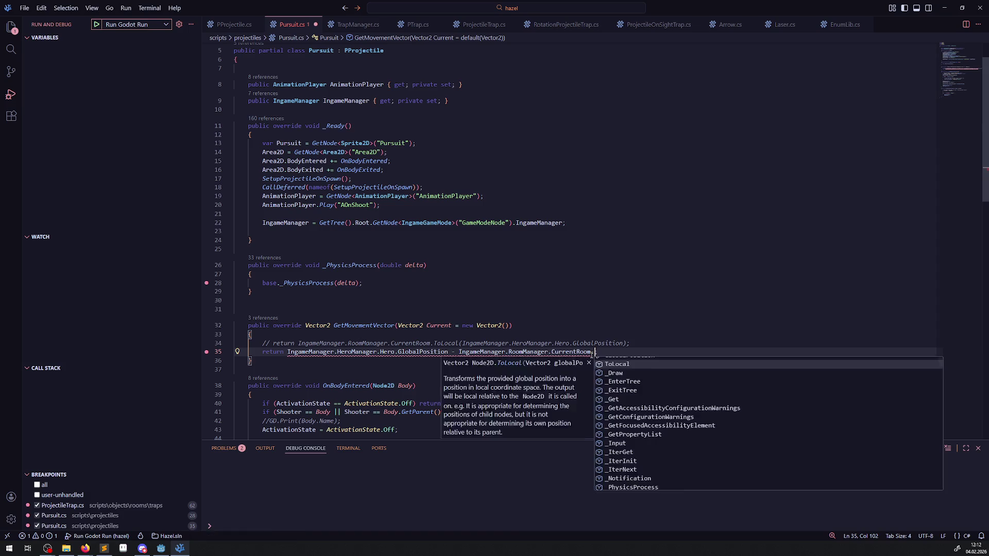
key("Tab")
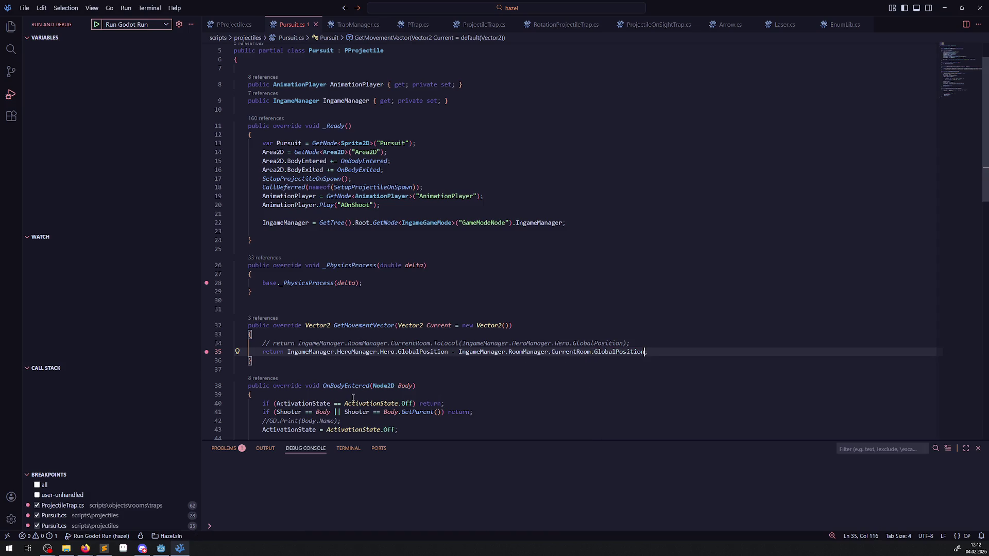
left_click(161, 549)
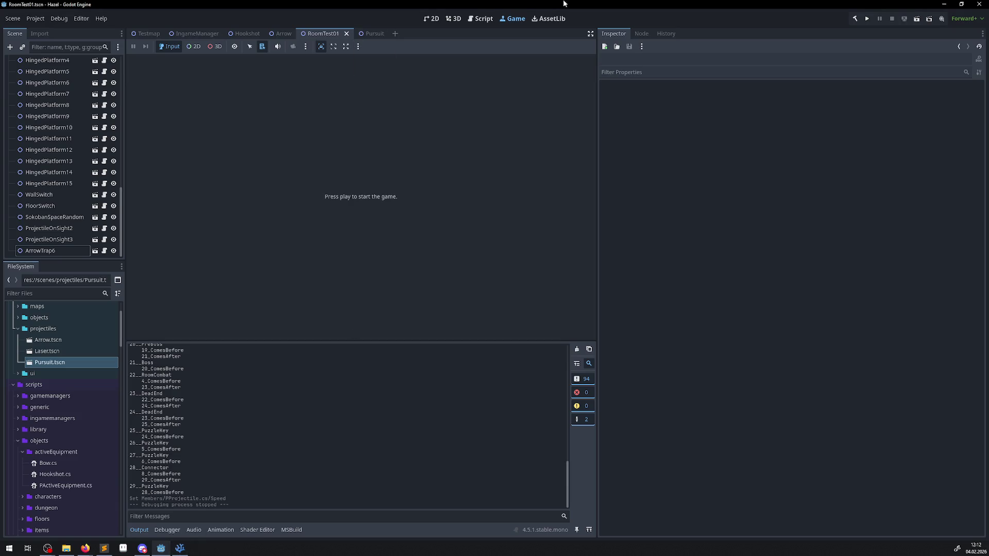
- Set ProjectileOnSight2's Projectile Type to Pursuit, then save and run the game
left_click(429, 19)
scroll(266, 214, "up", 3)
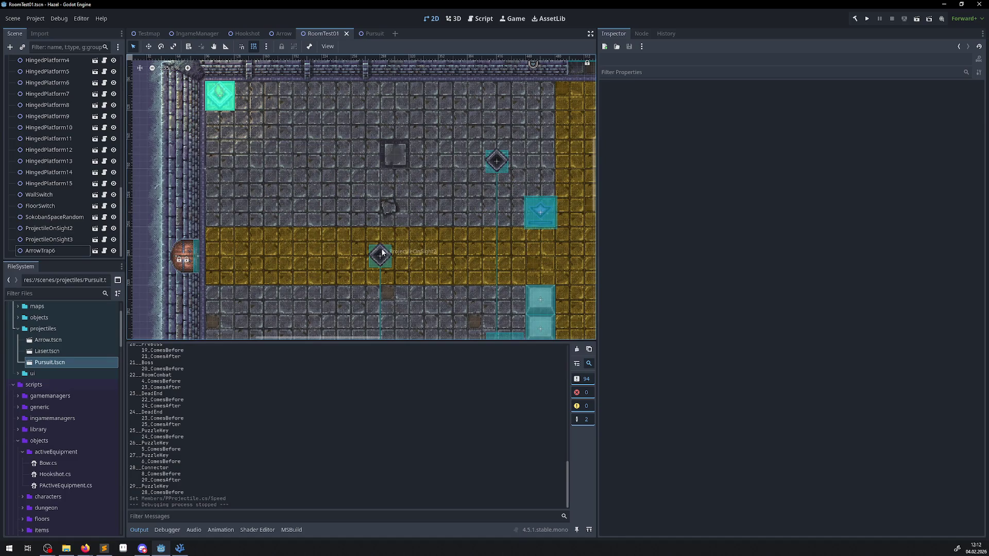
left_click(379, 255)
left_click(808, 110)
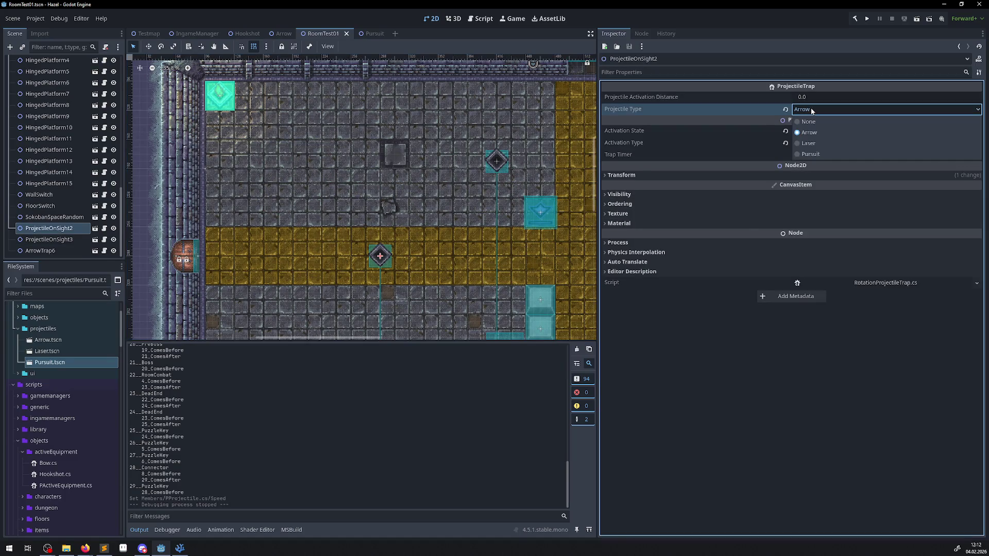
left_click(811, 153)
left_click(869, 18)
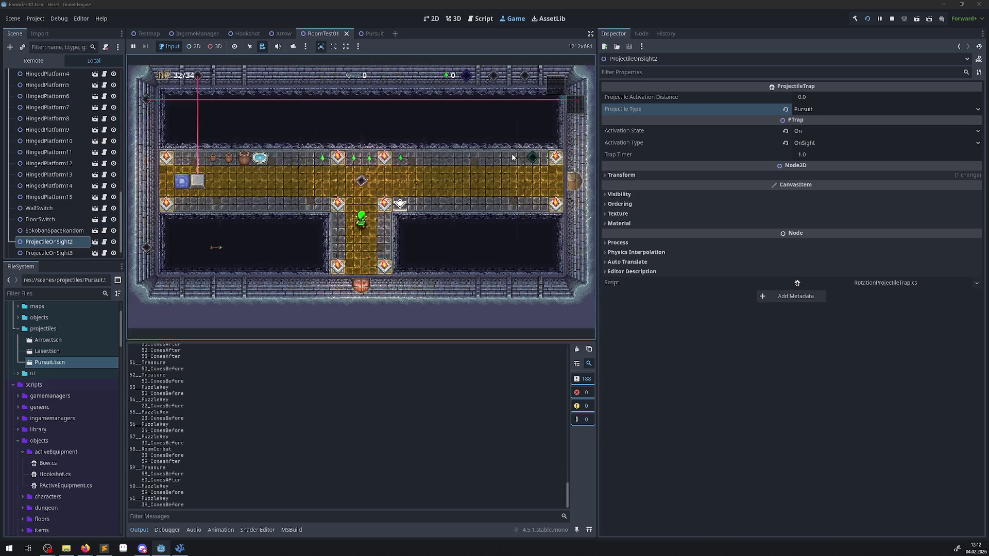
- Walk the hero left out of the start room and up into the next room
key("Left")
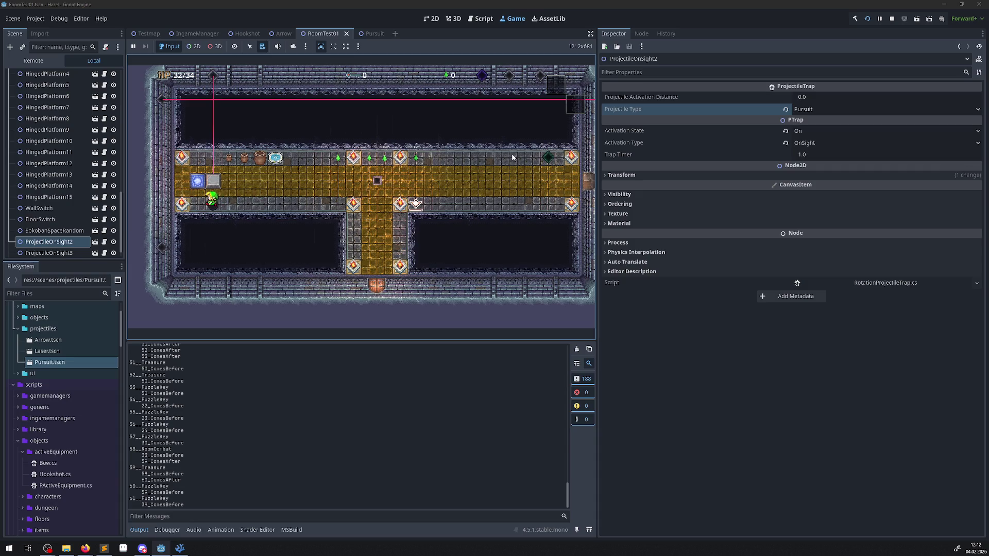
key("Left")
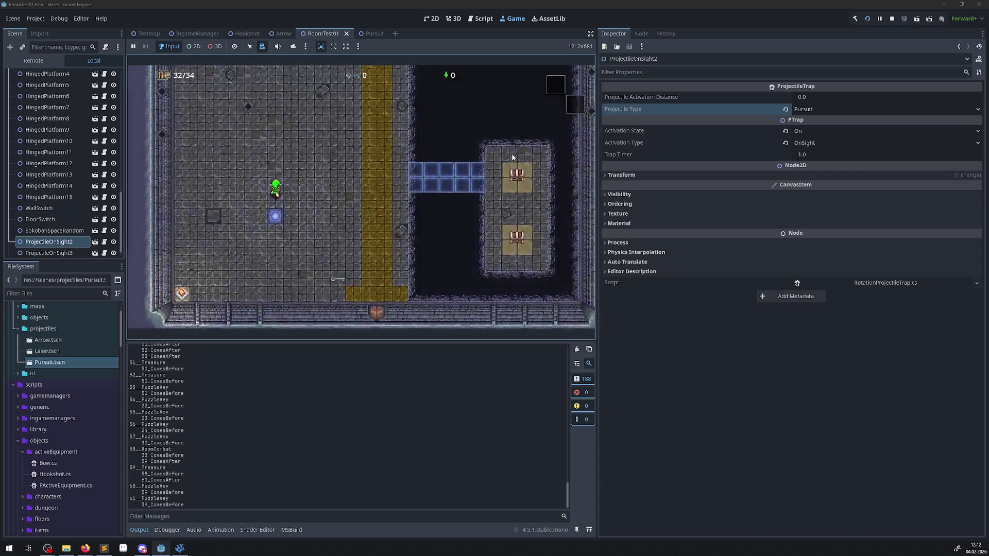
key("Up")
key("Left")
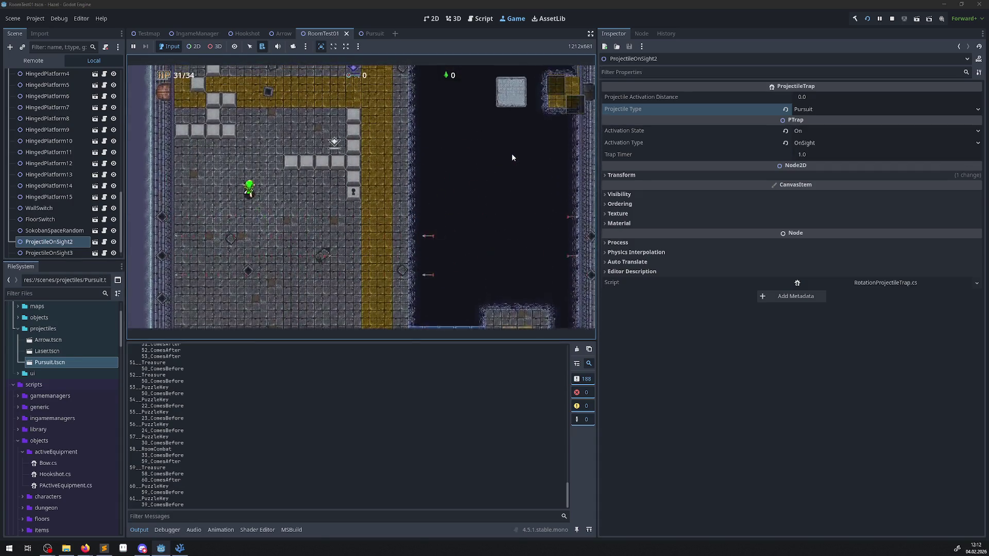
key("Up")
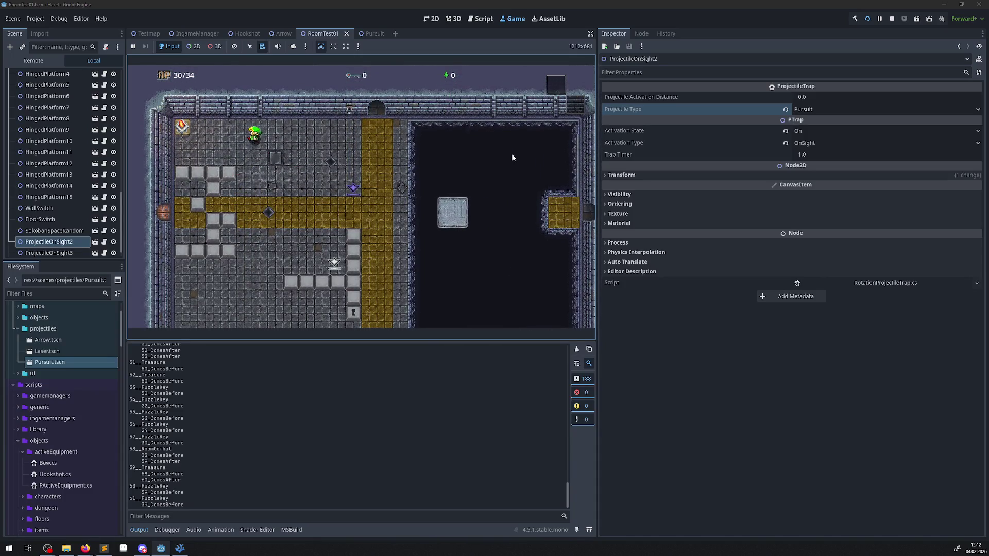
key("Left")
- Weave the hero around the trap room and down the yellow path, then stop the game
key("Right")
key("Down")
key("Up")
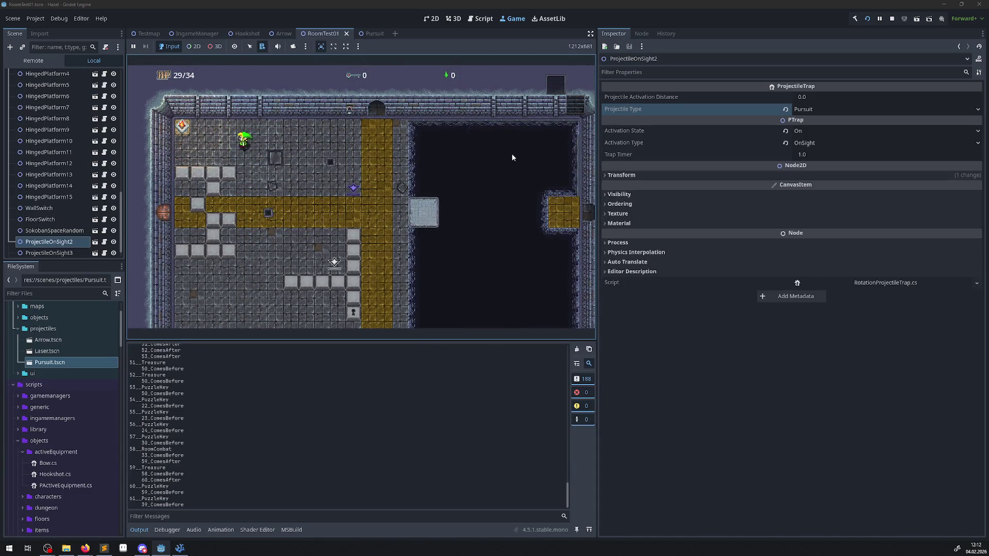
key("Right")
key("Right")
key("Left")
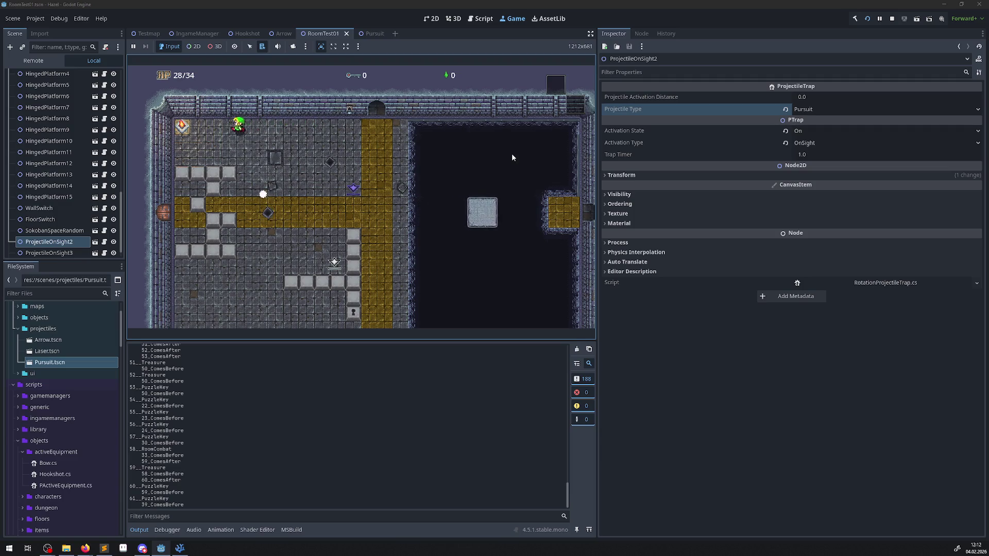
key("Down")
key("Right")
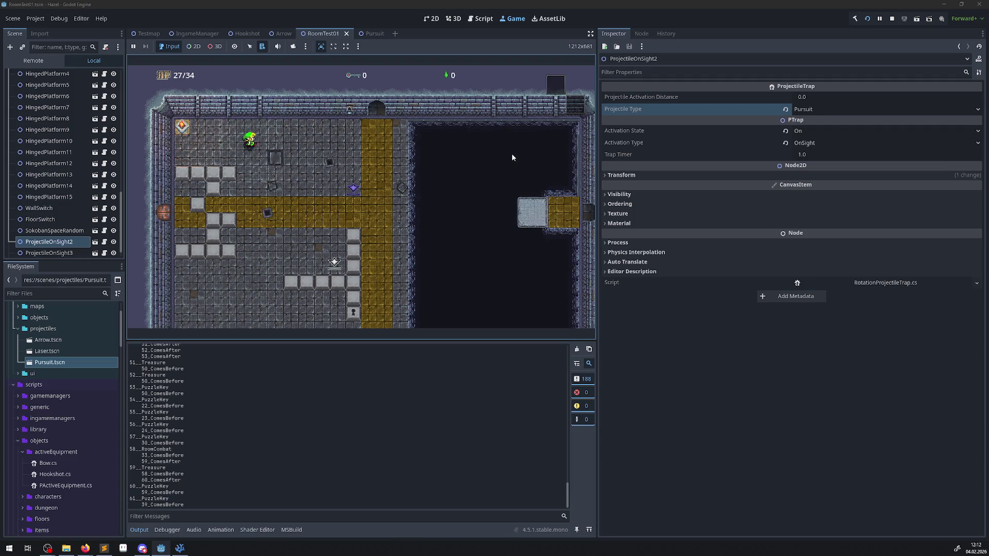
key("Right")
key("Down")
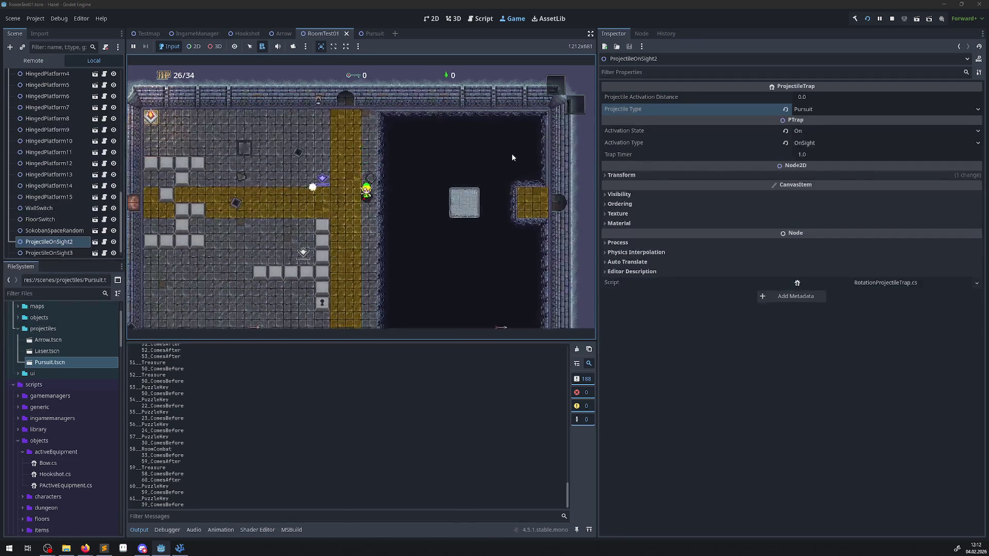
key("Down")
key("Left")
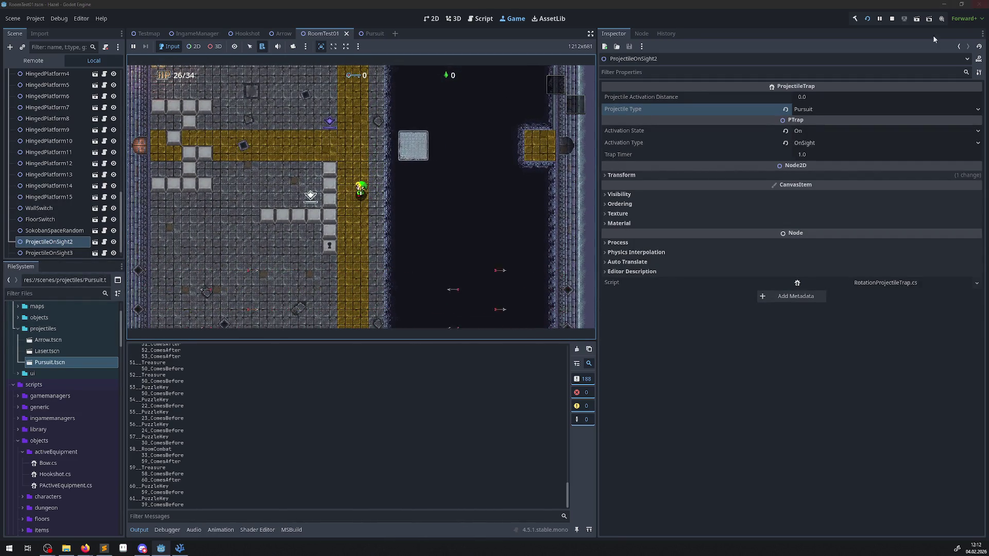
left_click(893, 19)
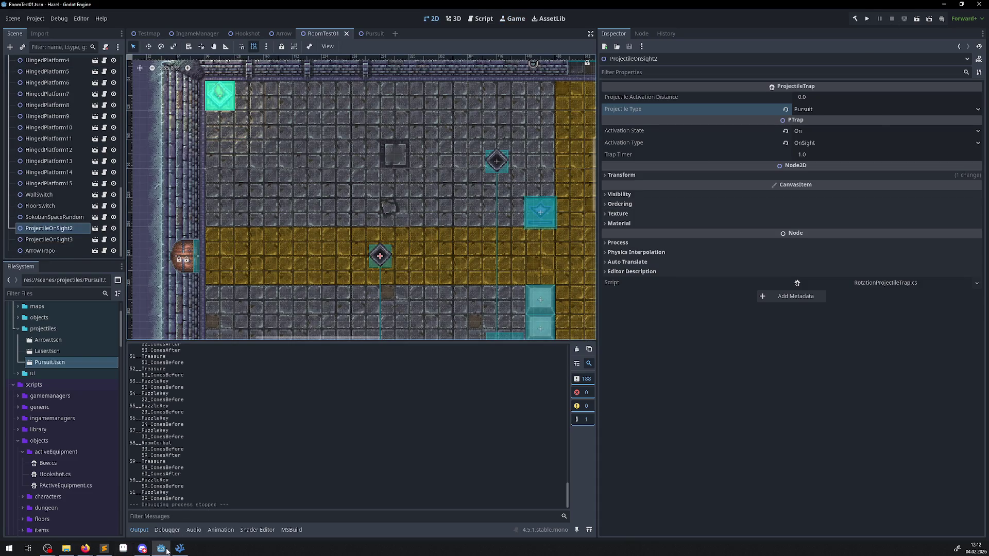
- Undo the room-position subtraction so GetMovementVector uses ToLocal again, and save Pursuit.cs
left_click(183, 549)
left_click(539, 283)
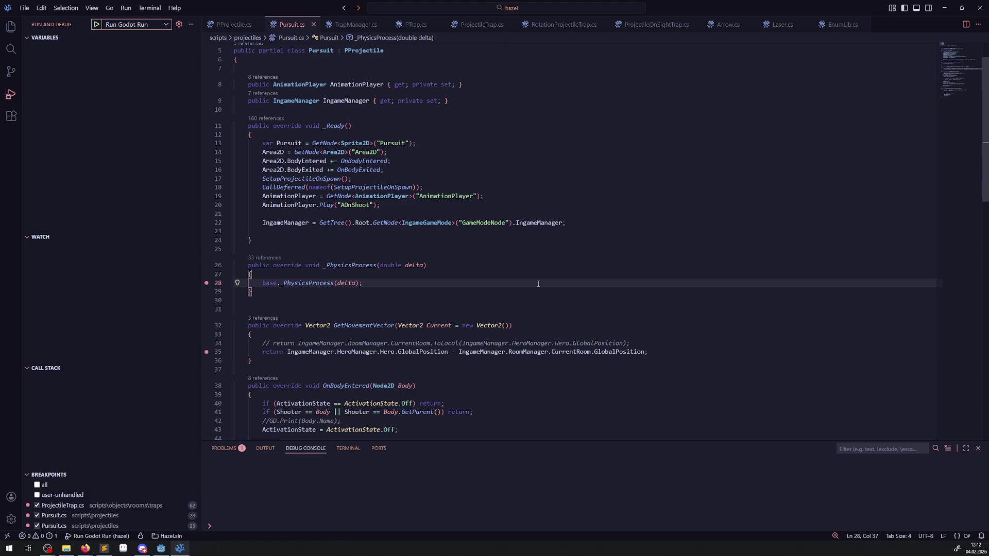
key("ctrl+z")
key("ctrl+z")
key("ctrl+z")
key("ctrl+z")
key("ctrl+z")
key("ctrl+z")
left_click(536, 283)
key("ctrl+s")
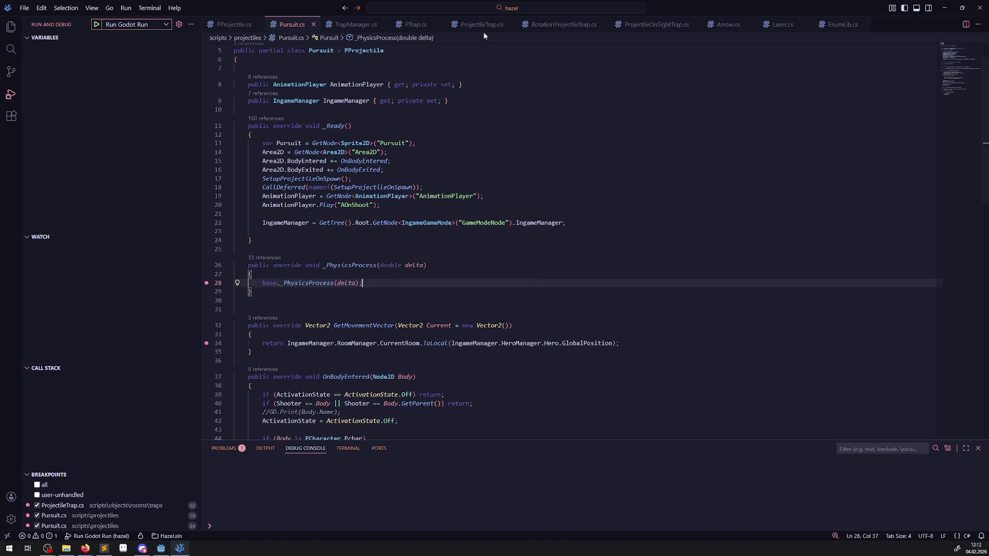
- Compare the Pursuit branches' GetParent().AddChild calls in ProjectileTrap.cs and RotationProjectileTrap.cs
left_click(483, 28)
left_click(561, 25)
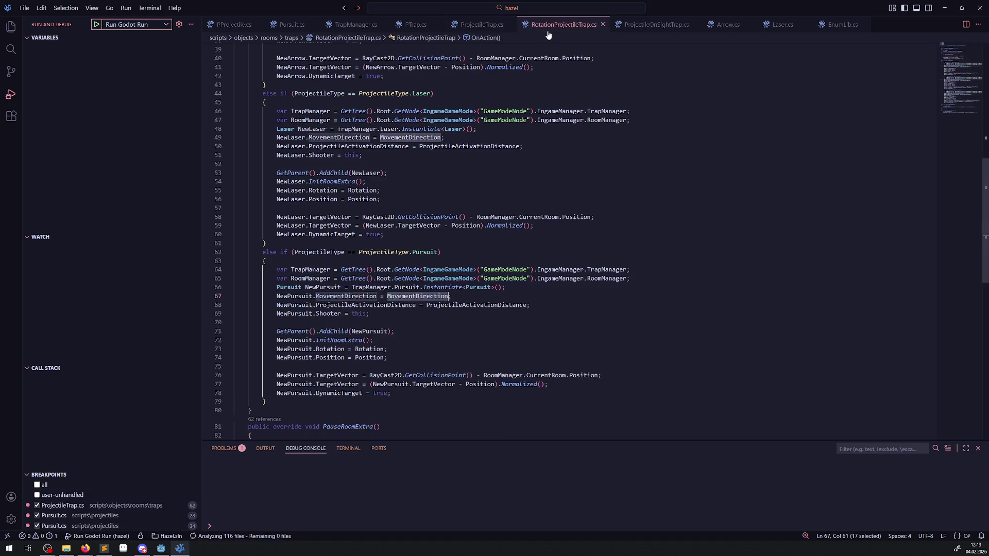
left_click_drag(274, 332, 426, 333)
left_click(477, 25)
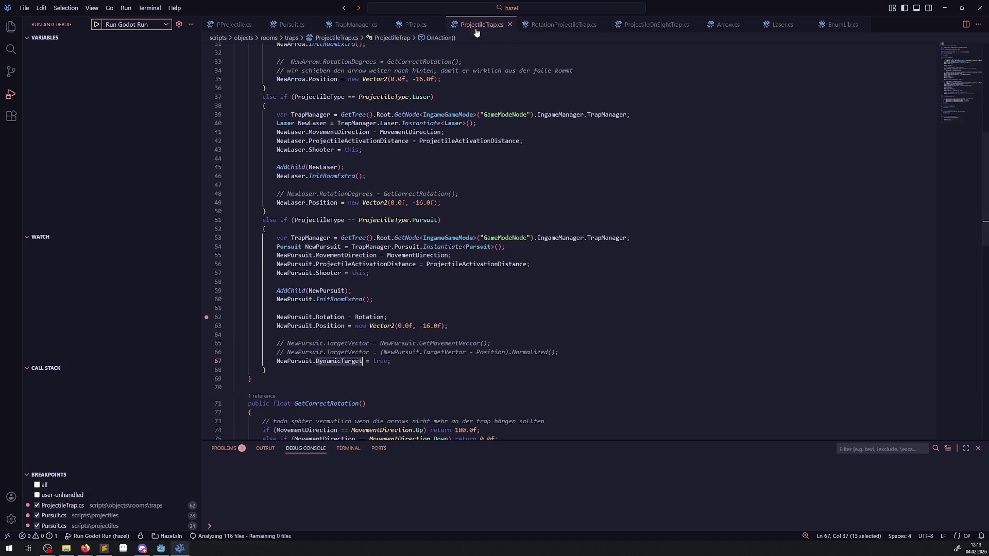
mouse_move(306, 292)
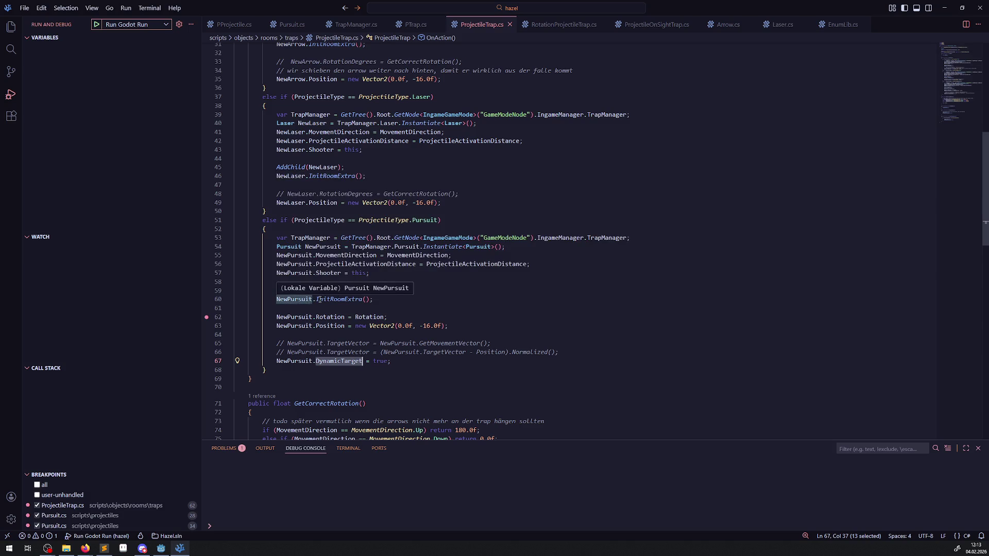
left_click(473, 310)
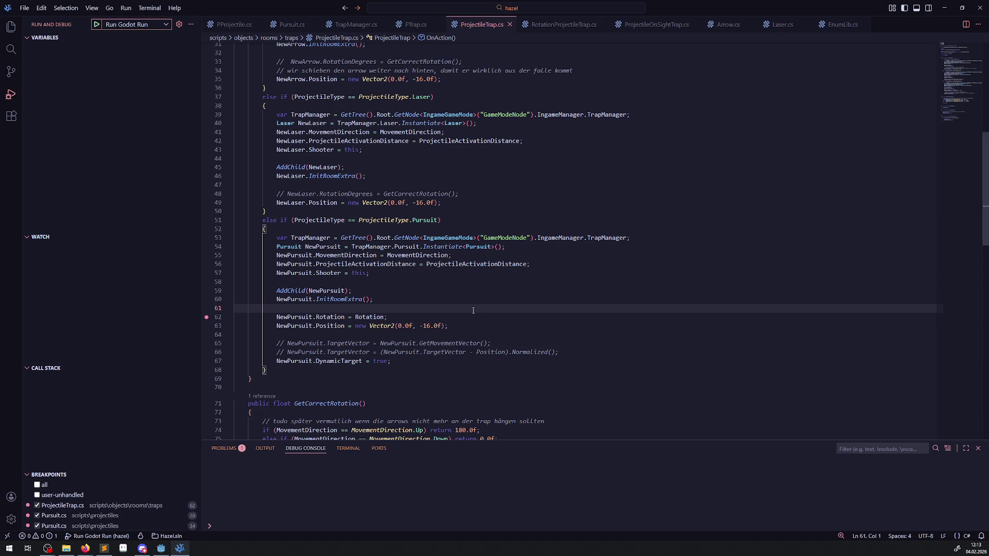
left_click(559, 26)
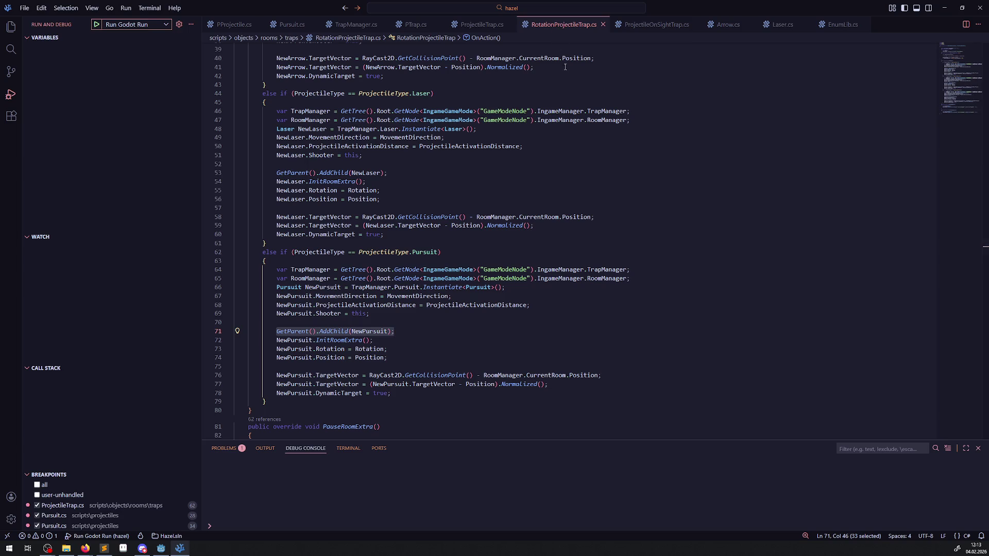
mouse_move(578, 110)
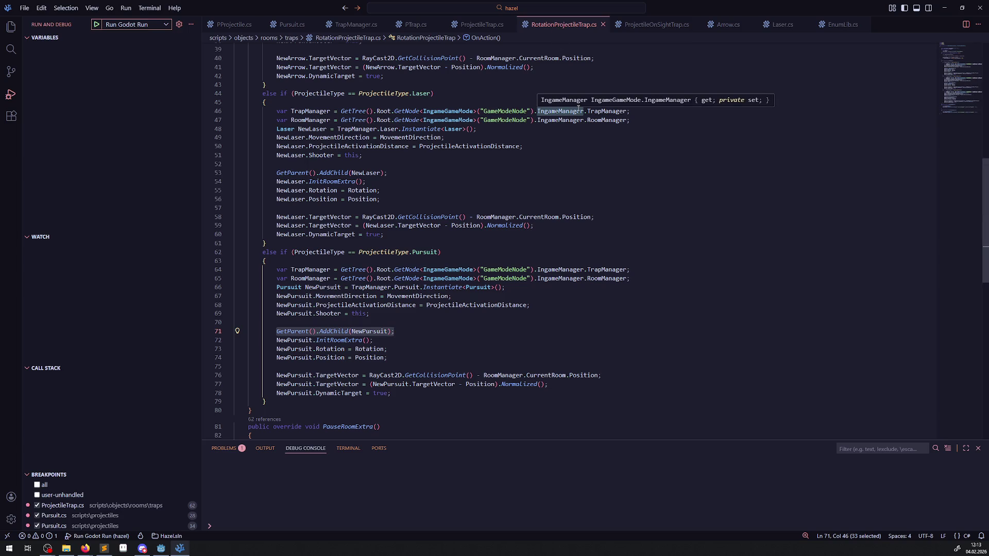
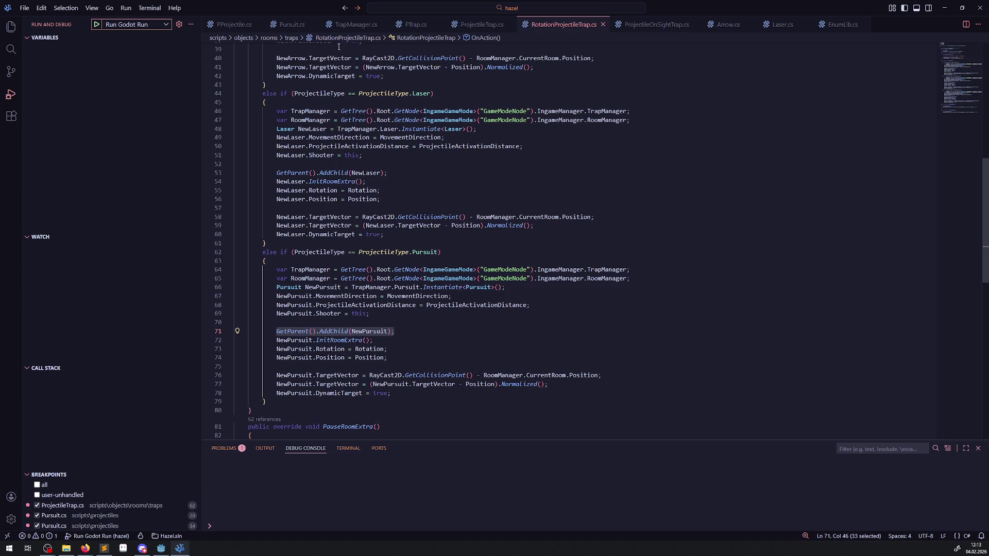
- Review Pursuit.cs and ProjectileTrap.cs, check the Run Godot Run configurations, then switch to Godot
left_click(287, 25)
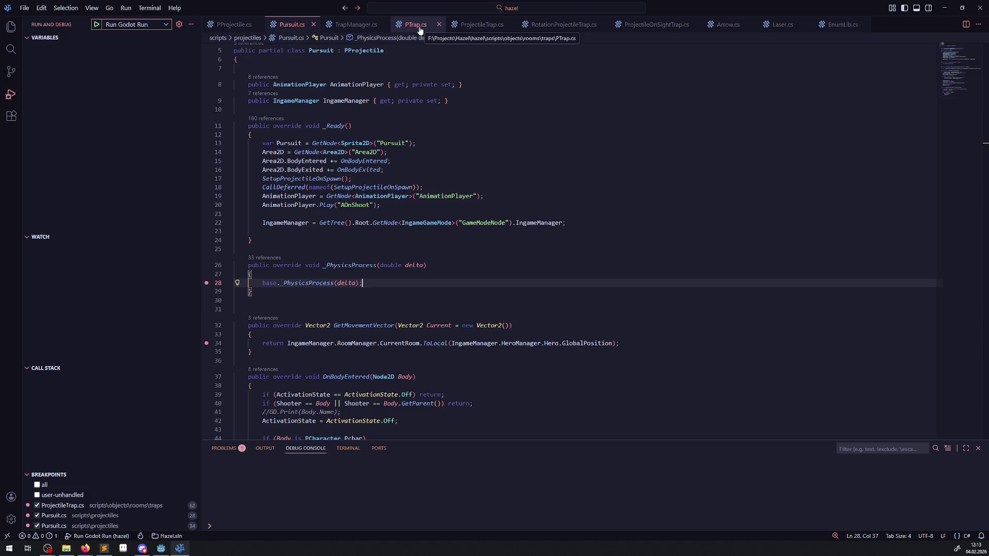
left_click(466, 25)
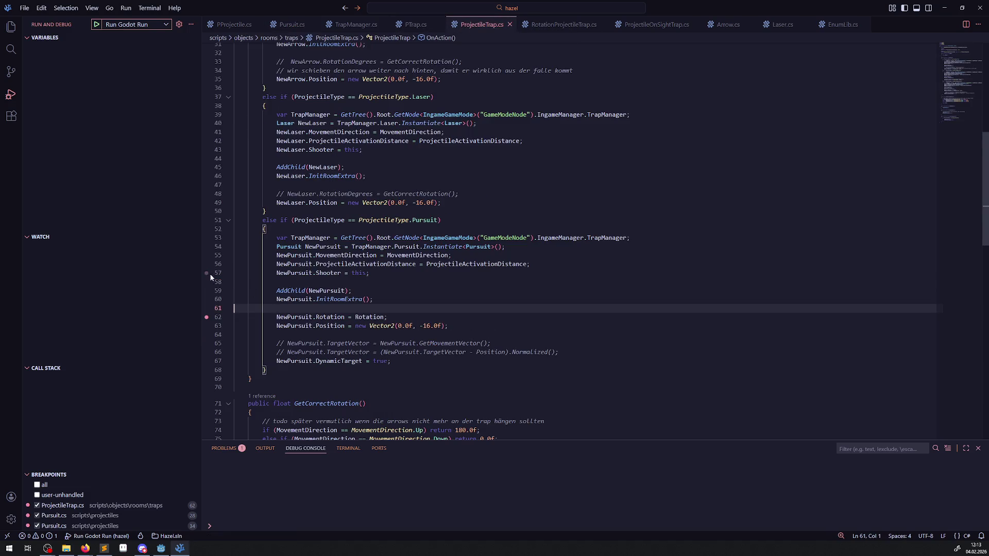
left_click(113, 26)
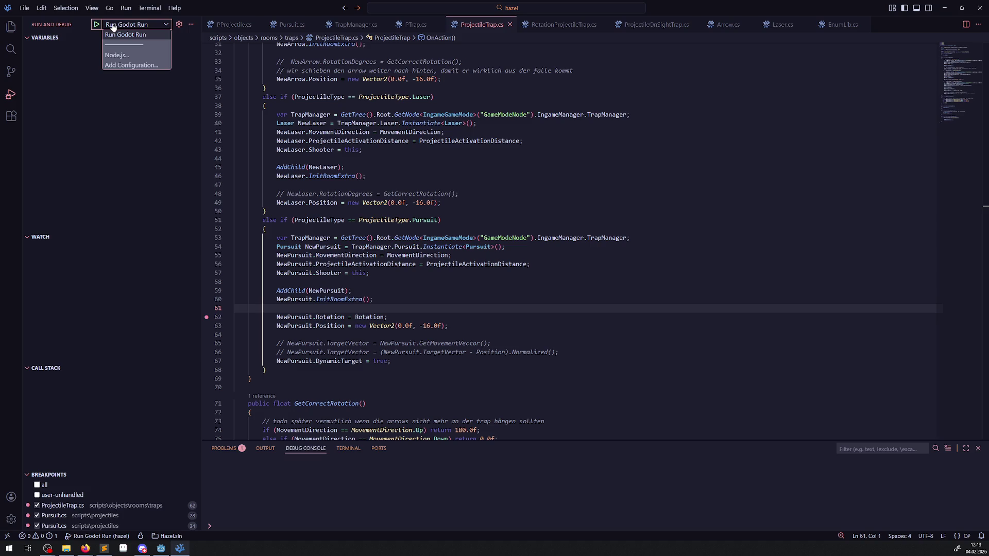
left_click(161, 549)
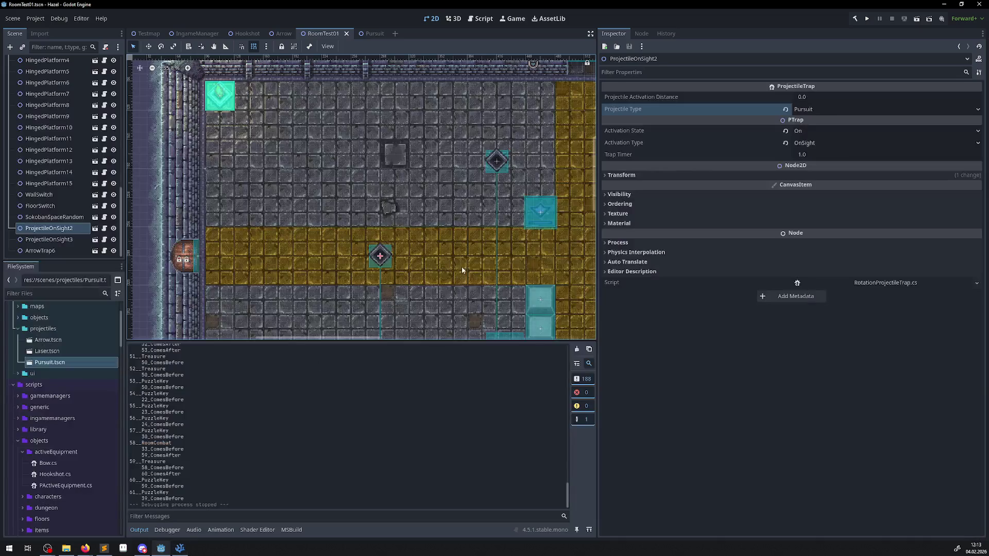
- Change ProjectileOnSight2's Projectile Type from Pursuit to Laser in the Inspector
scroll(417, 266, "down", 5)
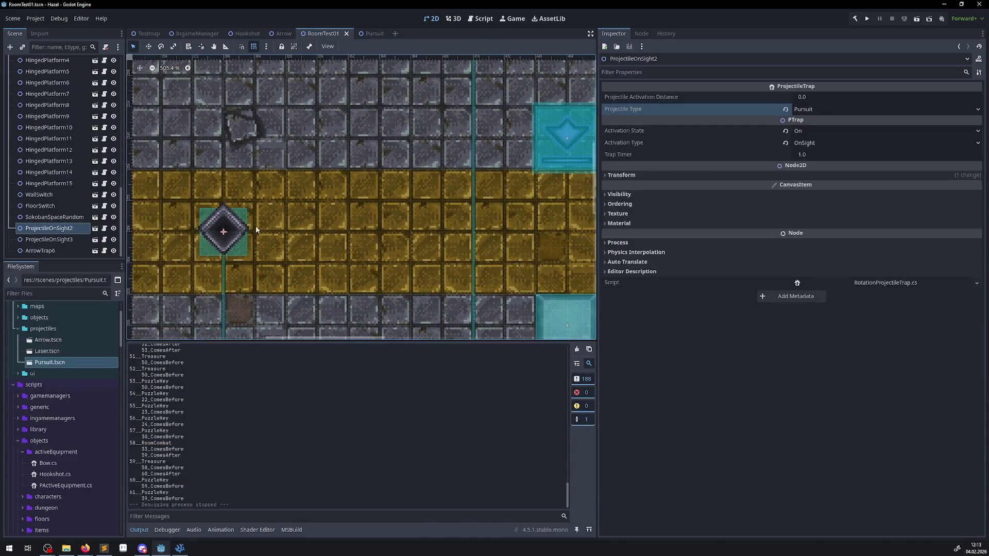
left_click(805, 110)
left_click(808, 143)
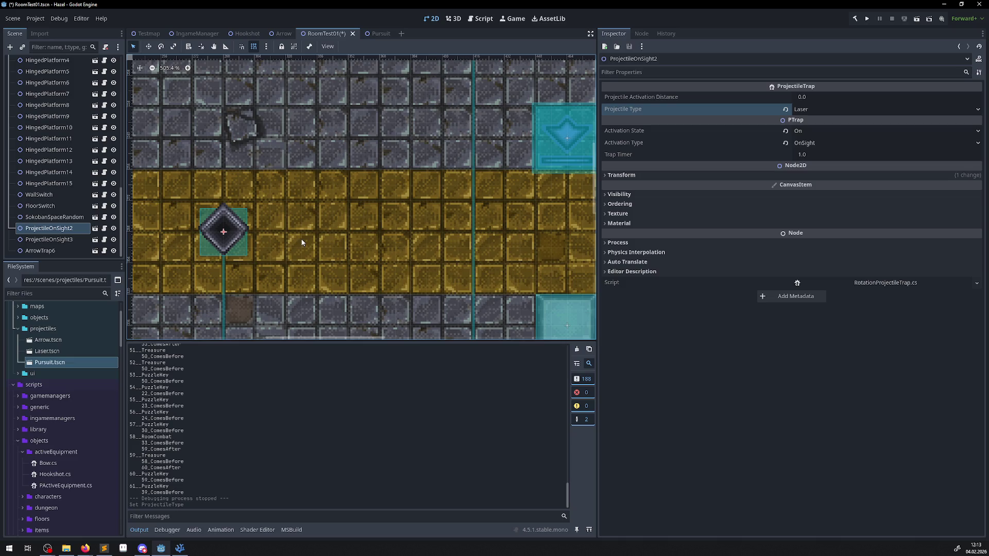
- Pan the level to inspect ArrowTrap6 and ArrowTrap5, then return to VS Code
left_click_drag(316, 260, 307, 334)
left_click_drag(292, 281, 340, 101)
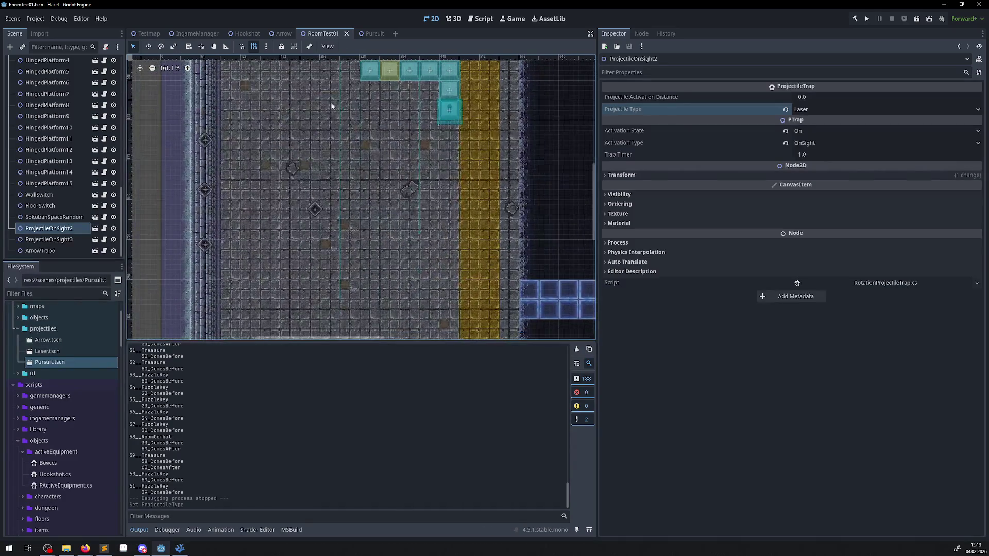
left_click(206, 245)
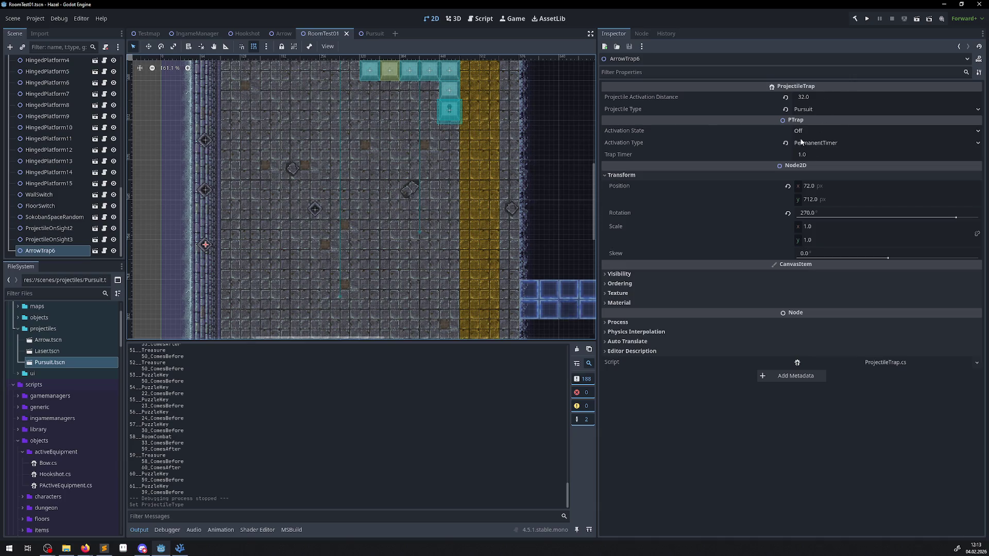
left_click(315, 210)
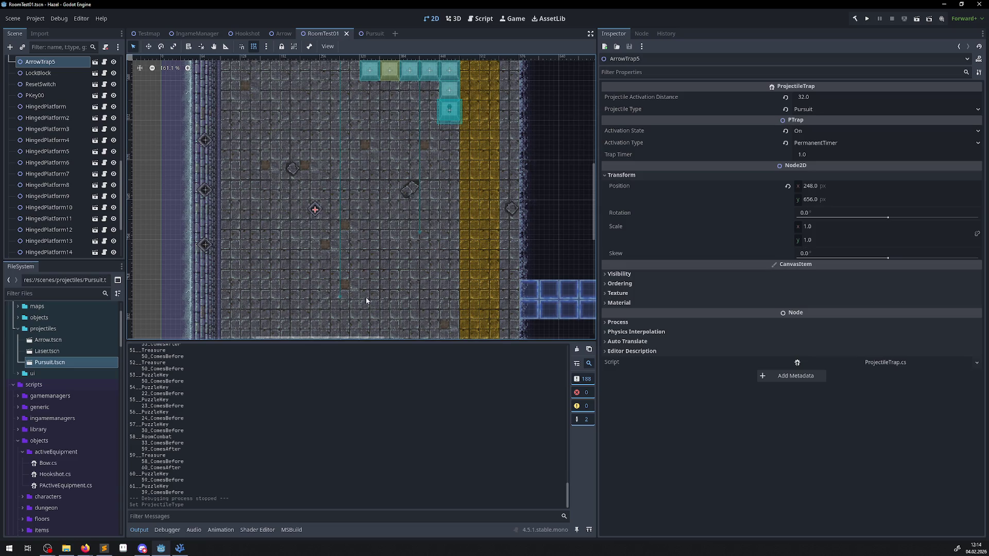
left_click(177, 550)
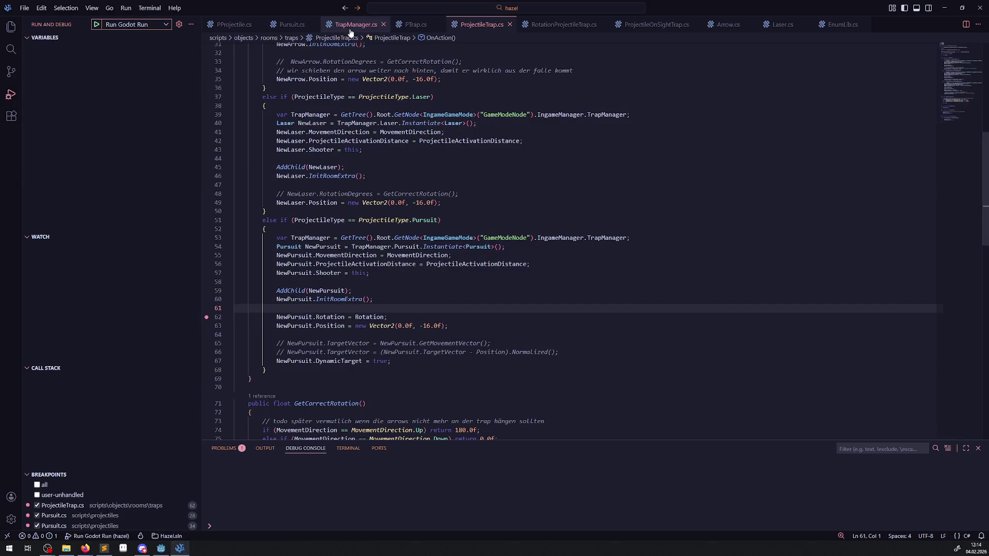
left_click(164, 550)
left_click(165, 550)
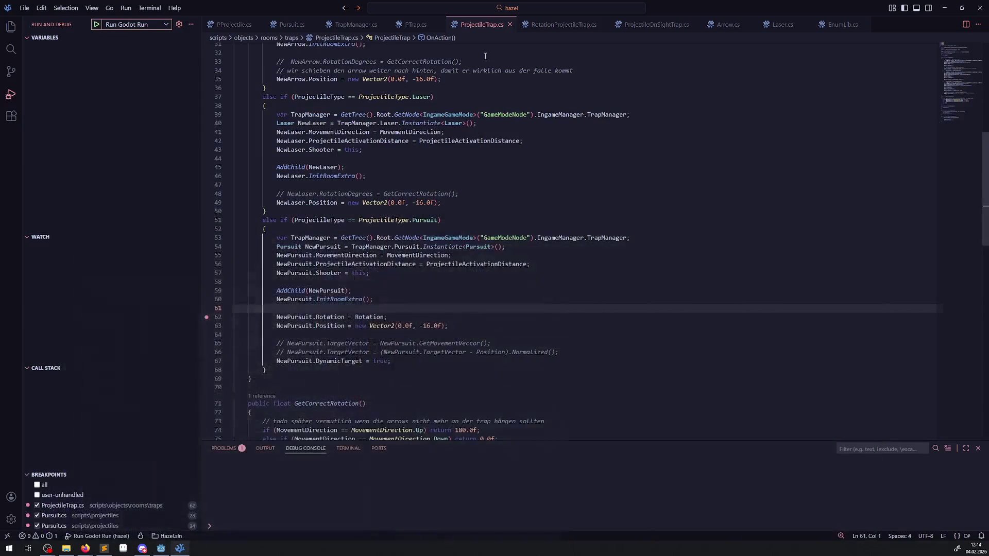
left_click(554, 31)
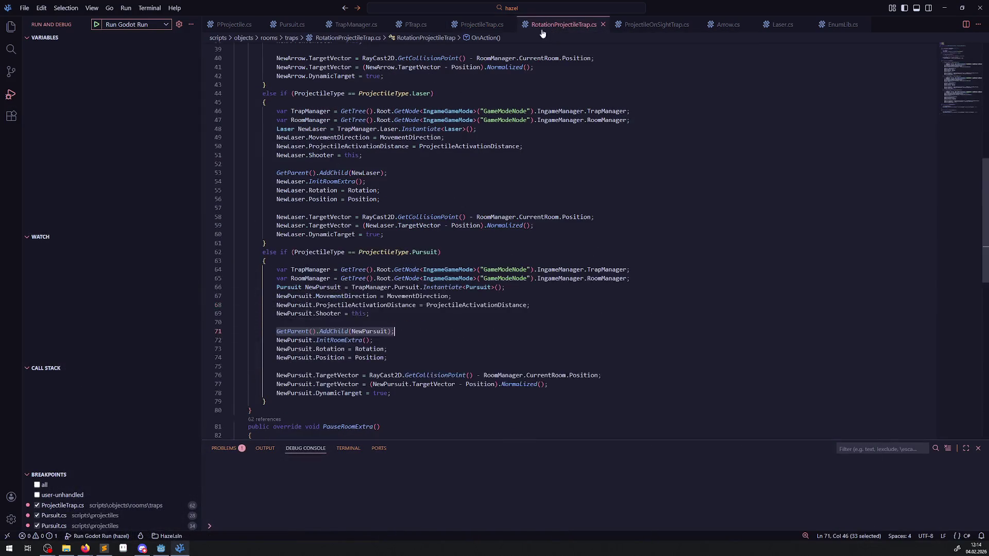
left_click(491, 31)
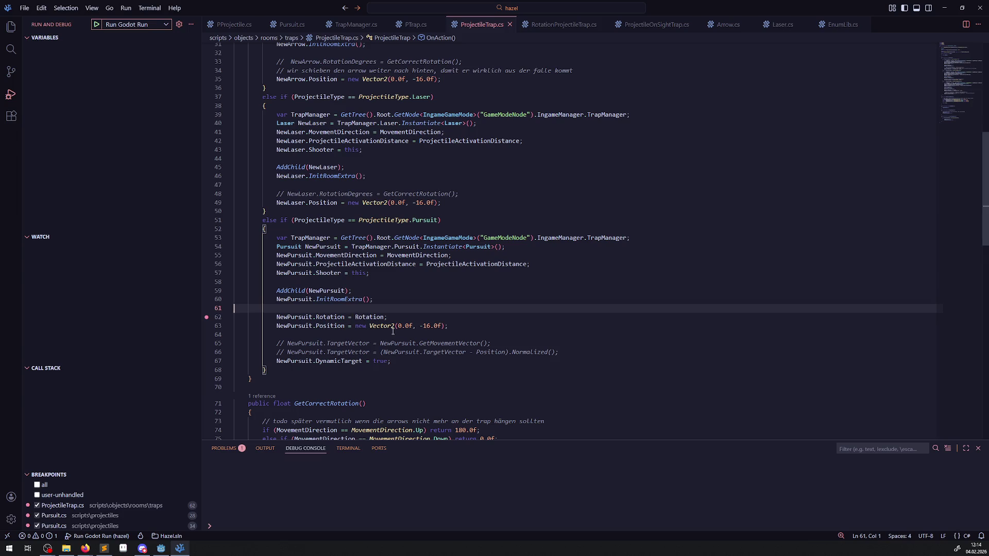
mouse_move(390, 330)
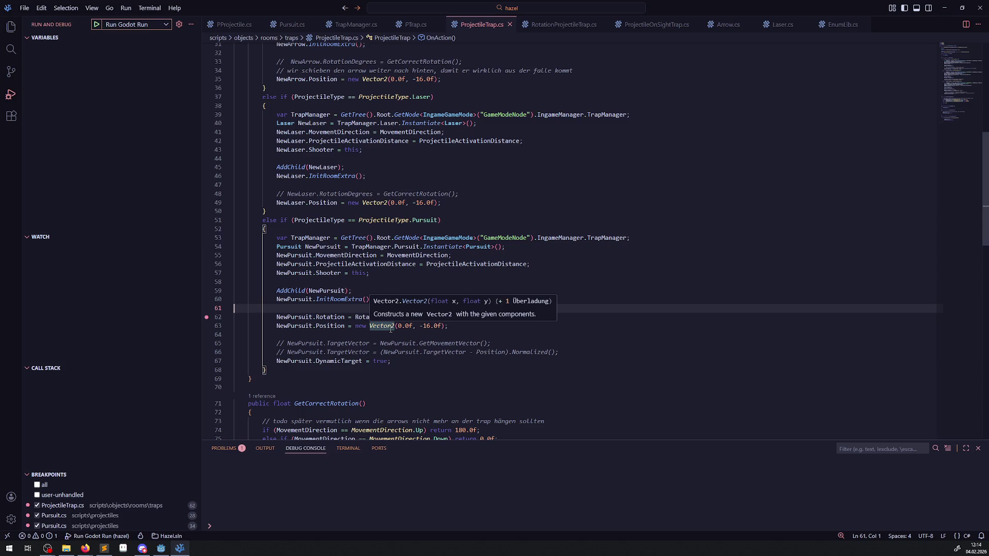
left_click(368, 338)
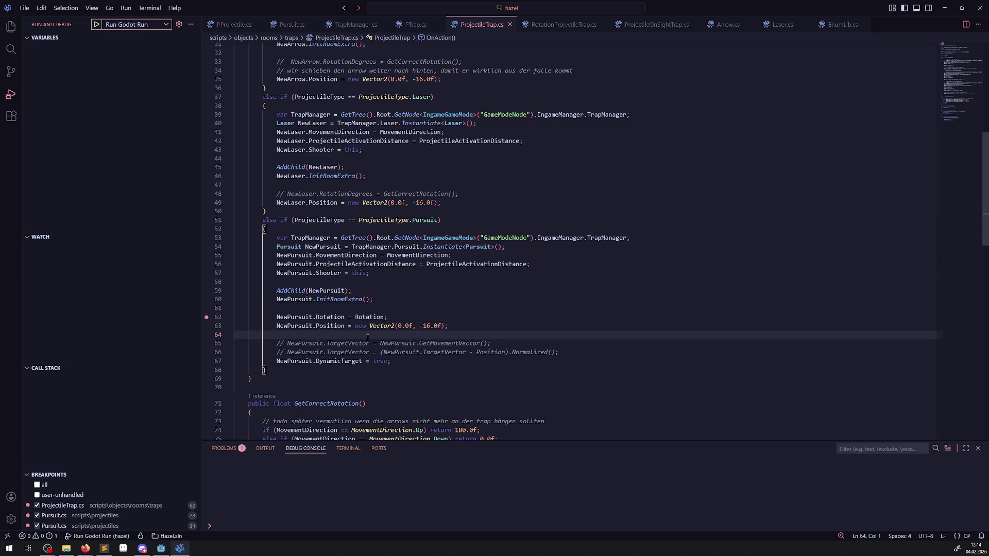
left_click(163, 551)
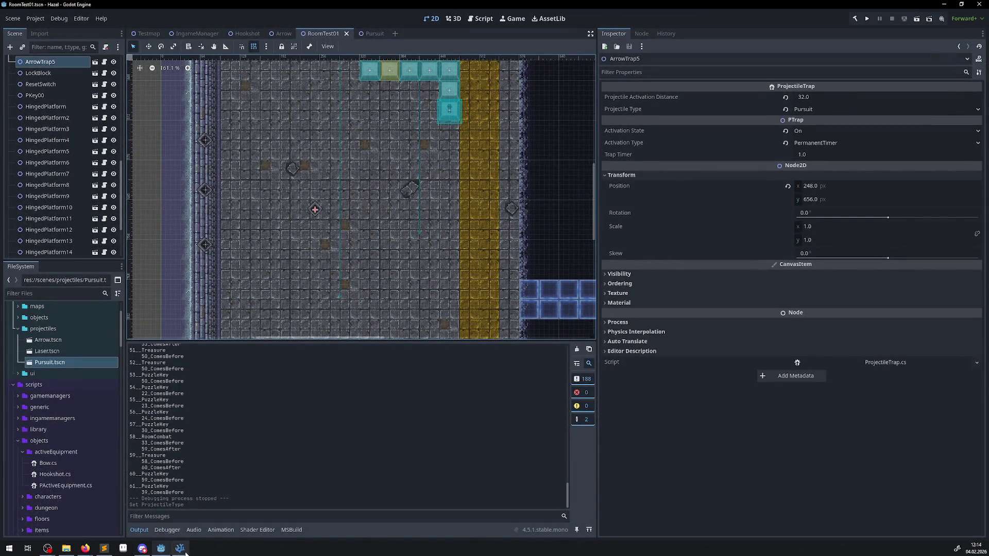
left_click(179, 548)
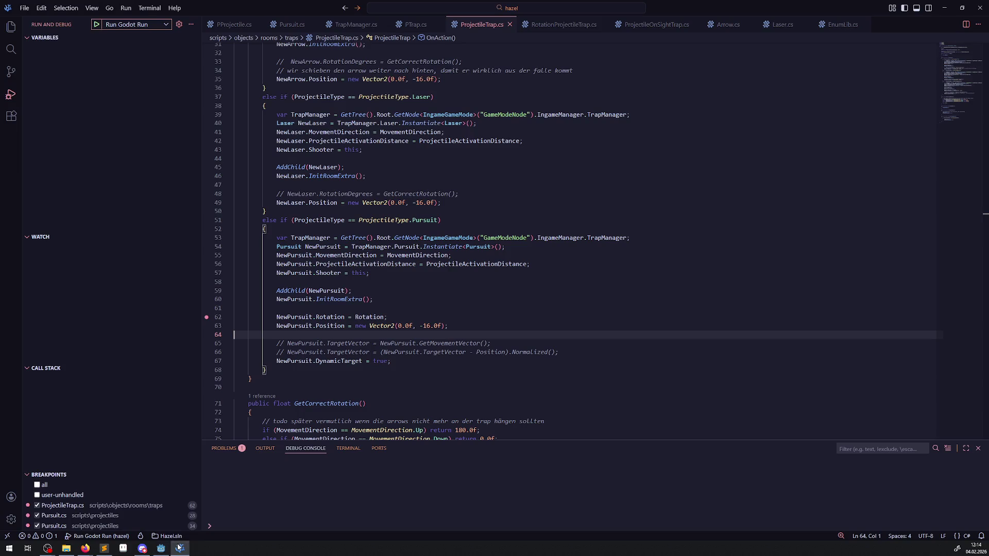
left_click(96, 25)
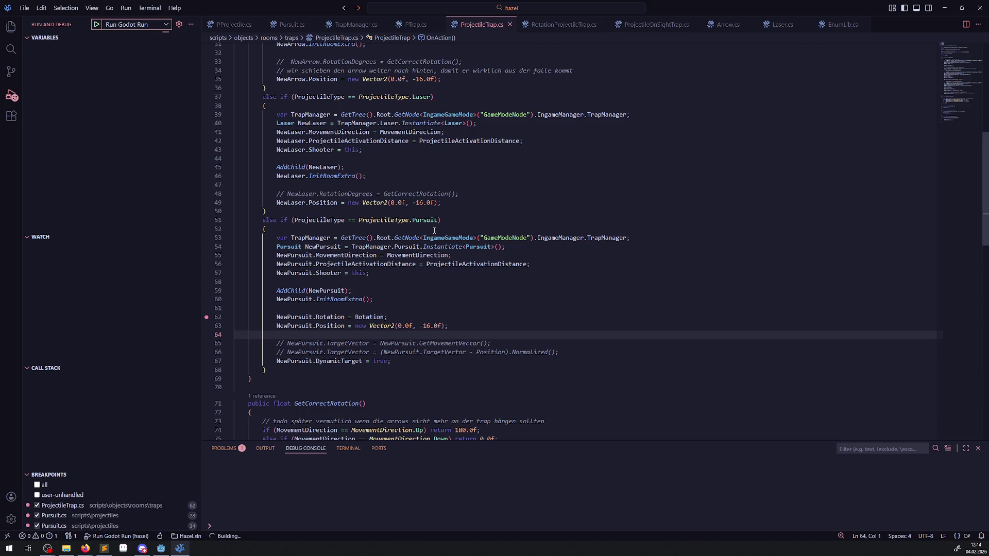
- Add and then remove a breakpoint on PProjectile.cs line 44 before the line 62 stop
left_click(235, 25)
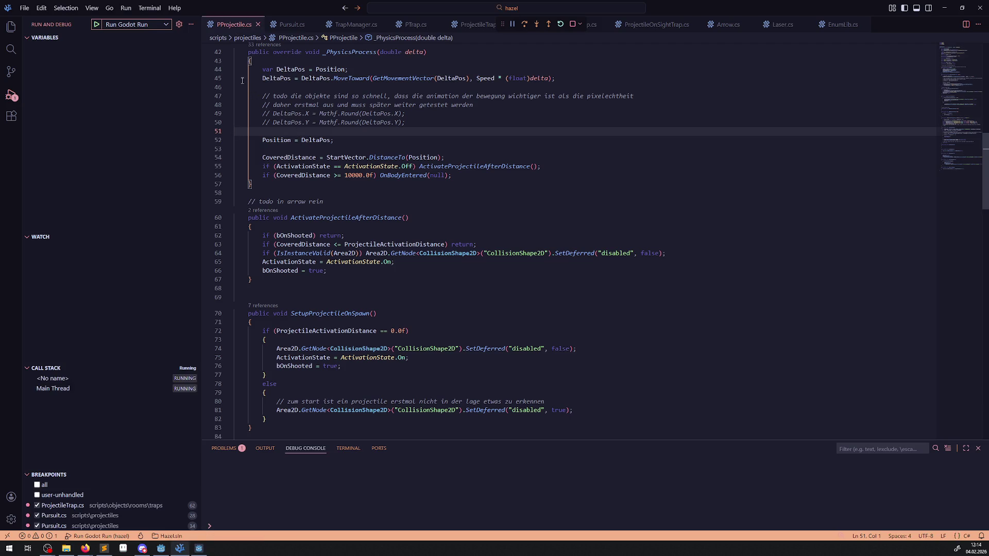
left_click(207, 70)
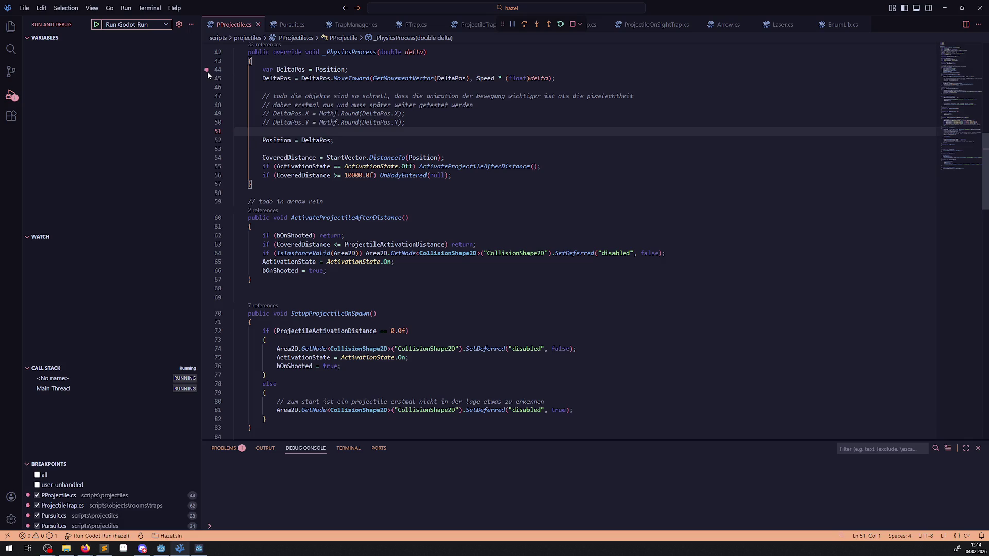
left_click(207, 70)
left_click(291, 25)
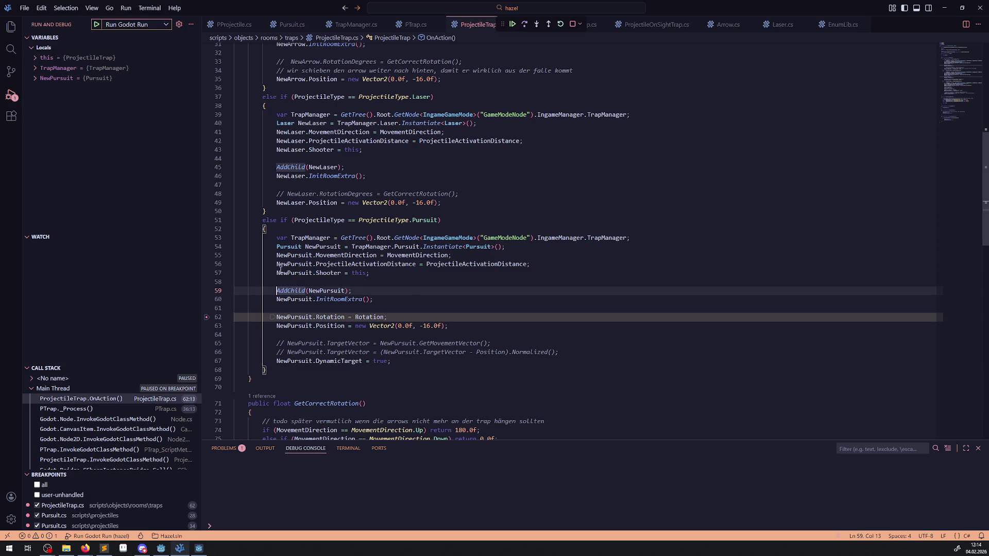
- Inspect NewPursuit's StartVector, Scale and Position in the Variables panel
left_click(34, 78)
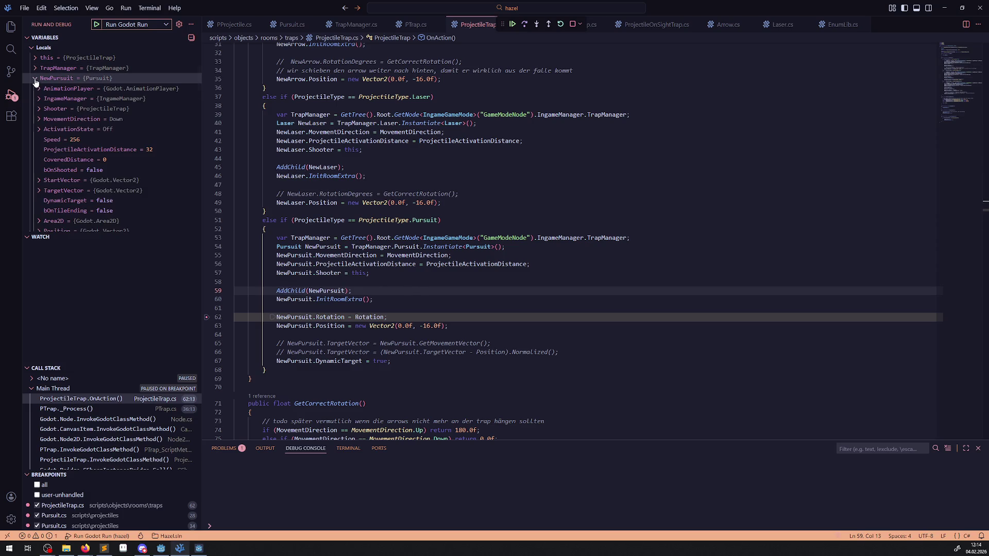
left_click(39, 181)
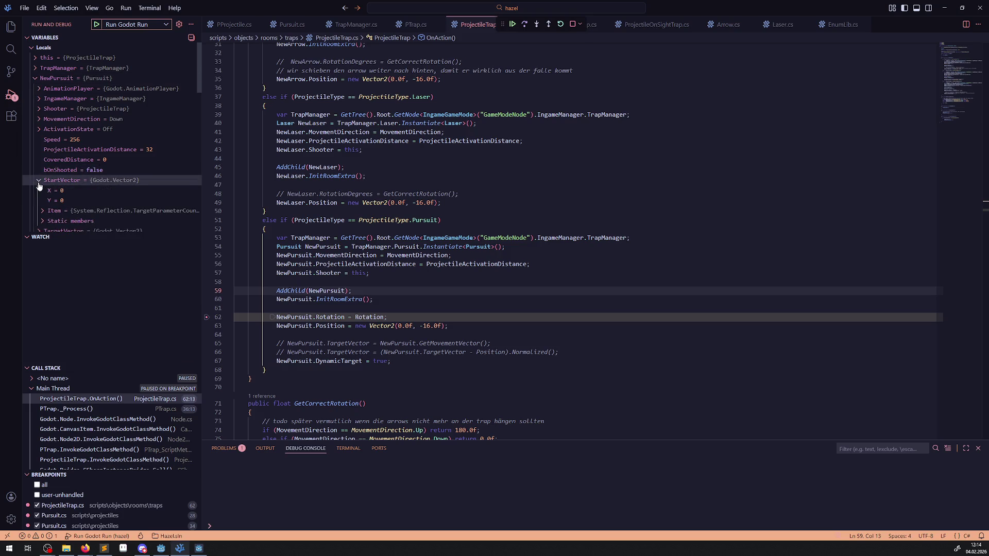
left_click(39, 181)
scroll(88, 203, "down", 2)
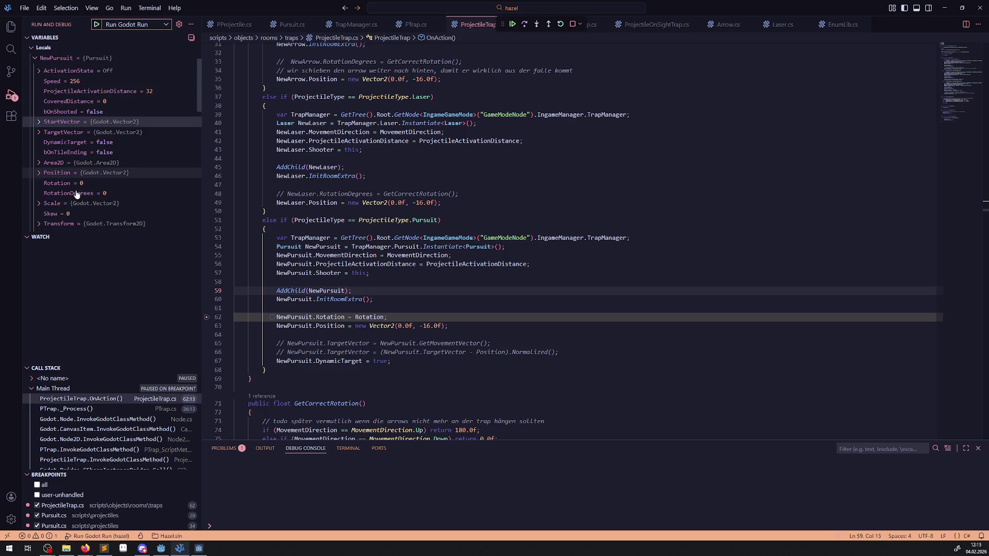
left_click(39, 204)
left_click(39, 203)
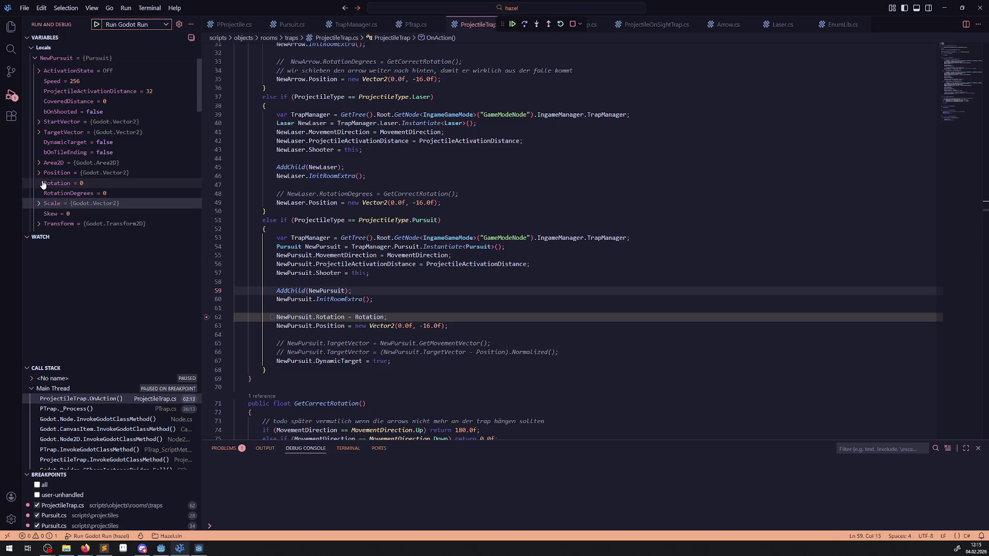
left_click(39, 173)
scroll(109, 191, "down", 2)
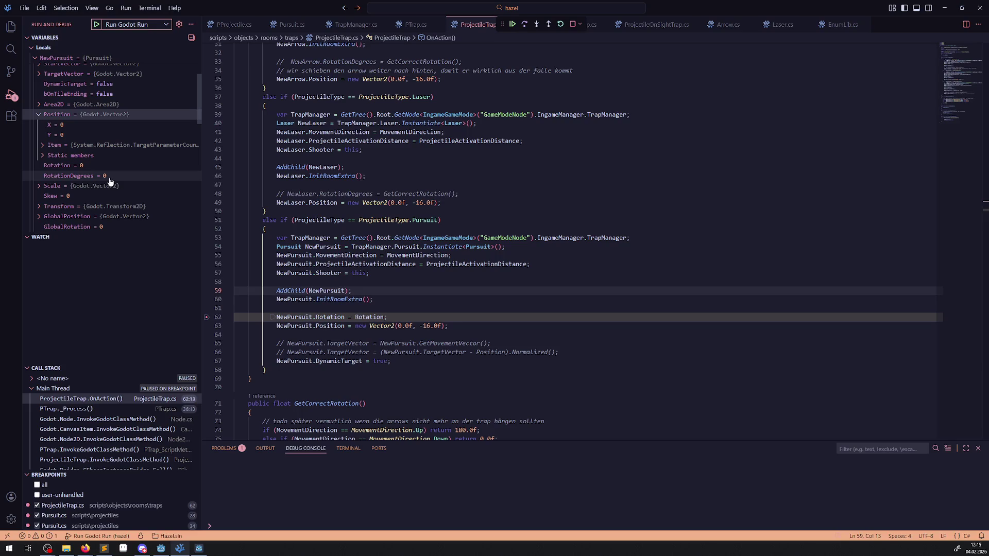
scroll(110, 191, "down", 1)
- Check NewPursuit's Transform and GlobalPosition values
left_click(40, 187)
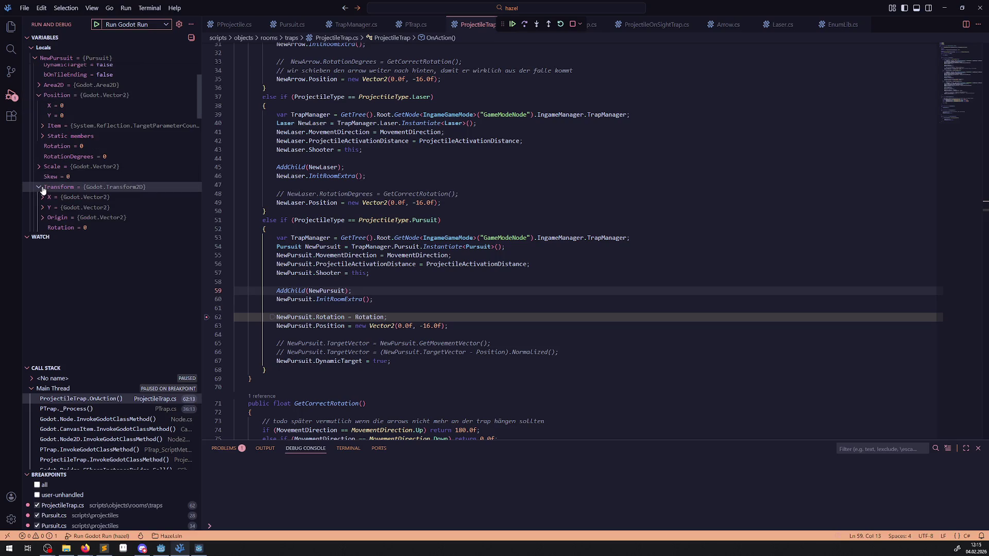
left_click(41, 188)
scroll(104, 158, "down", 2)
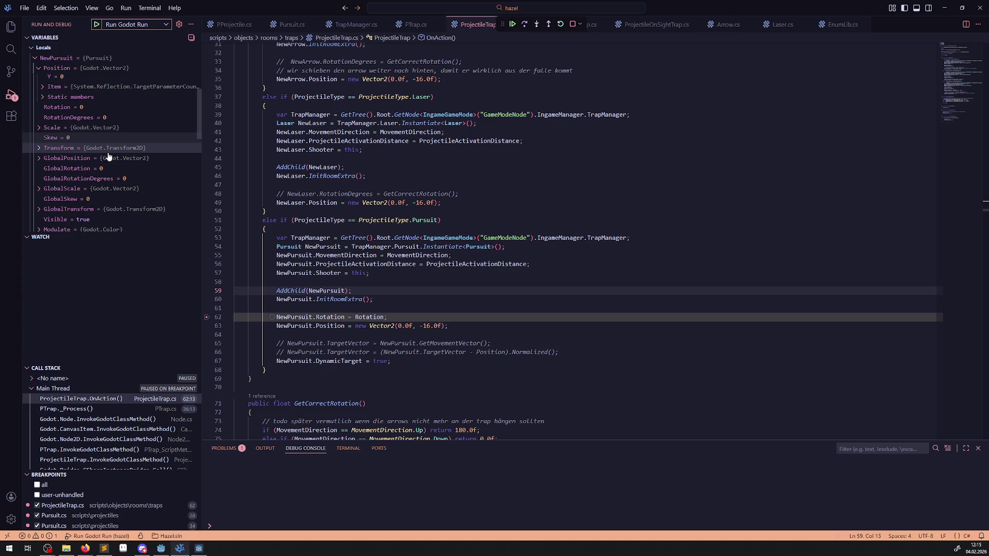
scroll(143, 149, "down", 2)
left_click(38, 120)
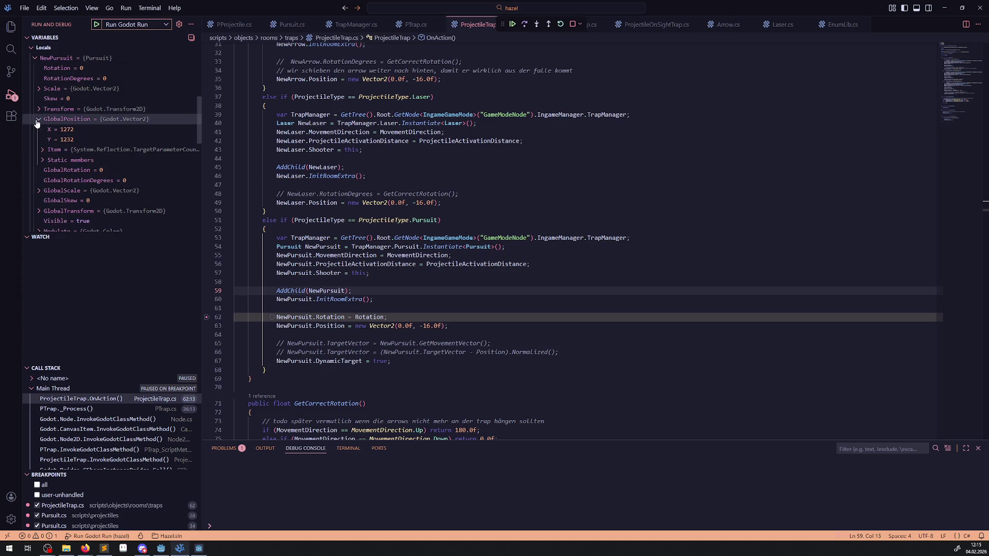
left_click(38, 119)
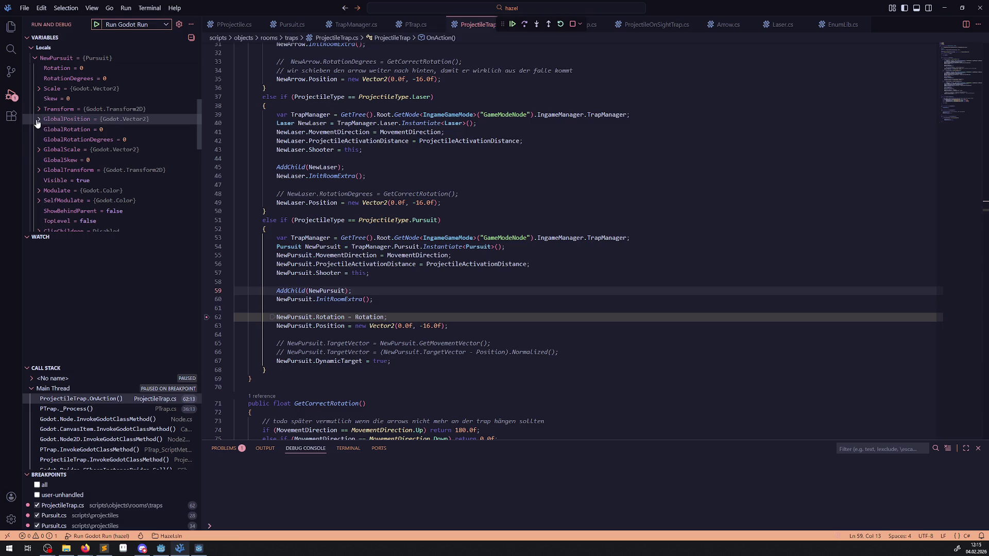
scroll(100, 167, "down", 2)
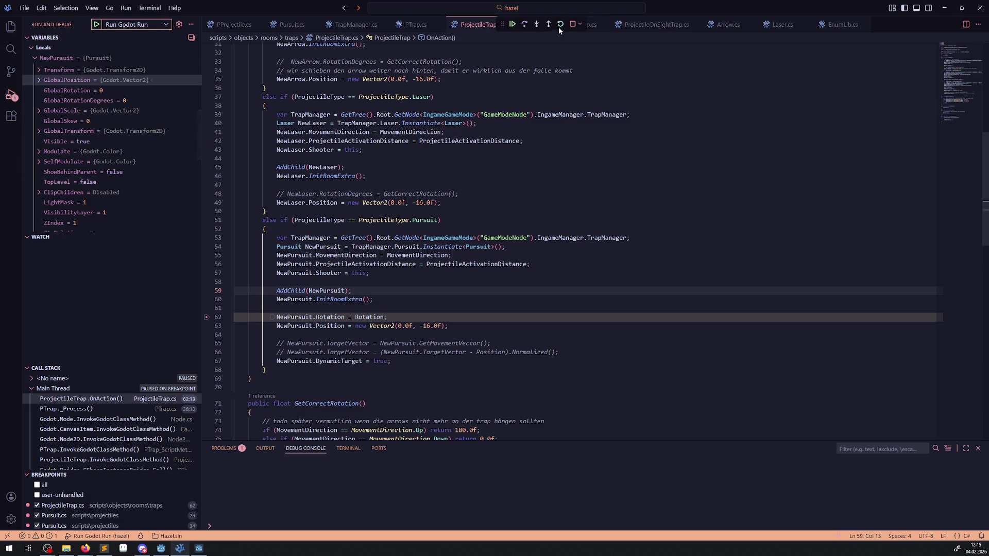
- Step over to line 67 and confirm NewPursuit.Position reads X 0, Y -16
left_click(524, 24)
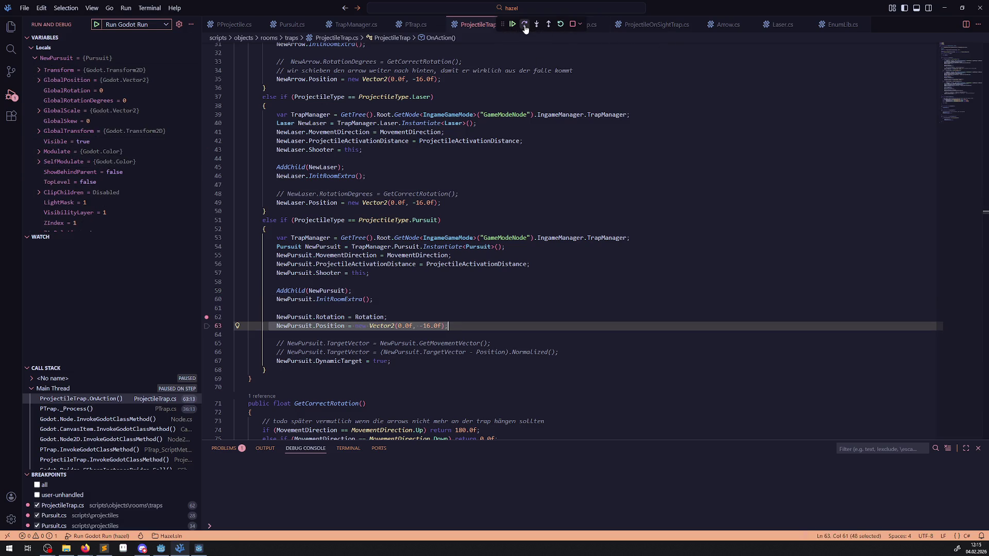
left_click(524, 24)
scroll(50, 150, "up", 2)
scroll(50, 147, "up", 4)
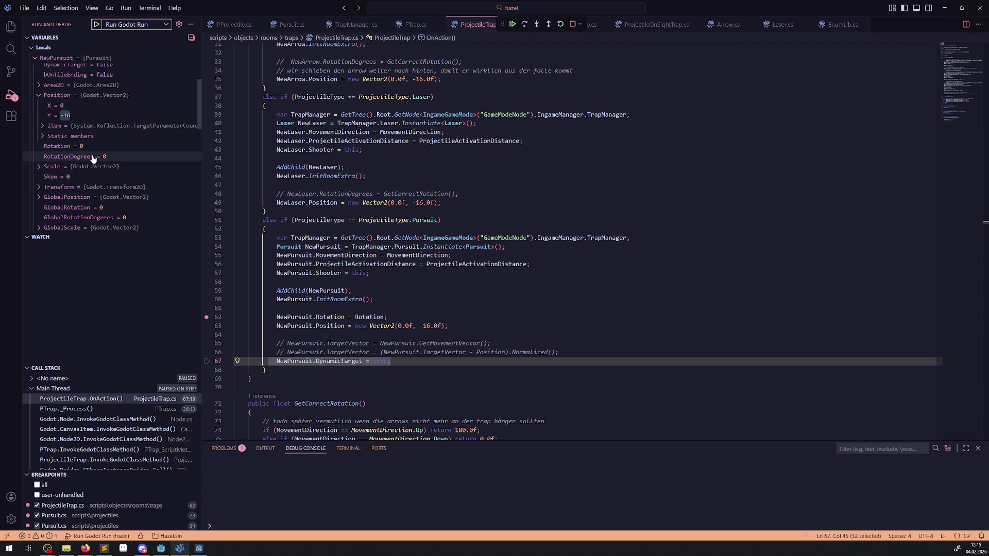
mouse_move(70, 124)
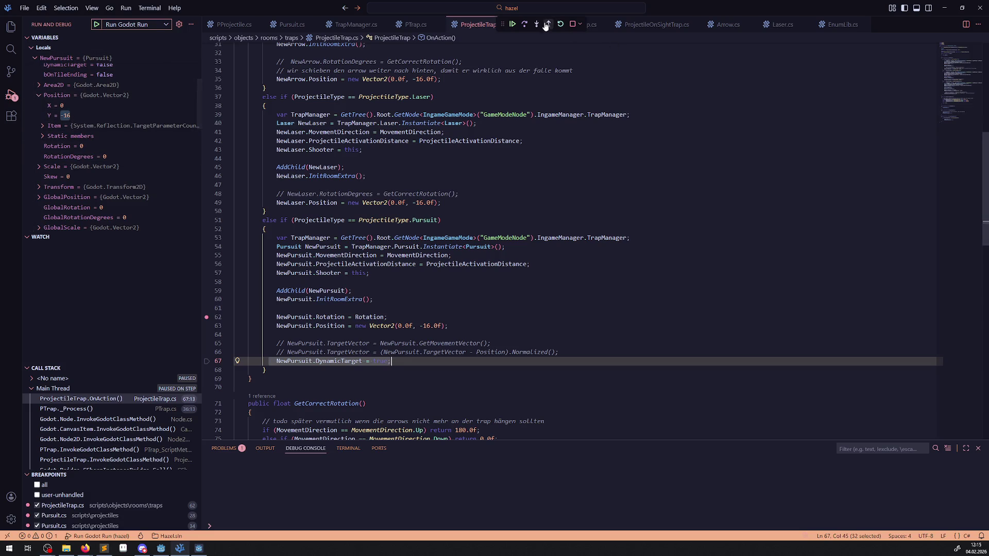
- Continue to the Pursuit breakpoint, step into _PhysicsProcess and highlight every DeltaPos use
left_click(514, 26)
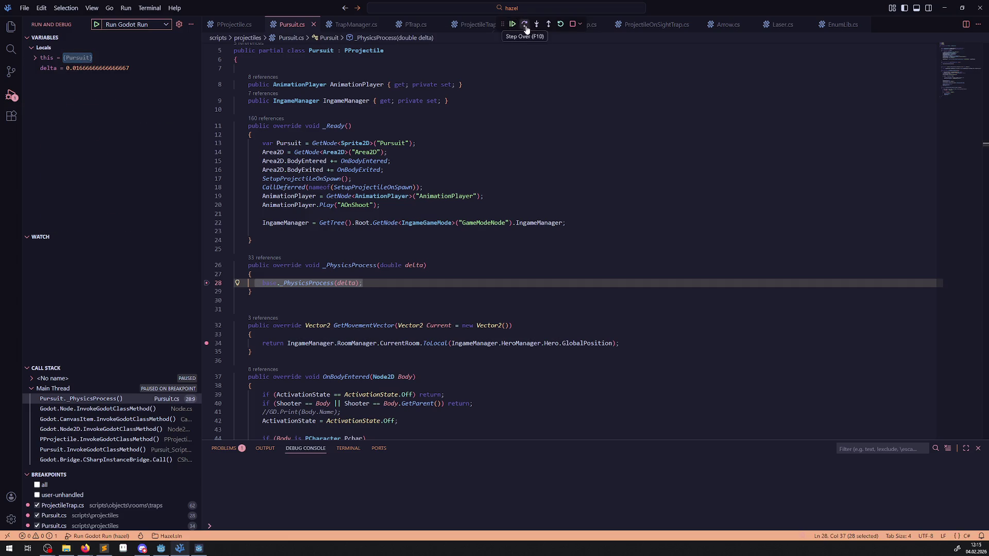
left_click(537, 24)
scroll(371, 171, "up", 2)
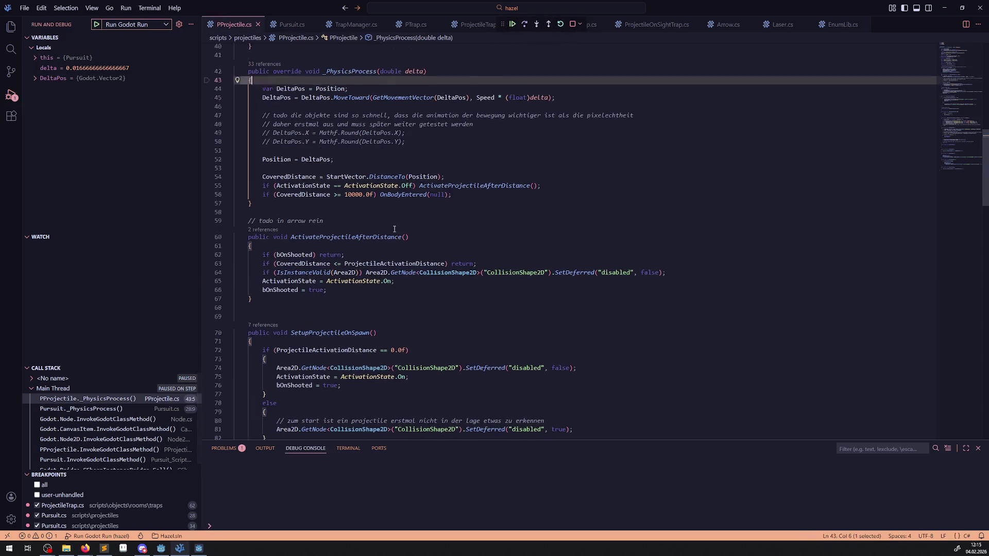
mouse_move(331, 109)
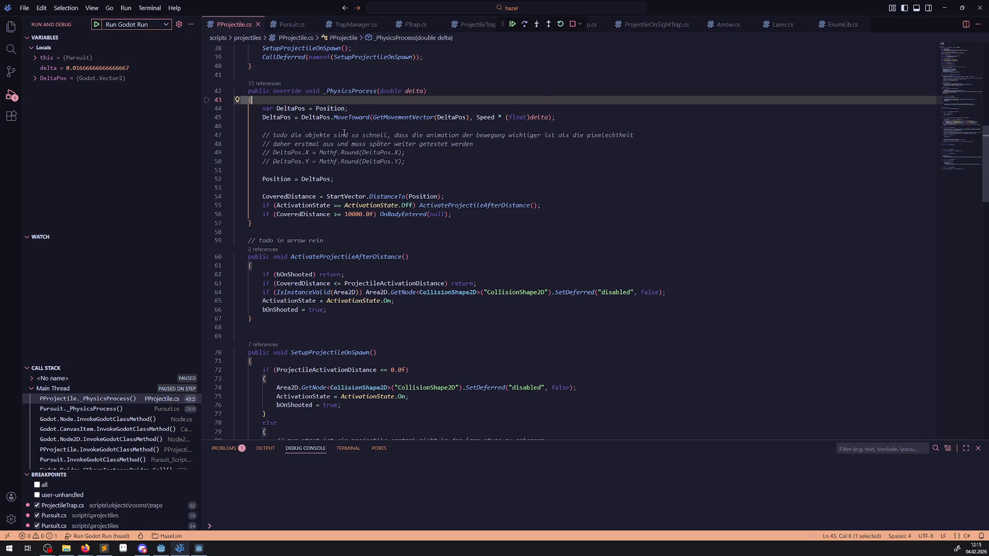
double_click(454, 117)
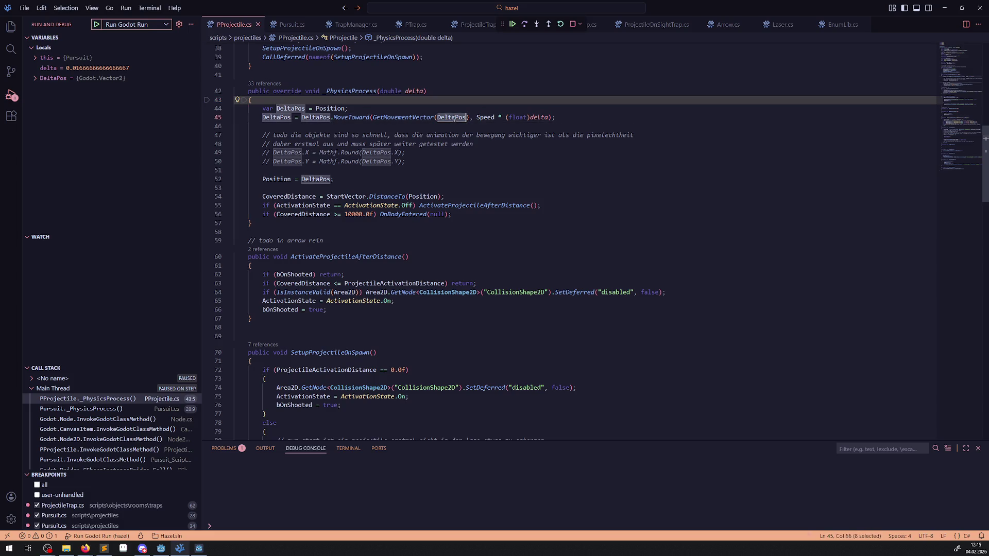
mouse_move(524, 207)
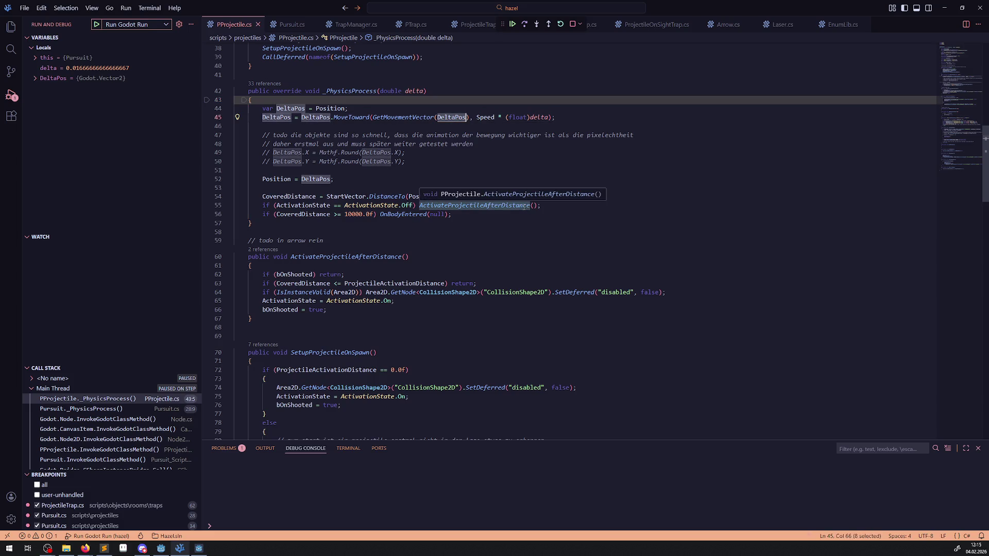
- Step through lines 44 and 45, into GetMovementVector, and back into PProjectile.cs
left_click(525, 26)
left_click(525, 27)
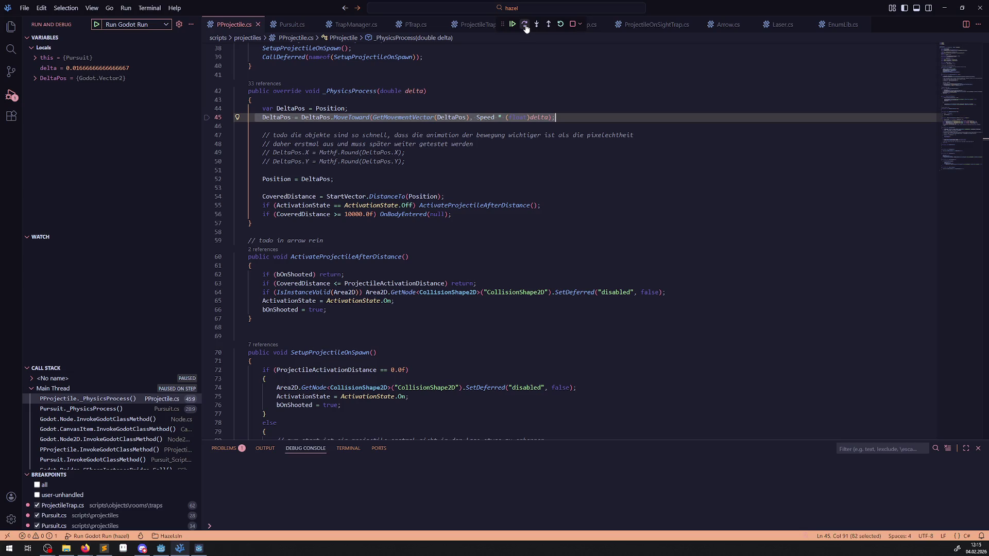
left_click(526, 26)
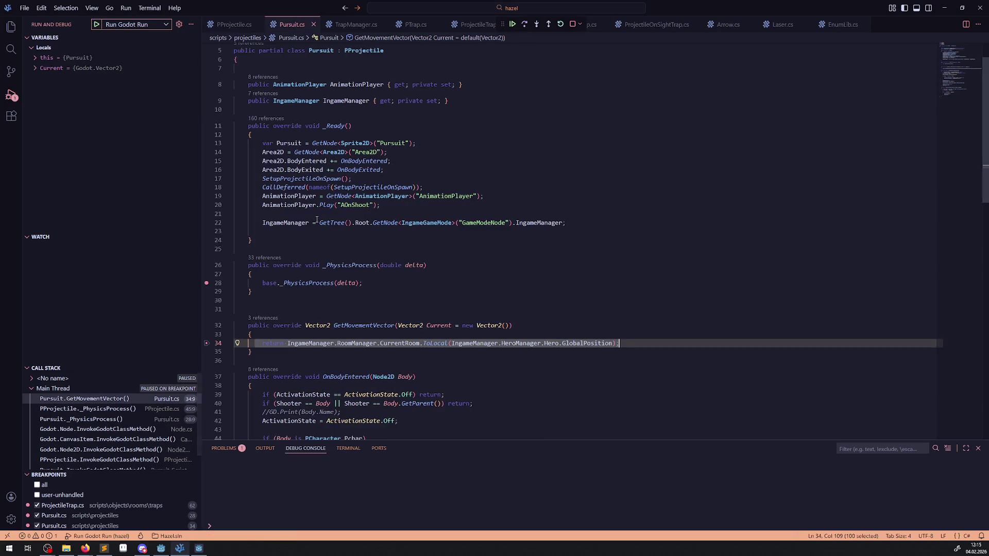
left_click(526, 27)
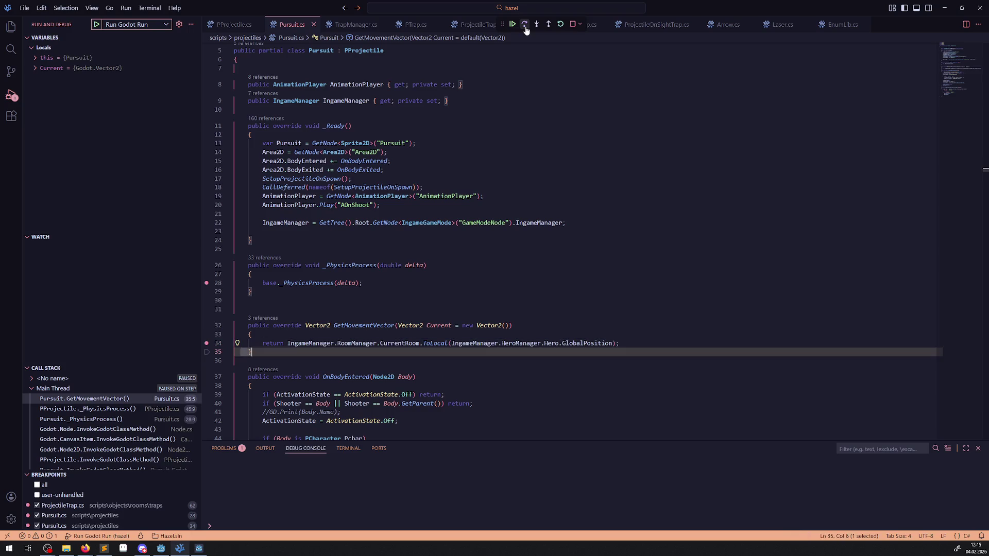
left_click(526, 27)
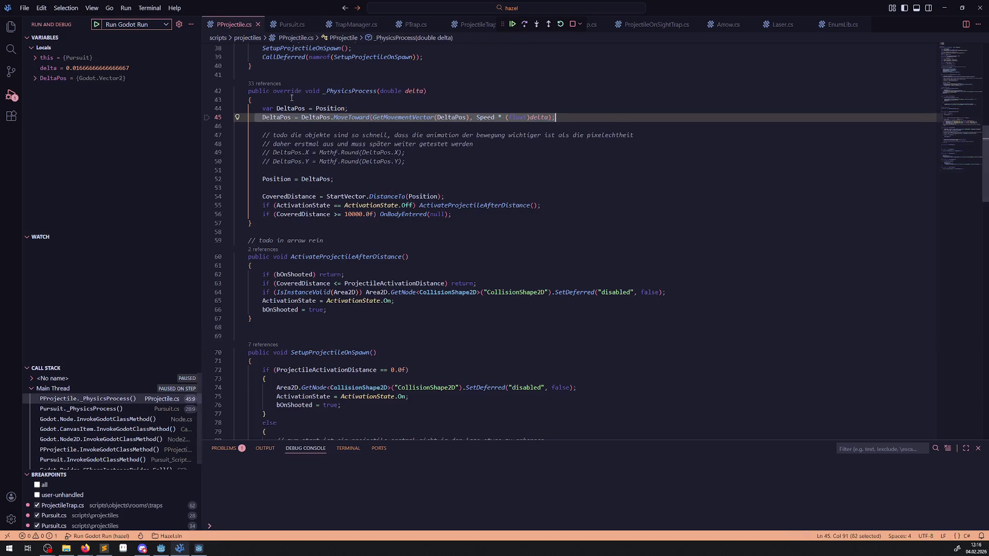
- Expand DeltaPos and step to line 52, reading X 1.394097, Y -11.967514
left_click(34, 79)
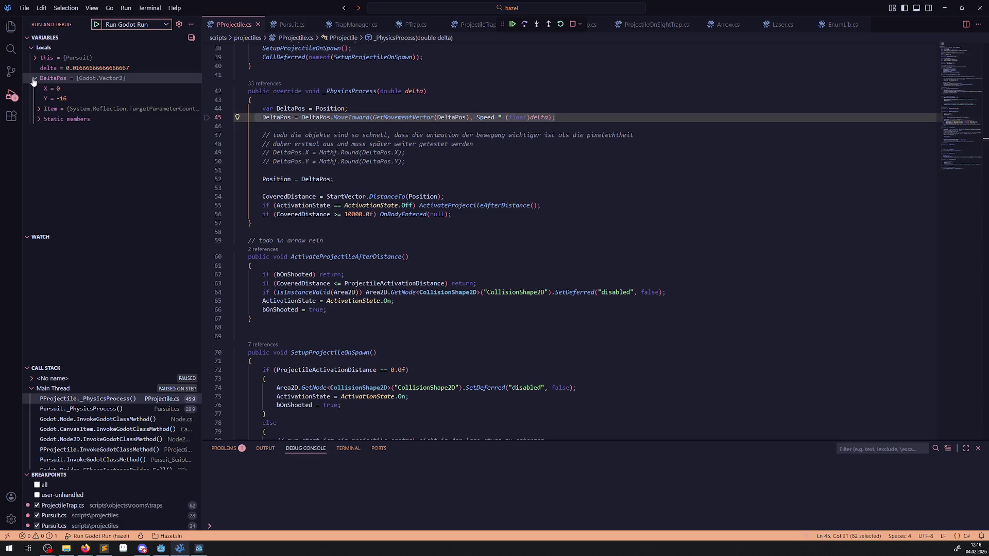
left_click(525, 27)
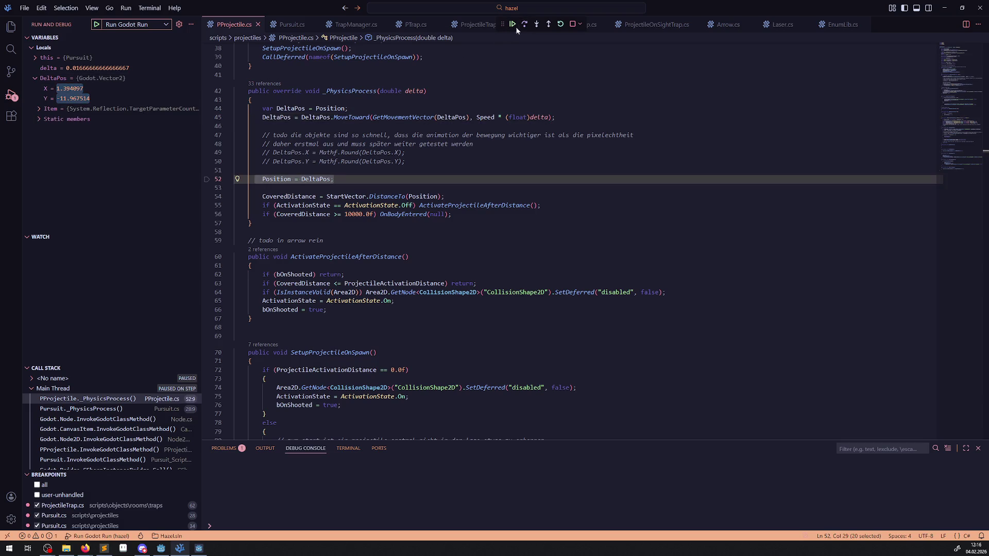
mouse_move(81, 95)
- Collapse DeltaPos and expand the current Pursuit object's members in Variables
left_click(35, 78)
left_click(36, 58)
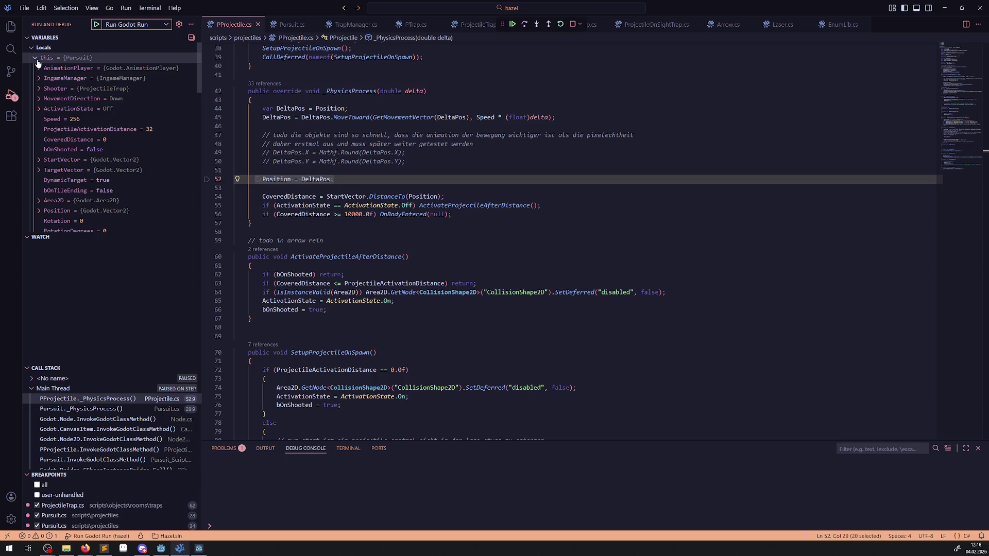
scroll(93, 181, "down", 2)
scroll(49, 194, "down", 2)
scroll(42, 216, "down", 2)
- Inspect the Pursuit's GlobalTransform, then bring up Pursuit.cs in the editor
left_click(39, 187)
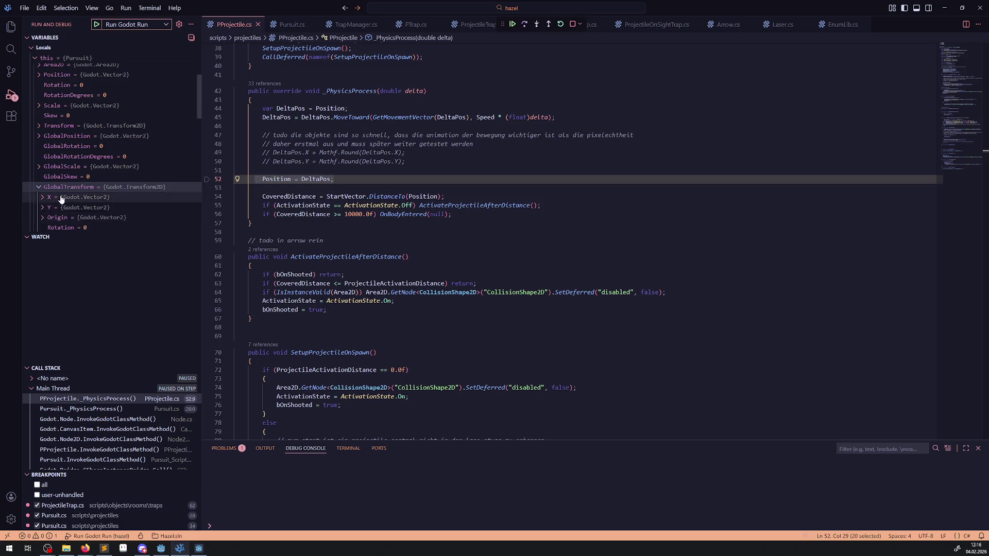
scroll(38, 208, "down", 2)
scroll(64, 160, "down", 2)
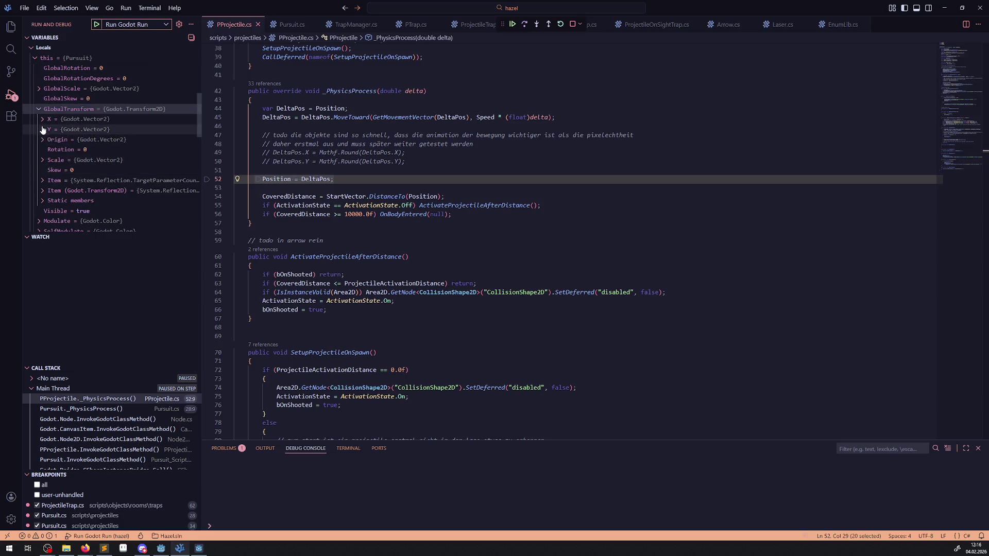
left_click(40, 110)
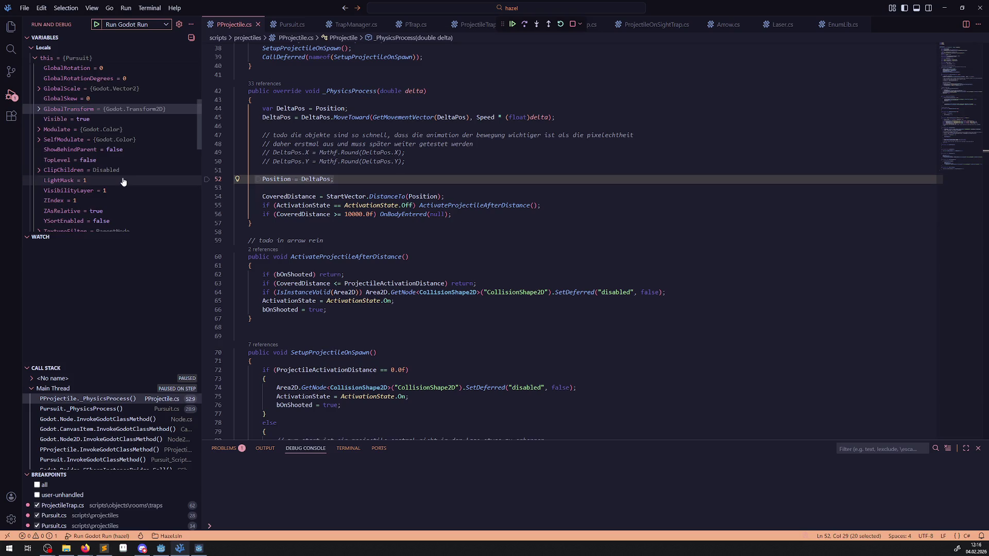
scroll(121, 182, "down", 3)
scroll(124, 183, "up", 5)
scroll(122, 184, "up", 2)
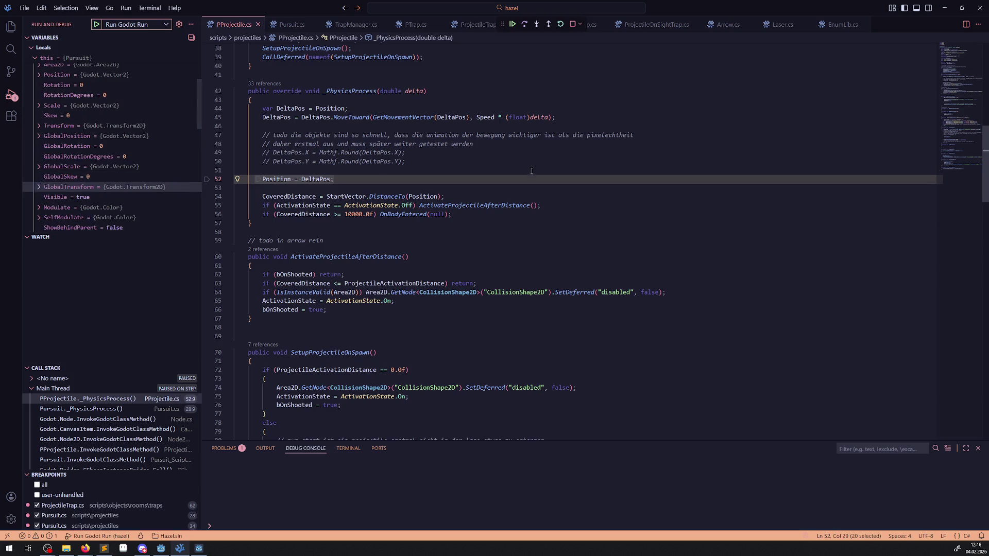
scroll(412, 129, "down", 3)
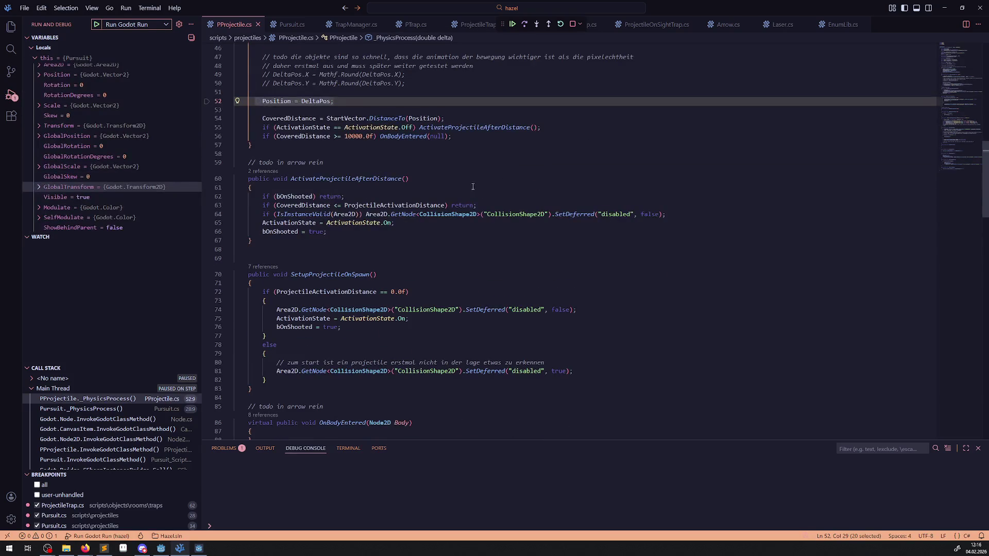
scroll(476, 206, "down", 3)
scroll(476, 206, "up", 3)
scroll(441, 206, "up", 2)
left_click(292, 25)
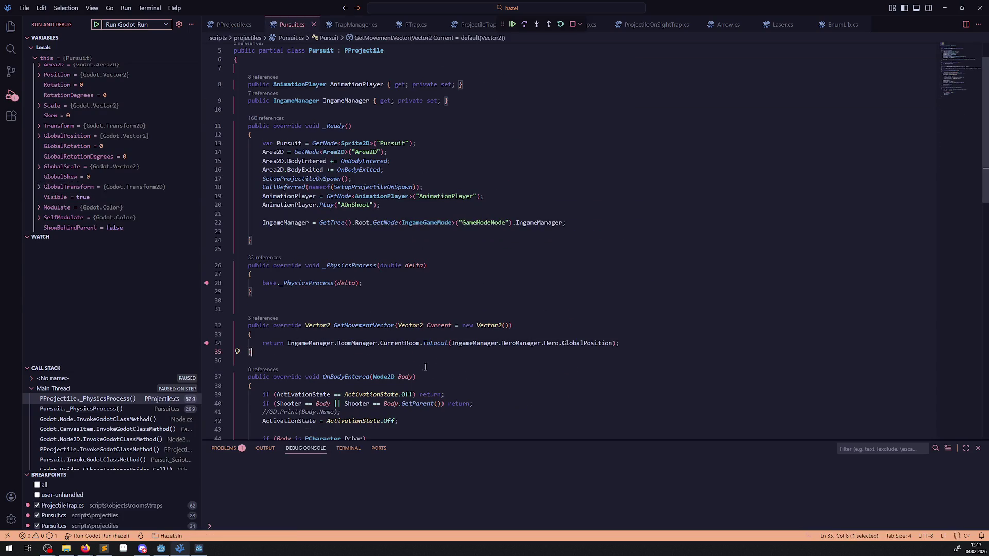
mouse_move(582, 344)
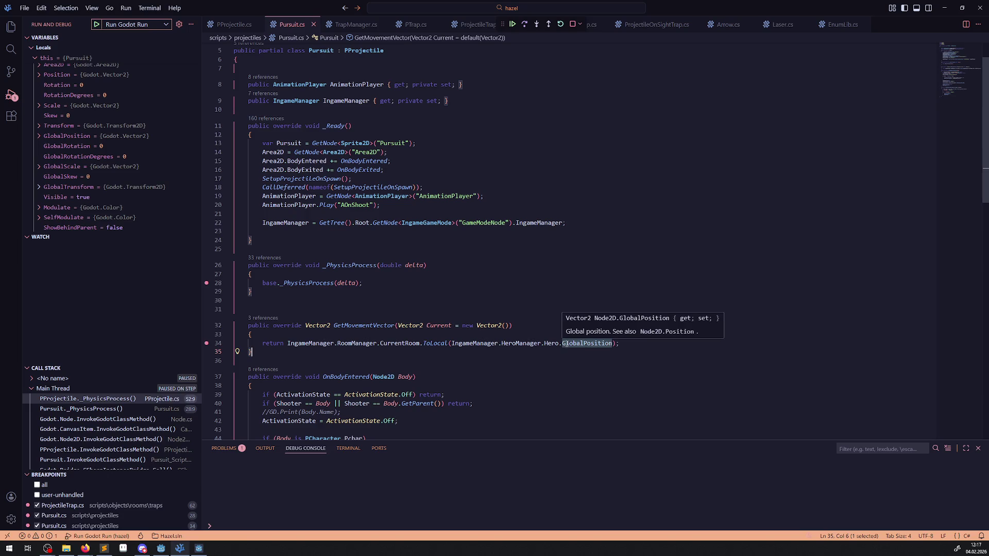
left_click(324, 328)
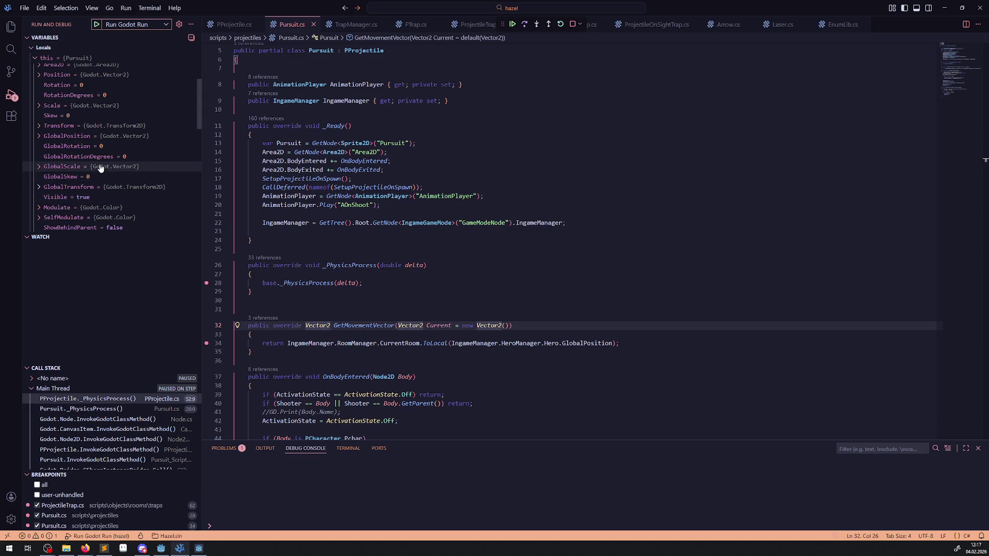
left_click(39, 136)
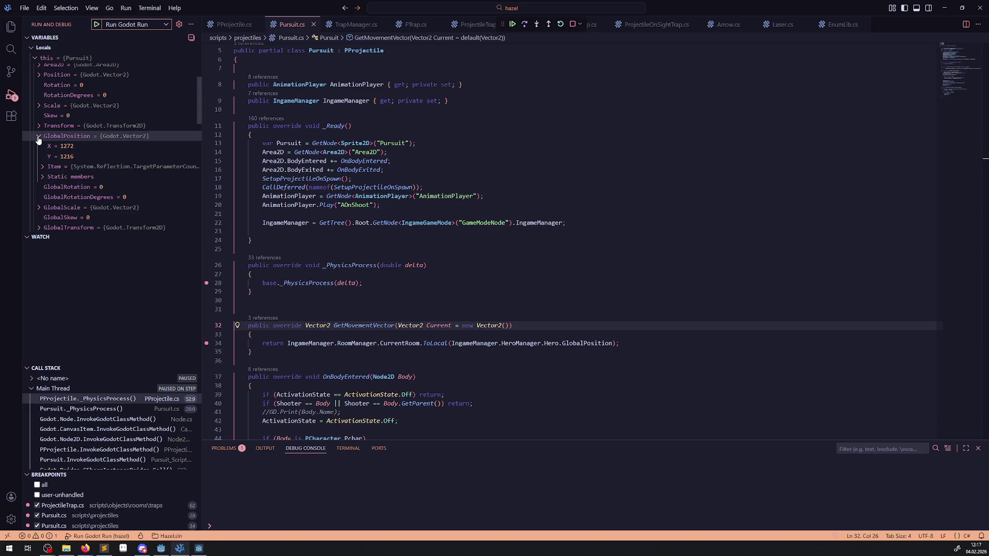
left_click(38, 137)
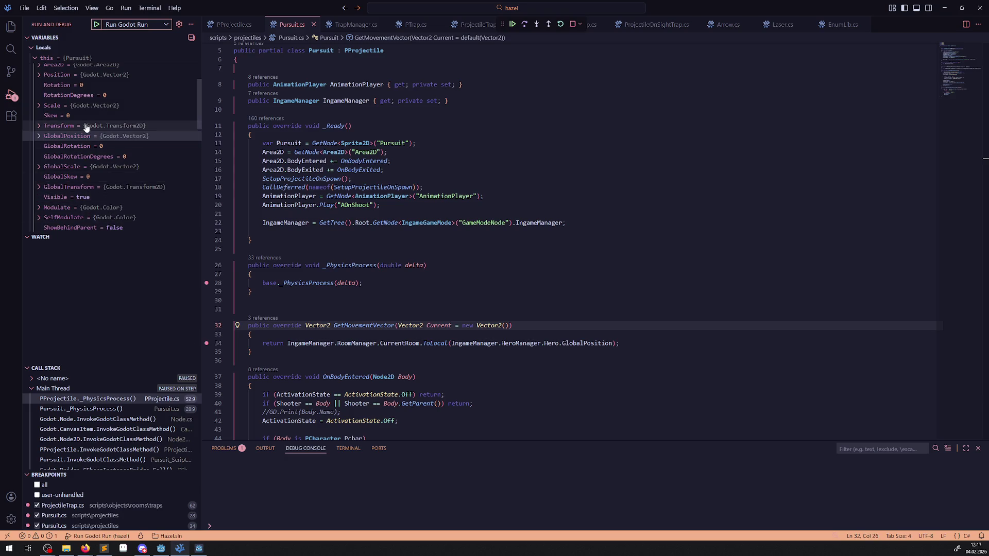
scroll(95, 177, "down", 1)
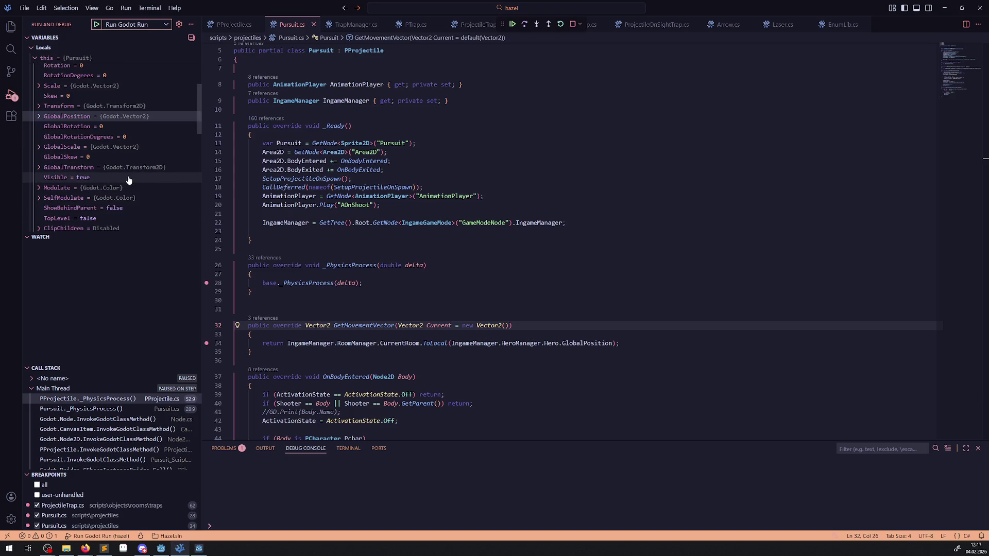
scroll(131, 180, "down", 2)
scroll(131, 181, "down", 4)
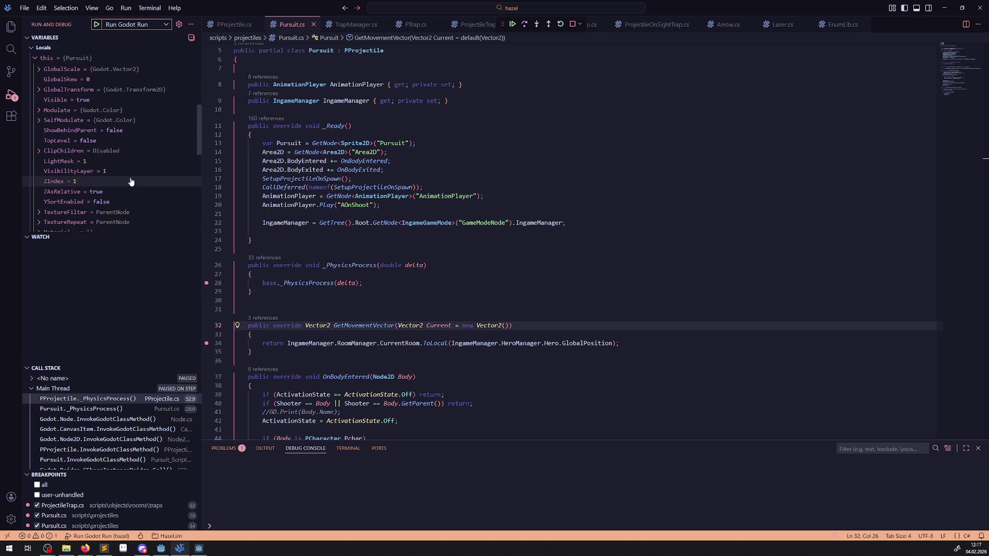
scroll(130, 181, "up", 10)
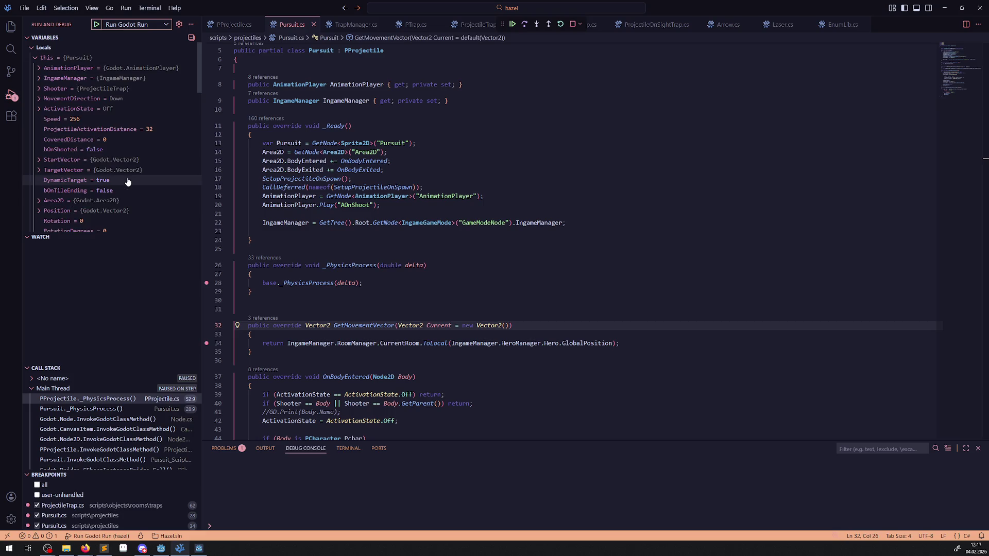
mouse_move(121, 175)
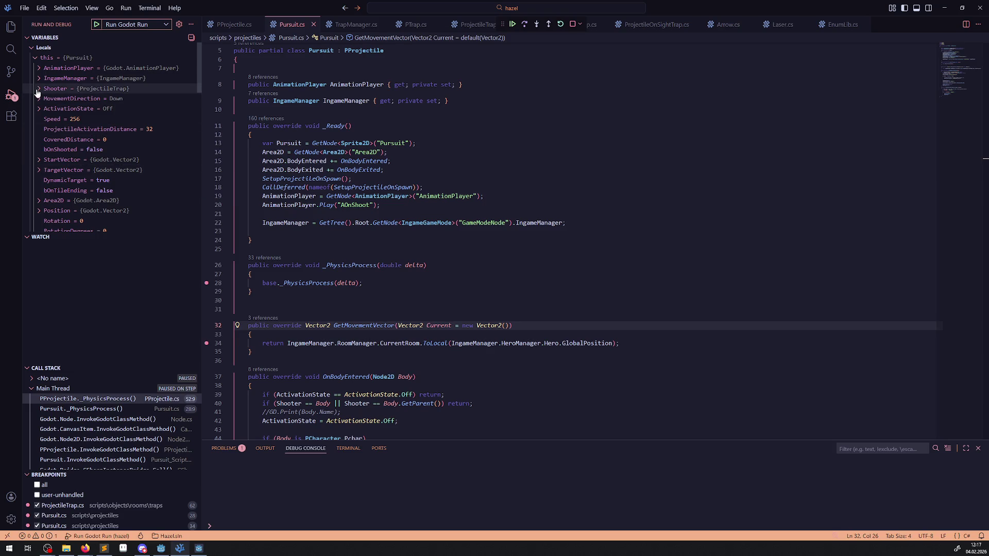
mouse_move(102, 91)
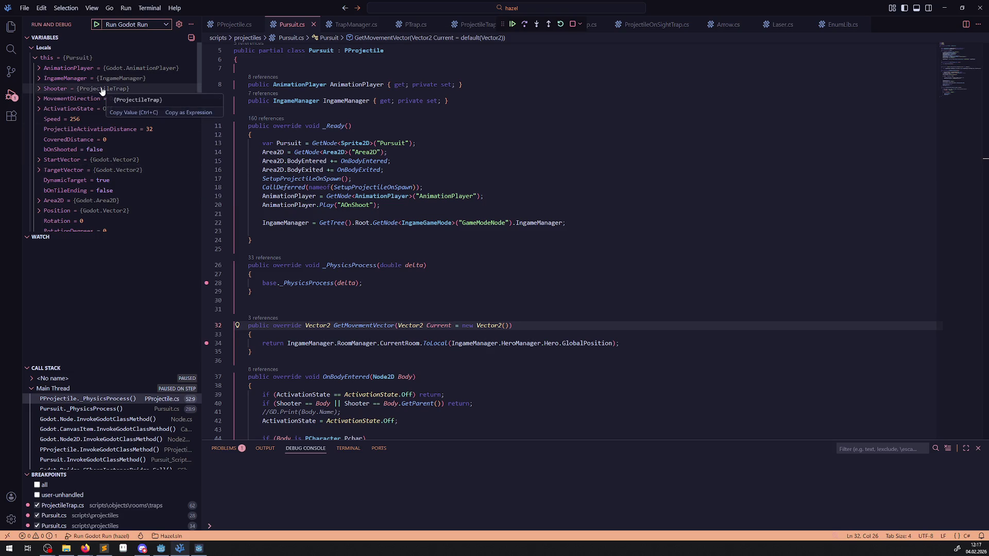
- Step through PProjectile.cs to the activation call on line 55
left_click(528, 28)
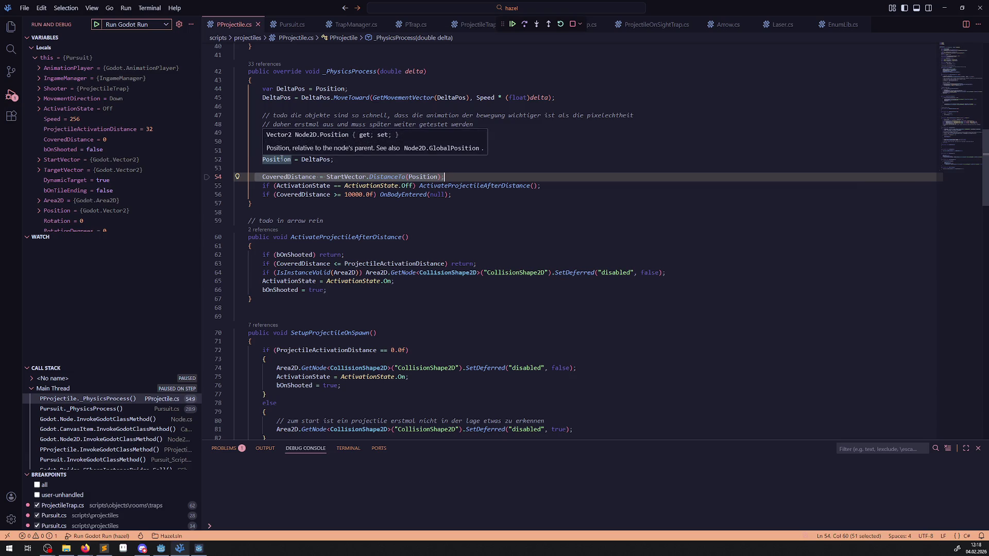
left_click(35, 58)
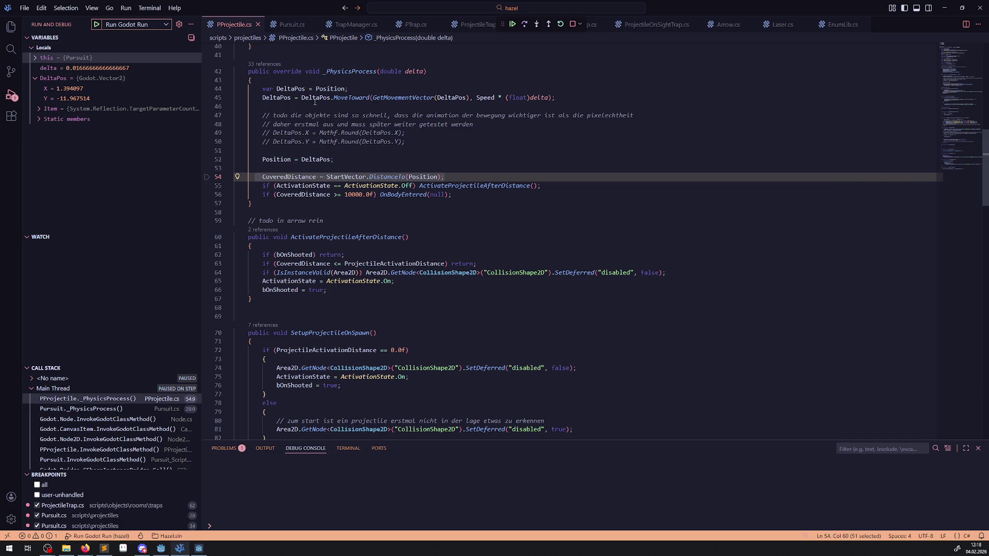
mouse_move(314, 102)
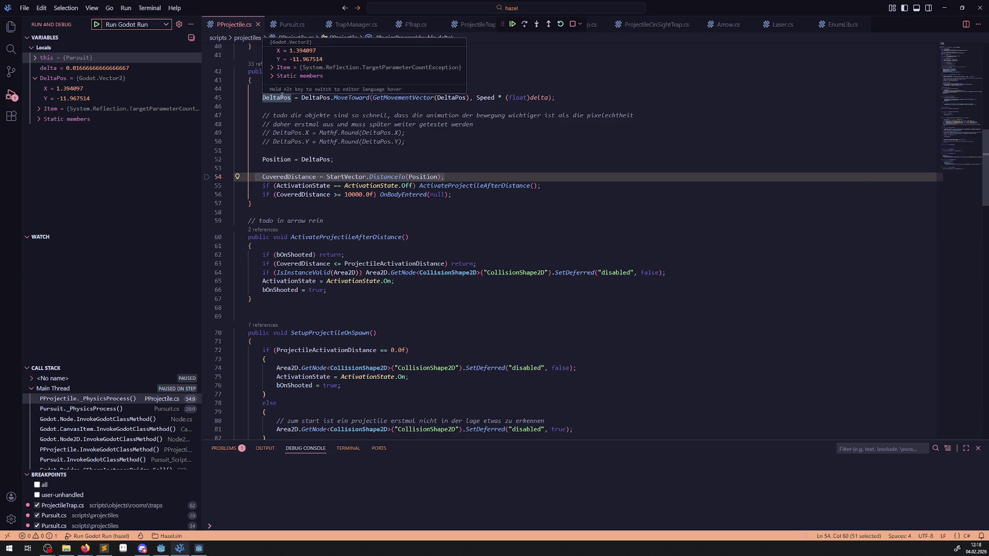
left_click(522, 28)
left_click(522, 28)
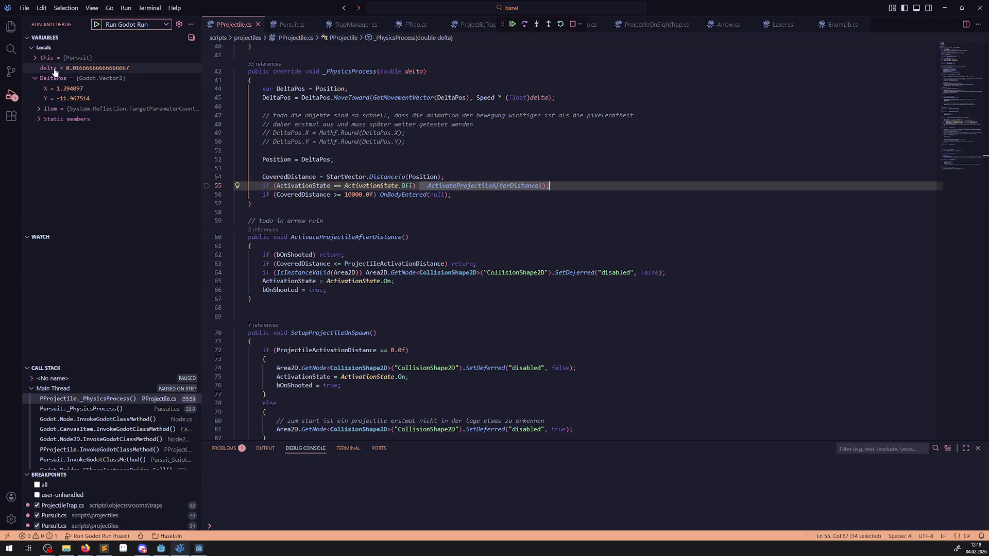
- Check the projectile's Position and CoveredDistance 12.04844, then continue to the Pursuit.cs breakpoint
left_click(35, 57)
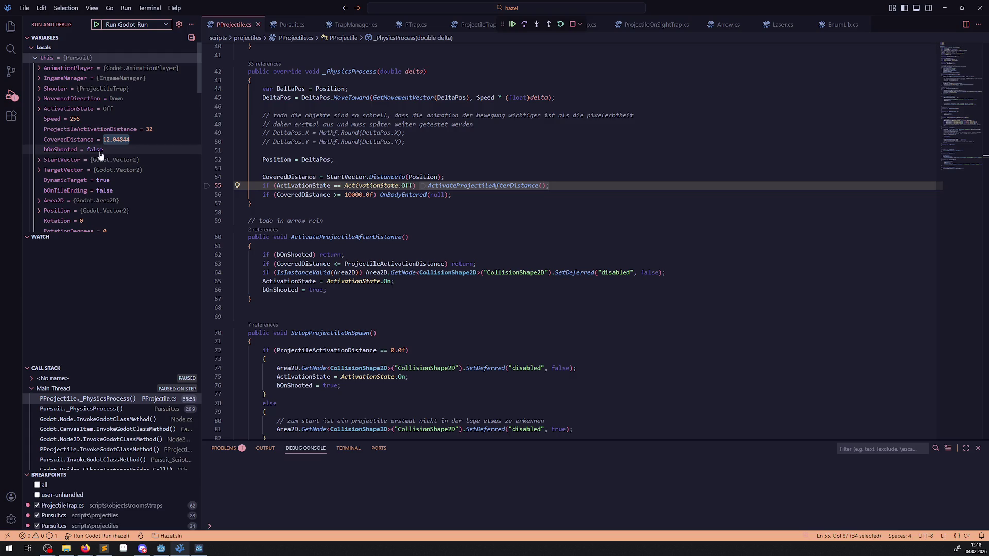
mouse_move(117, 142)
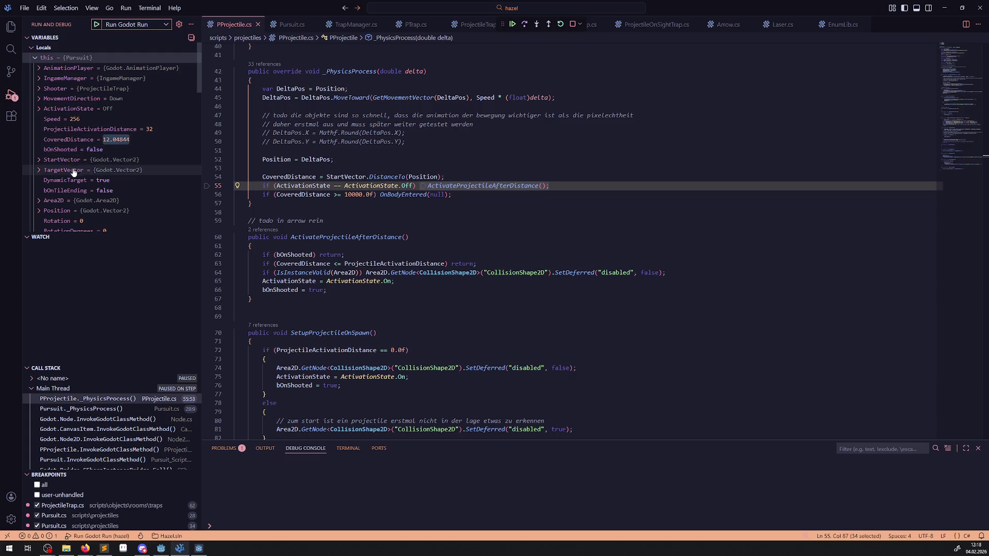
scroll(77, 175, "down", 2)
left_click(39, 193)
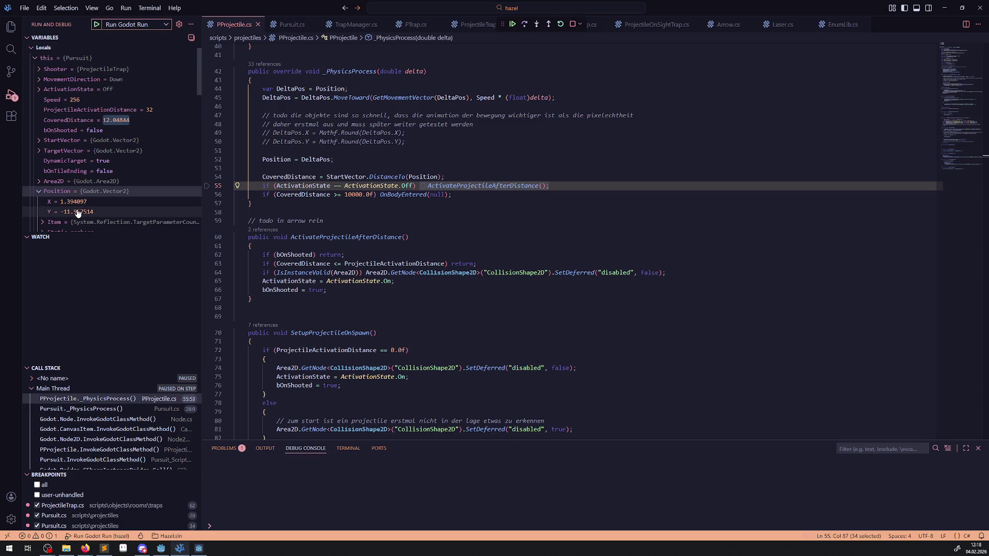
mouse_move(73, 212)
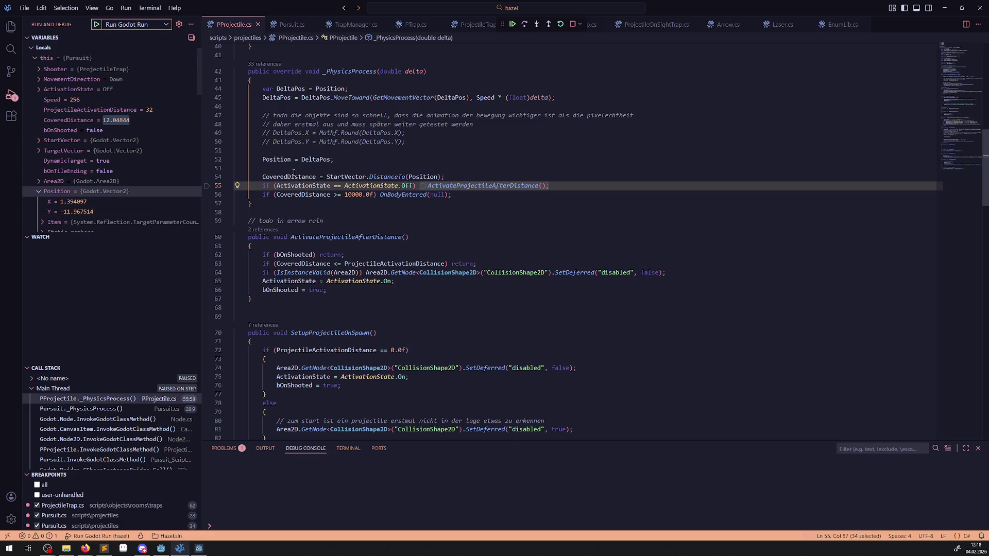
scroll(257, 199, "up", 3)
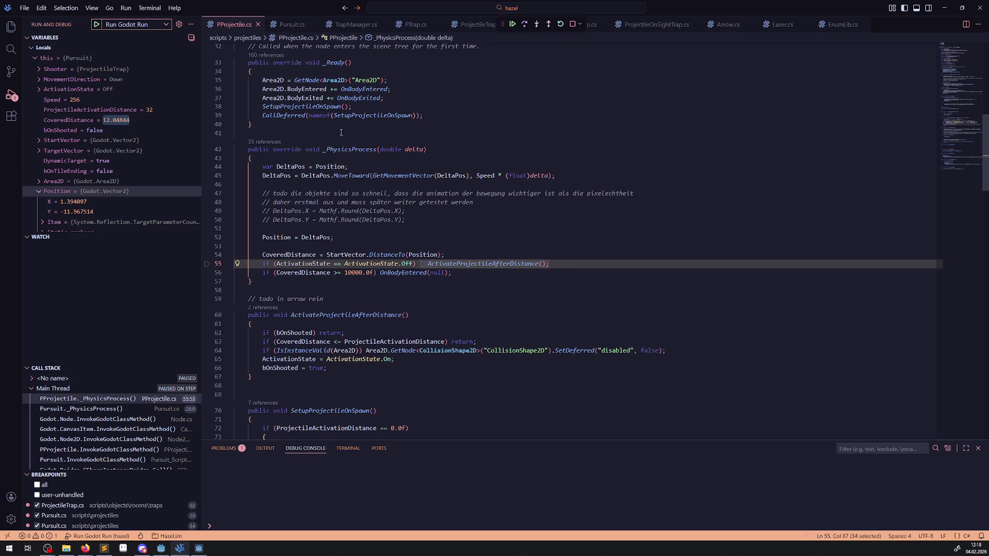
key("F5")
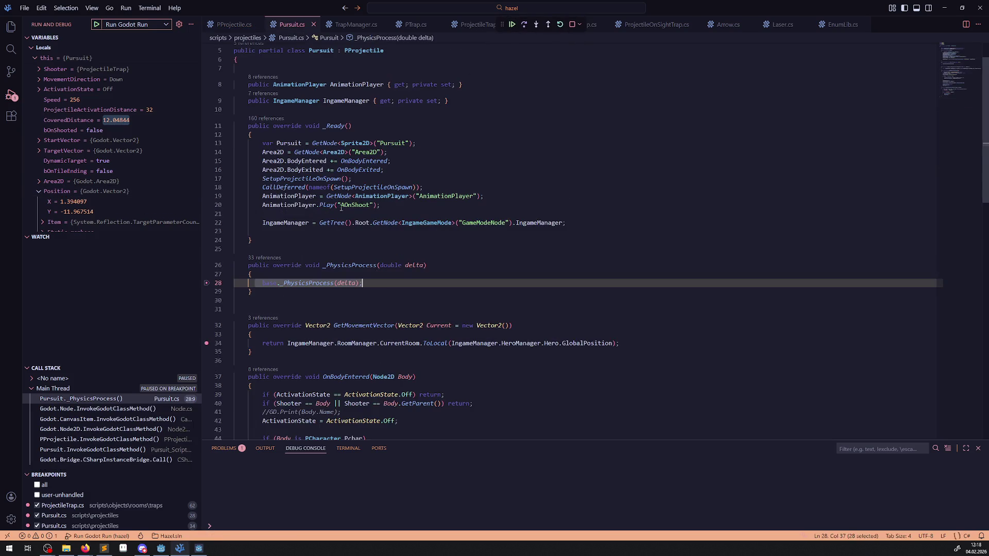
- Clear breakpoints on Pursuit.cs lines 28 and 34 and ProjectileTrap.cs line 62, resuming the game
left_click(206, 283)
left_click(206, 346)
left_click(512, 24)
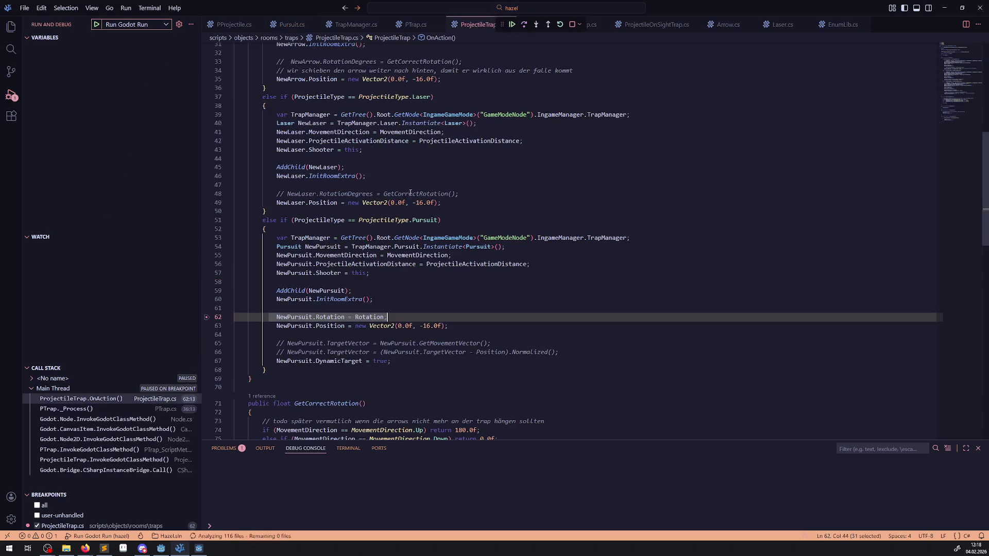
left_click(207, 317)
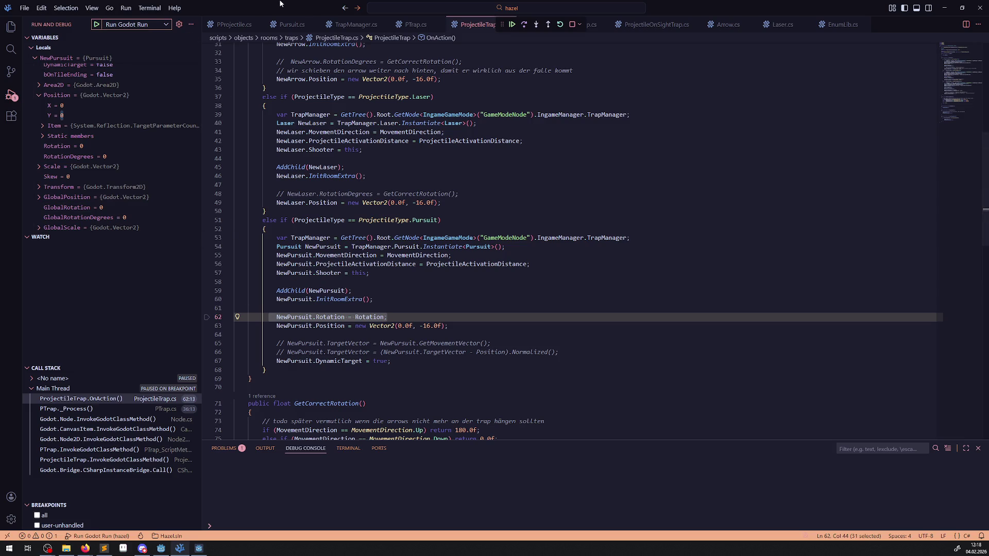
left_click(512, 26)
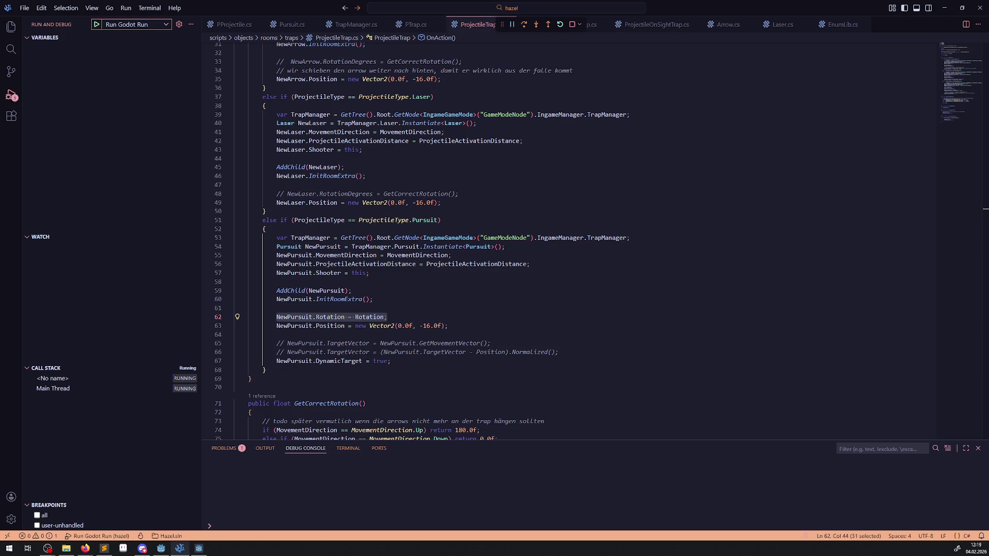
- Set a breakpoint on Pursuit.cs line 28 and step through the pursuit's physics update
left_click(290, 24)
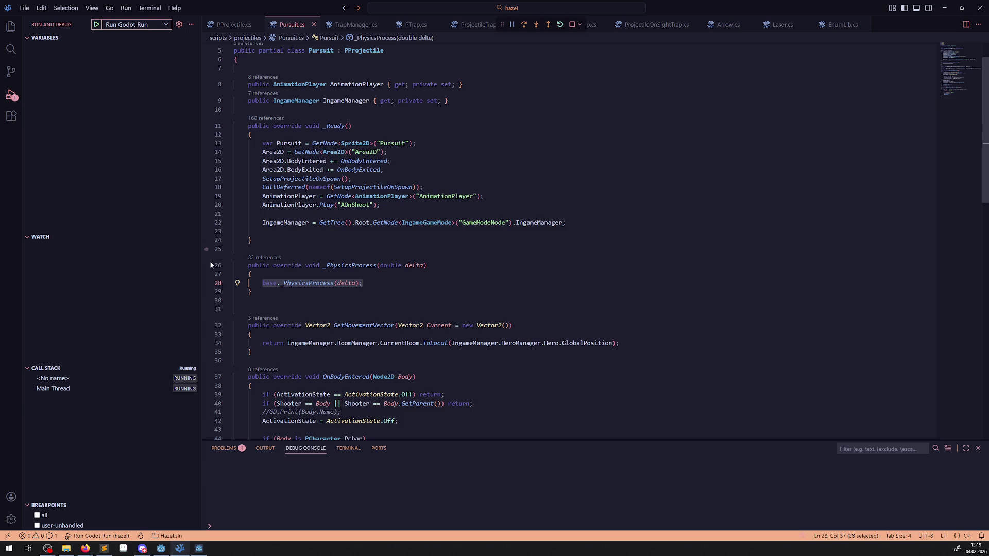
left_click(206, 283)
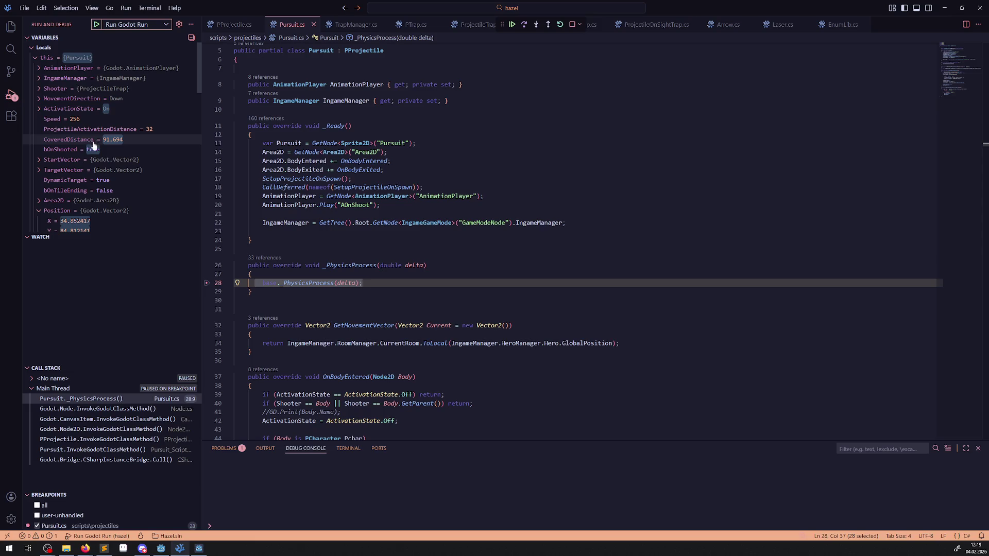
scroll(93, 149, "down", 1)
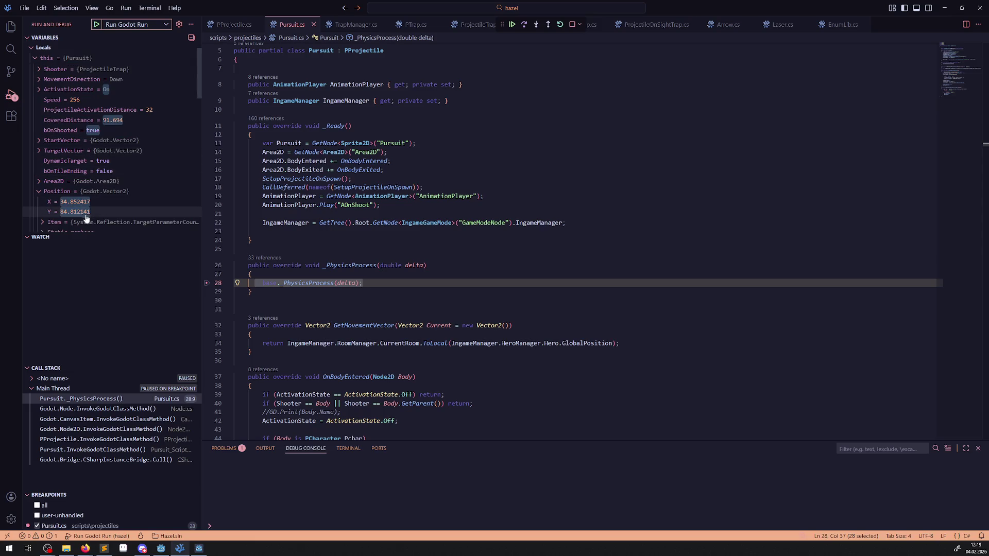
scroll(103, 206, "down", 5)
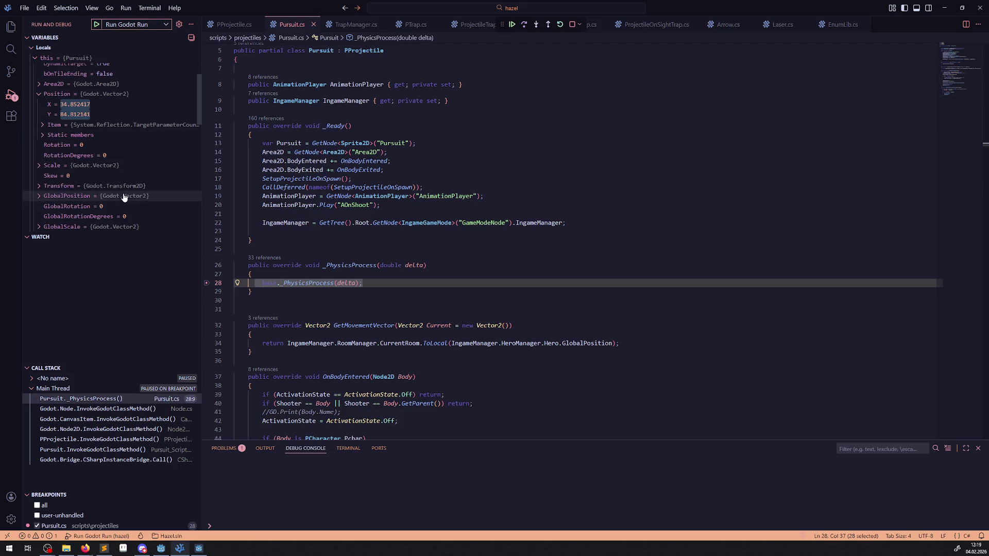
left_click(523, 27)
left_click(523, 27)
left_click(523, 27)
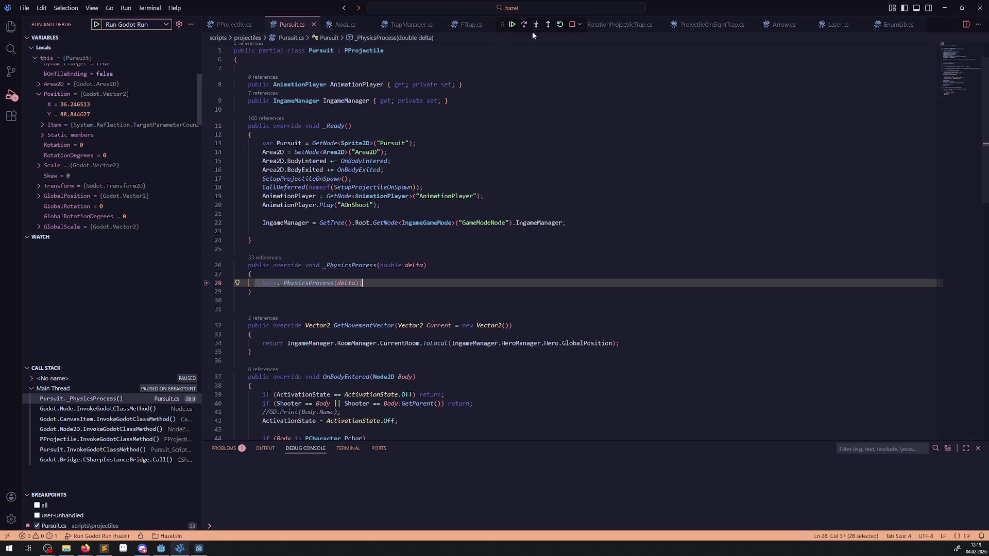
- Step into base _PhysicsProcess down to line 52, then continue to the line 28 breakpoint
left_click(537, 27)
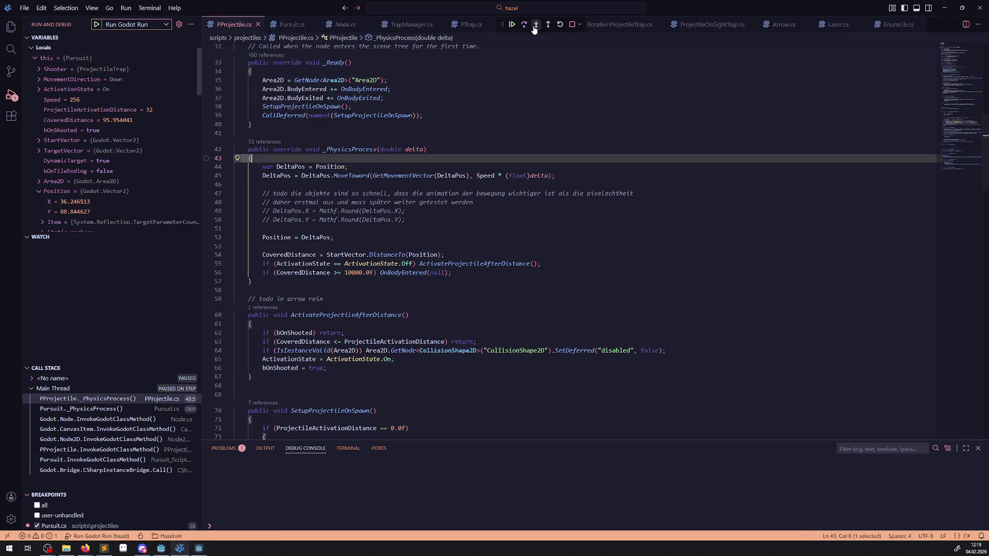
left_click(525, 26)
left_click(525, 27)
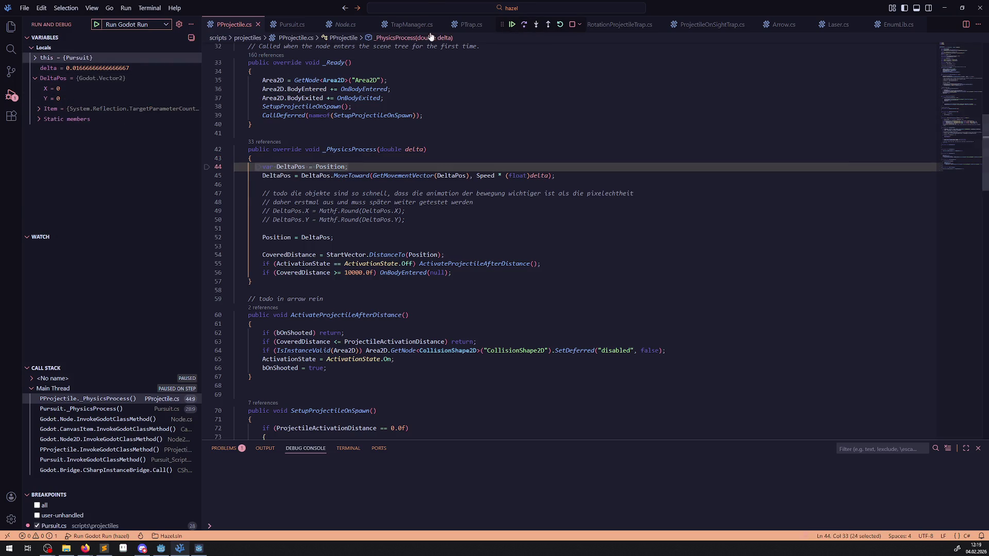
left_click(525, 27)
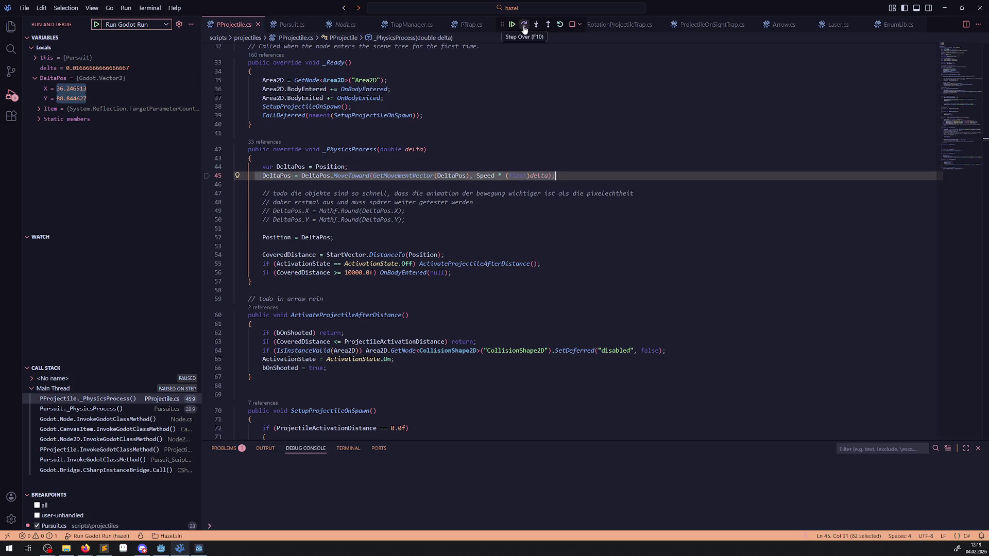
left_click(525, 28)
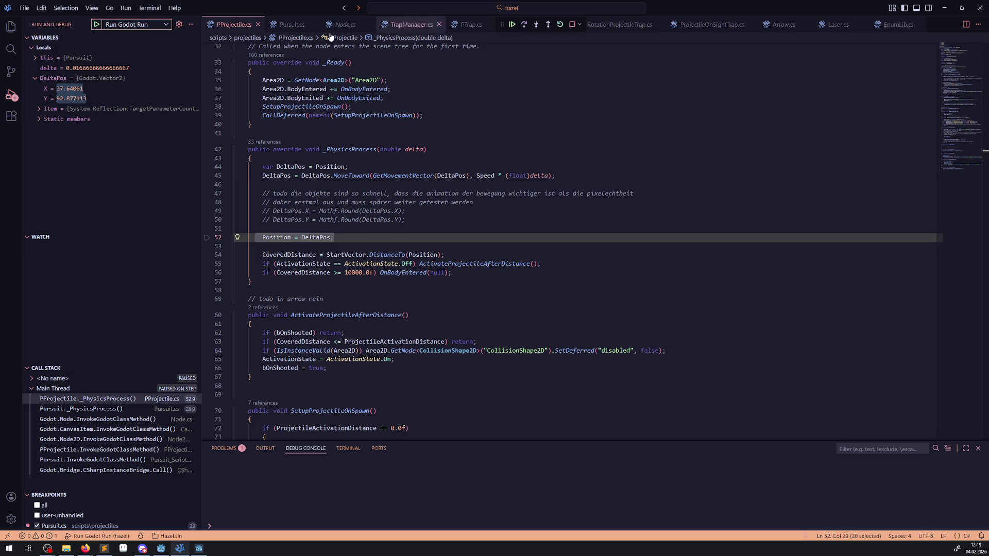
mouse_move(82, 106)
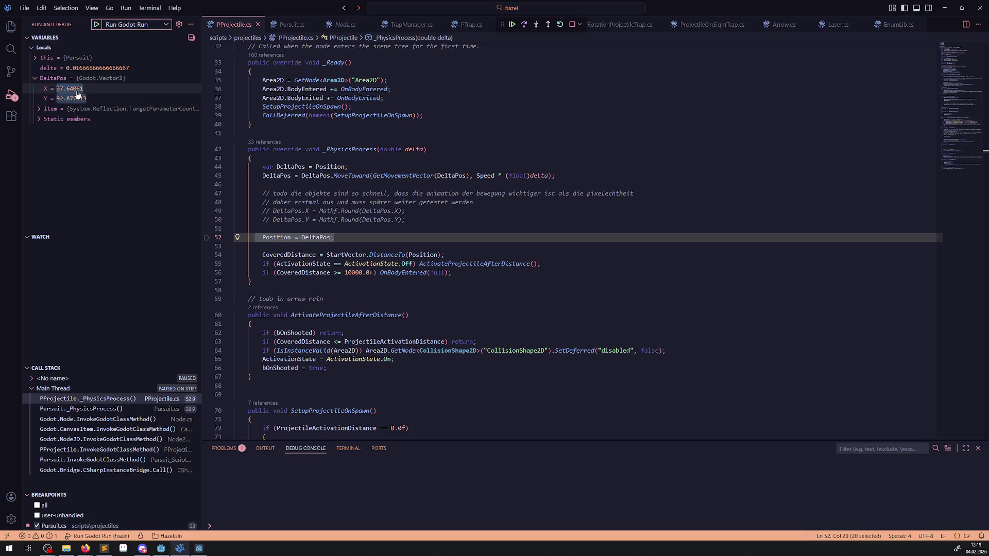
left_click(512, 24)
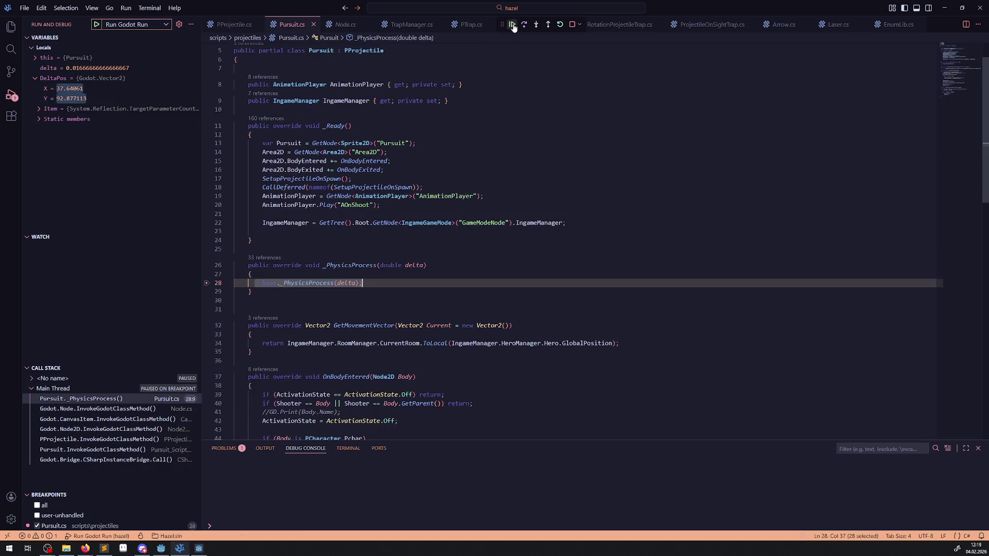
- Remove the line 28 breakpoint, let the game run, then set it again
left_click(207, 283)
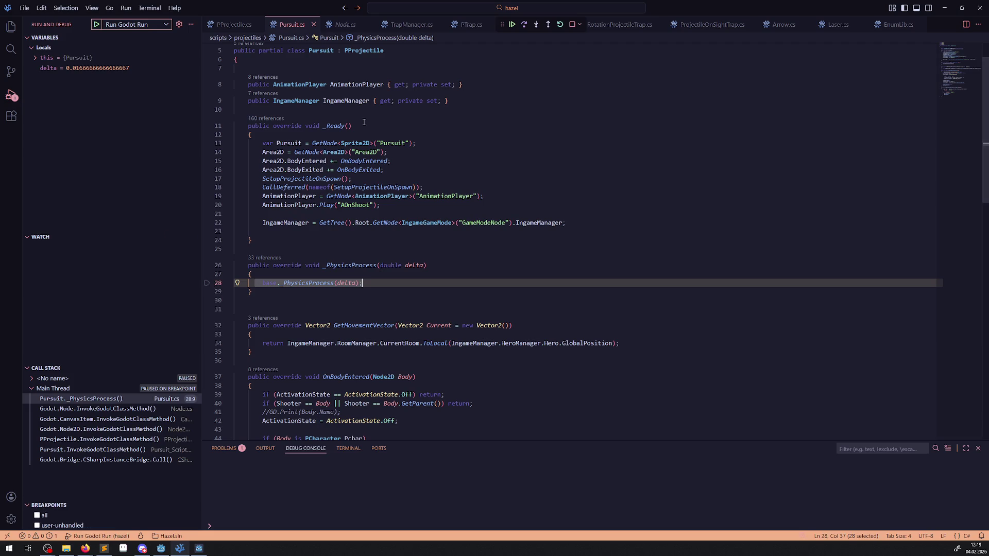
key("F5")
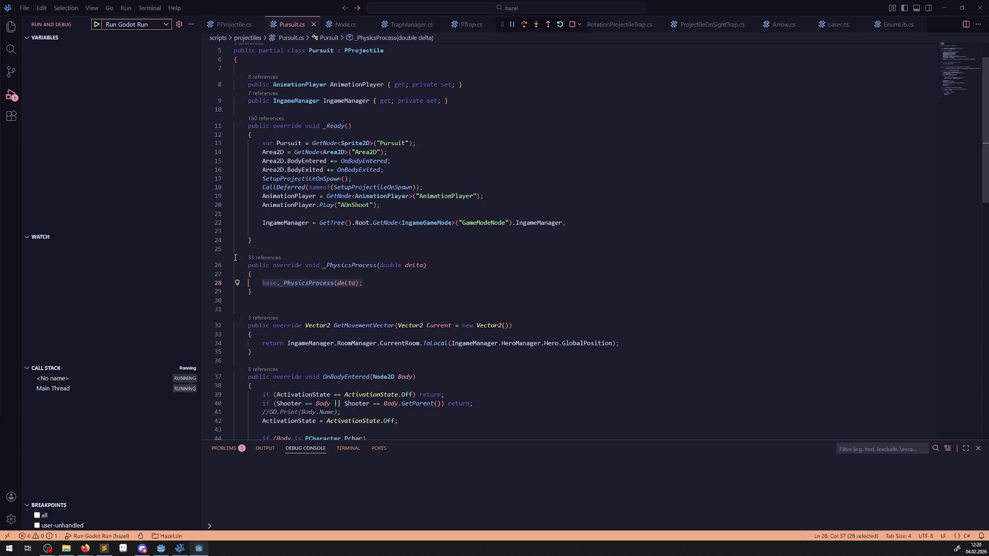
left_click(206, 283)
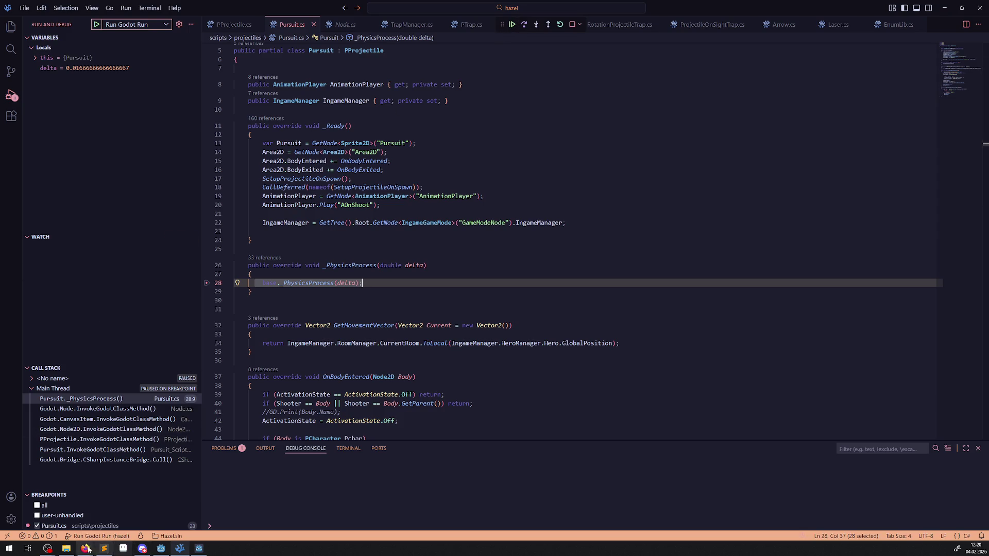
left_click(48, 549)
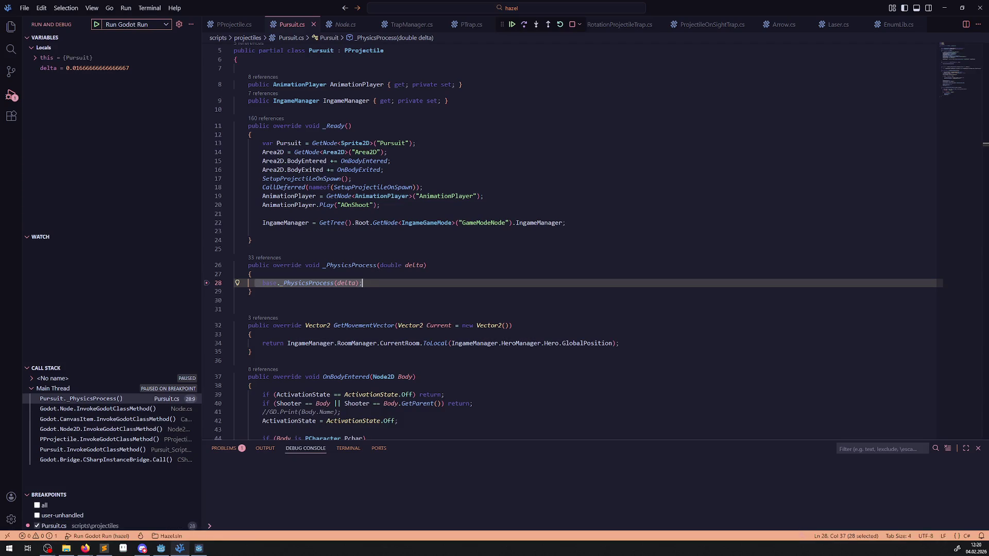
- Step into base _PhysicsProcess to line 44, inspect Position, then continue to the breakpoint
left_click(537, 25)
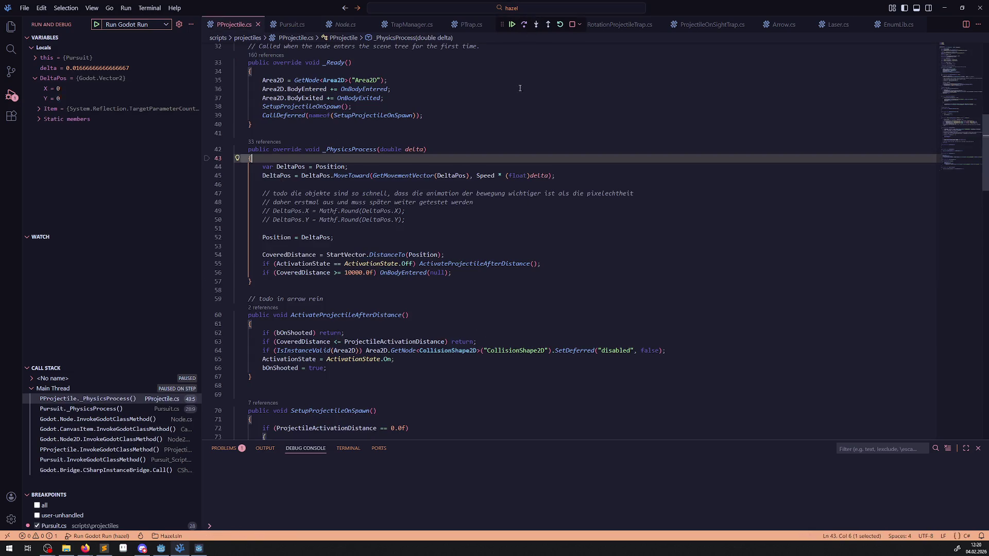
left_click(524, 26)
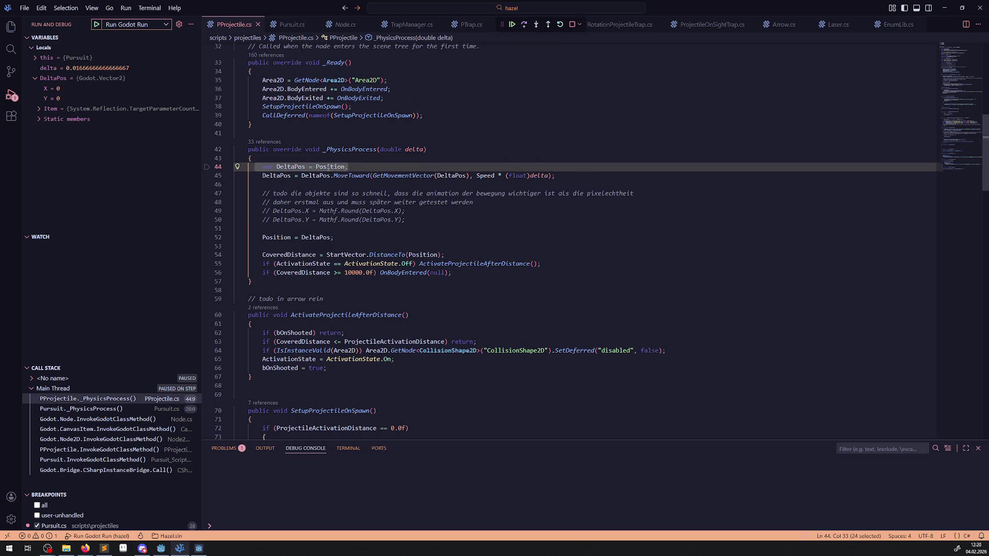
left_click(35, 59)
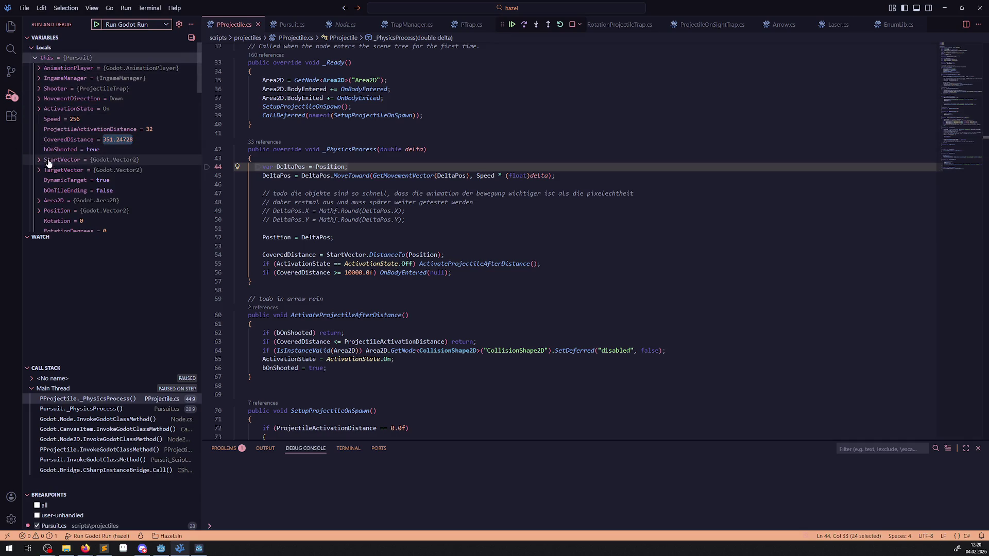
left_click(39, 212)
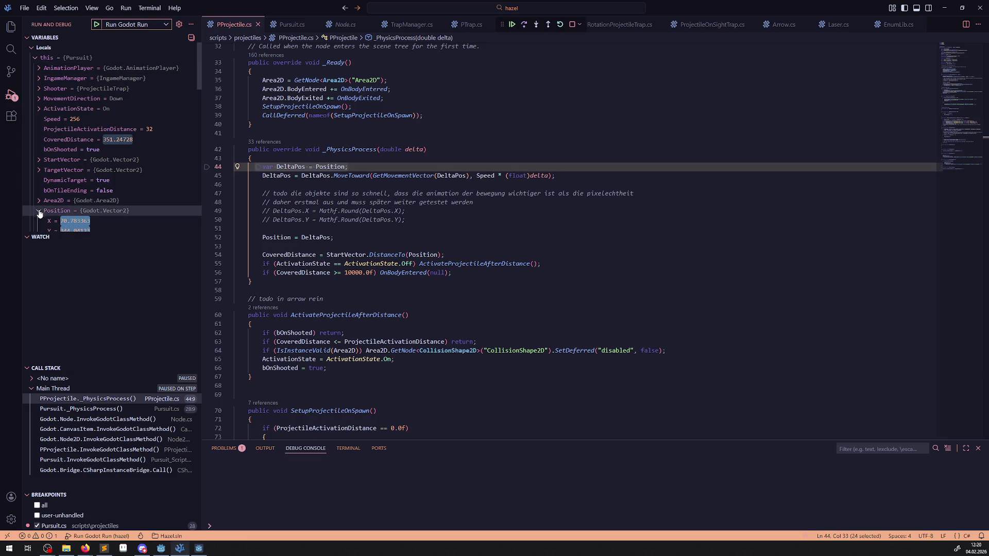
scroll(72, 160, "down", 2)
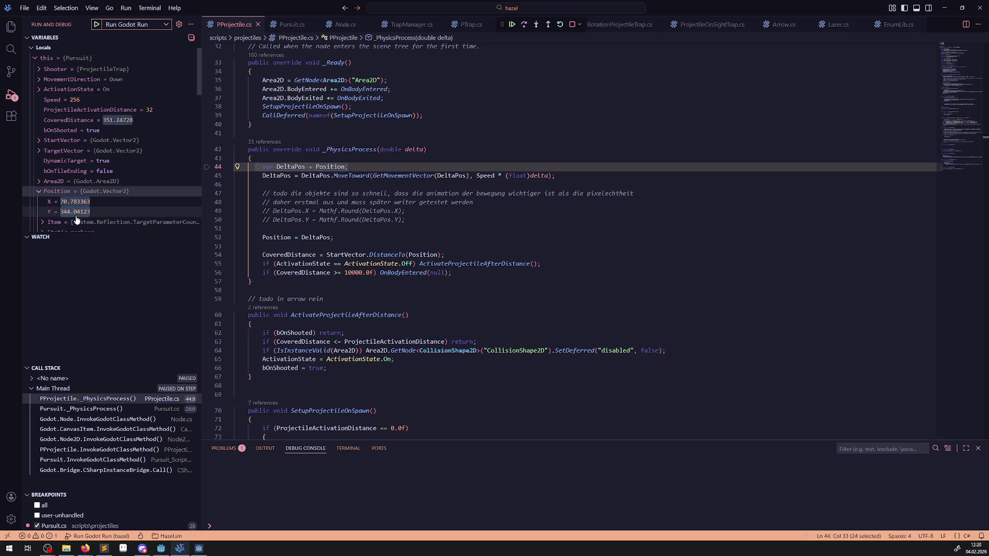
mouse_move(77, 218)
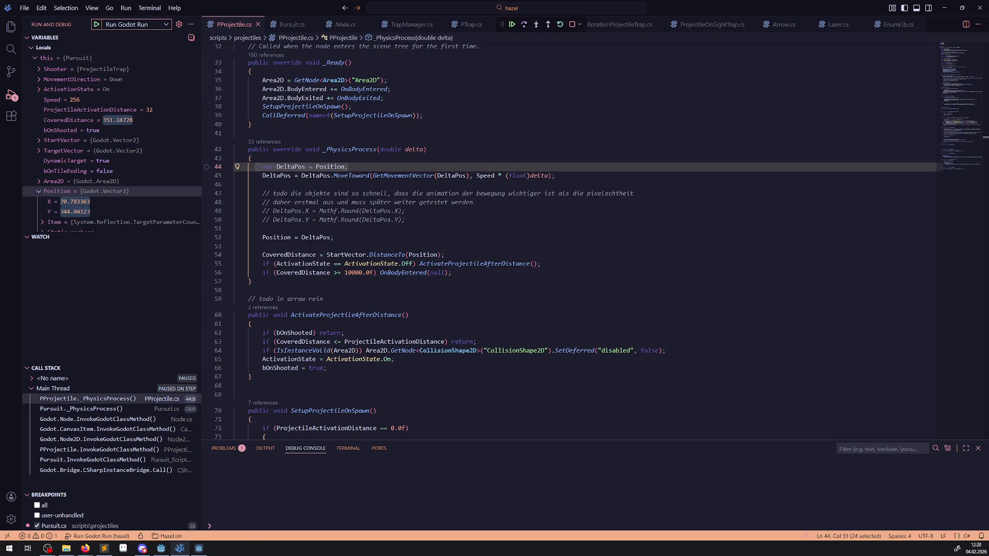
left_click(512, 25)
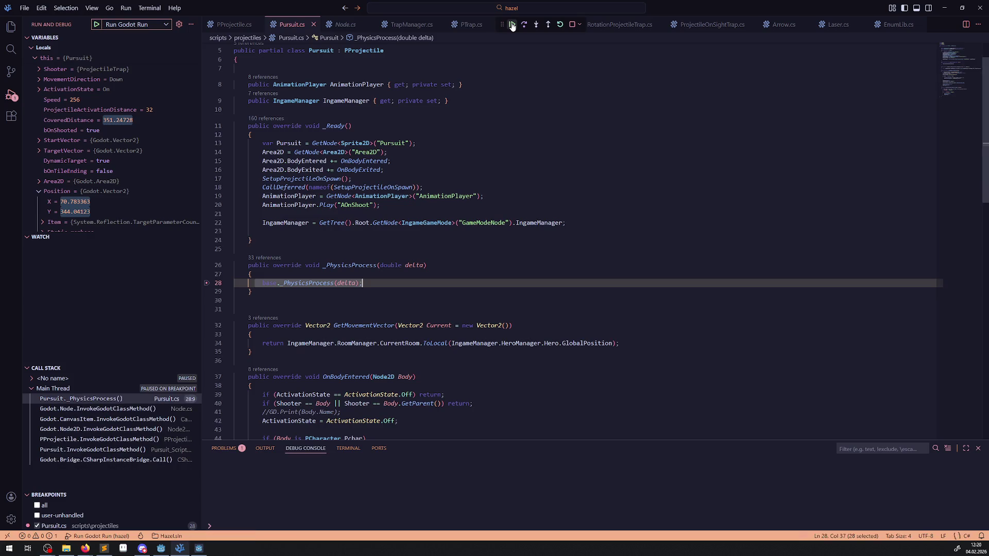
- Scroll the Variables panel and peek at TargetVector and StartVector
scroll(159, 121, "down", 2)
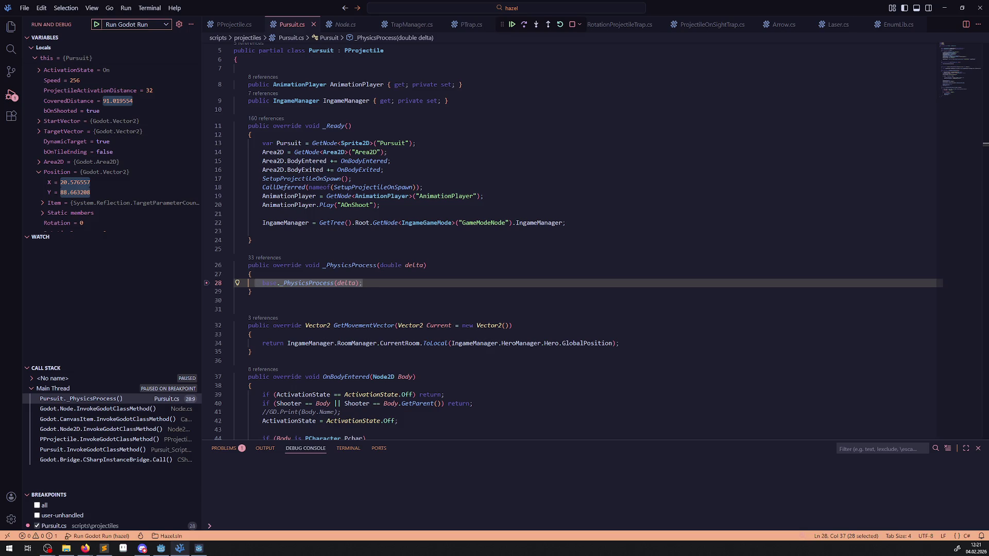
scroll(126, 190, "down", 3)
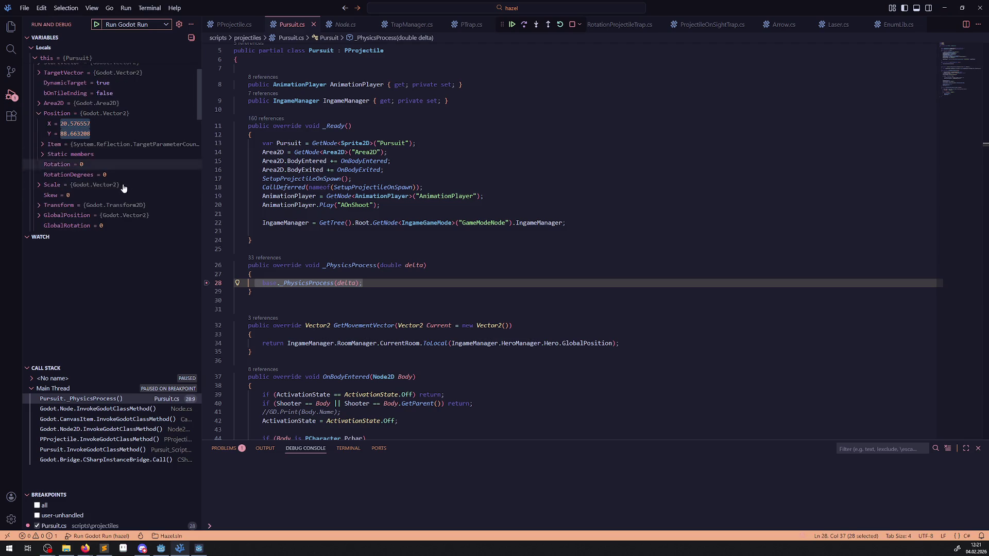
scroll(66, 188, "down", 7)
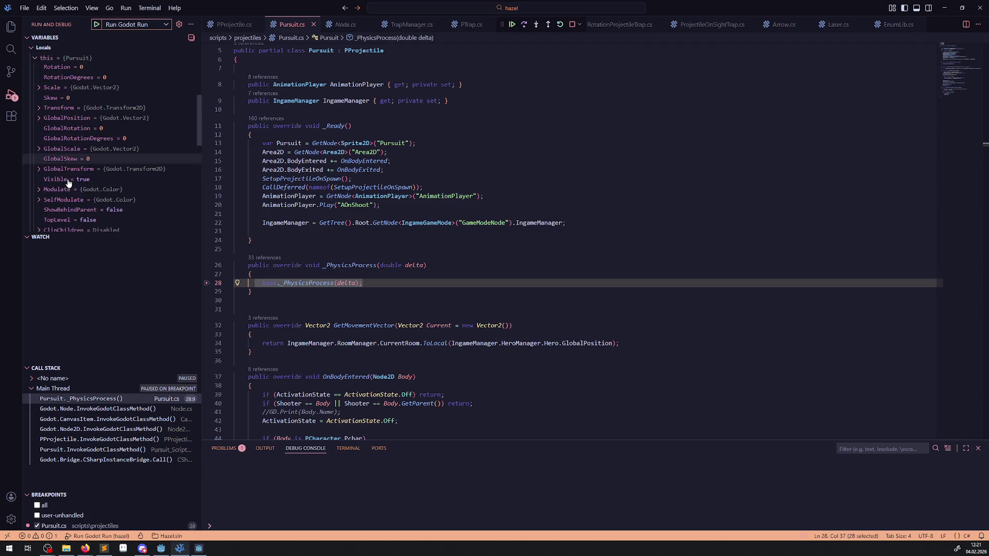
scroll(66, 177, "down", 10)
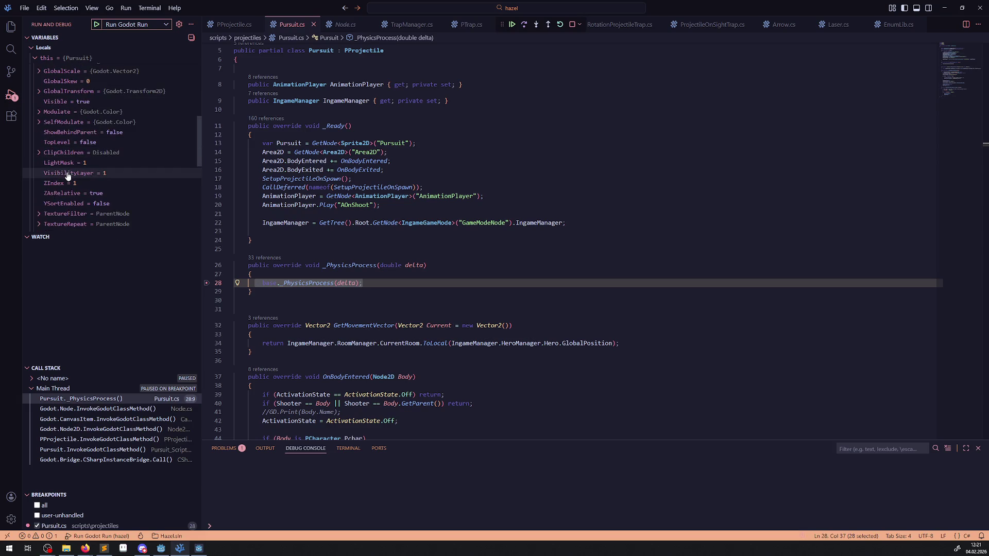
scroll(58, 159, "up", 3)
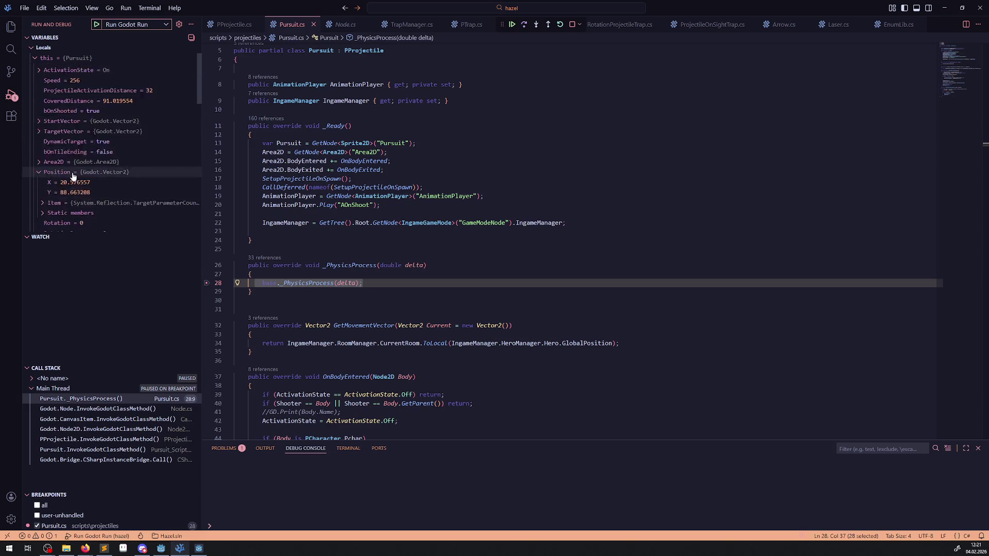
left_click(39, 150)
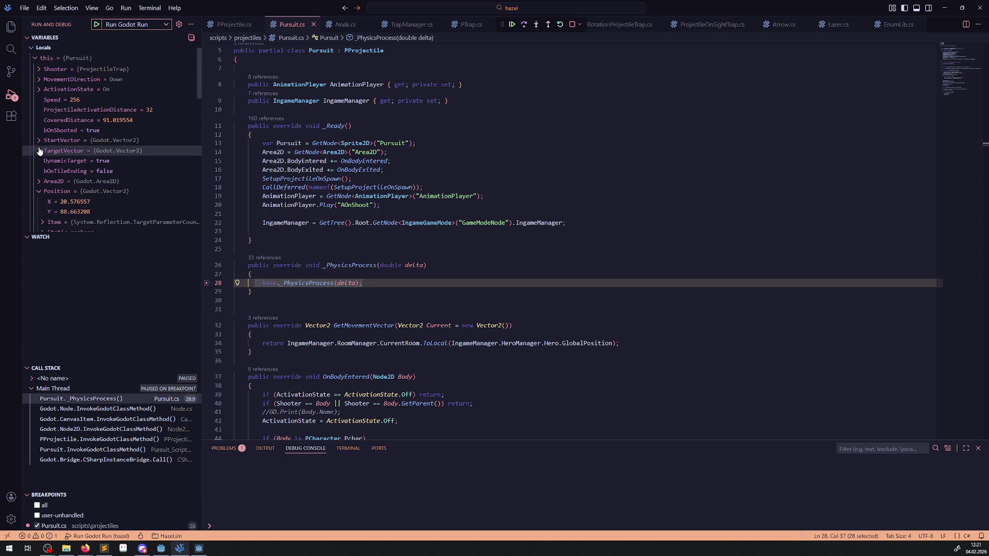
left_click(39, 150)
left_click(39, 141)
left_click(39, 141)
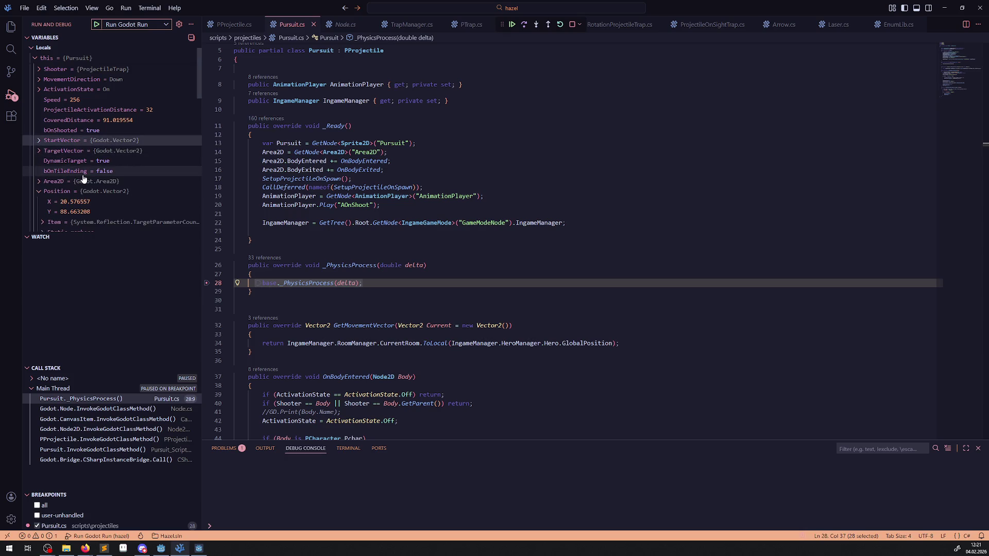
- Inspect the MovementDirection value and the Shooter trap's members
scroll(83, 178, "up", 1)
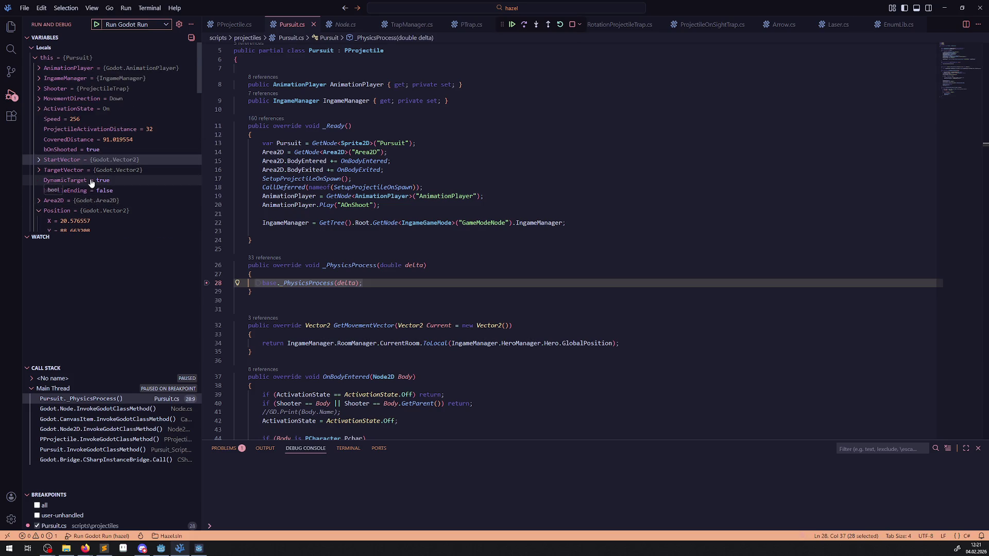
left_click(39, 100)
left_click(38, 99)
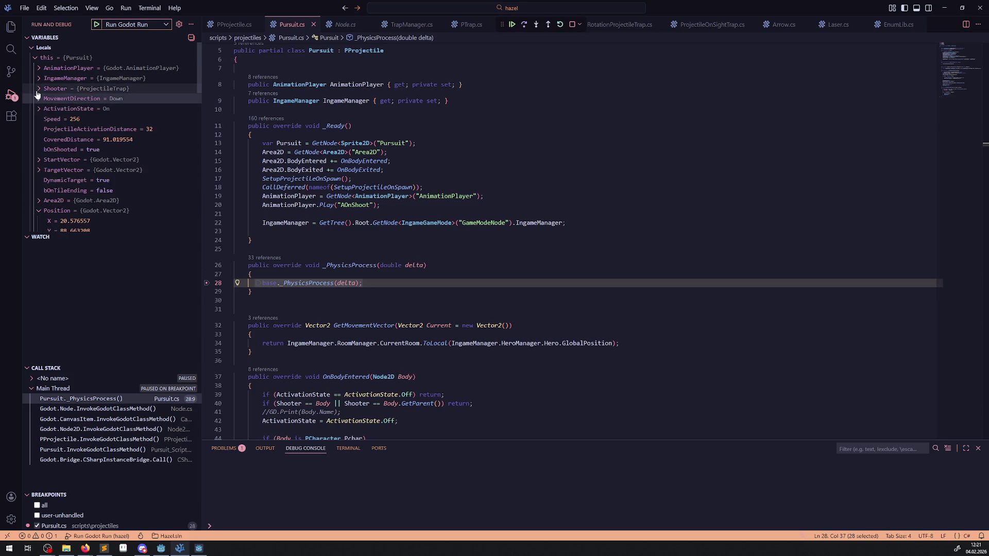
left_click(39, 90)
left_click(38, 89)
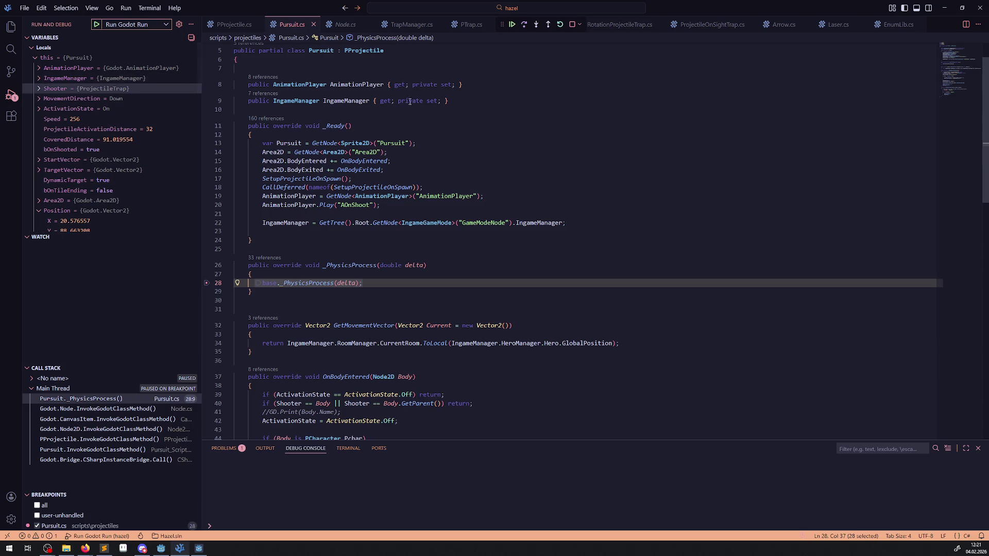
- Step through PProjectile._PhysicsProcess and Pursuit's GetMovementVector down to the Position assignment
left_click(536, 24)
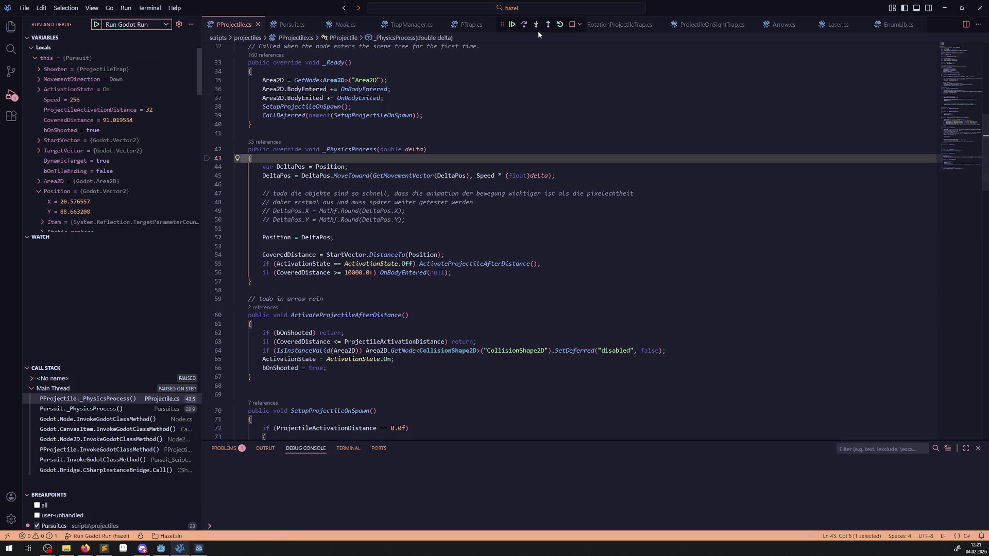
left_click(522, 26)
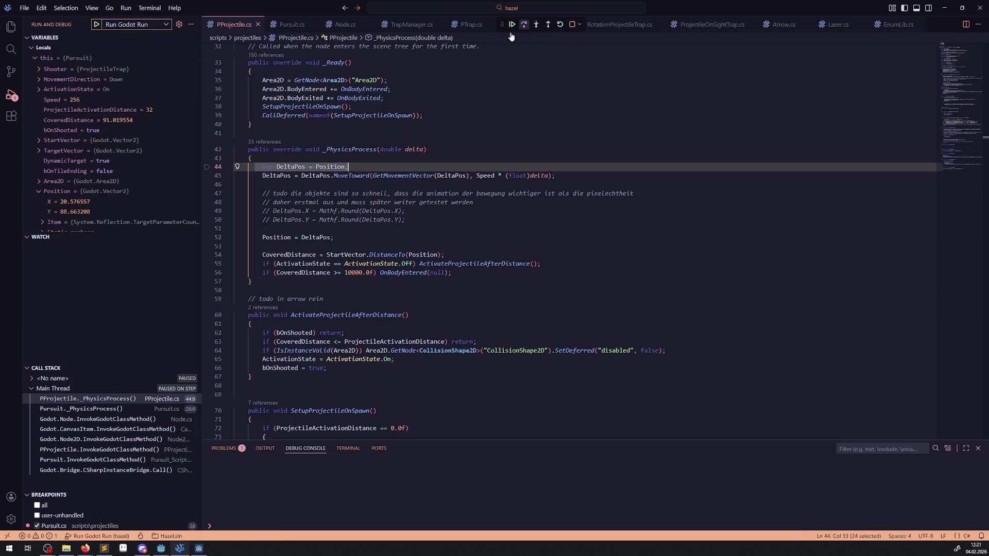
mouse_move(335, 167)
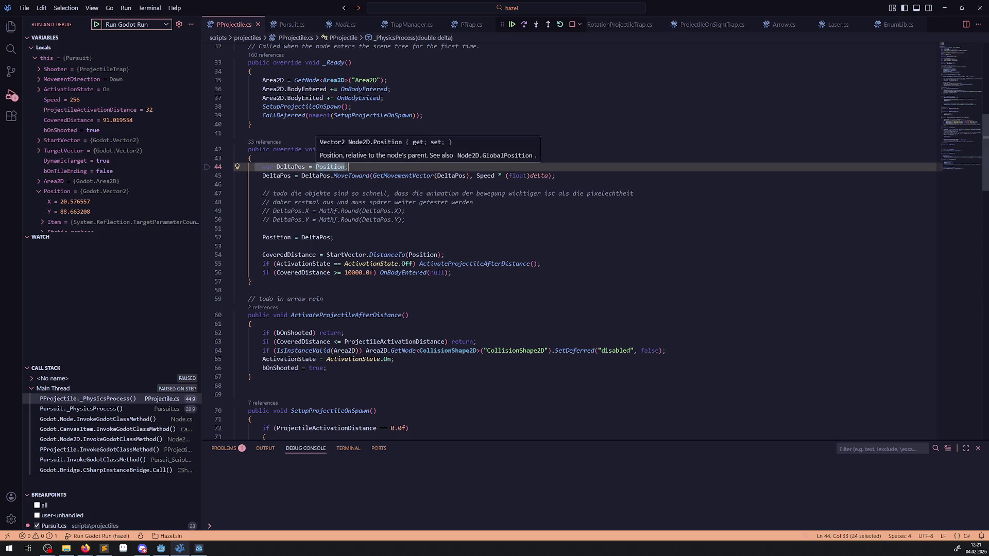
left_click(524, 29)
mouse_move(300, 168)
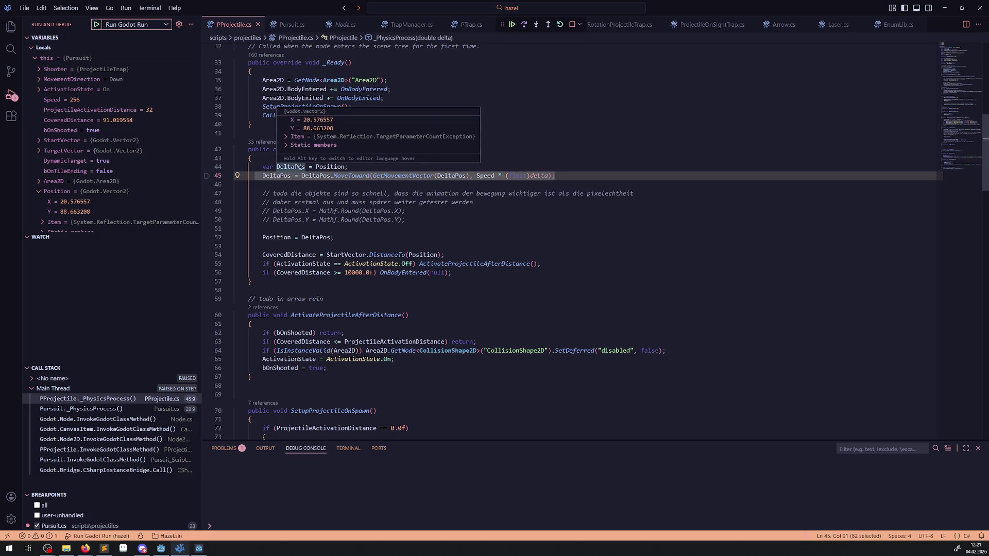
left_click(536, 25)
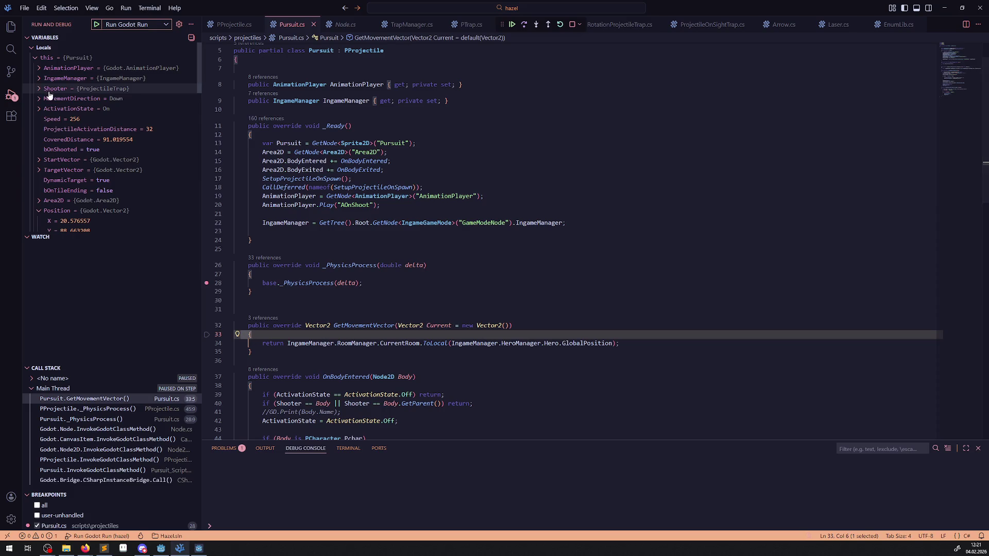
left_click(524, 28)
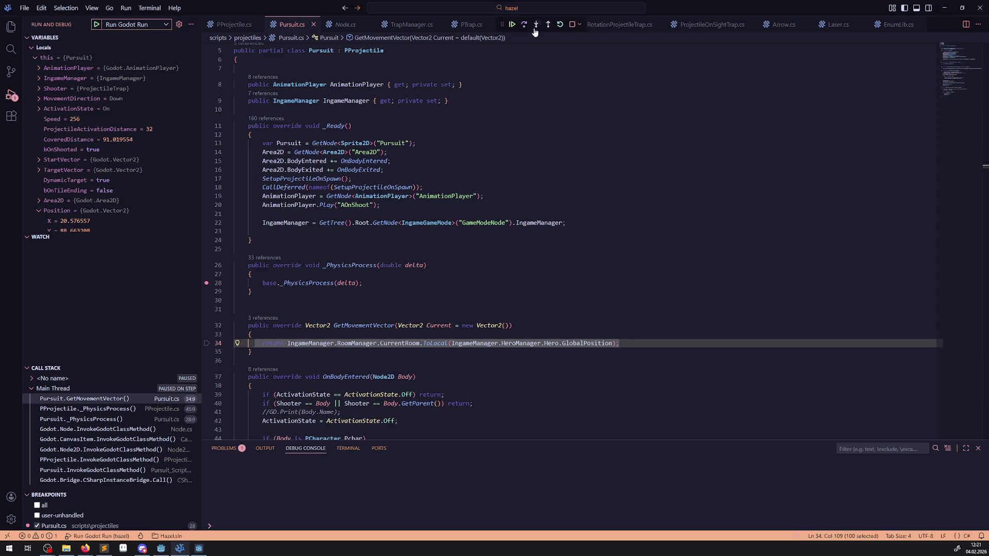
left_click(537, 28)
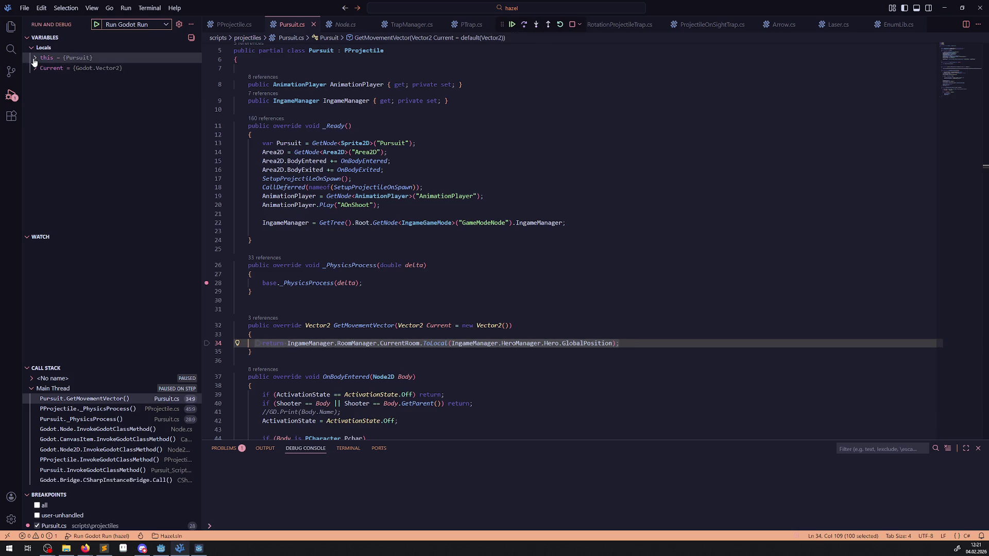
left_click(524, 26)
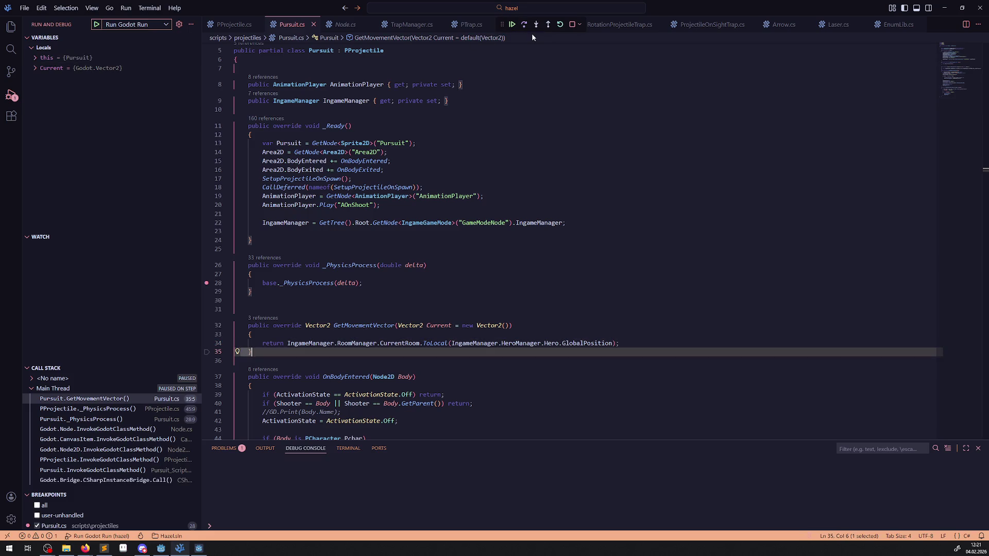
left_click(537, 25)
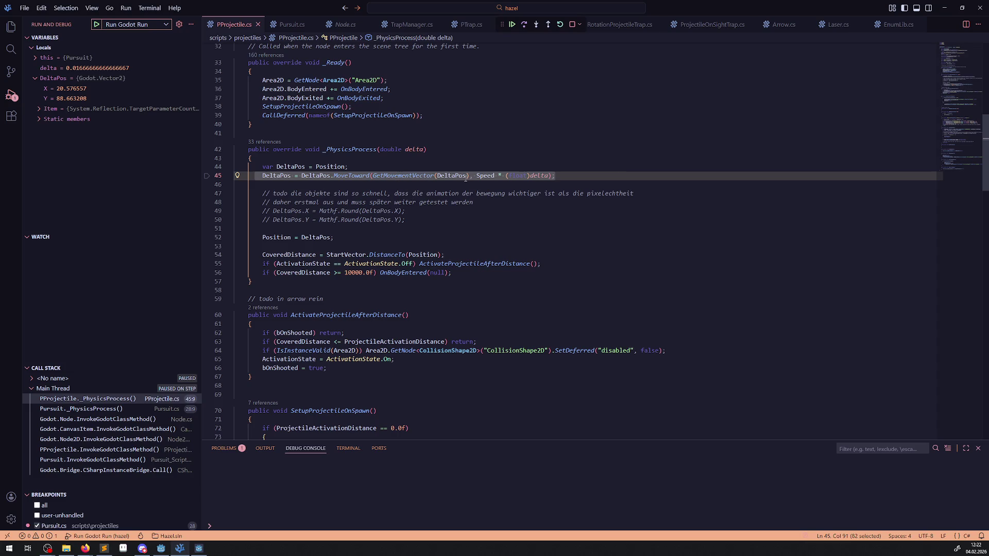
left_click(526, 24)
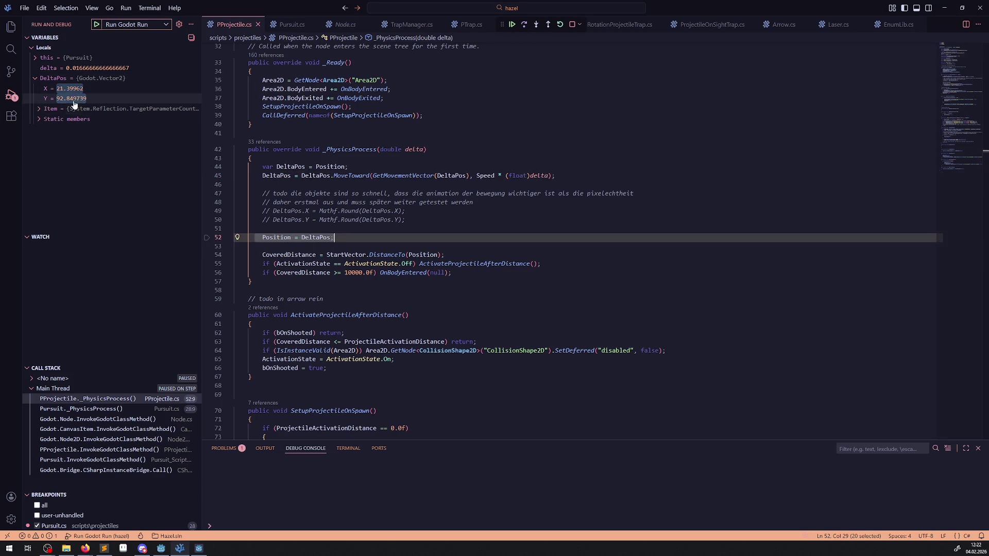
- Inspect the Pursuit object's members and its Position values, then stop debugging
left_click(35, 58)
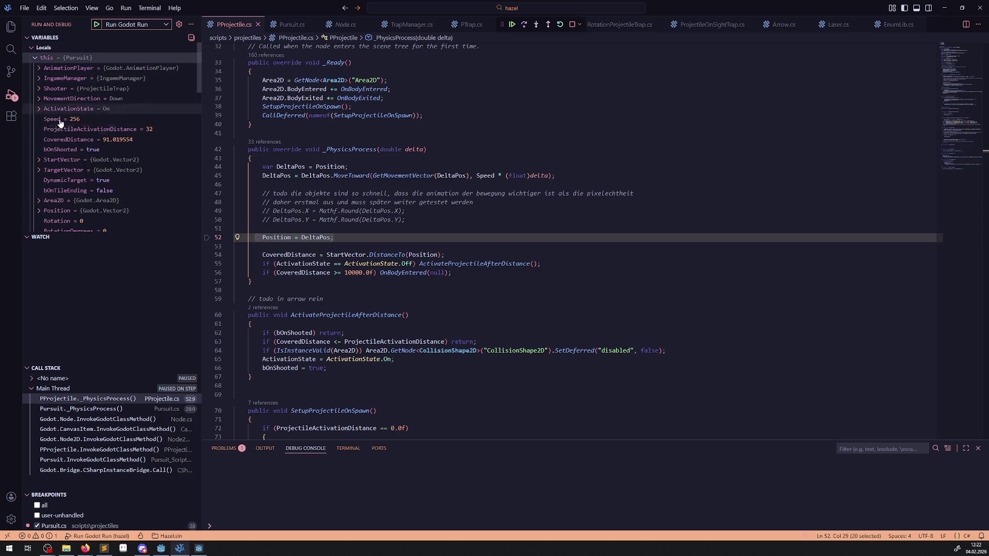
left_click(39, 210)
scroll(110, 155, "down", 2)
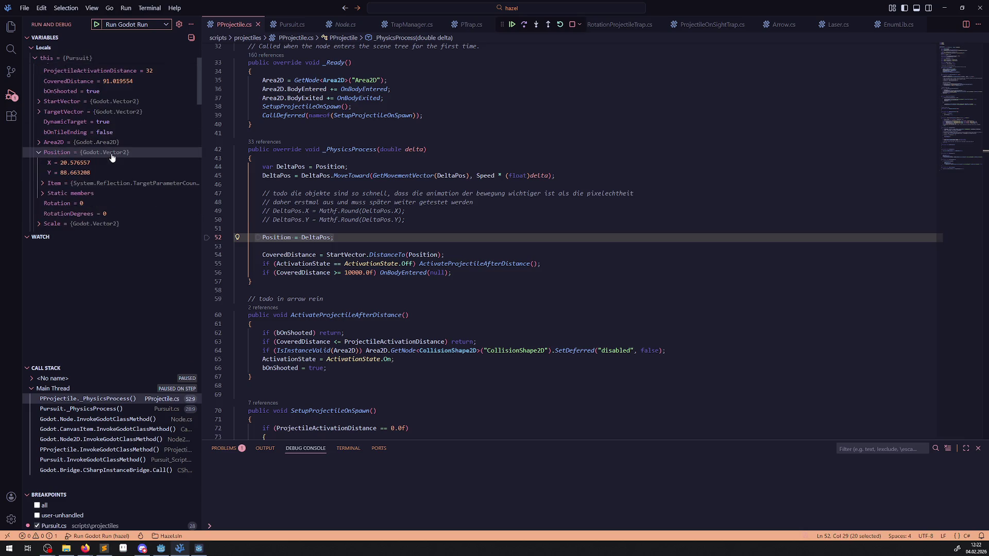
scroll(109, 154, "down", 3)
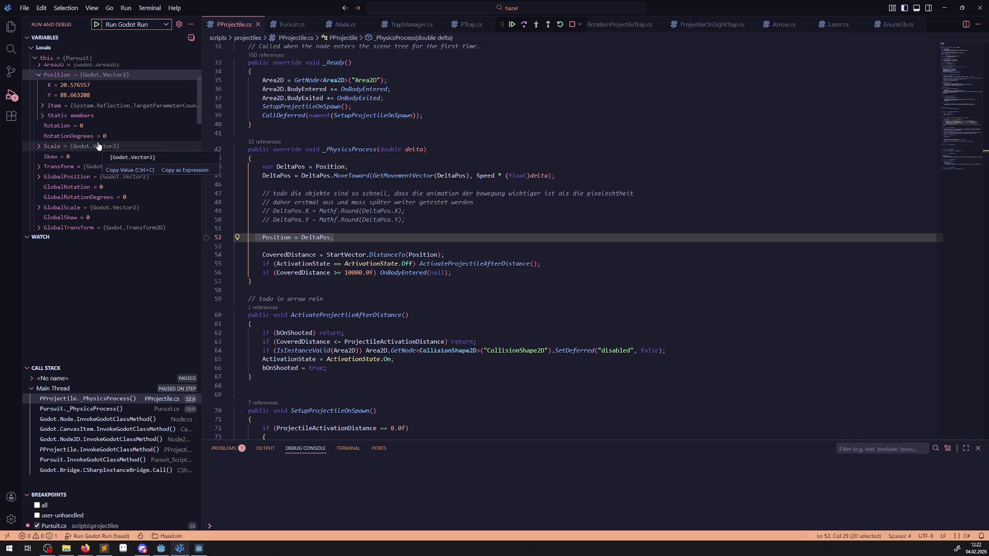
left_click(571, 26)
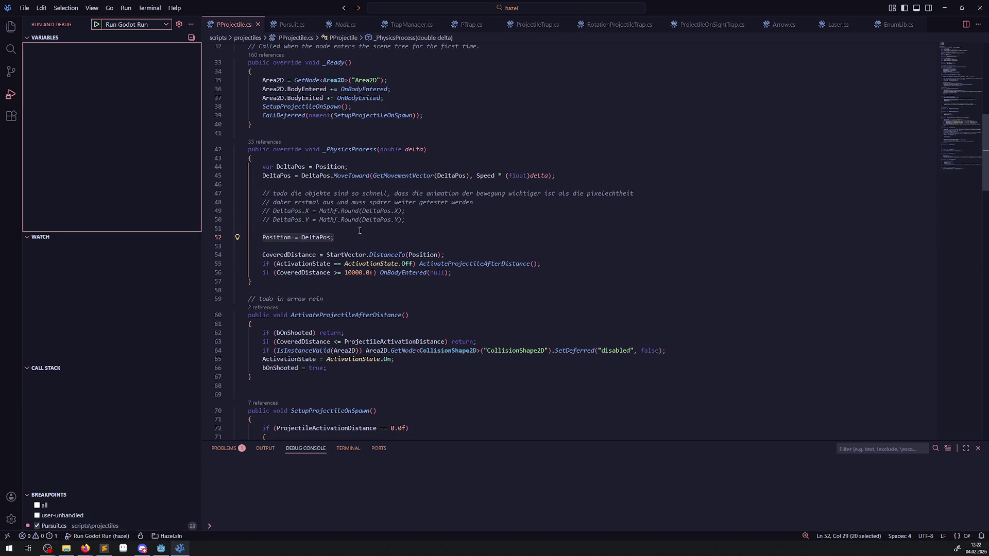
- Duplicate the hero-position return line in Pursuit.cs and comment out the original
scroll(360, 228, "down", 3)
left_click(293, 24)
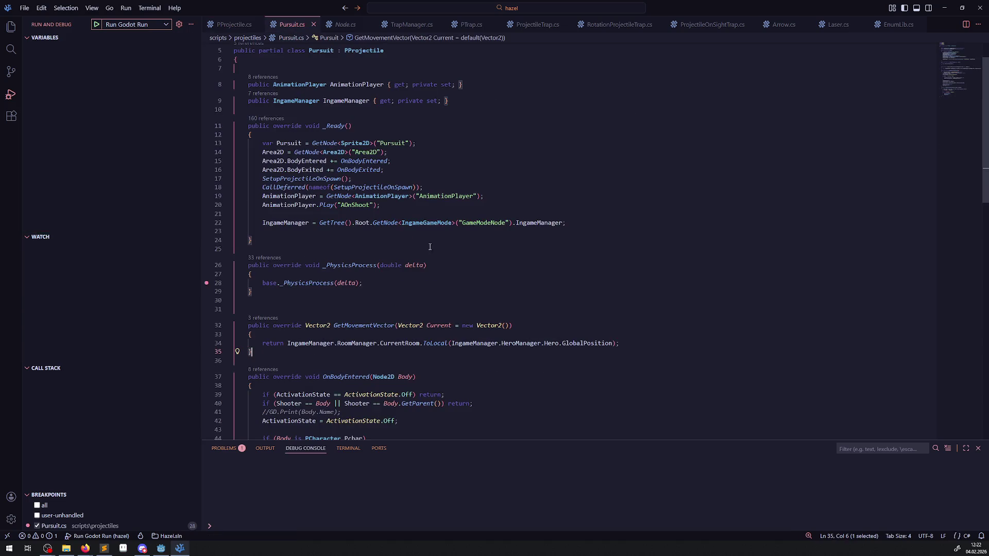
triple_click(386, 343)
key("shift+alt+Down")
left_click(258, 344)
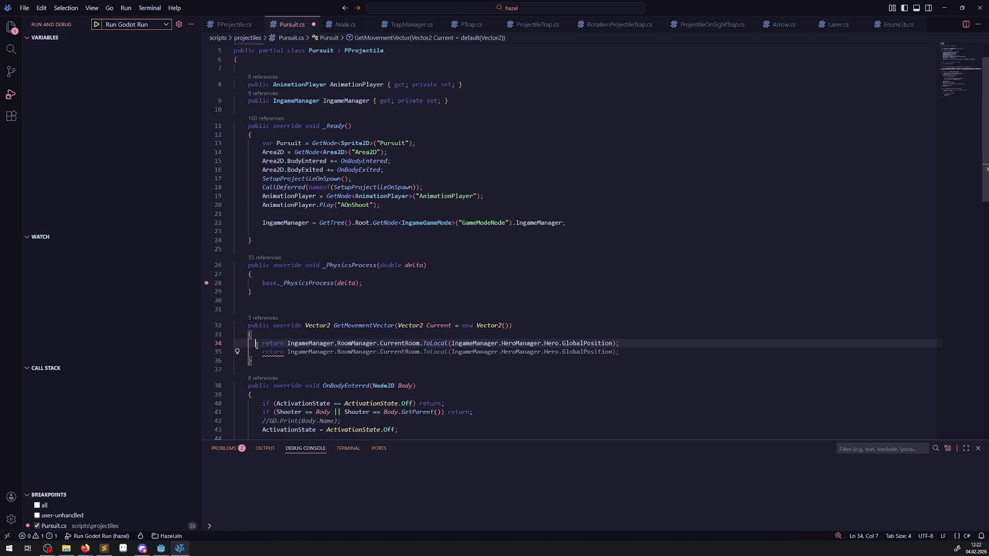
type("//")
- Change the copied return to new Vector2(-222, -222) and save Pursuit.cs
left_click_drag(288, 352, 617, 352)
type("Vecto")
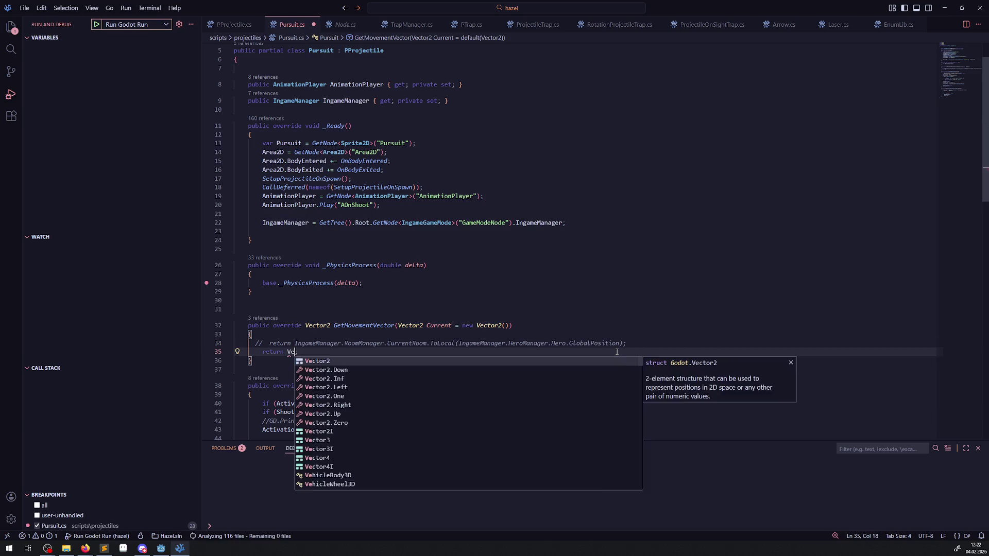
key("Down")
key("Down")
key("Down")
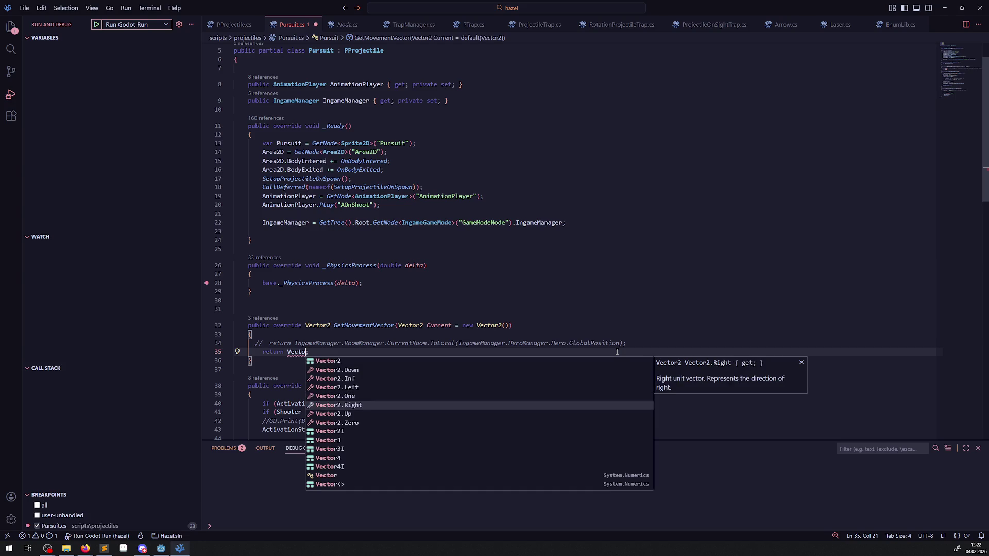
key("Return")
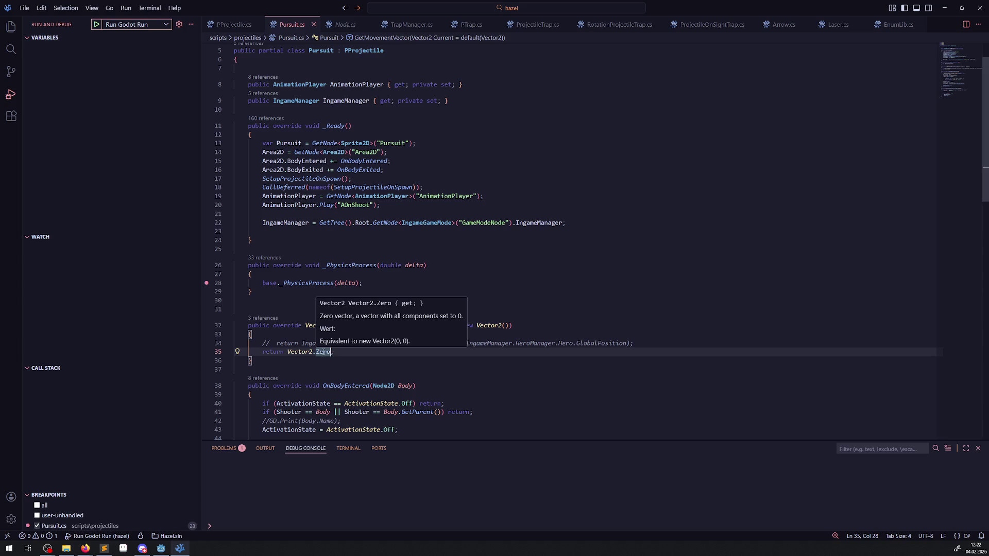
left_click(288, 352)
type("new")
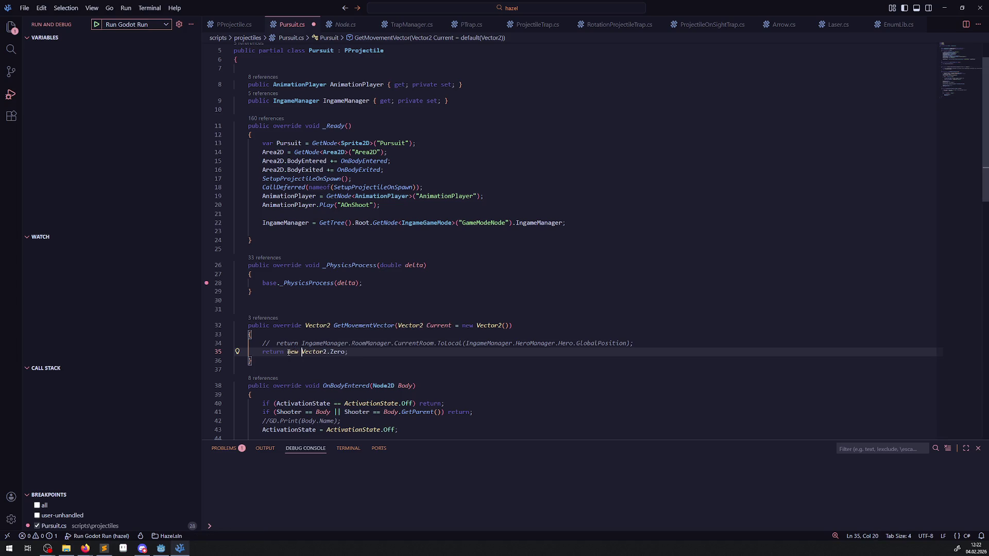
key("End")
key("BackSpace")
key("BackSpace")
key("BackSpace")
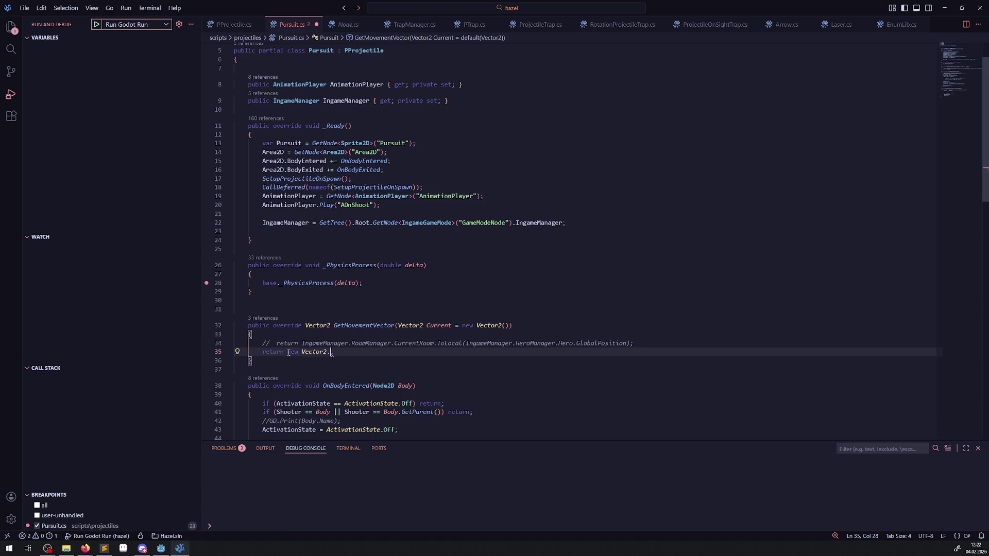
type("(-")
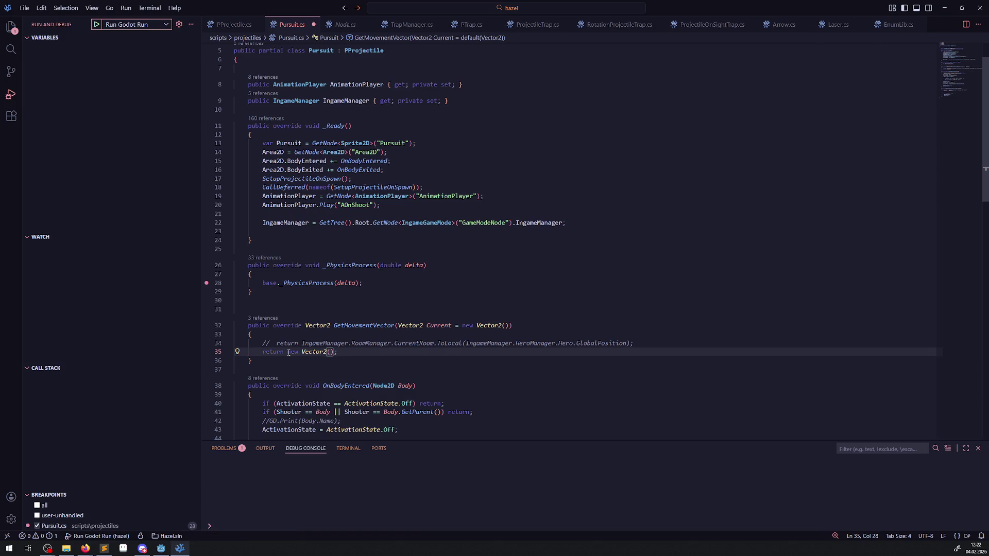
type("222")
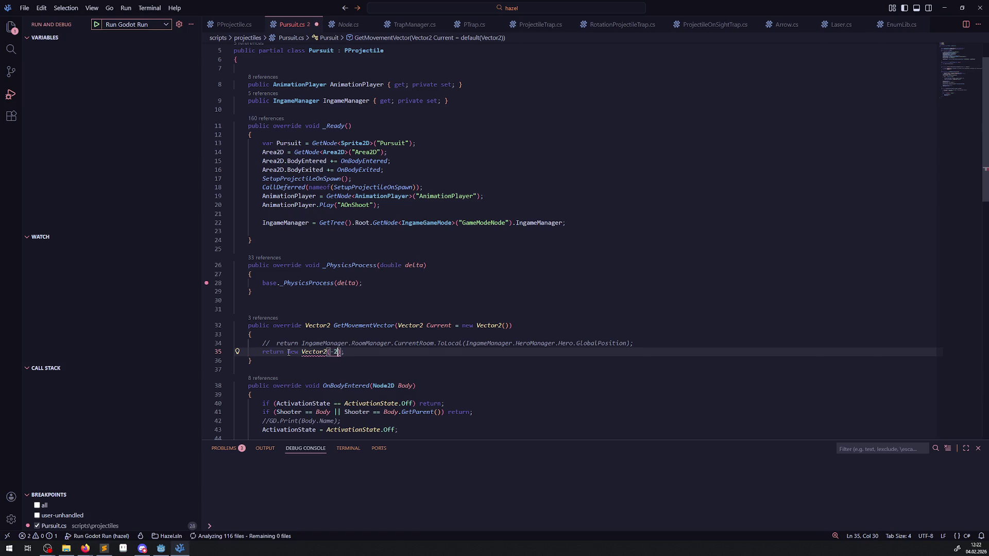
type(",-222,")
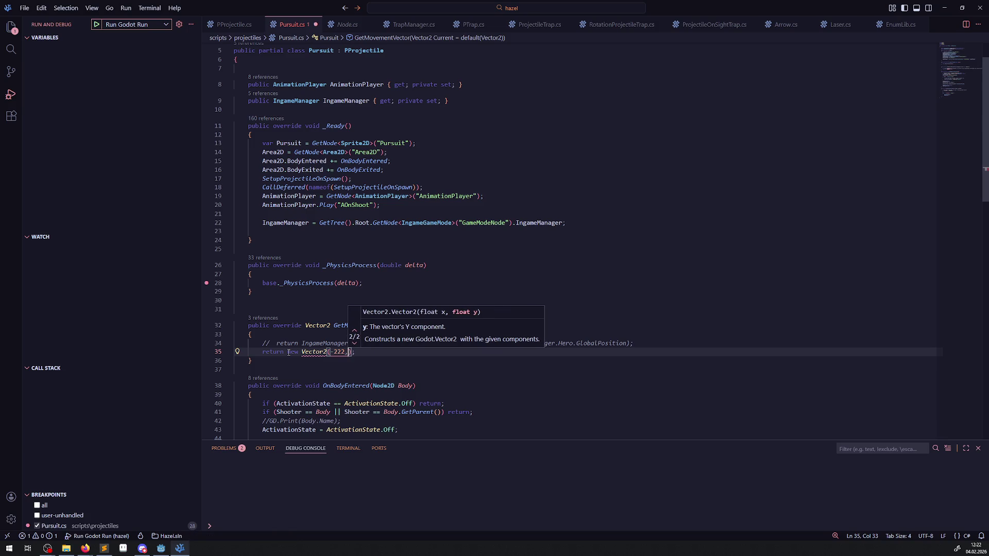
key("ctrl+s")
left_click(526, 286)
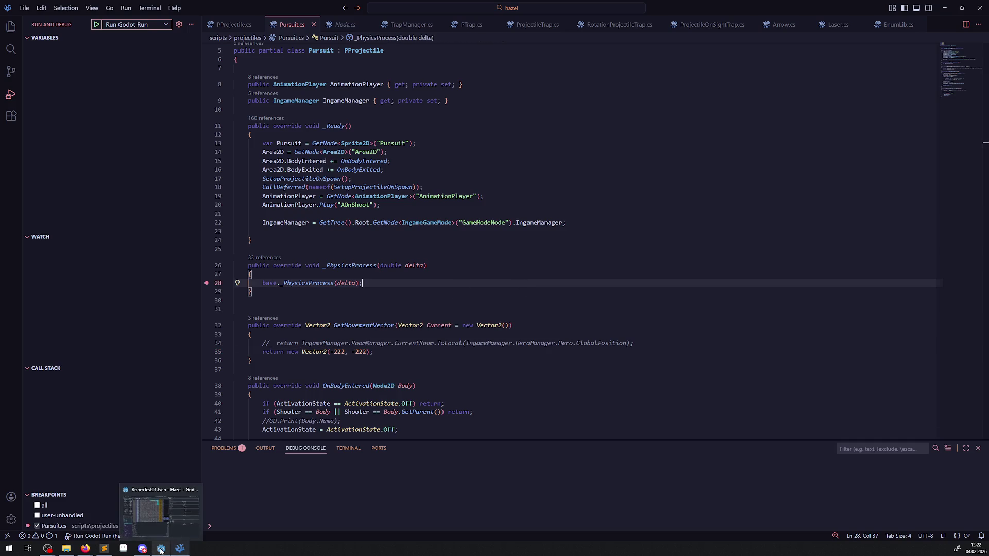
- Run the game and walk the player through the warp tile into the arrow room, then stop
left_click(161, 550)
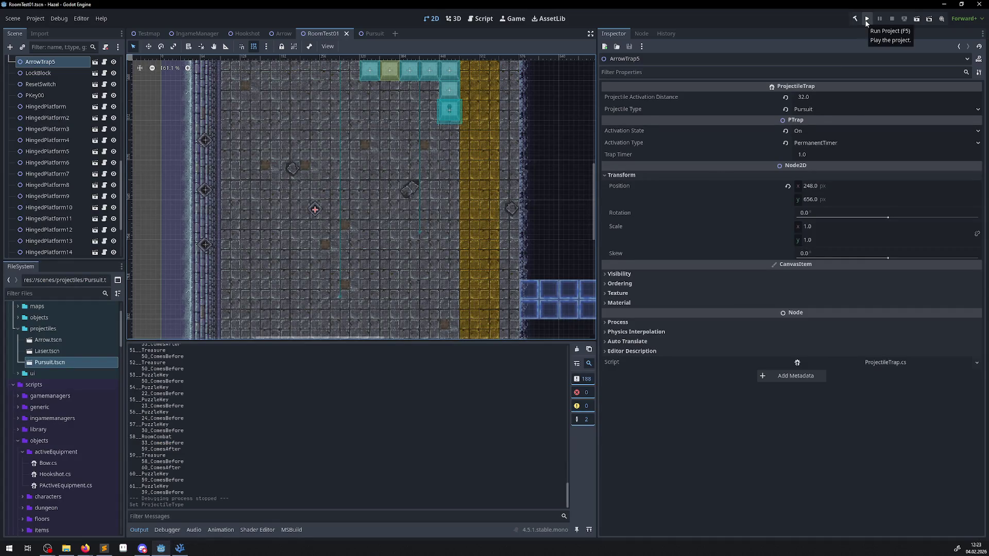
left_click(867, 19)
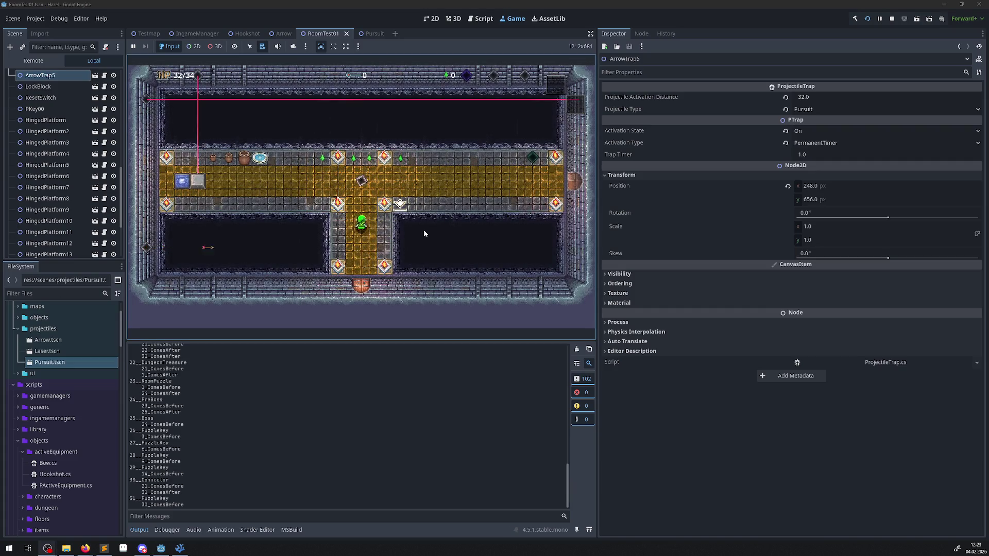
key("Up")
key("Left")
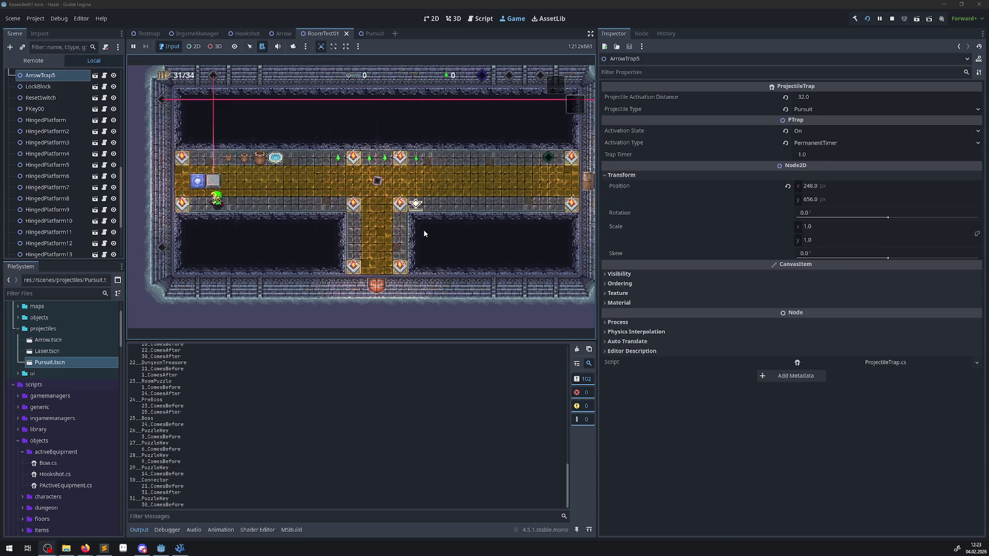
key("Up")
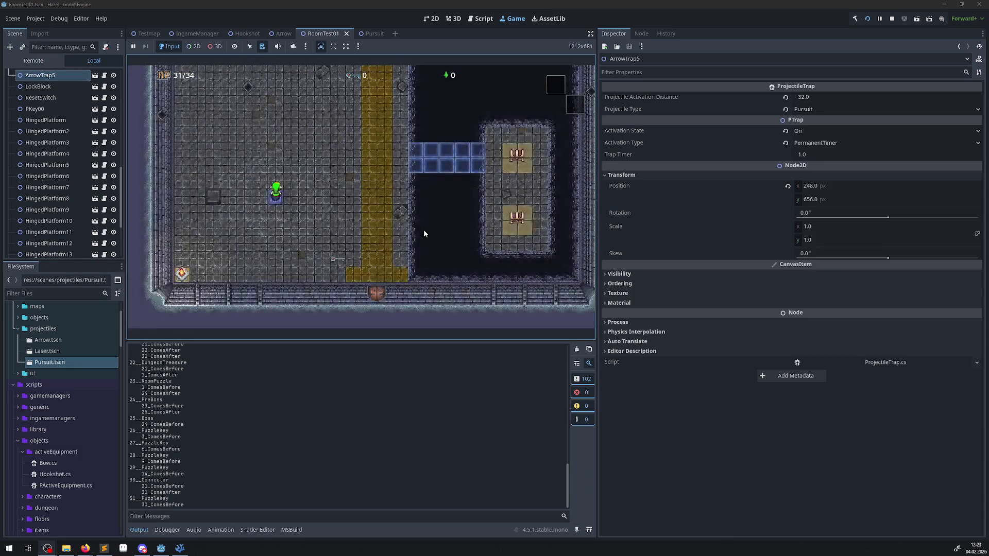
key("Up")
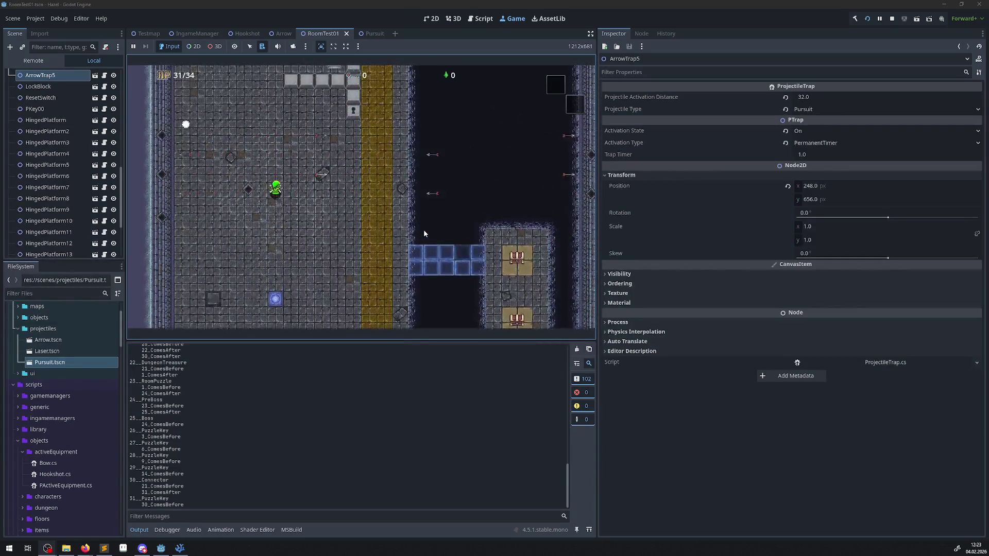
key("Up")
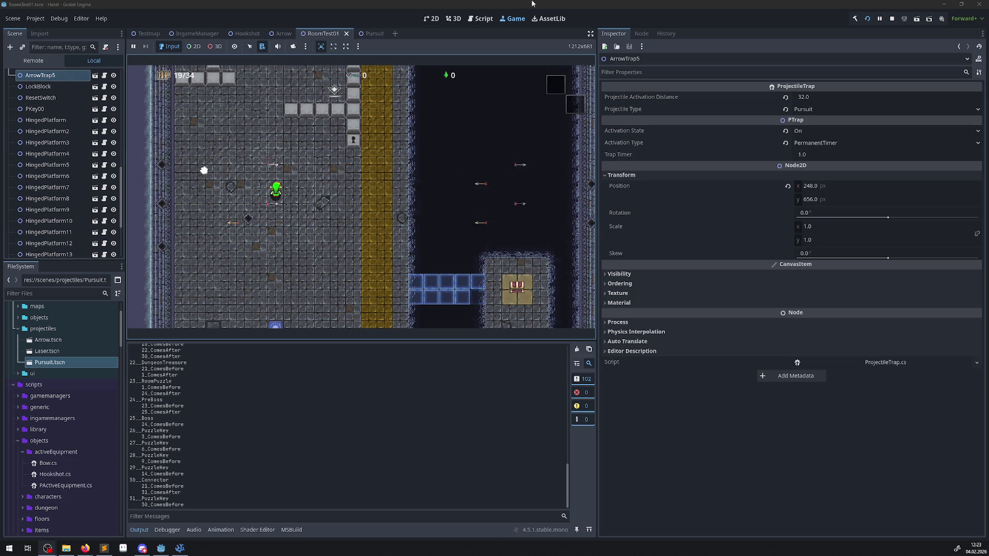
left_click(892, 18)
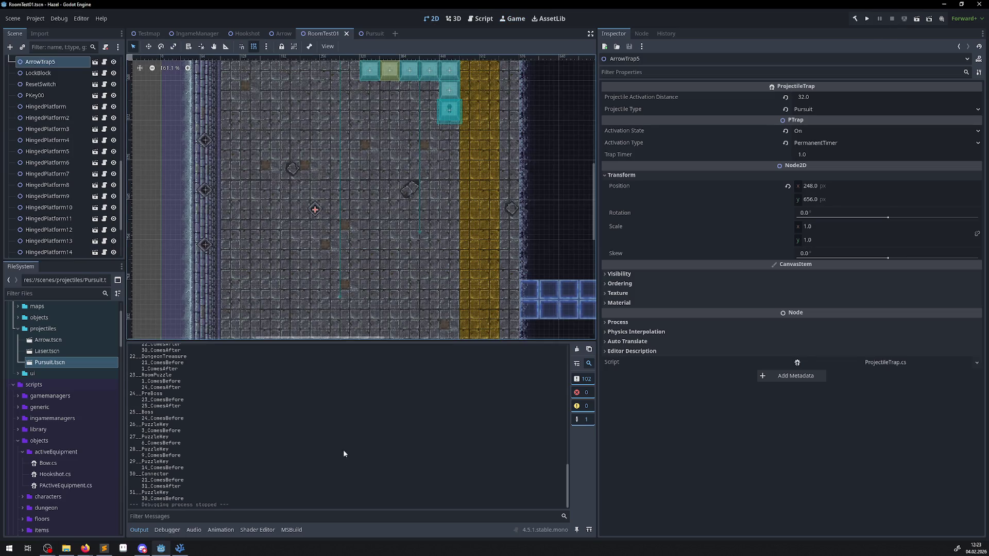
- Return to Pursuit.cs and select CurrentRoom on line 34 to inspect it
left_click(175, 545)
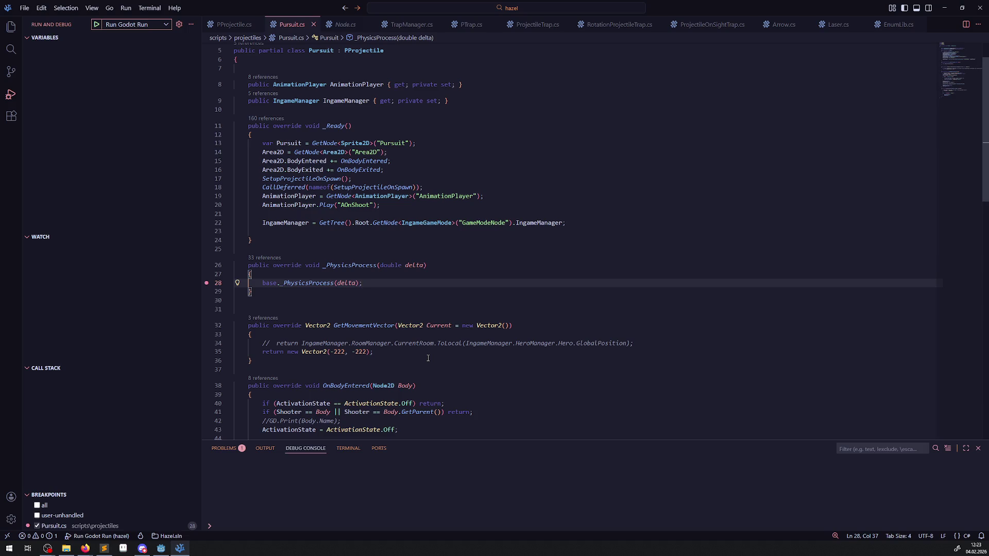
left_click(448, 344)
double_click(412, 344)
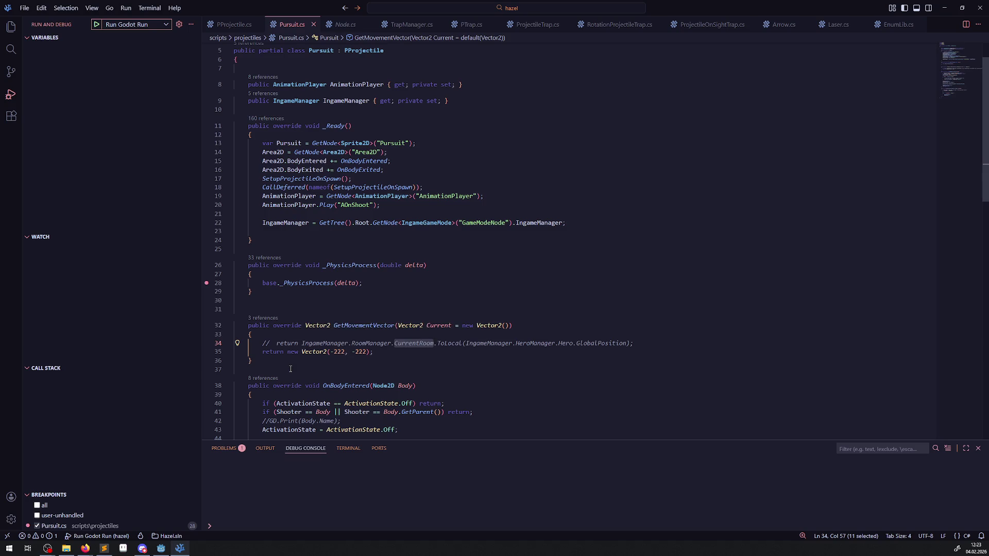
left_click(363, 353)
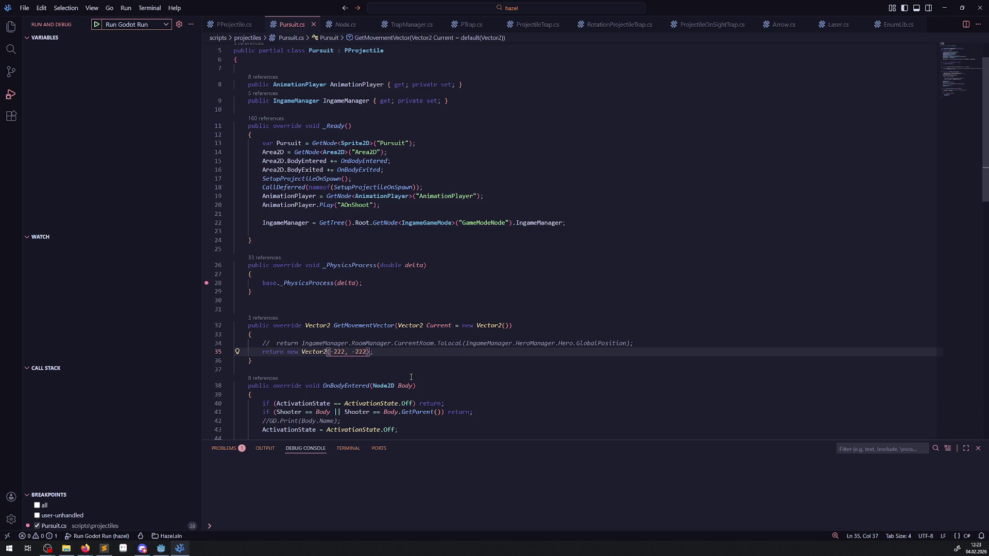
- Review ProjectileTrap.cs, RotationProjectileTrap.cs's GetParent().AddChild(NewPursuit) line, and PProjectile.cs
left_click(536, 24)
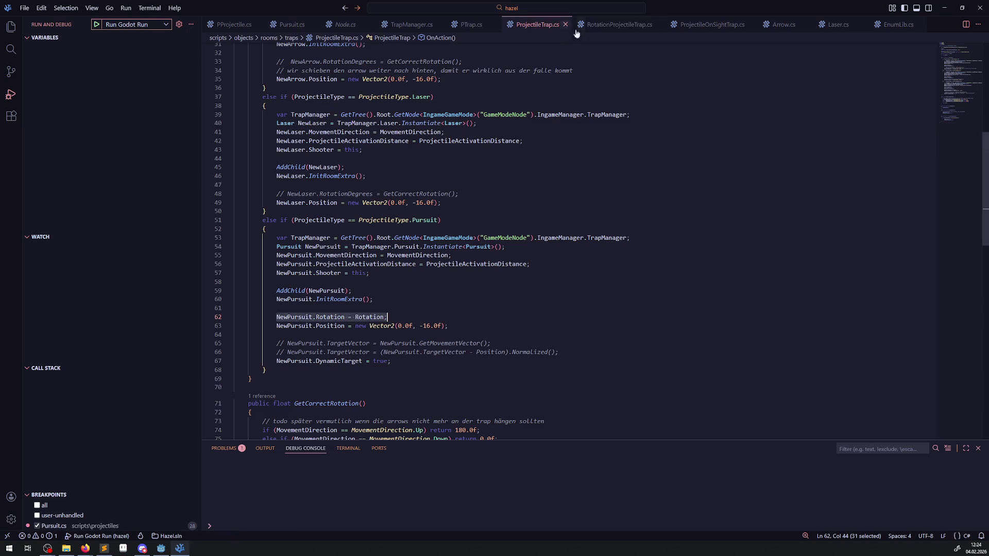
left_click(617, 24)
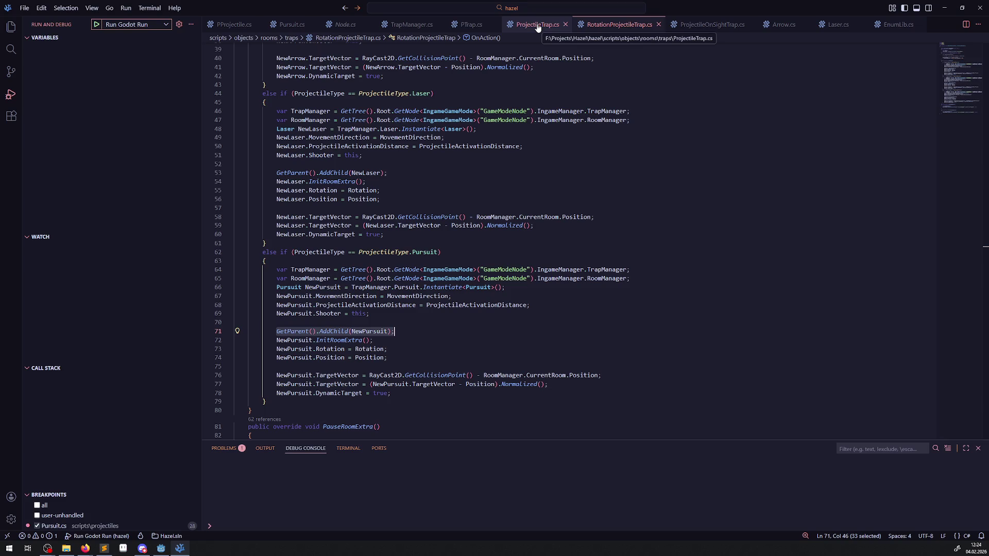
left_click(406, 319)
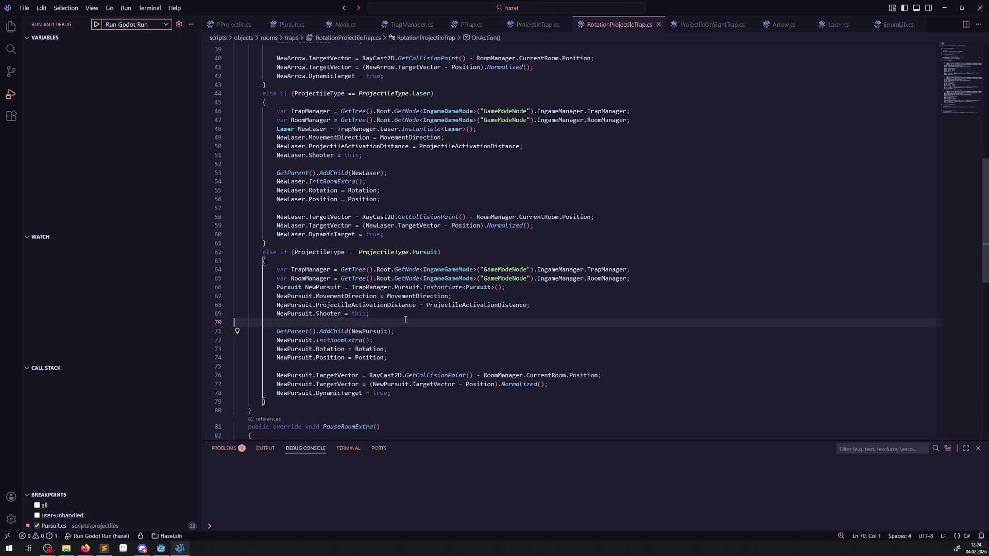
left_click_drag(399, 334, 270, 327)
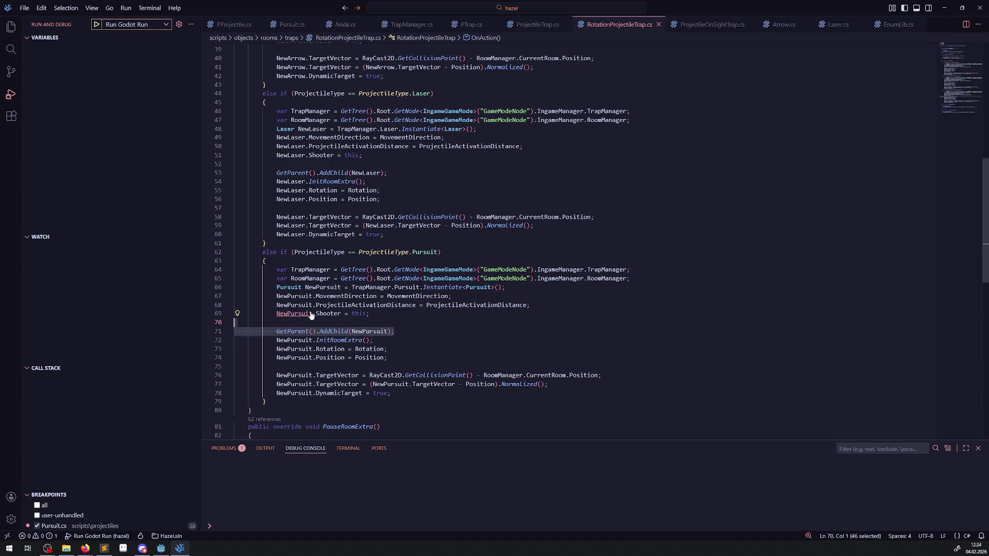
left_click(233, 25)
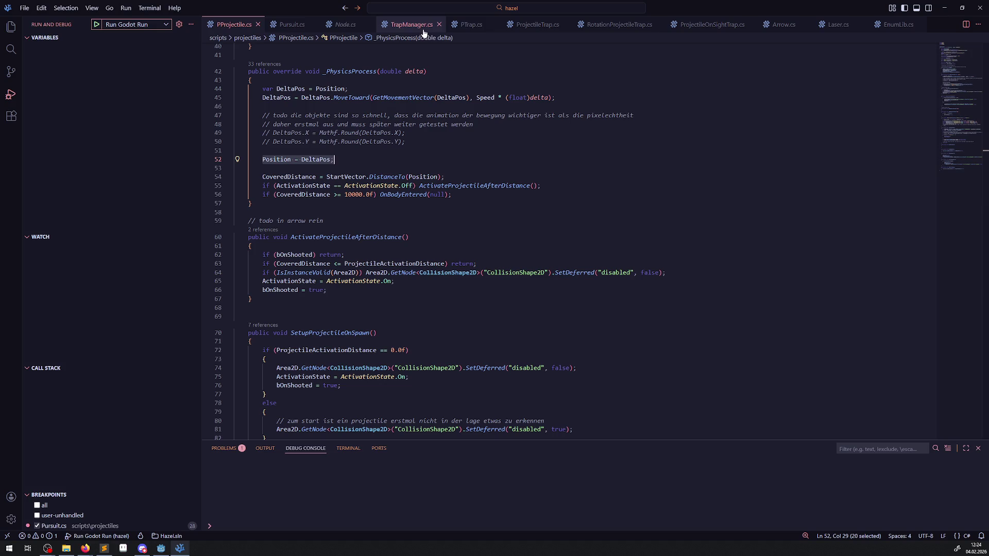
- Swap the commented return lines in Pursuit.cs so it aims at the hero, and save
left_click(292, 24)
left_click_drag(263, 349, 274, 338)
key("ctrl+slash")
key("ctrl+s")
- Paste GetParent().AddChild(NewPursuit) into ProjectileTrap.cs, comment out the old AddChild, and save
left_click(522, 28)
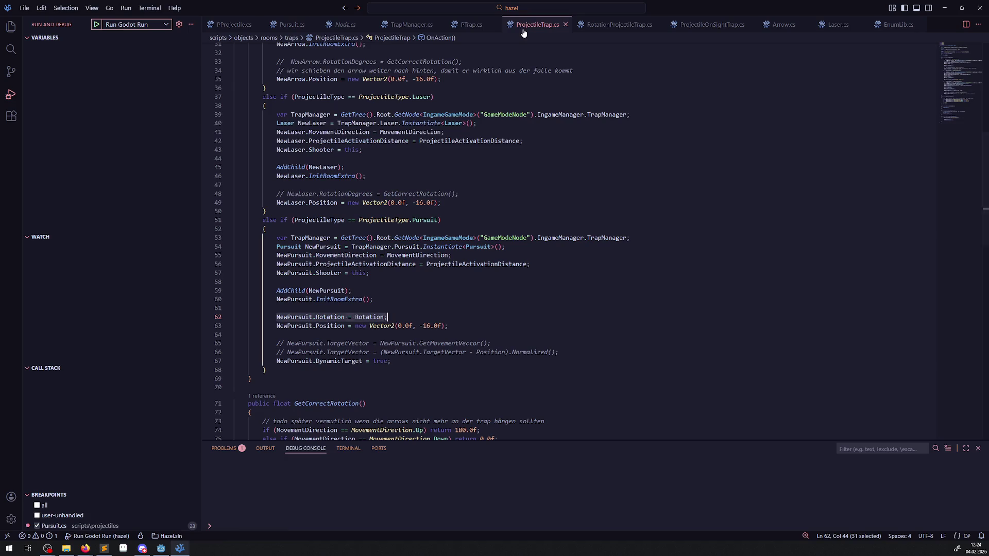
left_click(366, 290)
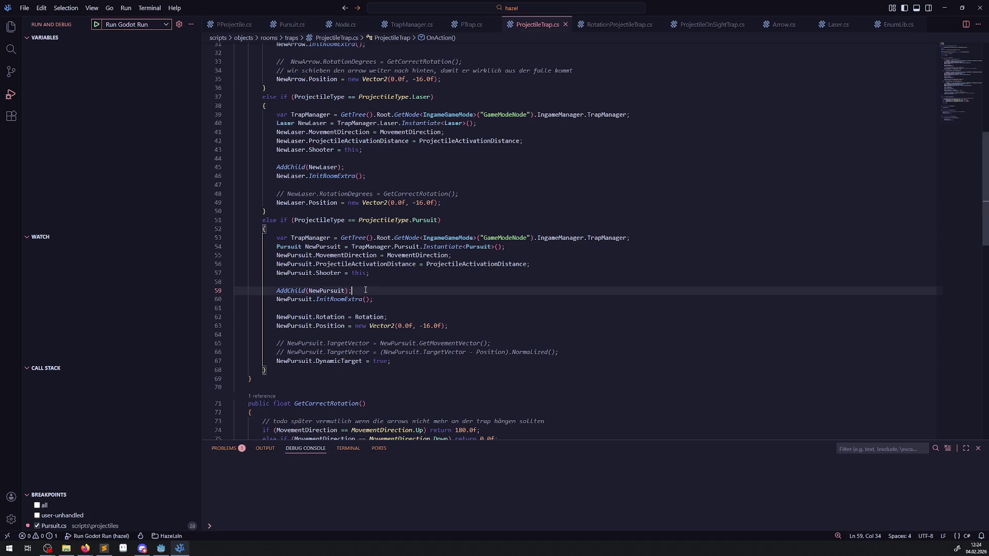
key("Return")
key("ctrl+f")
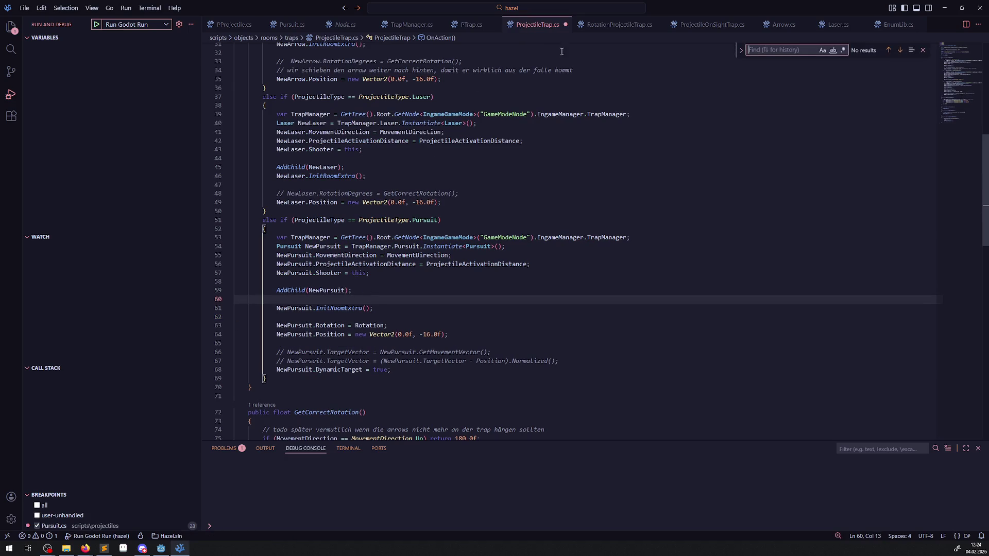
left_click(619, 24)
left_click_drag(394, 331, 256, 331)
key("ctrl+c")
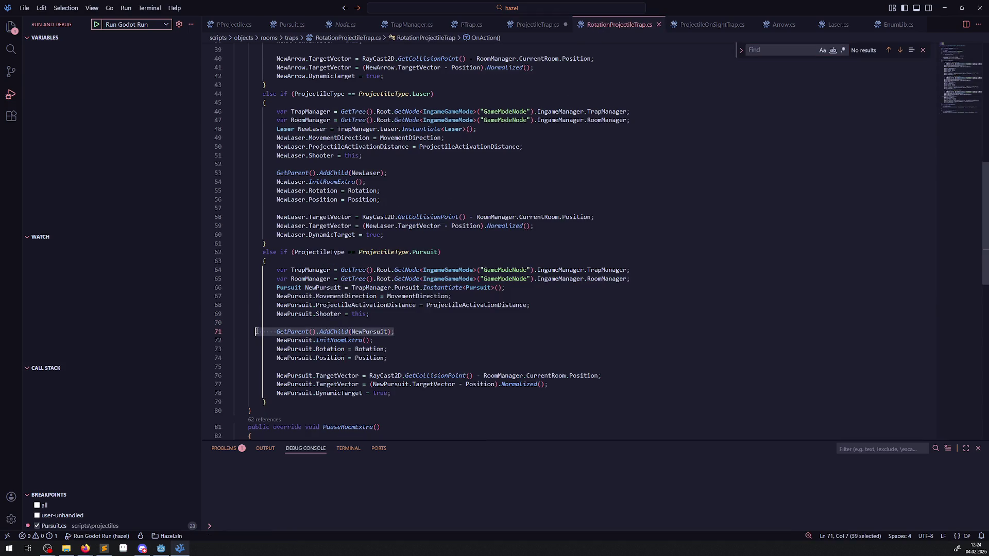
key("ctrl+Tab")
key("ctrl+v")
left_click(277, 290)
type("///")
key("ctrl+s")
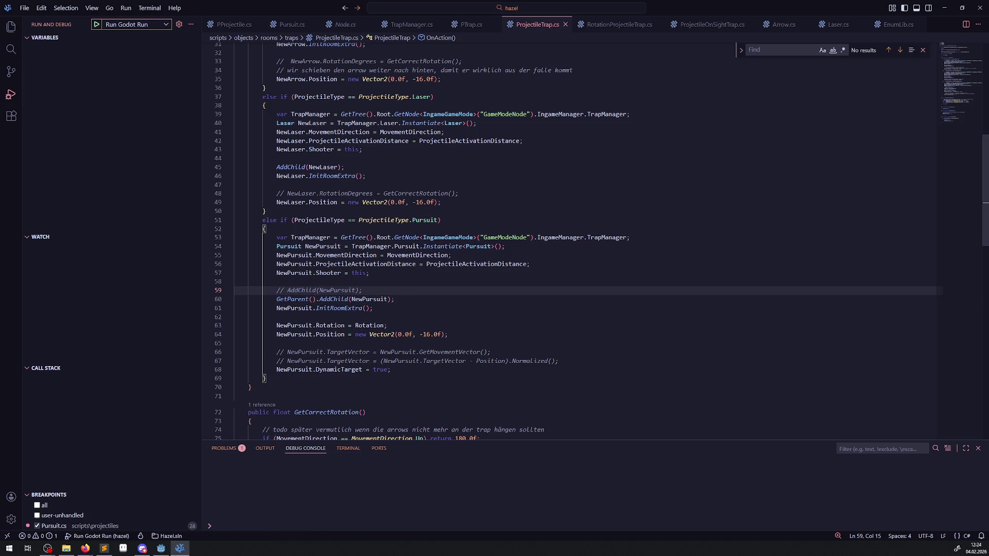
- Comment out the NewPursuit Position assignment and save ProjectileTrap.cs
mouse_move(161, 548)
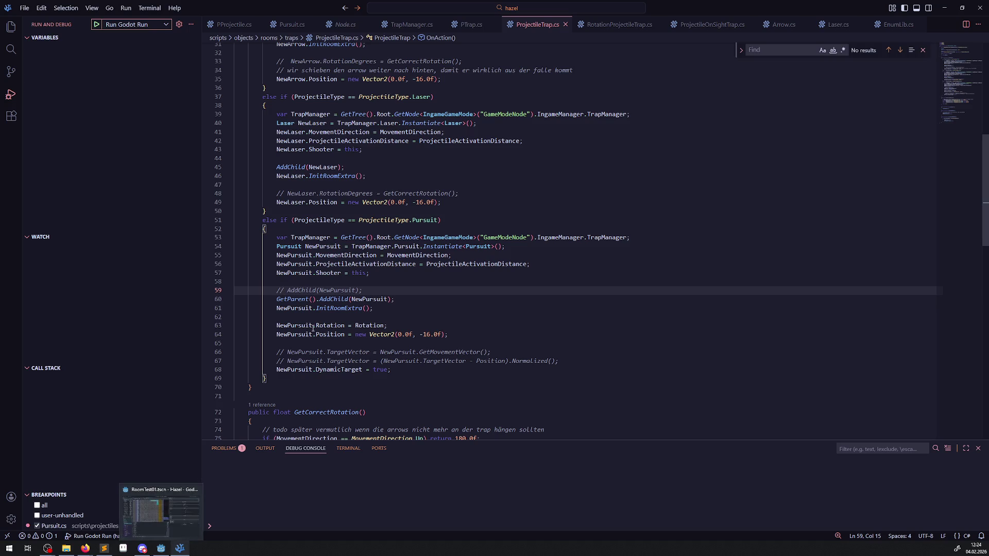
left_click(273, 332)
type("//")
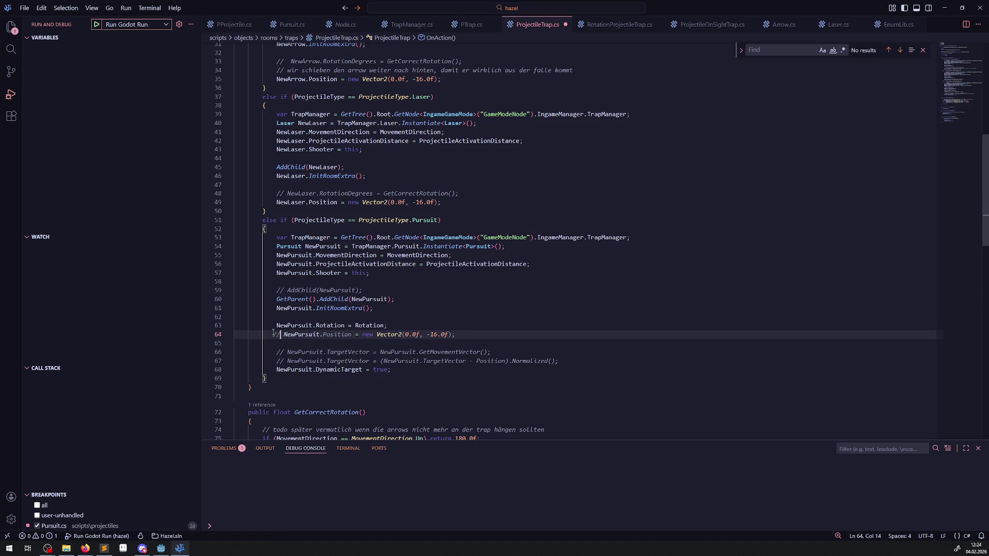
key("ctrl+s")
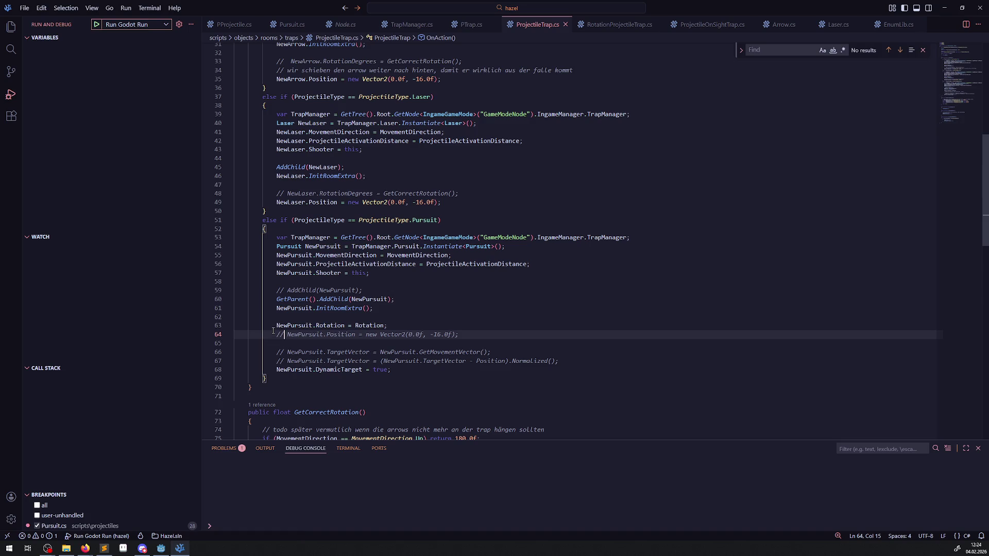
left_click(161, 548)
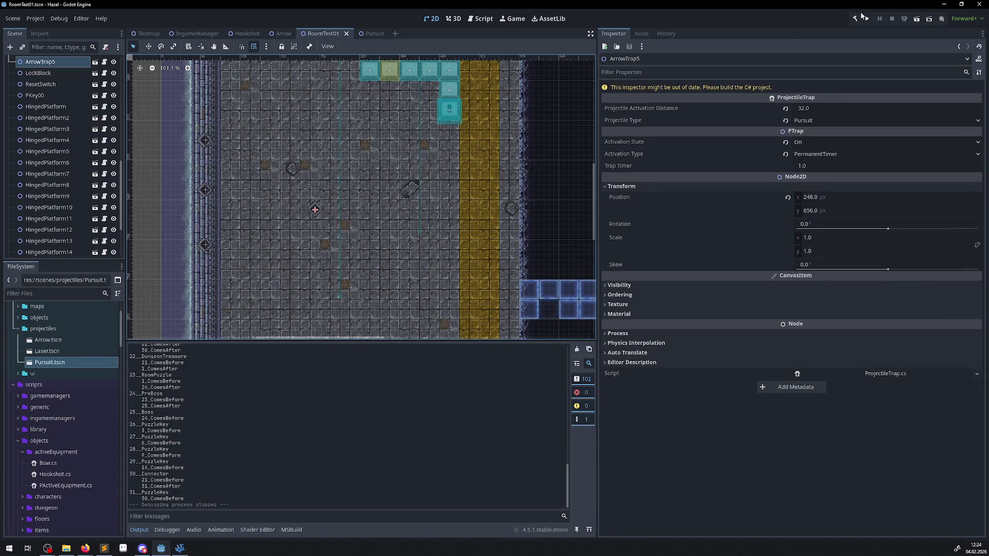
- Run the game and walk the player over the blue warp pad up into the trap room
left_click(865, 19)
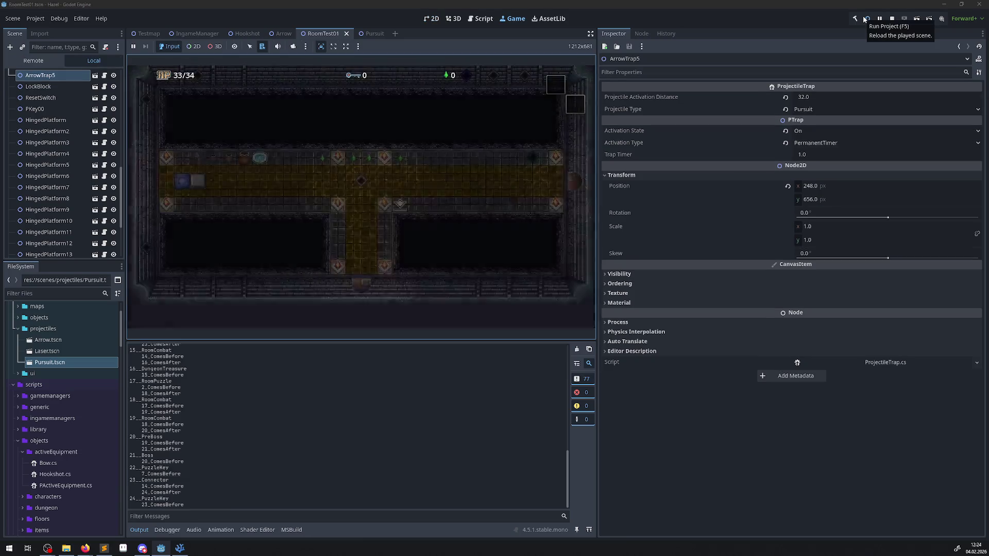
key("Left")
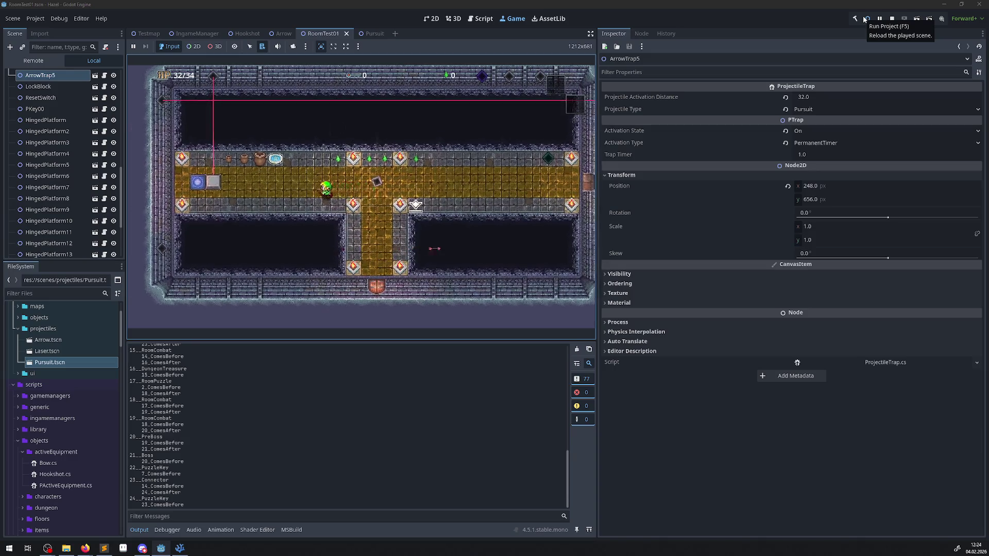
key("Up")
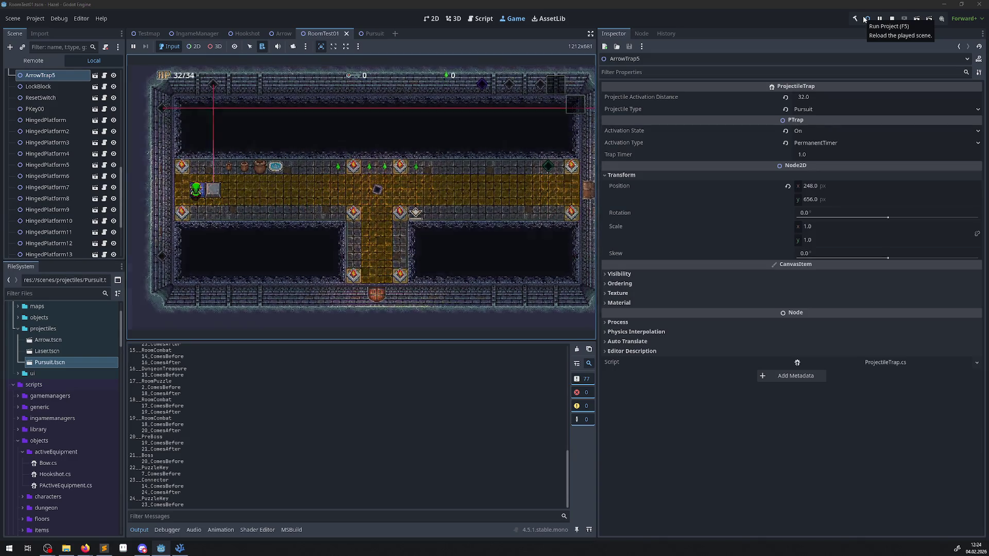
key("Up")
key("Left")
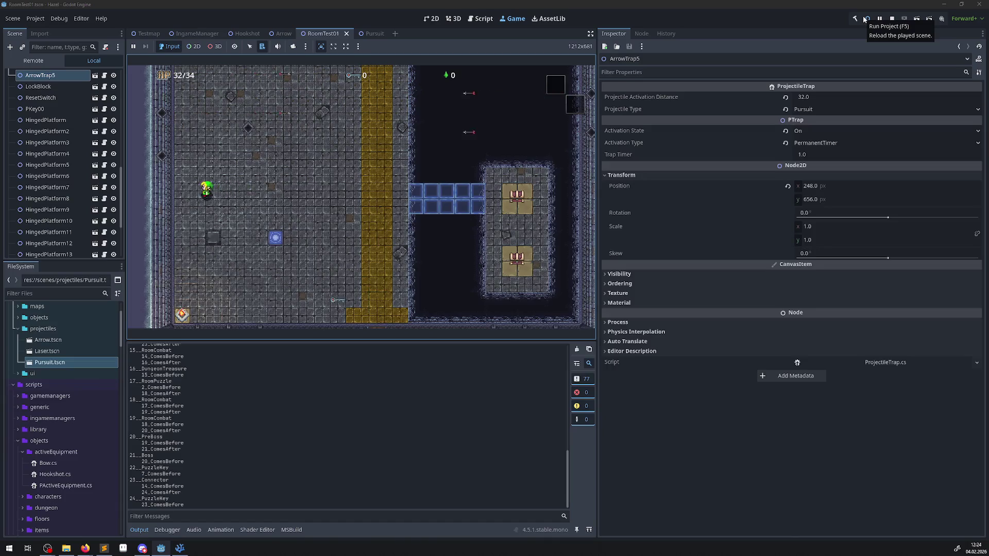
key("Up")
key("Right")
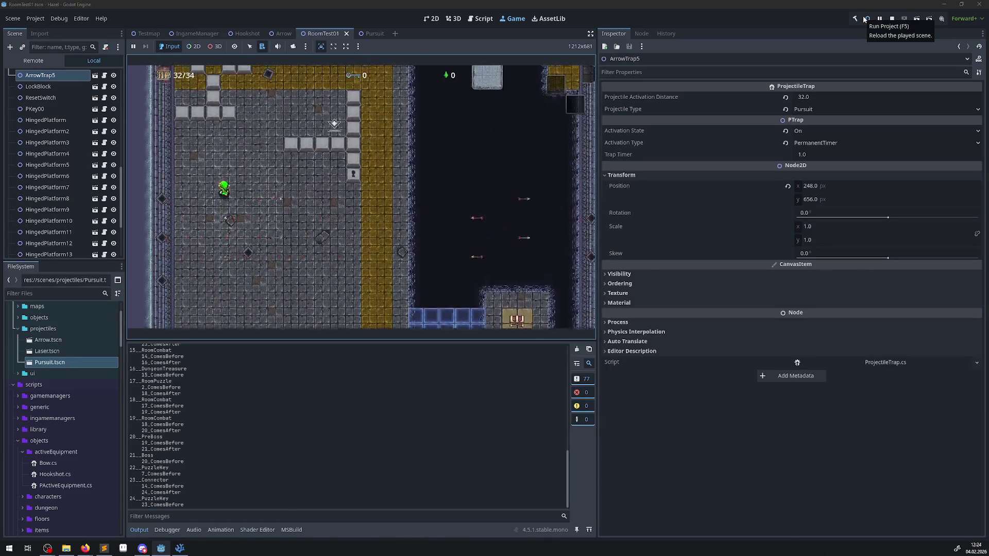
key("Up")
key("Right")
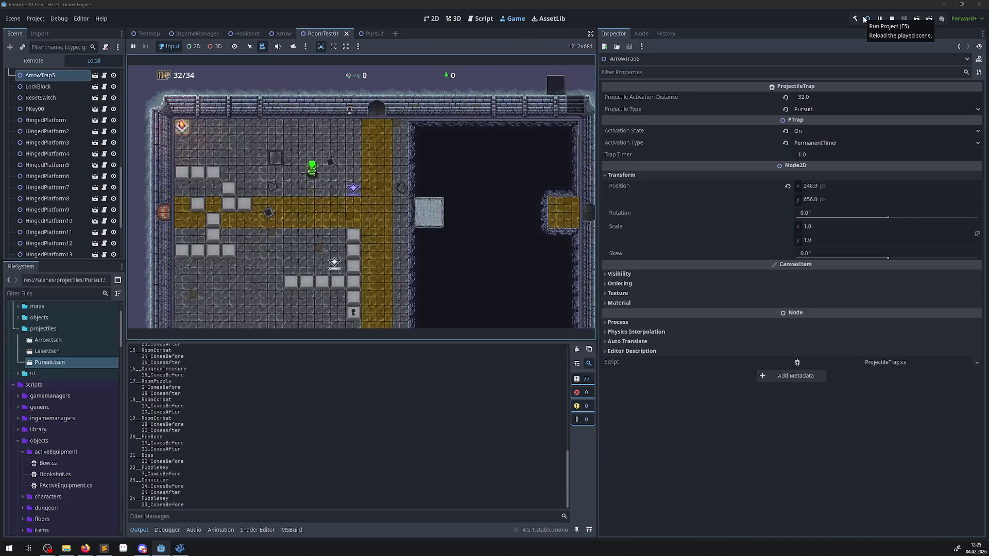
- Walk the player down past the projectiles and back up toward the traps, then stop
key("Down")
key("Left")
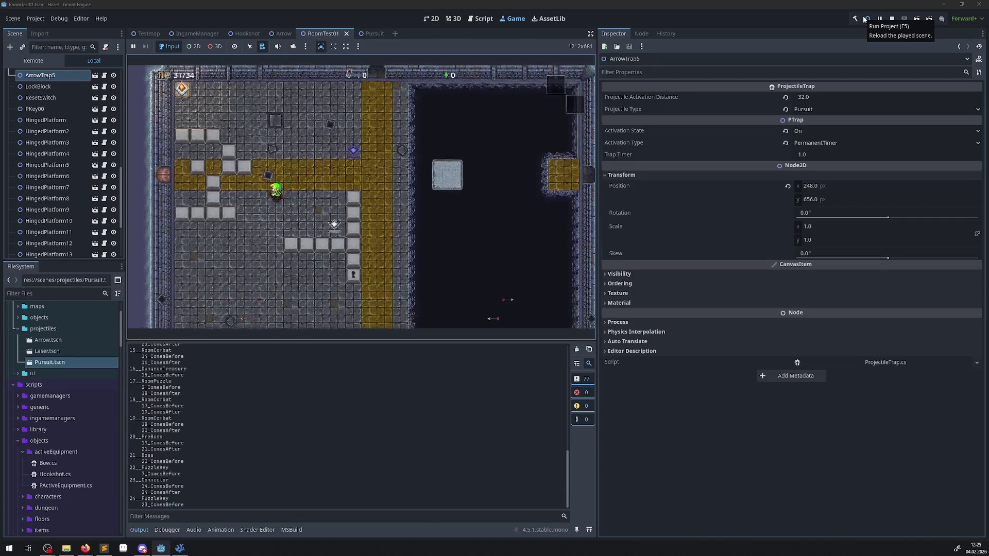
key("Down")
key("Left")
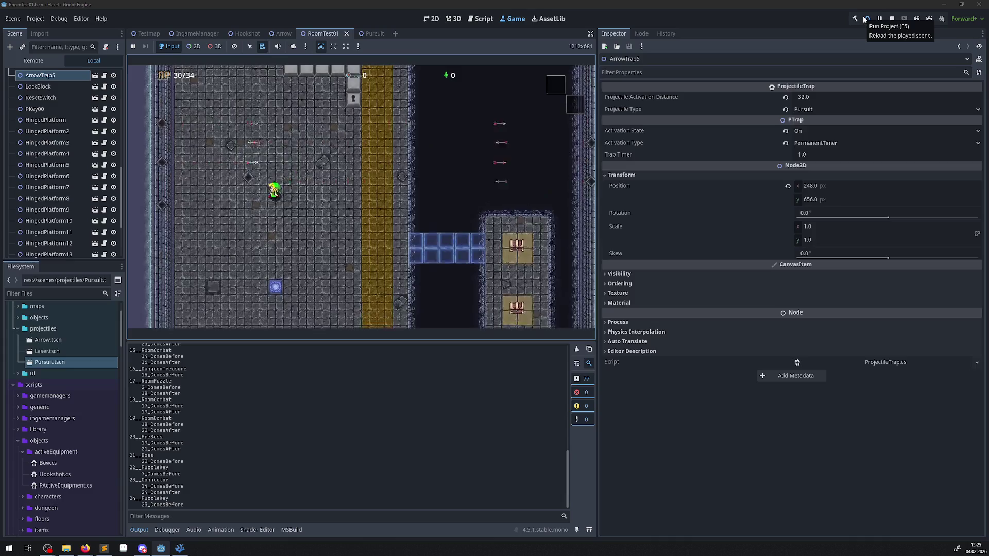
key("Right")
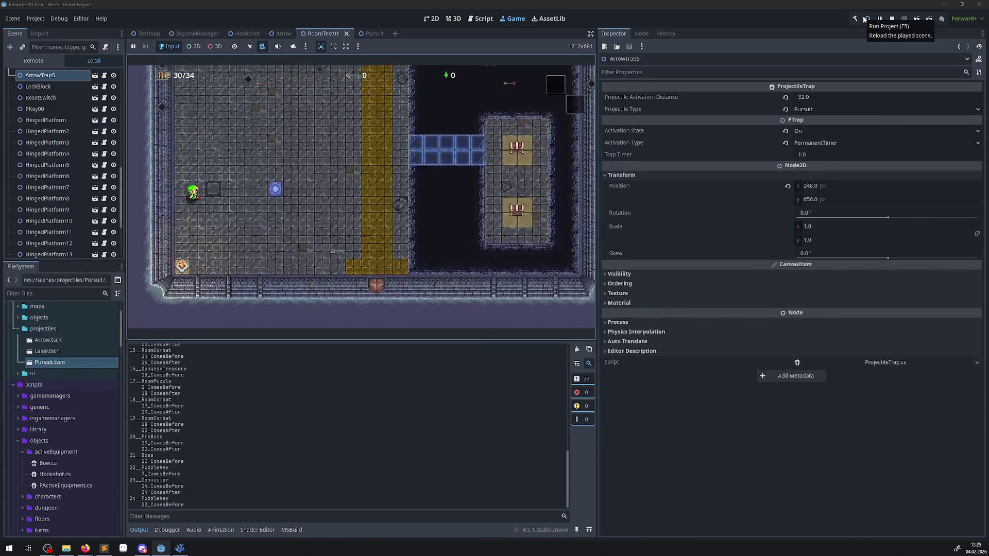
key("Up")
key("Left")
key("Right")
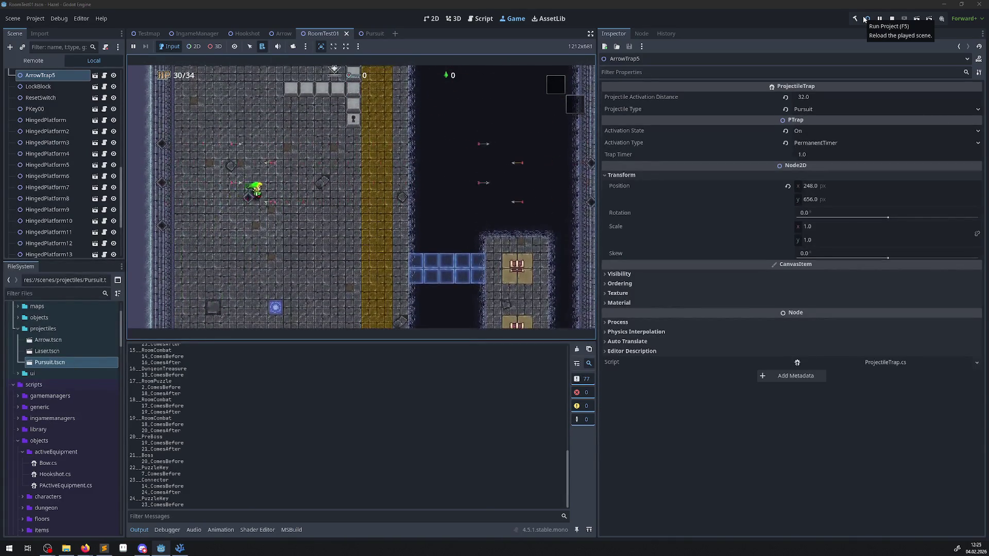
left_click(892, 19)
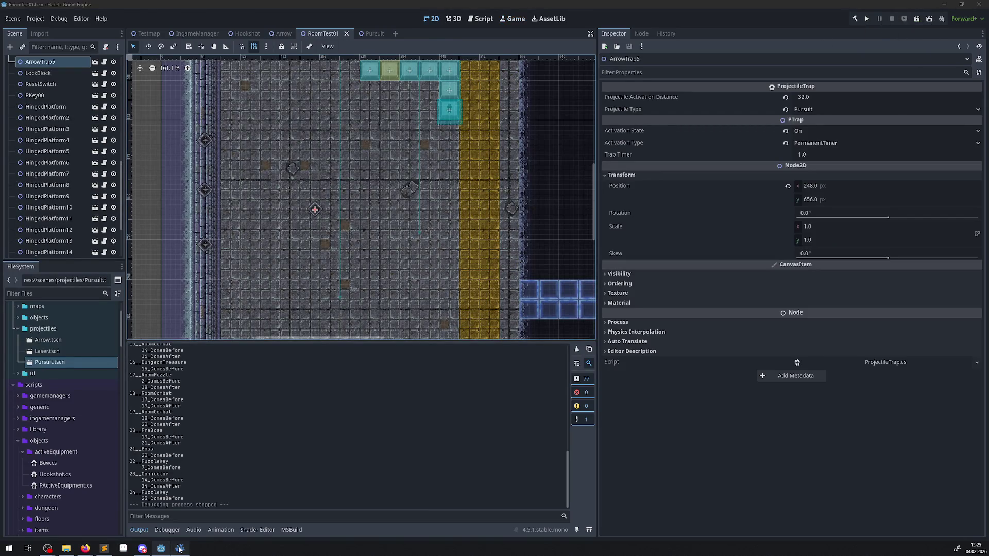
- Copy 'NewPursuit.Position = Position;' from RotationProjectileTrap.cs below the rotation line in ProjectileTrap.cs
left_click(179, 549)
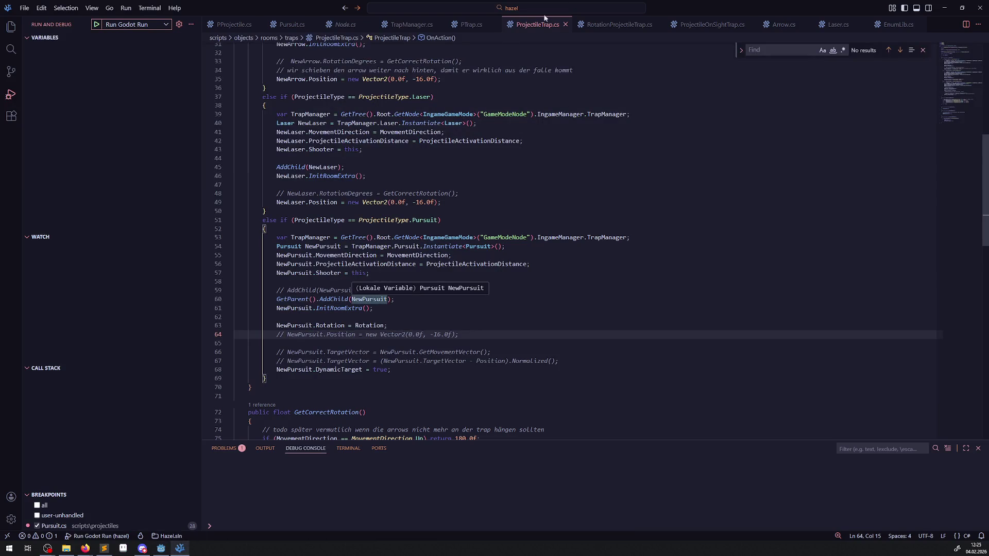
left_click(616, 24)
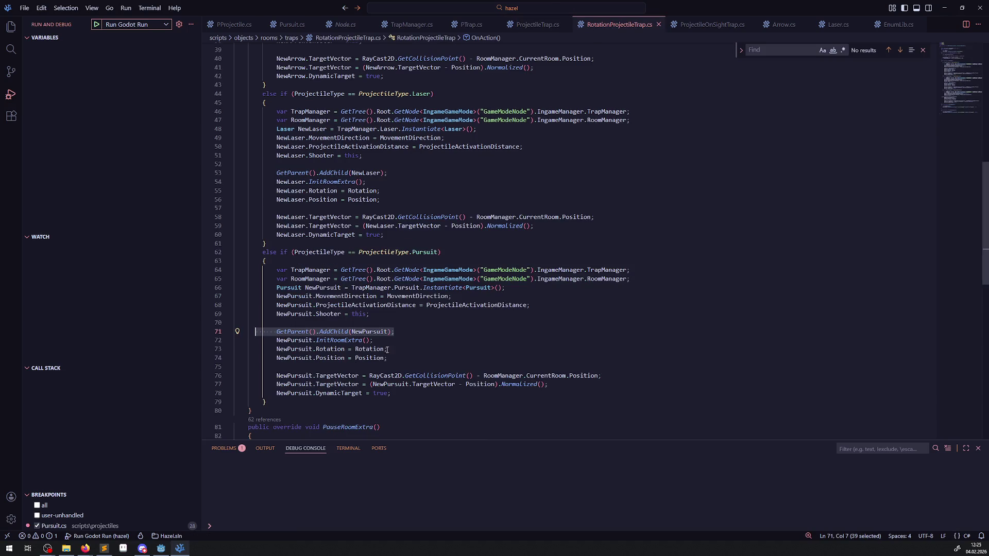
left_click_drag(386, 359, 262, 361)
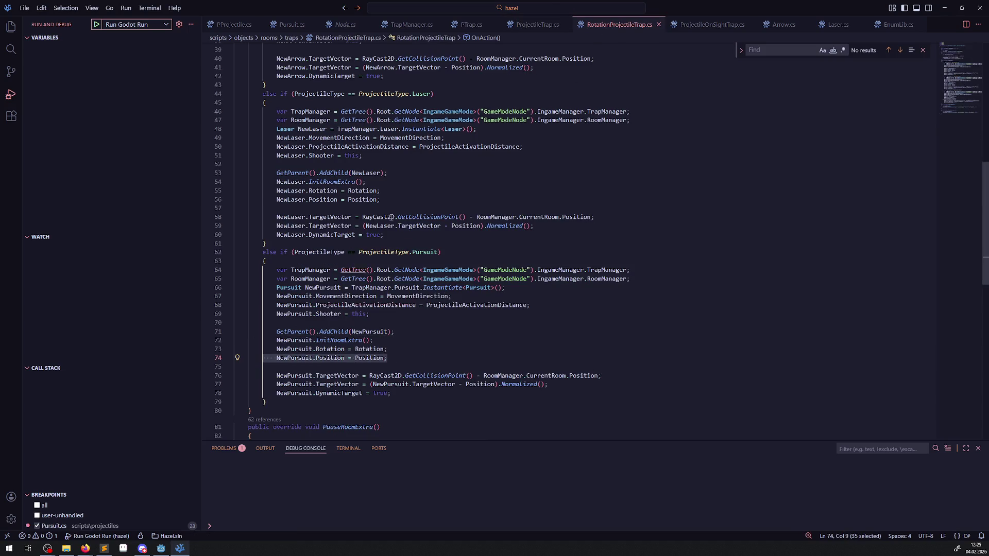
left_click(537, 24)
left_click(391, 328)
key("Return")
key("Tab")
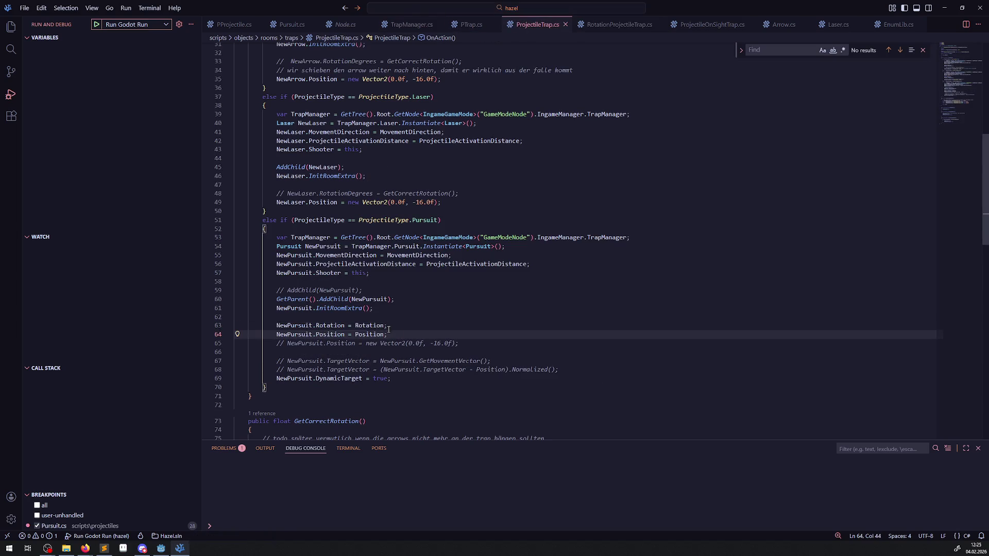
key("alt+Tab")
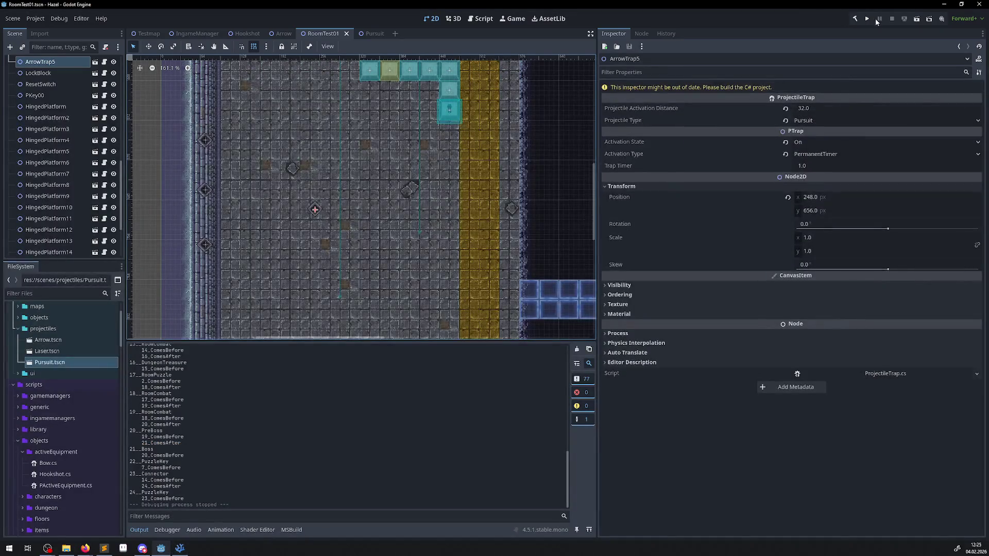
- Run the rebuilt game, take the teleporter and walk around the trap area, then stop
left_click(868, 19)
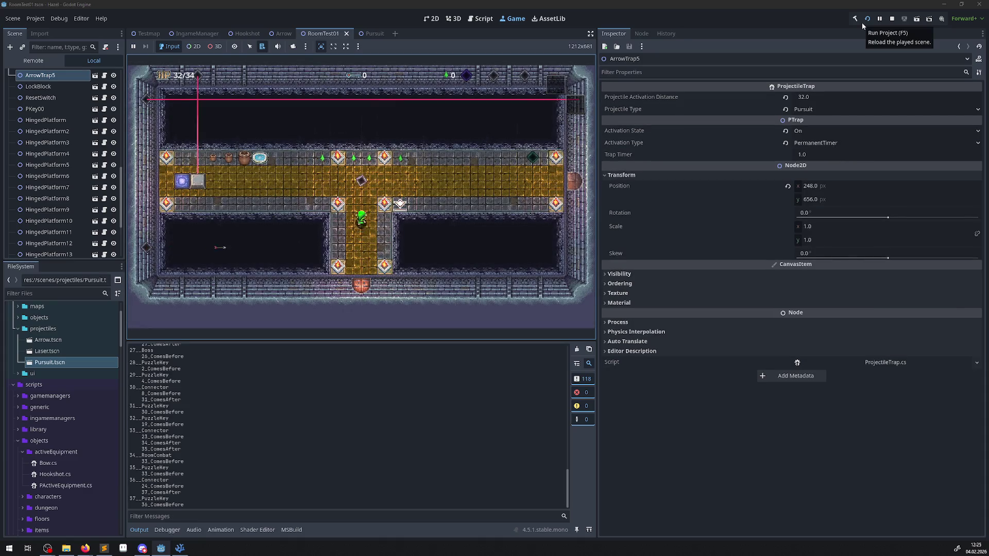
key("Up")
key("Left")
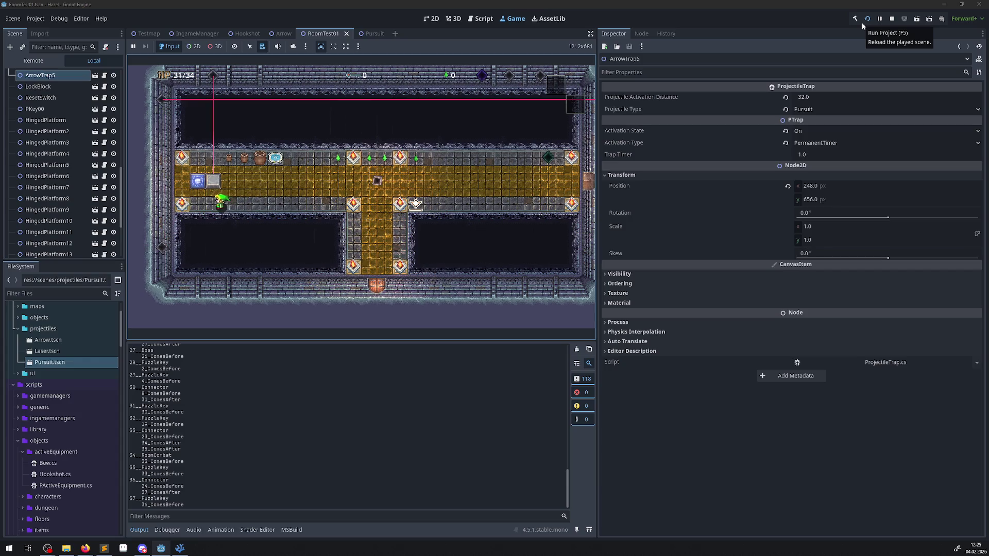
key("Up")
key("Up")
key("Right")
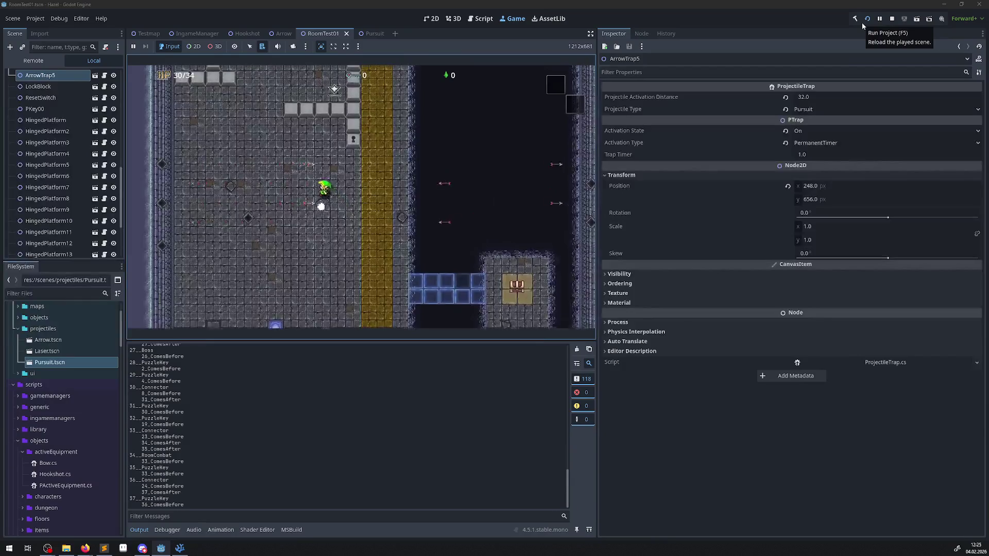
key("Down")
key("Left")
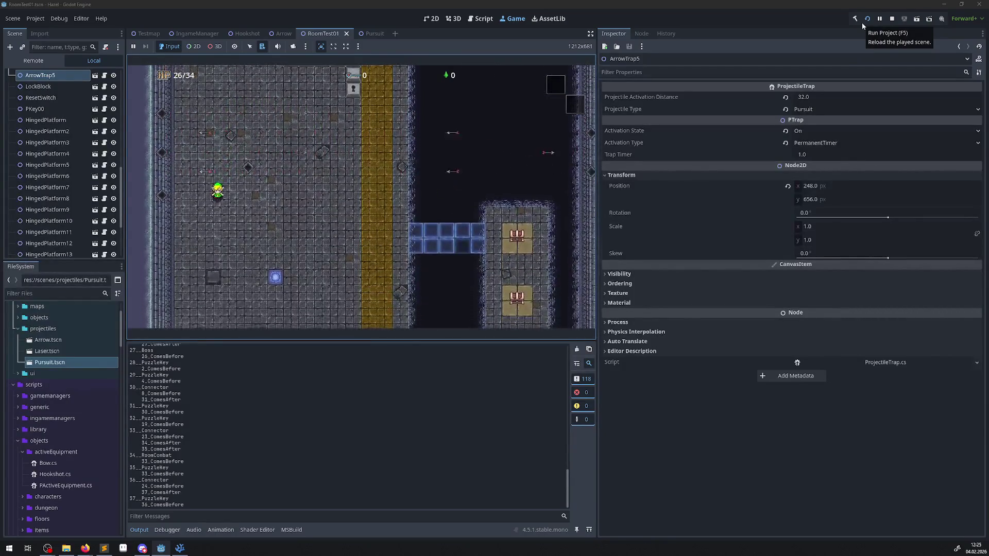
key("Down")
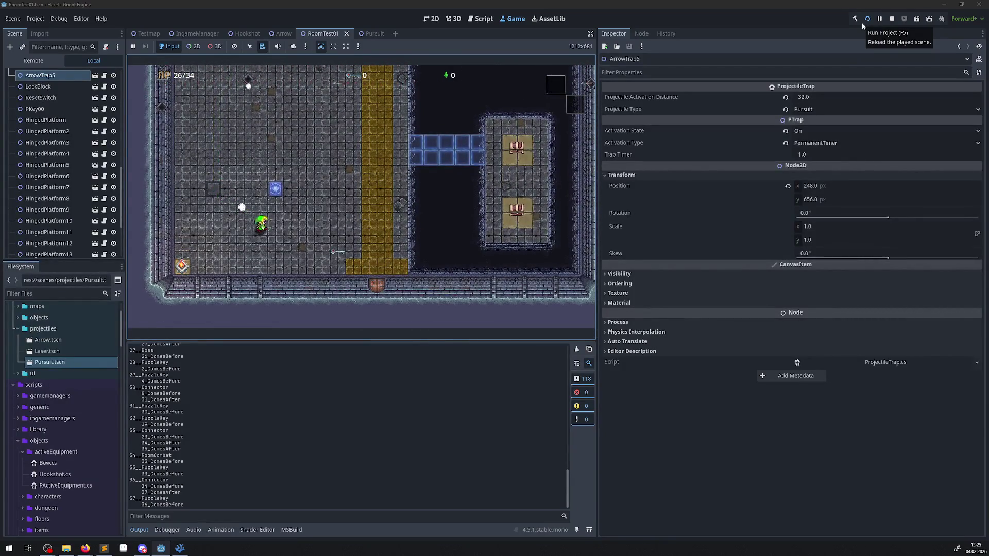
key("Right")
key("Up")
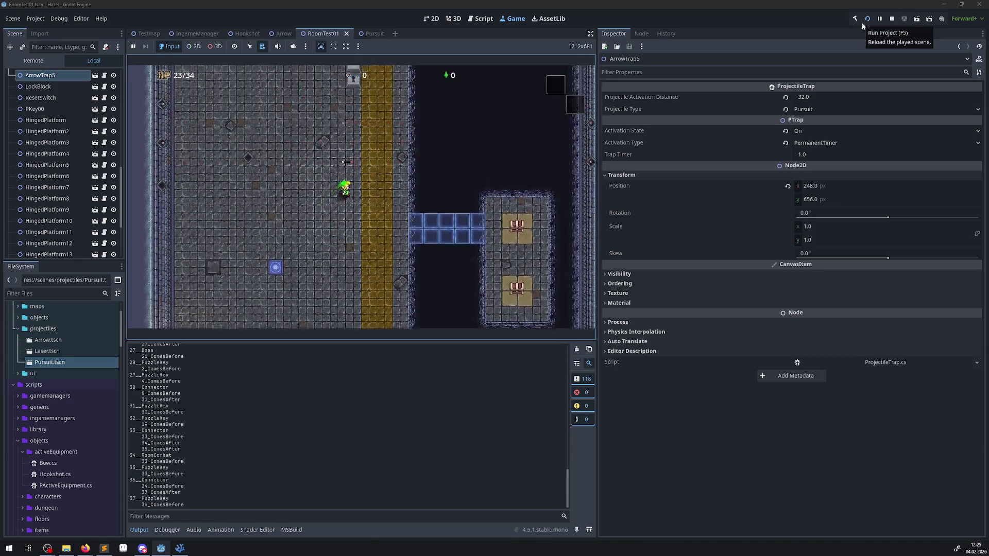
key("Up")
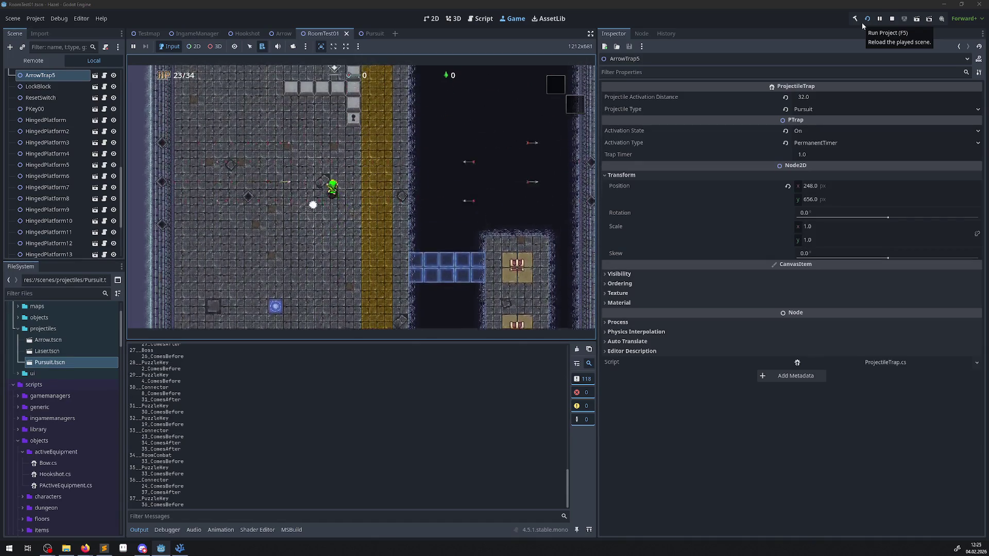
key("Down")
key("Left")
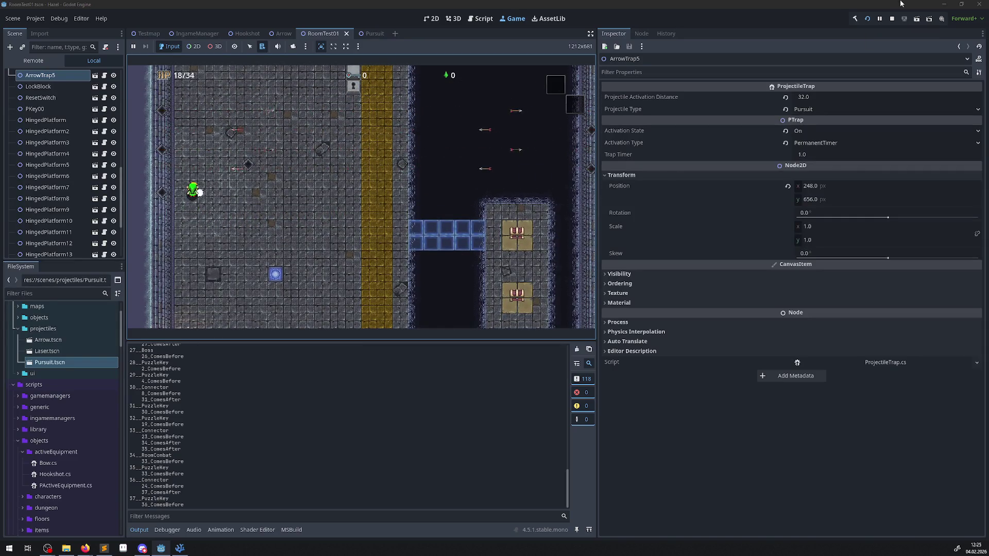
left_click(894, 15)
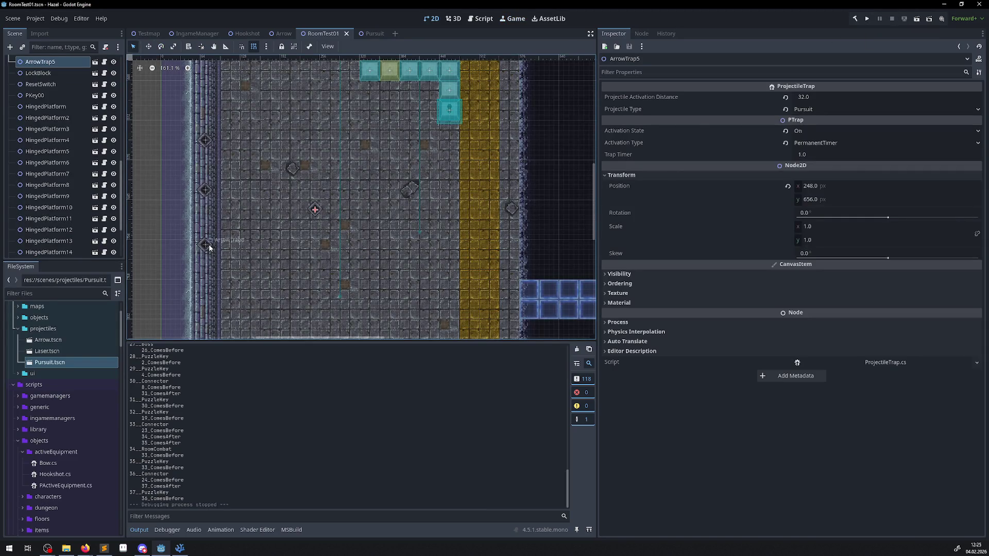
- Set ArrowTrap6's Activation State to On and ArrowTrap5's to Off
left_click(815, 130)
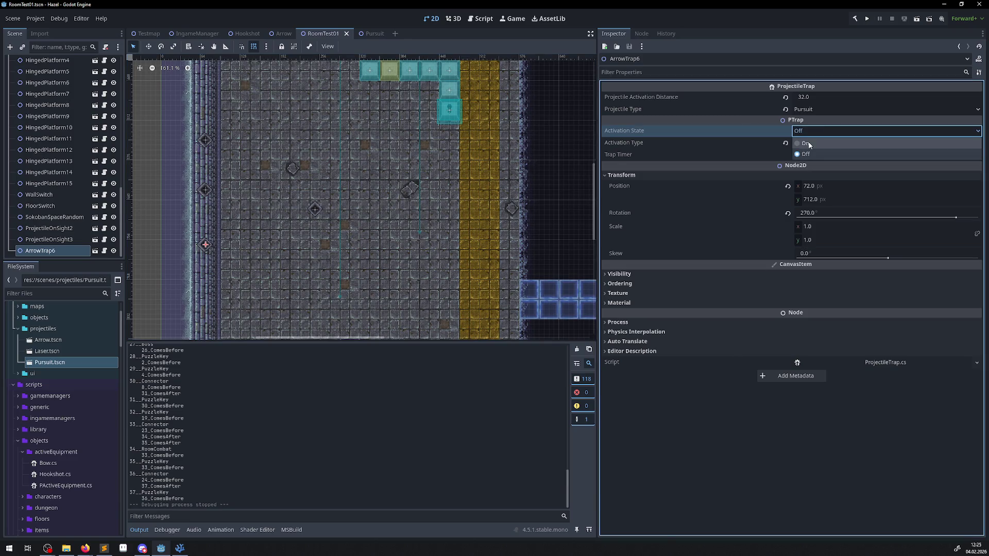
left_click(840, 155)
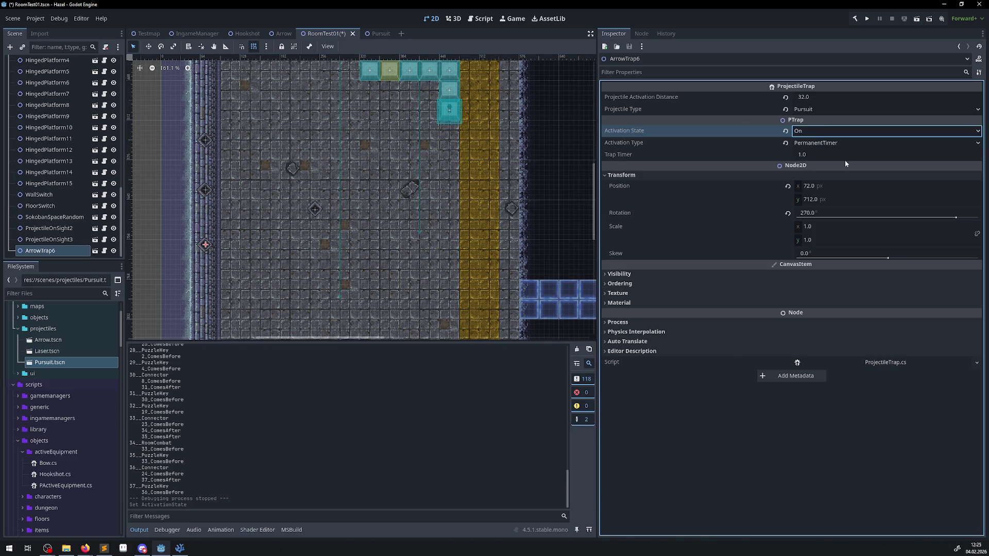
left_click(315, 209)
left_click(809, 131)
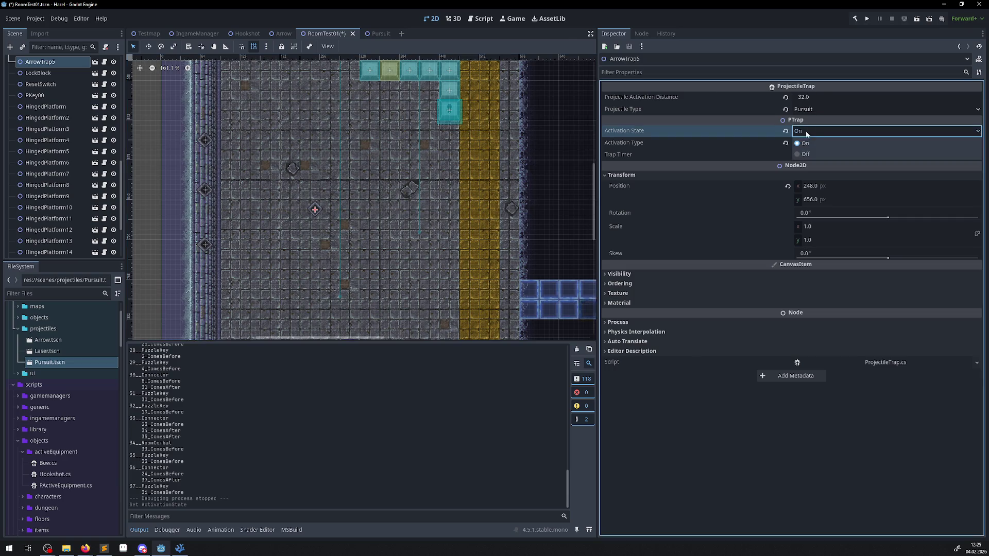
left_click(809, 143)
- Save and run the game, walk left into the next room and through it, then stop
left_click(868, 20)
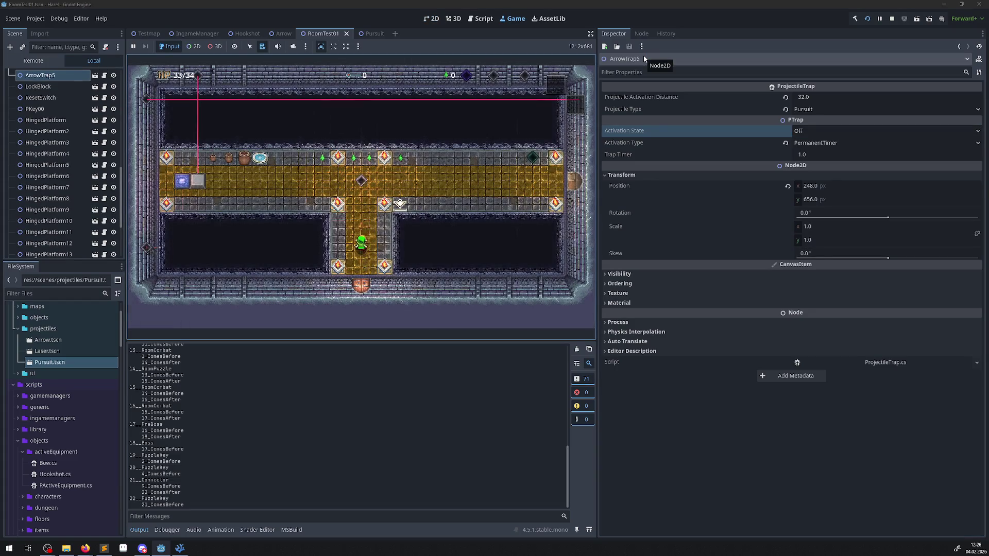
key("Left")
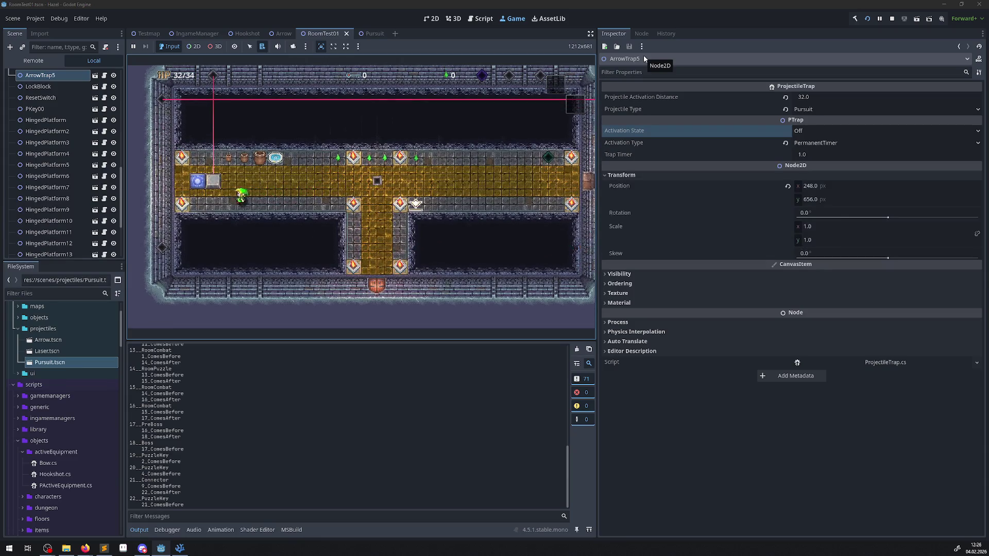
key("Left")
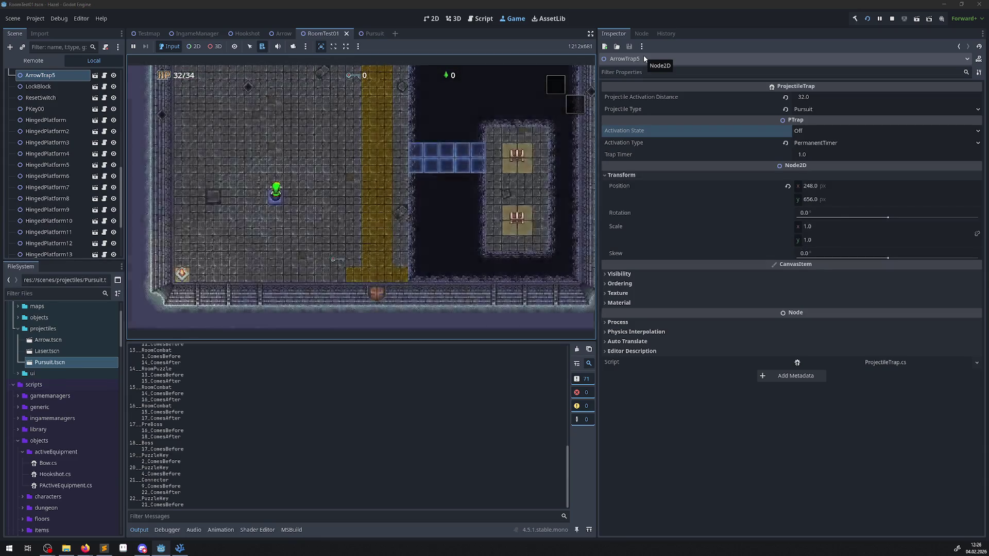
key("Right")
key("Up")
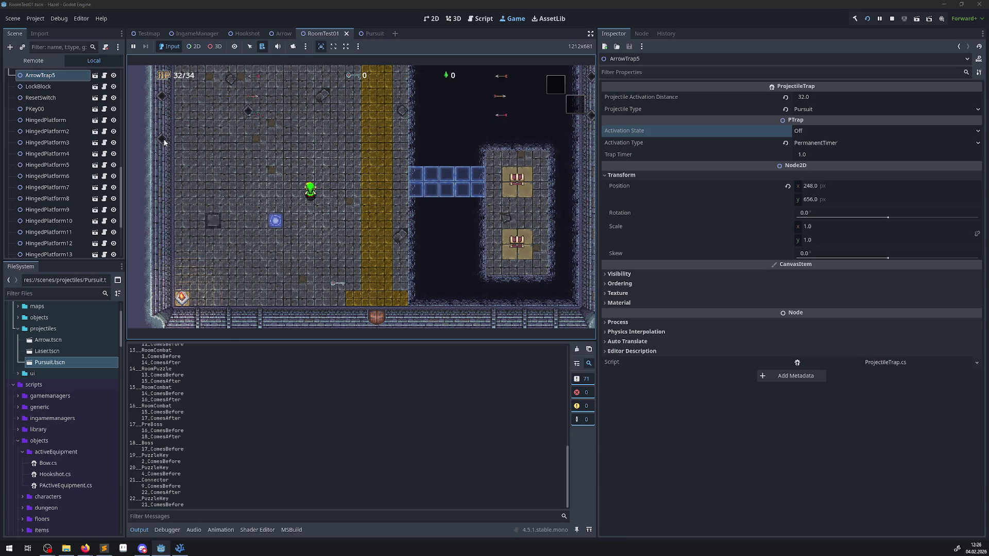
left_click(892, 19)
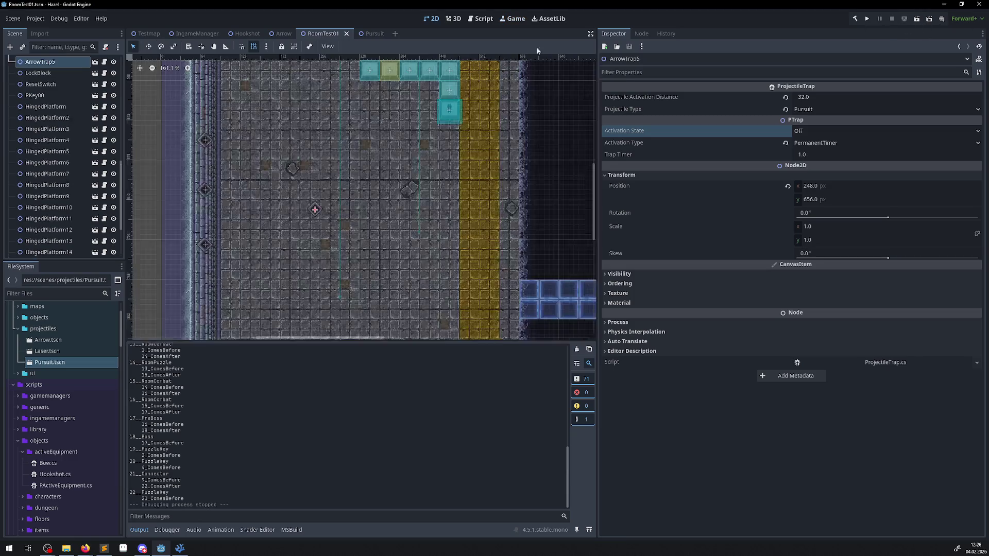
- Set ArrowTrap6's Projectile Activation Distance to 256
left_click(210, 248)
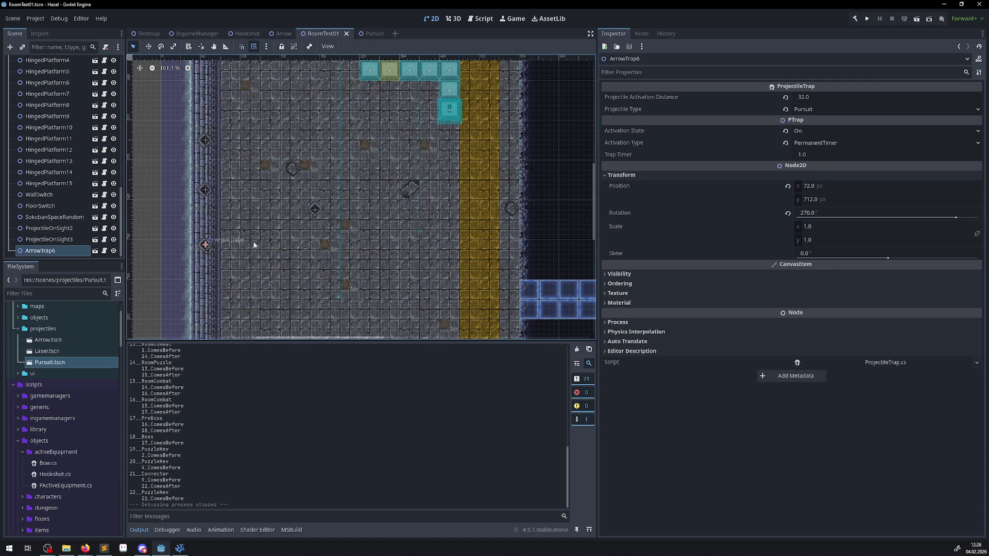
left_click(804, 97)
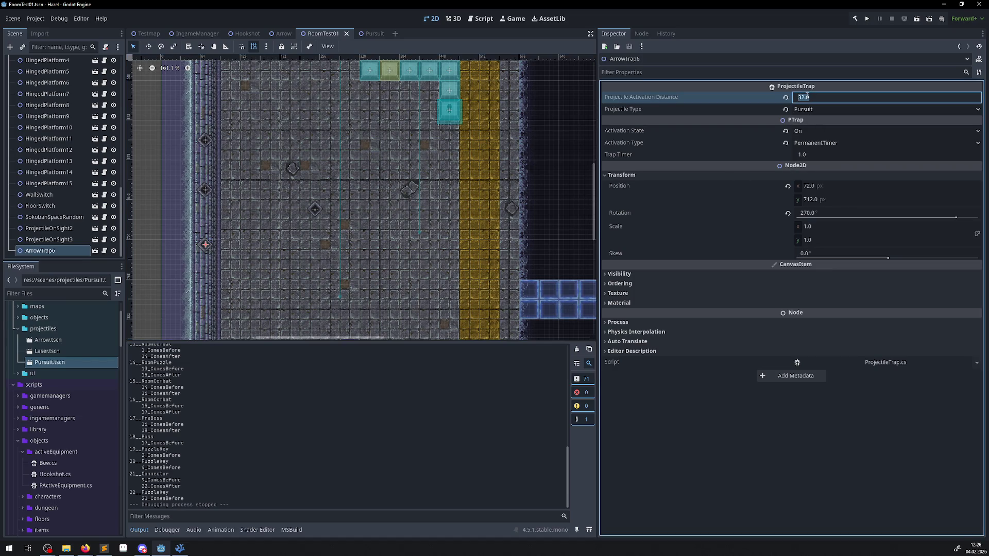
type("256")
key("Return")
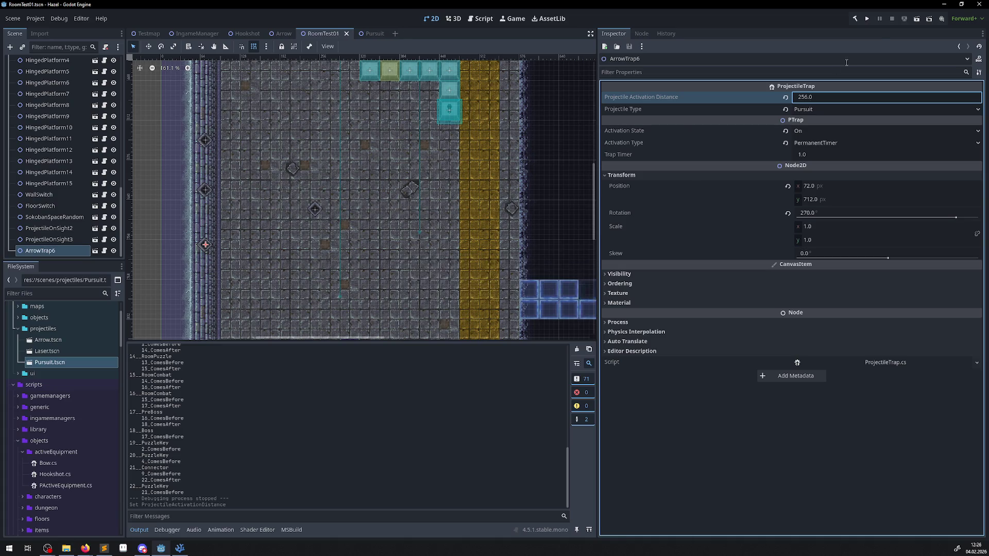
- Run the game and walk the player out of the corridor toward the trap
left_click(866, 19)
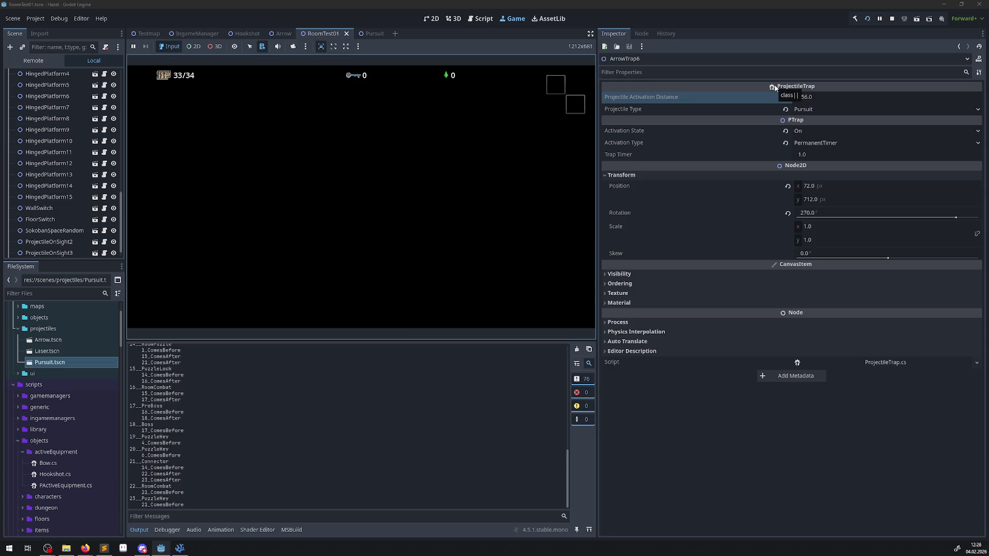
key("Up")
key("Left")
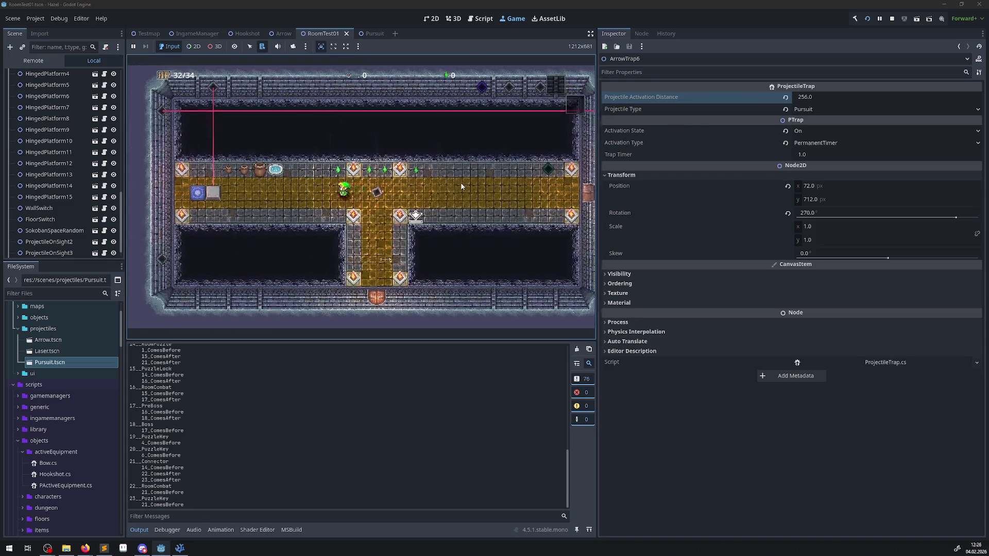
key("Left")
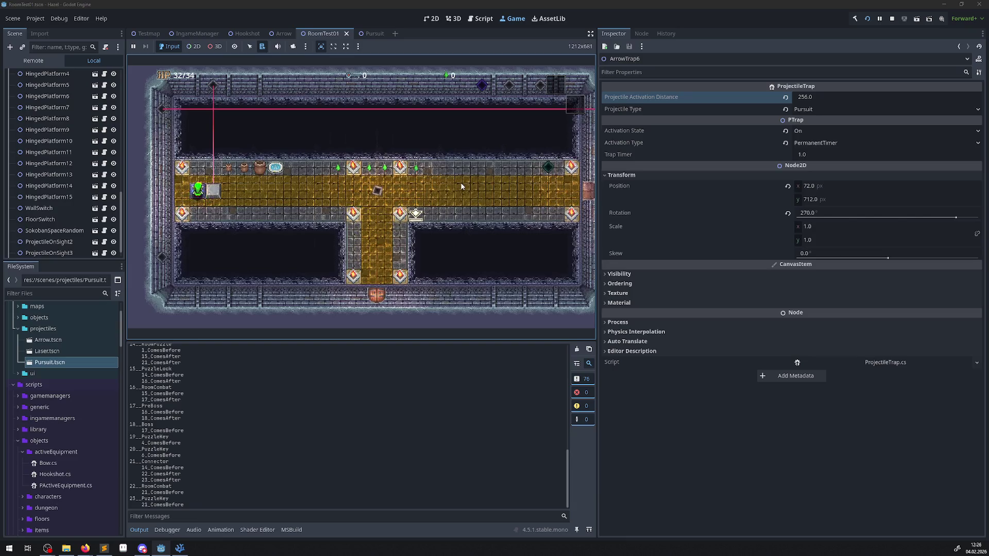
key("Up")
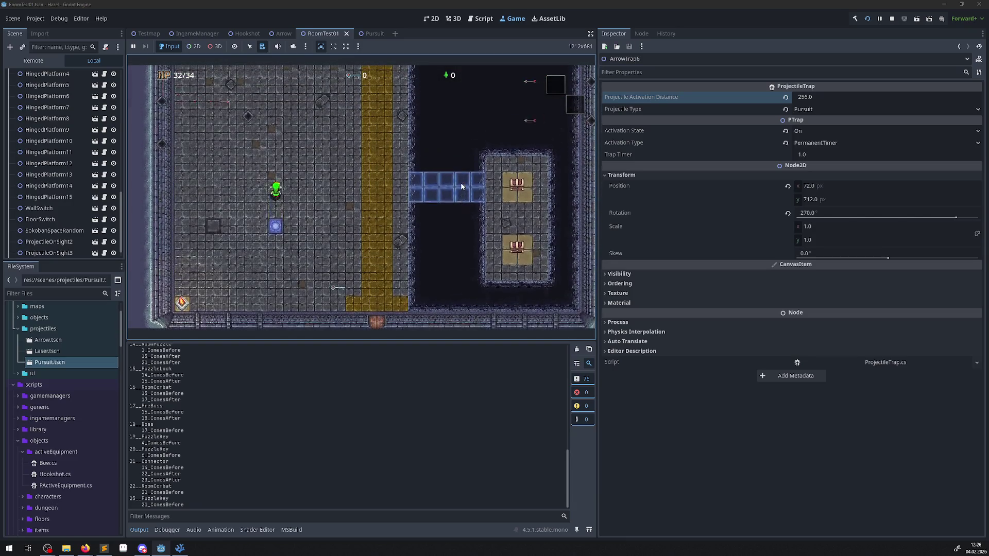